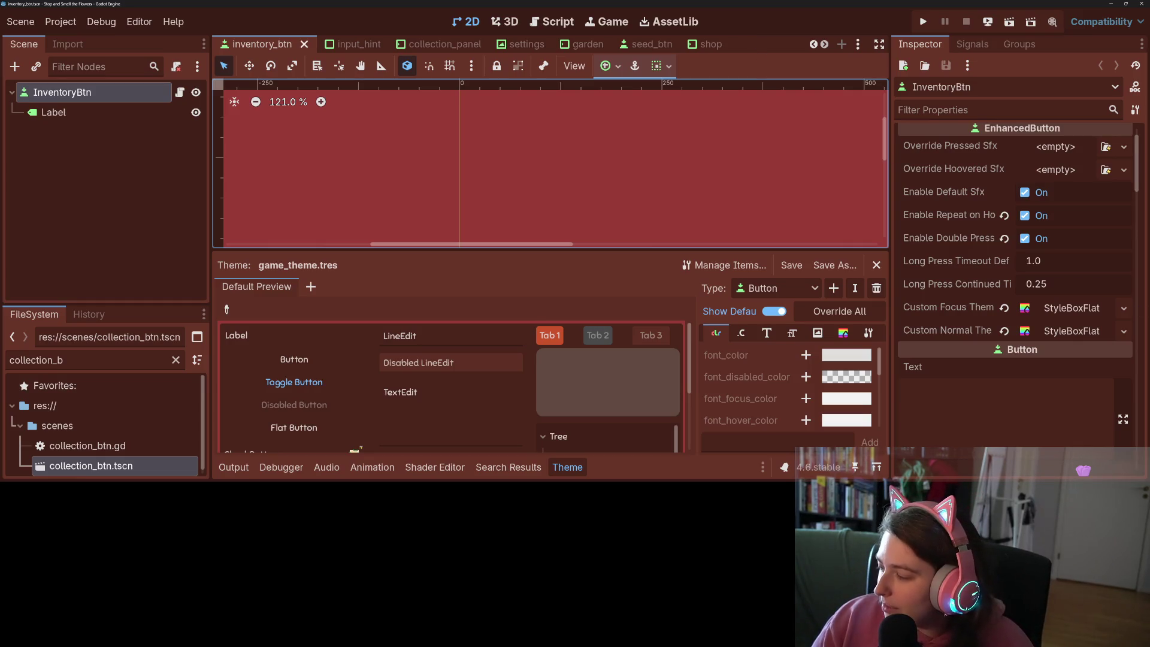
# Write the commit summary 'adds custom focus theme to replace normal button theme'
pyautogui.hotkey('alt', 'Tab')
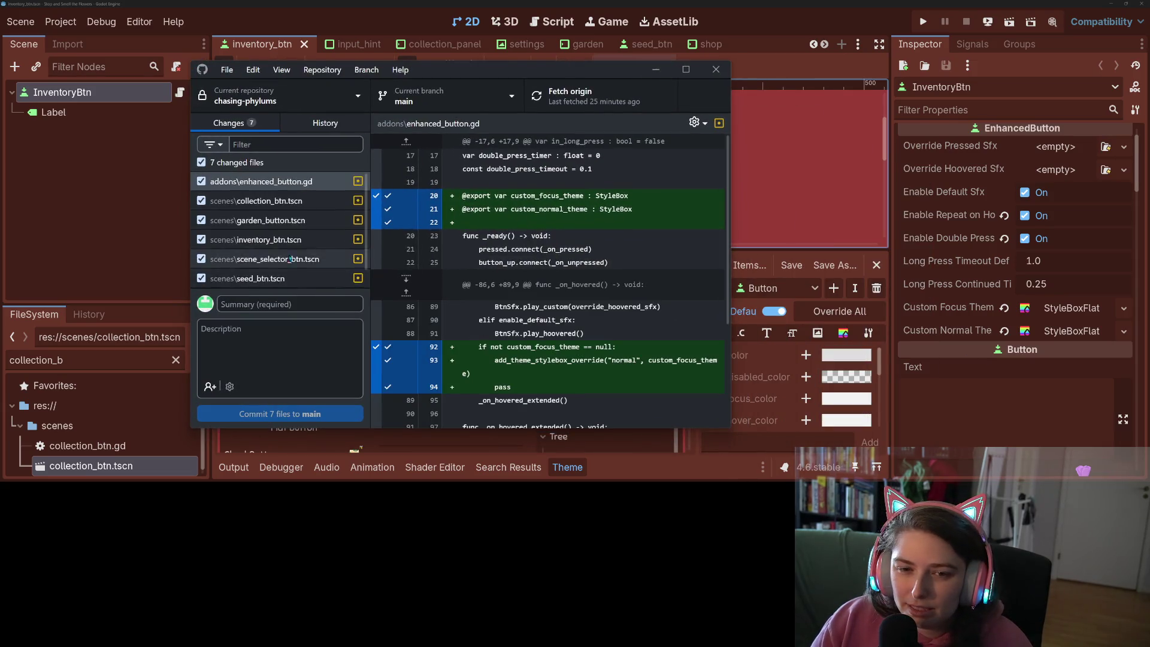
pyautogui.scroll(-1, 290, 259)
pyautogui.click(292, 305)
pyautogui.write('adds ')
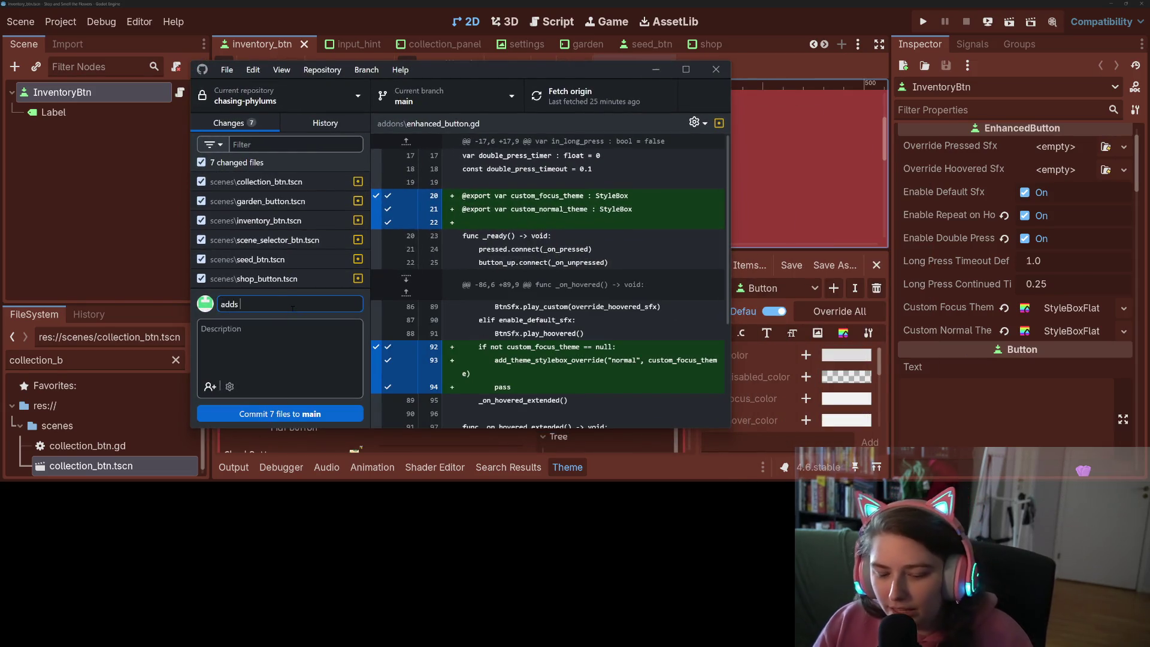
pyautogui.write('custom')
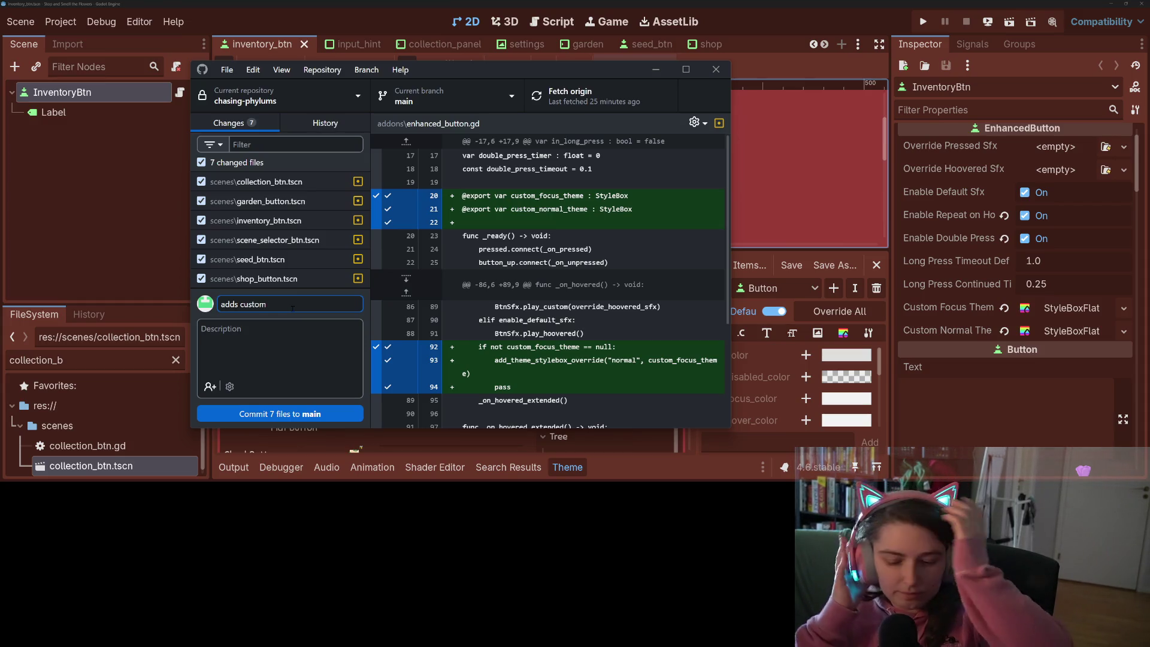
pyautogui.write(' focu')
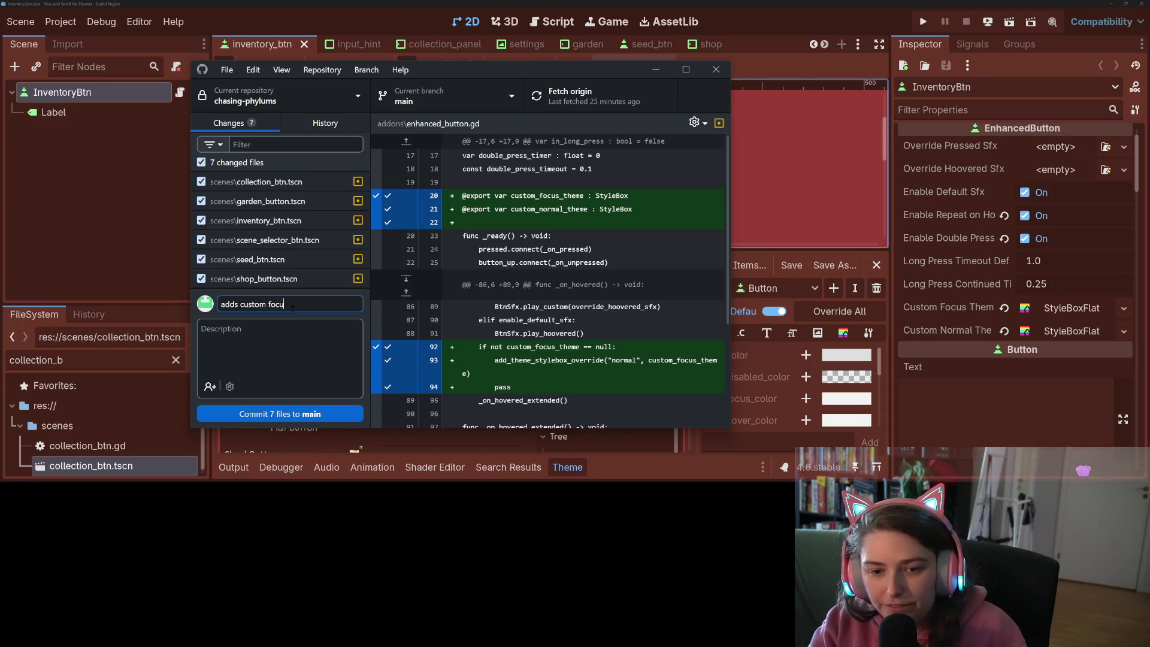
pyautogui.write('s theme to rep')
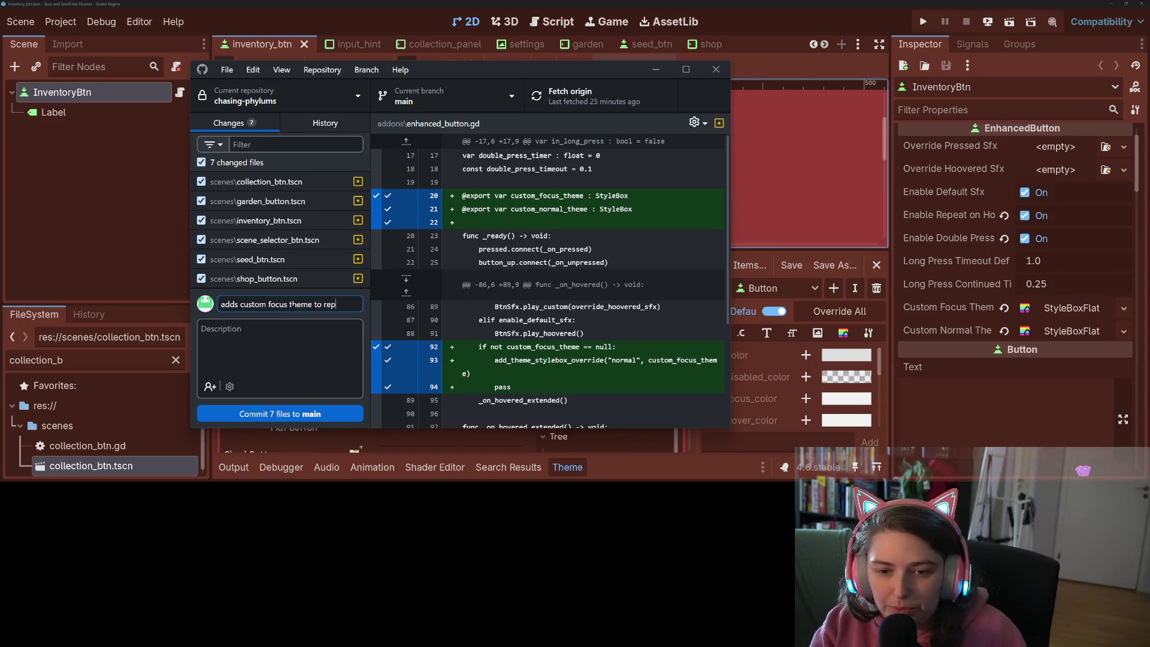
pyautogui.write('lacenormal')
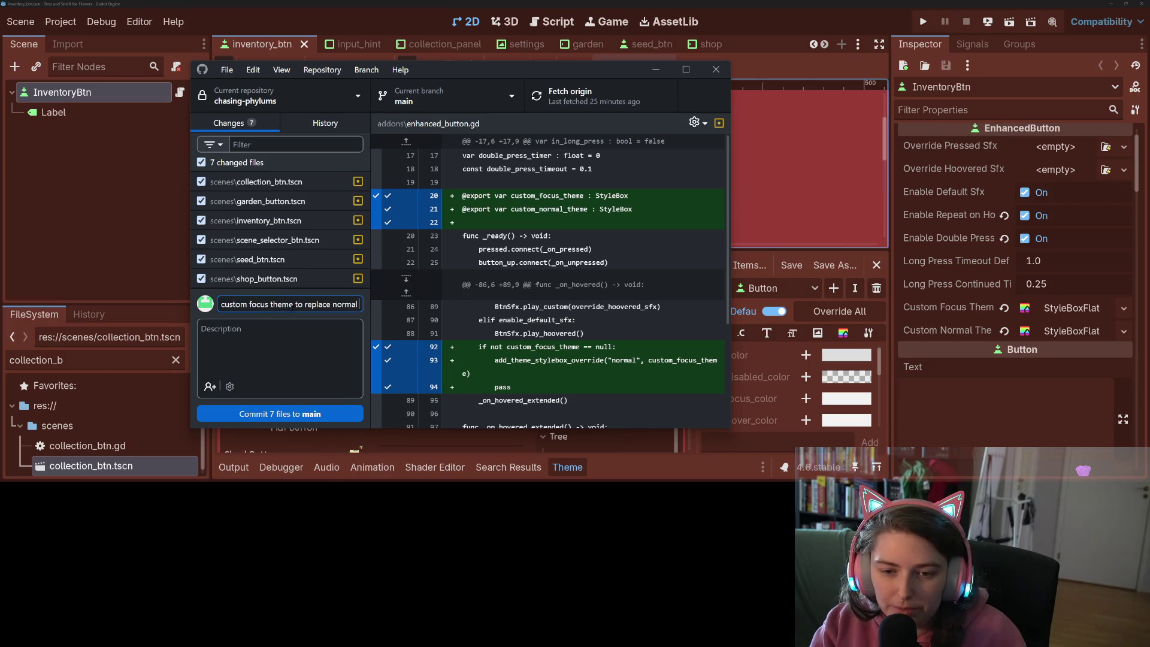
pyautogui.write(' button theme')
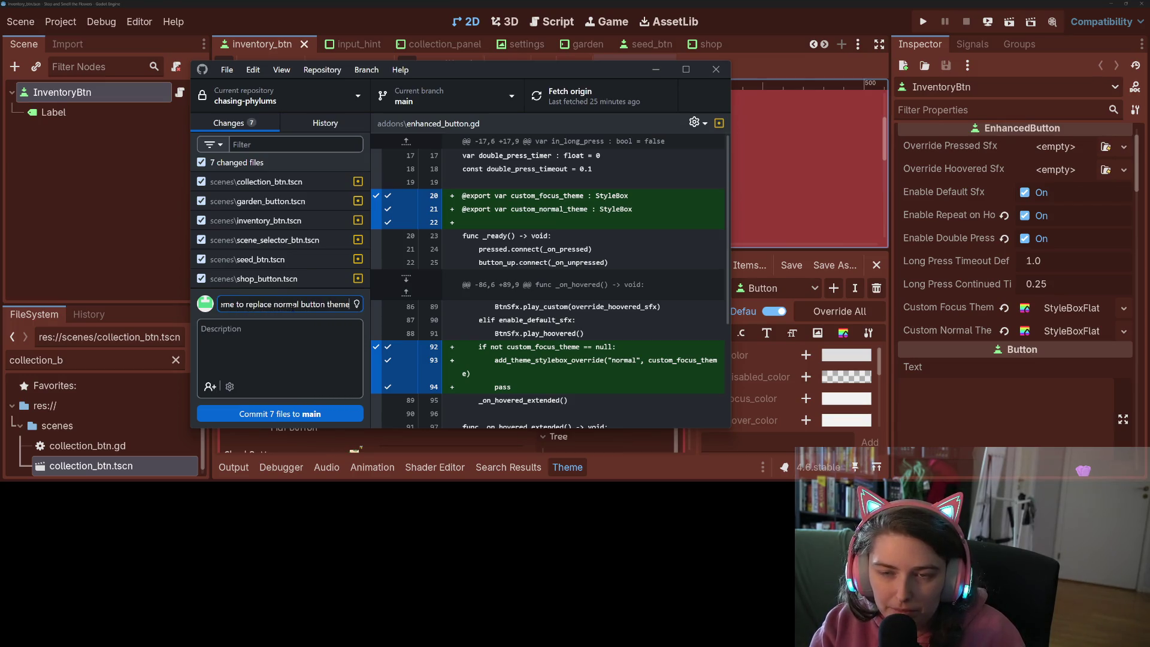
# Add description 'as alternative to focus theme which overlaps normal', commit the seven files to main, and switch away
pyautogui.click(310, 329)
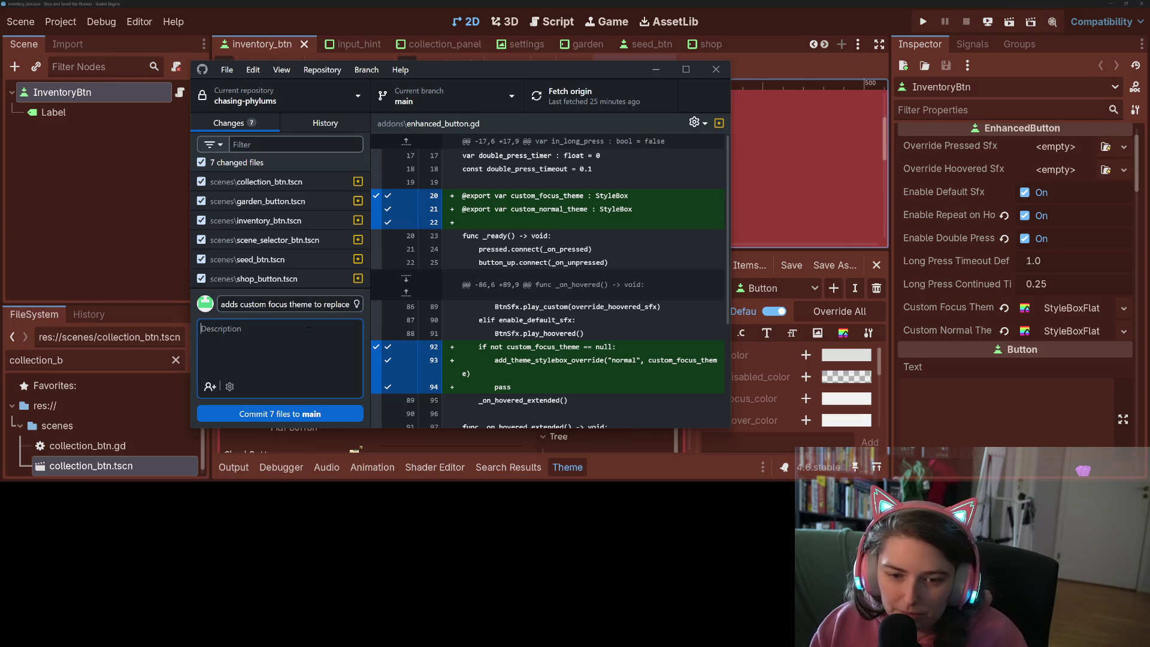
pyautogui.write('as alt')
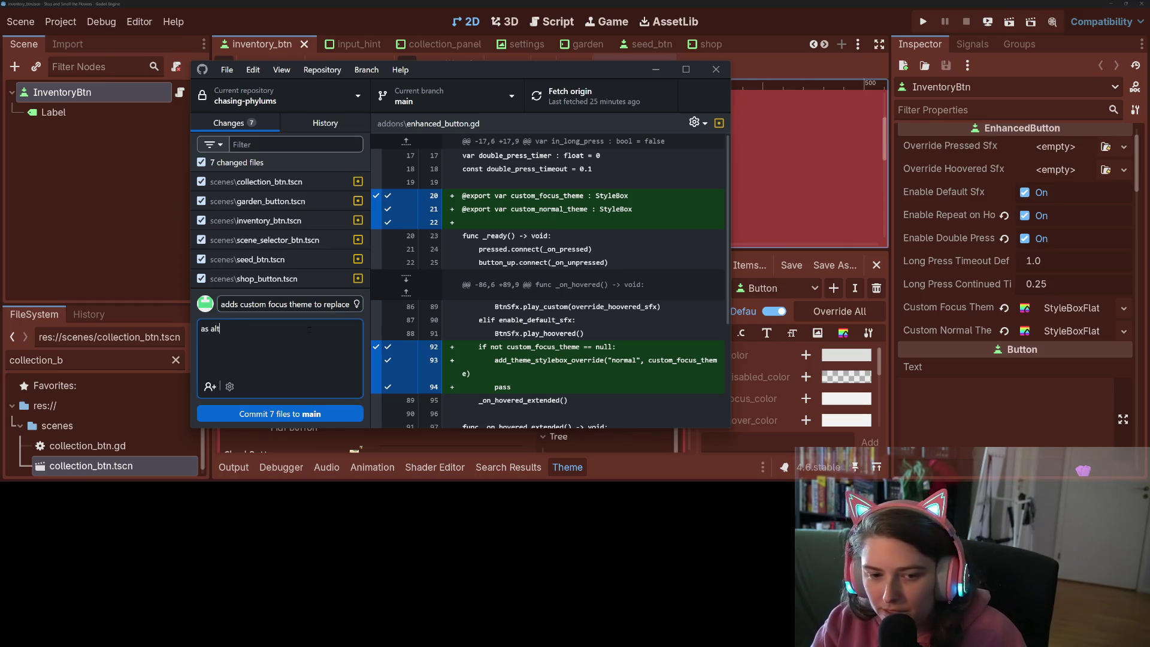
pyautogui.write('ernative to ')
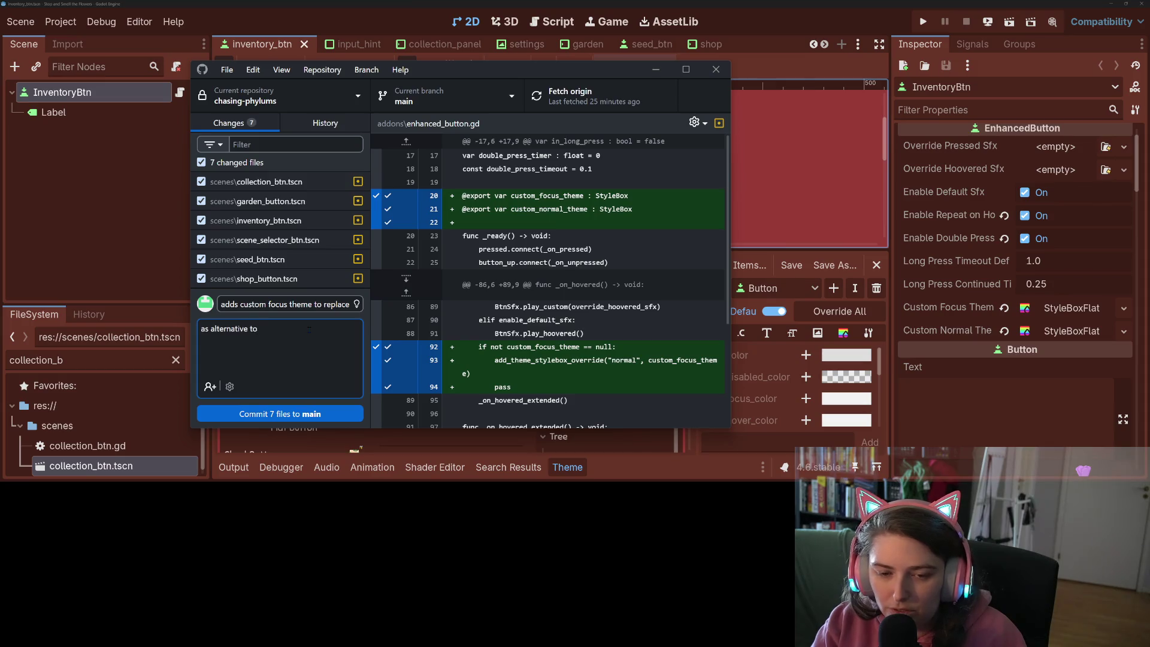
pyautogui.write('focus t')
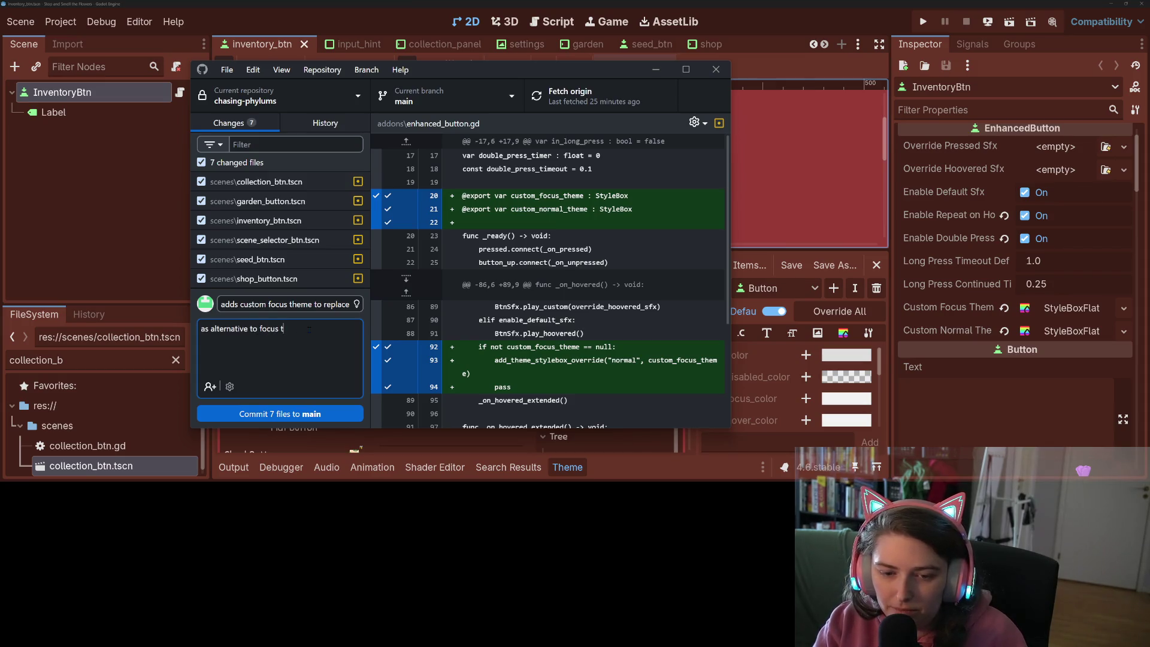
pyautogui.write('heme which overlaps')
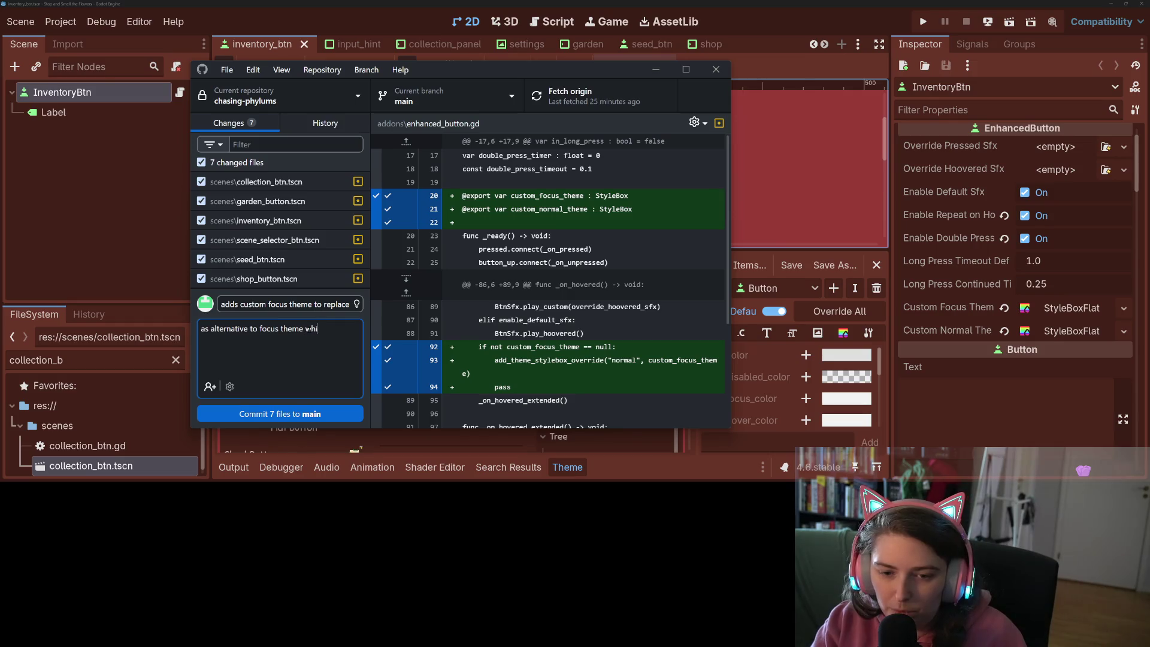
pyautogui.write(' normal')
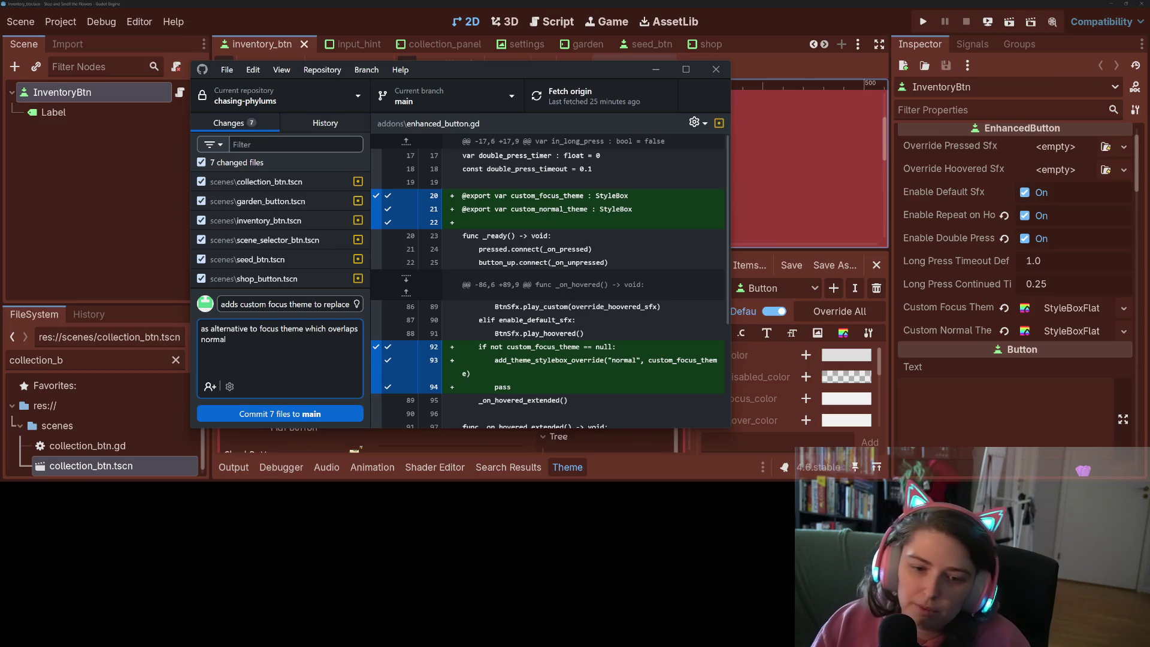
pyautogui.hotkey('ctrl', 'Return')
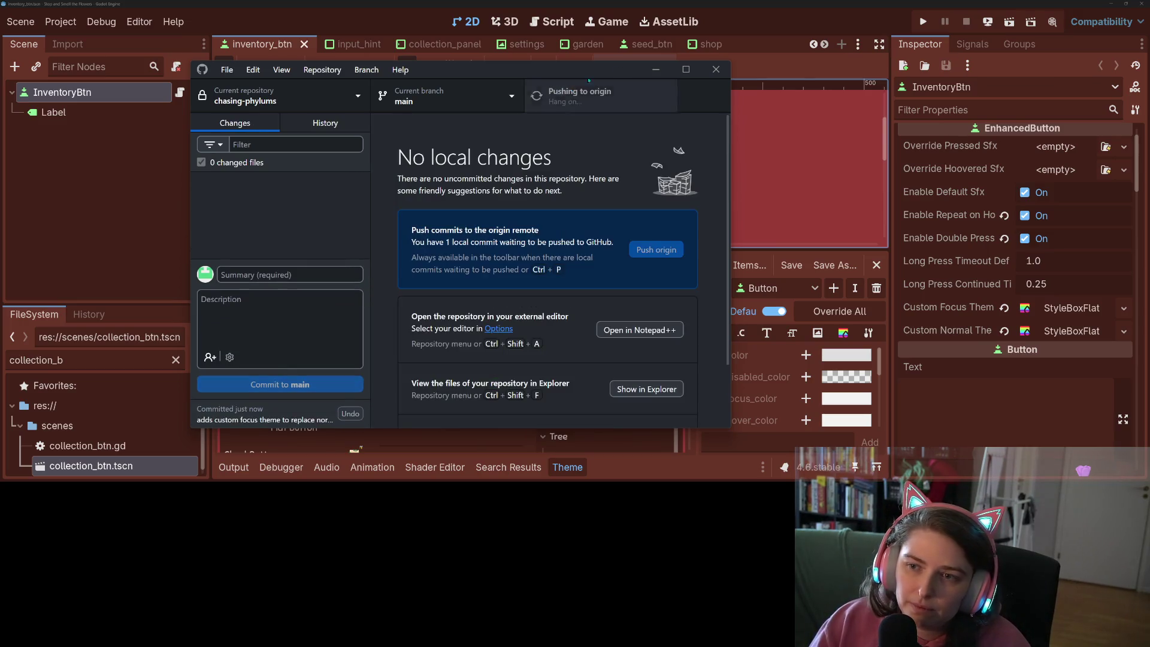
pyautogui.click(656, 69)
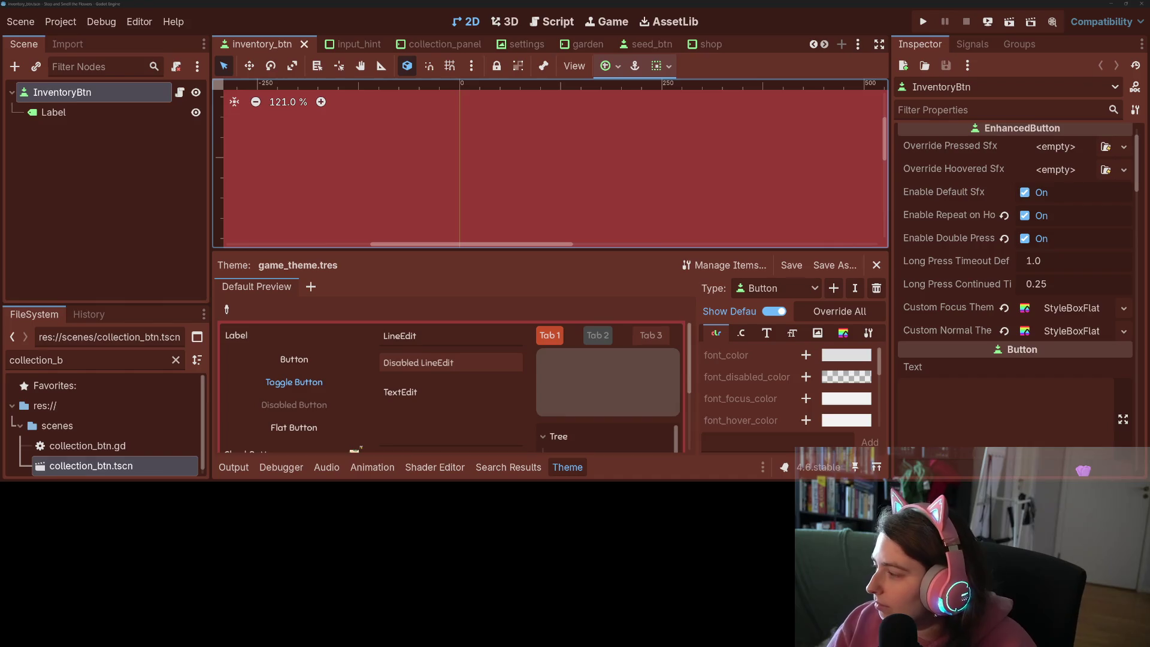
pyautogui.hotkey('alt', 'Tab')
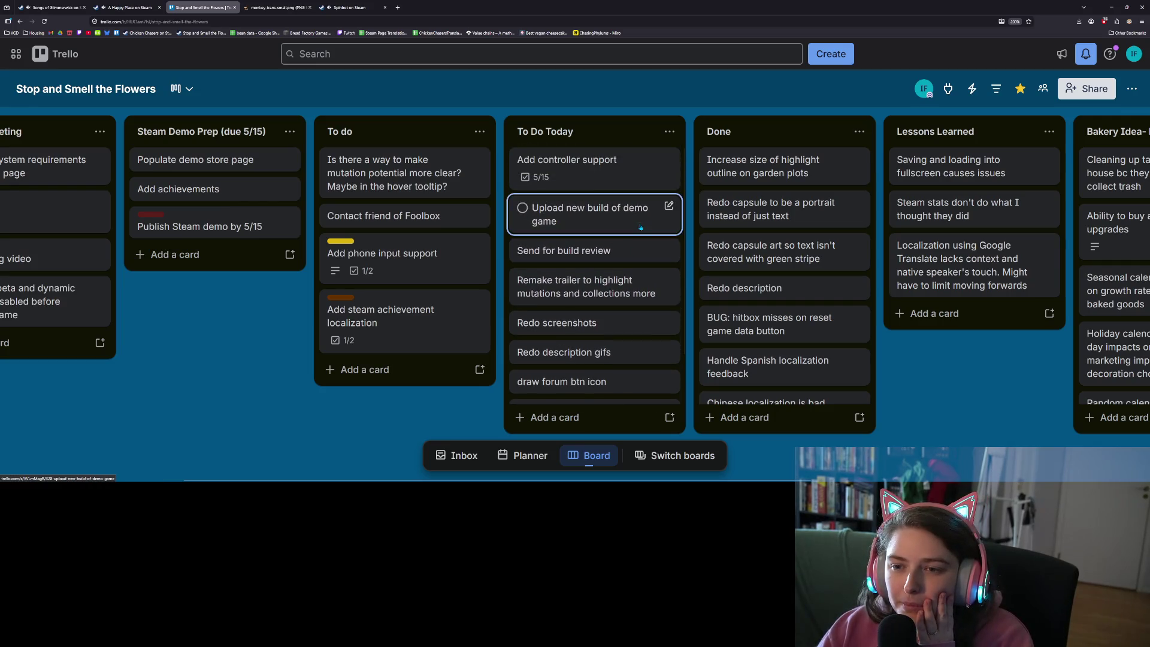
# On the Add controller support card, tick hover-focus and right-trigger, and move right-trigger higher
pyautogui.click(599, 168)
pyautogui.scroll(-5, 359, 349)
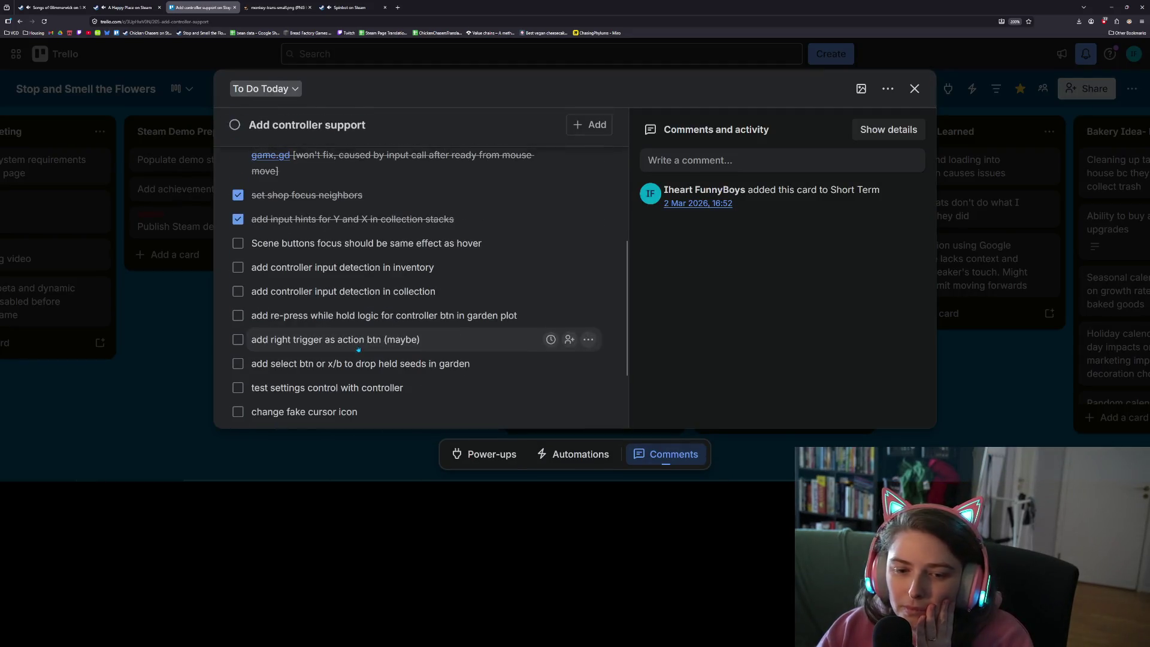
pyautogui.click(238, 243)
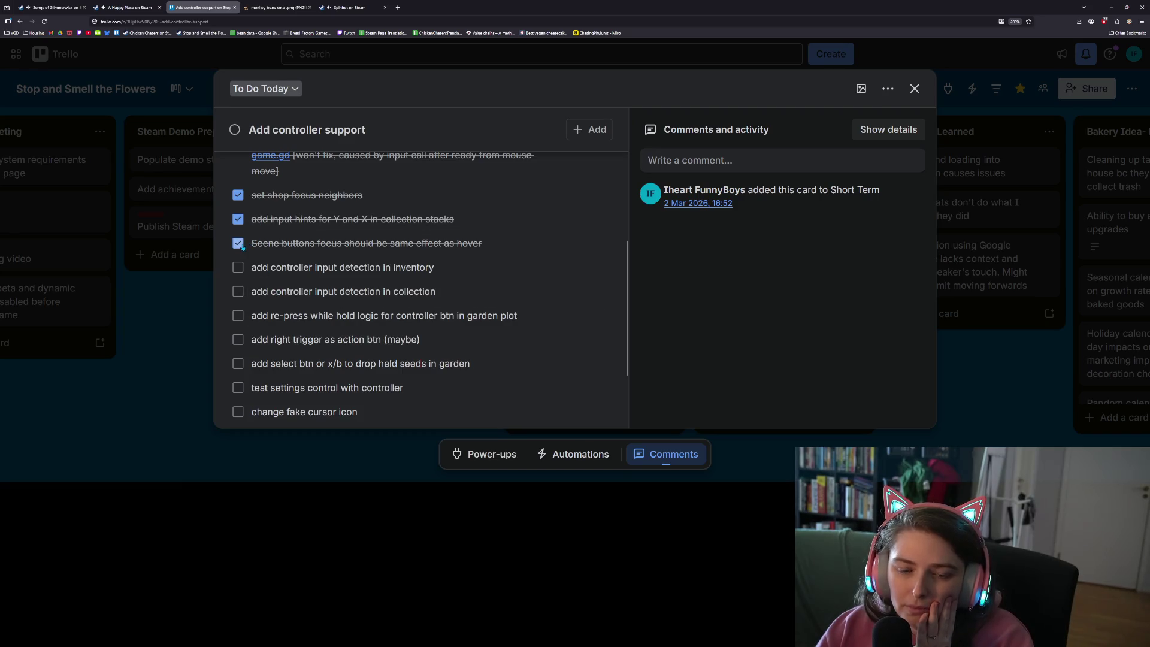
pyautogui.scroll(-1, 378, 267)
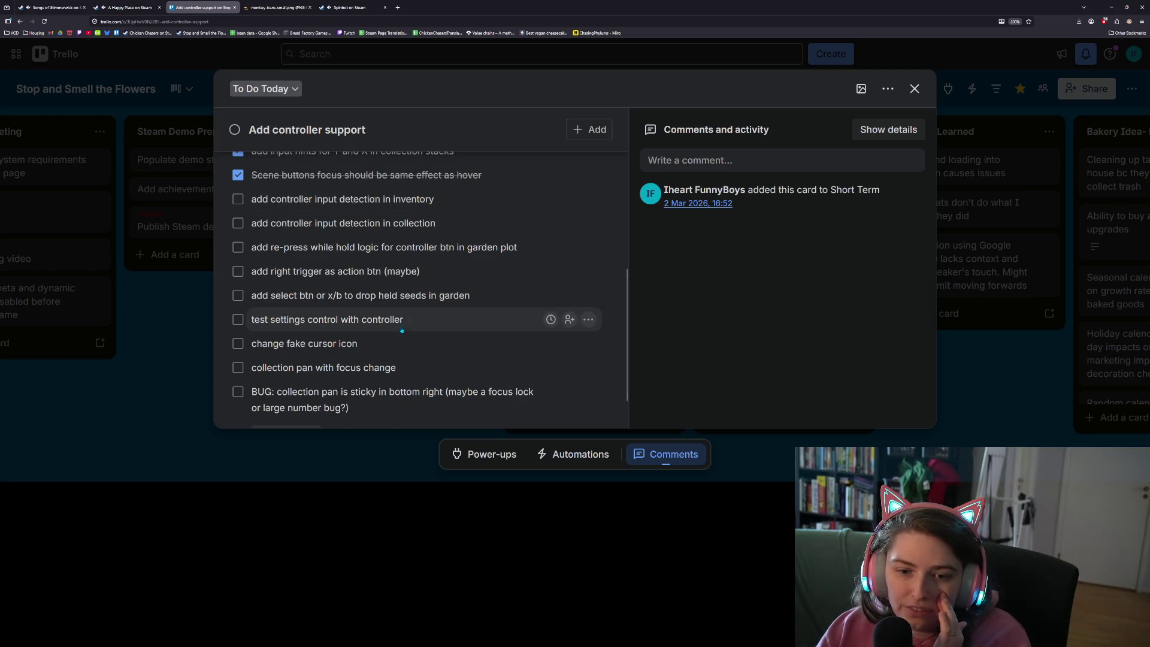
pyautogui.click(238, 271)
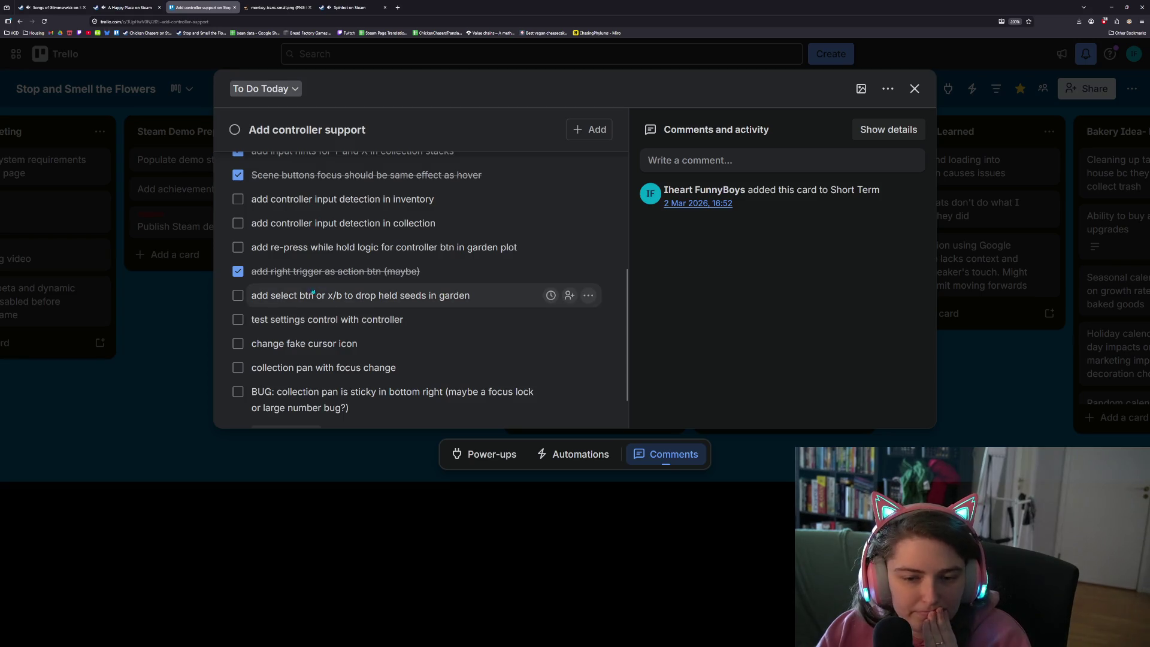
pyautogui.moveTo(316, 278); pyautogui.dragTo(327, 205)
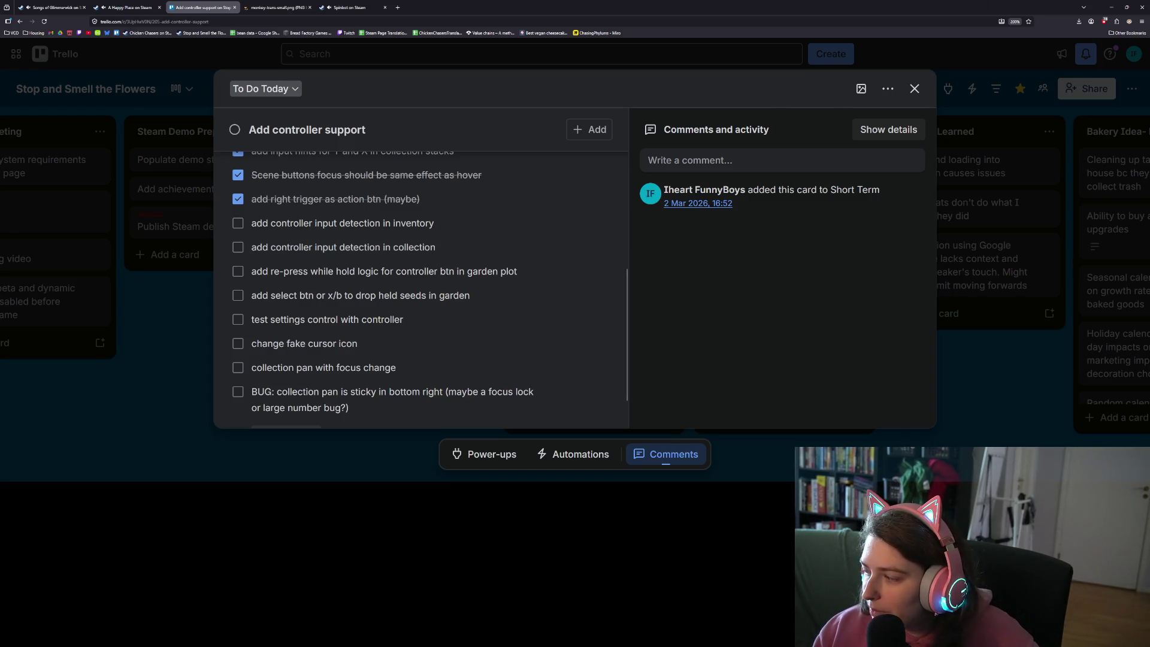
pyautogui.hotkey('alt', 'Tab')
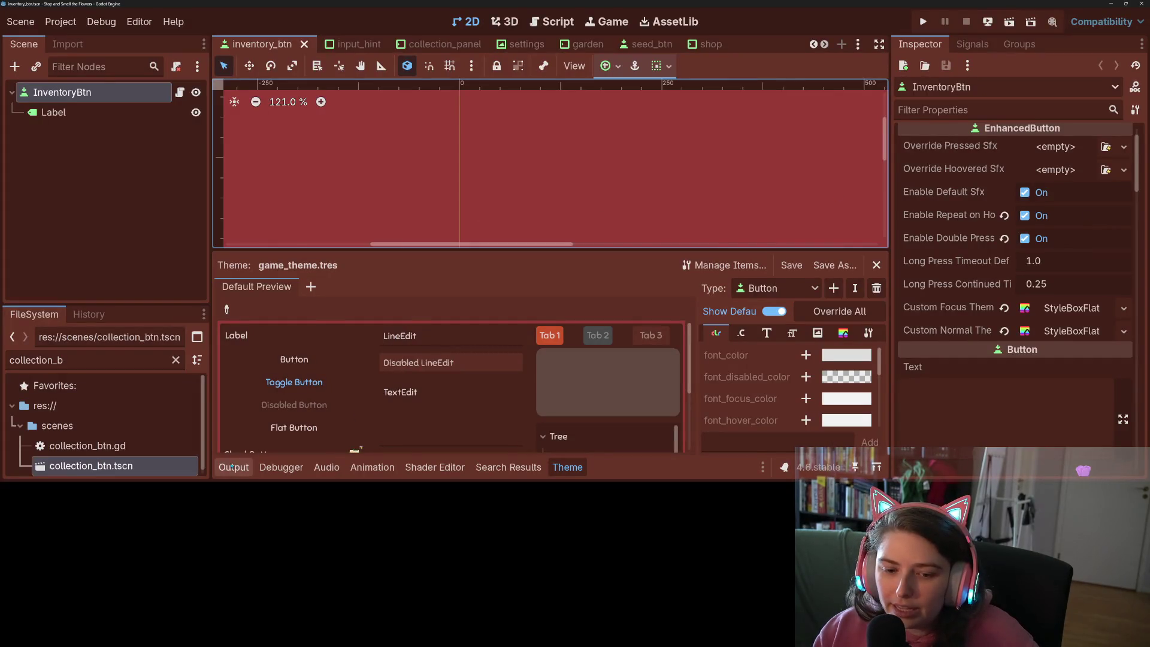
# Open the input_hint scene and review the input actions in Project Settings
pyautogui.click(367, 48)
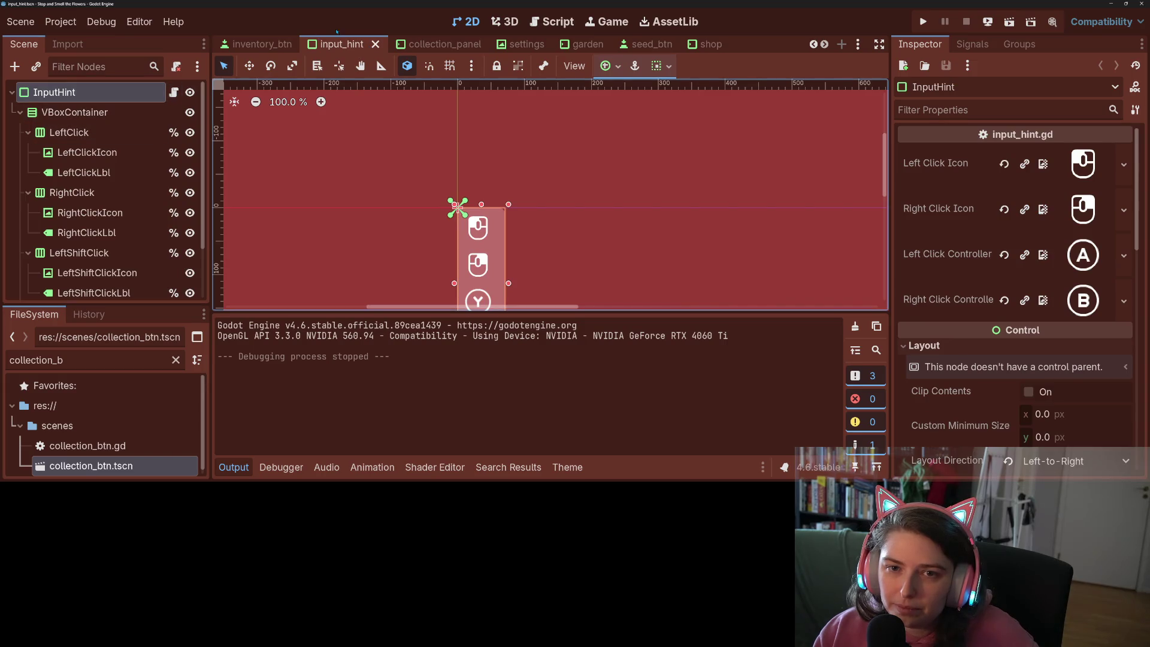
pyautogui.click(61, 22)
pyautogui.click(82, 40)
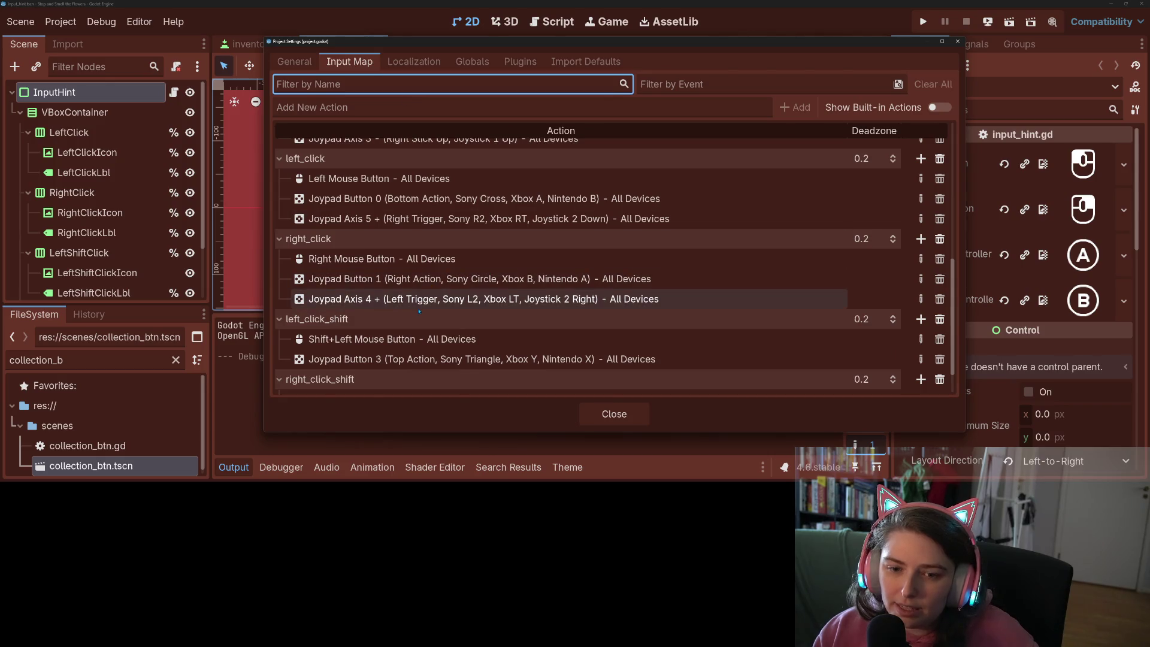
pyautogui.scroll(-2, 419, 310)
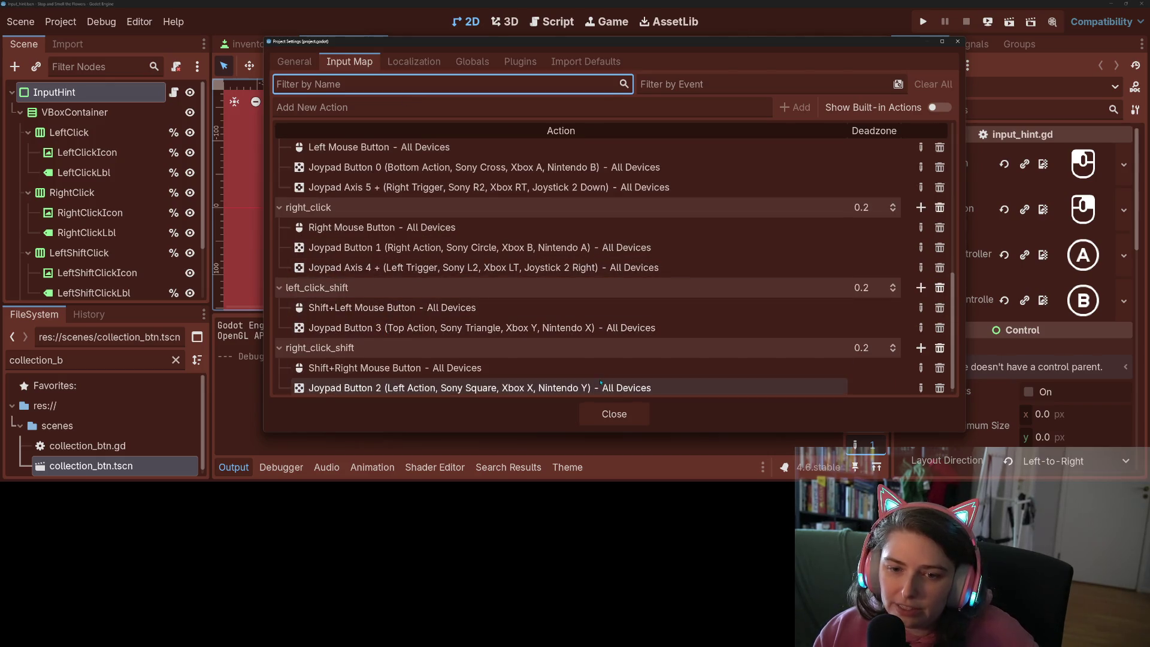
pyautogui.click(614, 414)
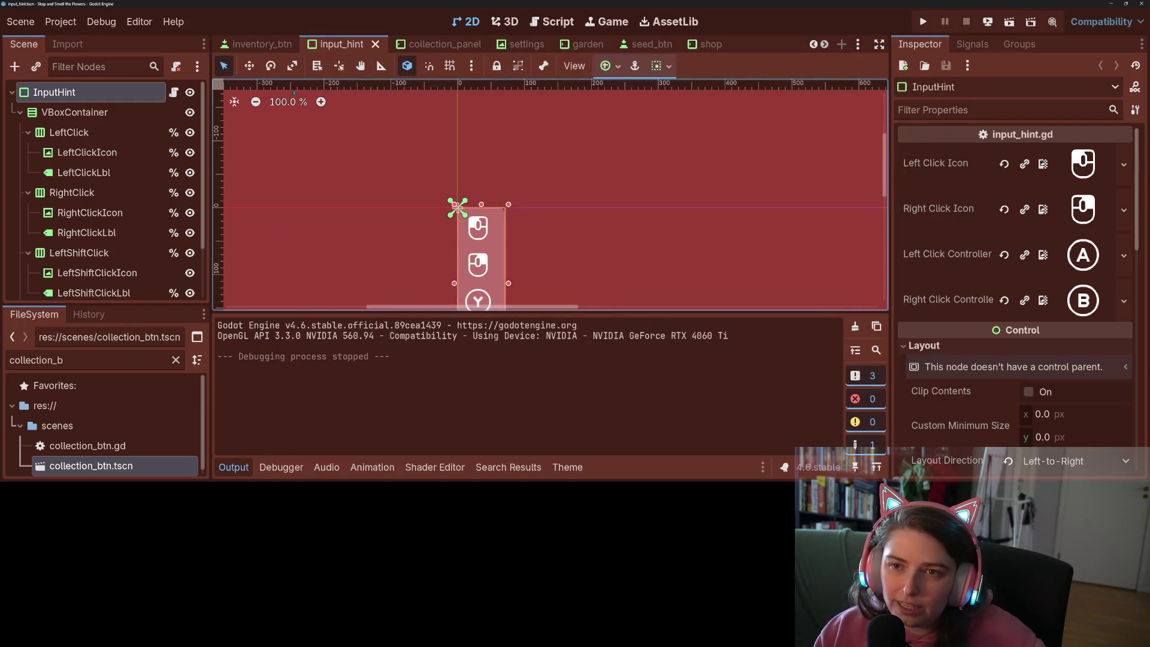
# Open game.gd in the script editor and place the cursor inside its _input function
pyautogui.click(552, 22)
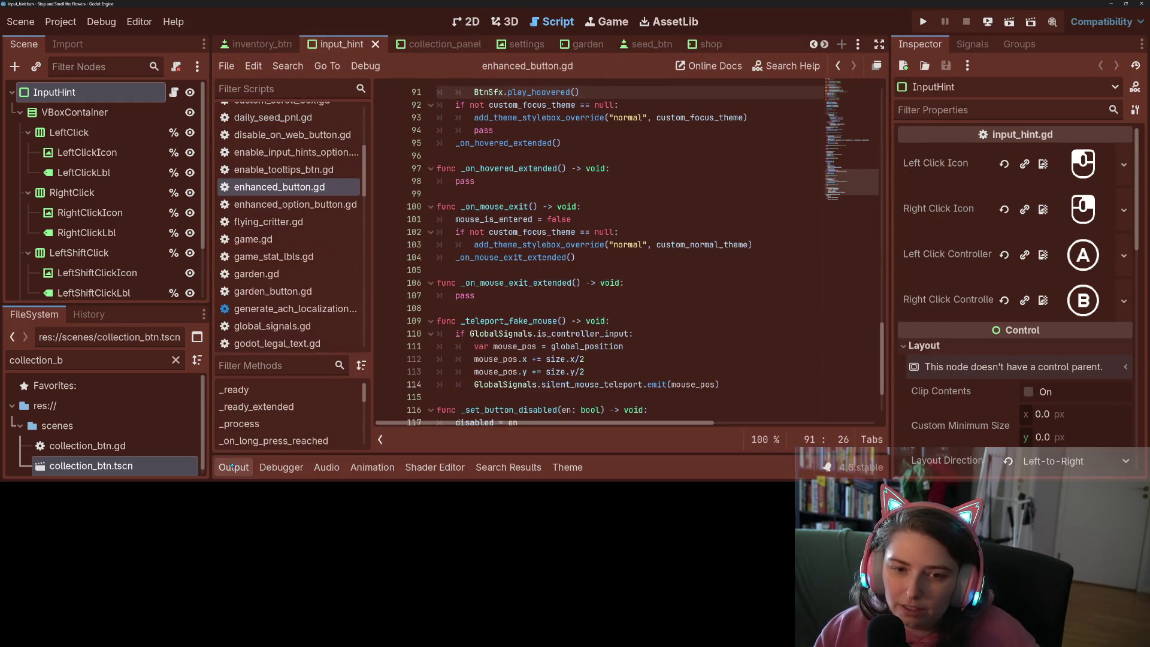
pyautogui.scroll(5, 261, 235)
pyautogui.scroll(-2, 261, 236)
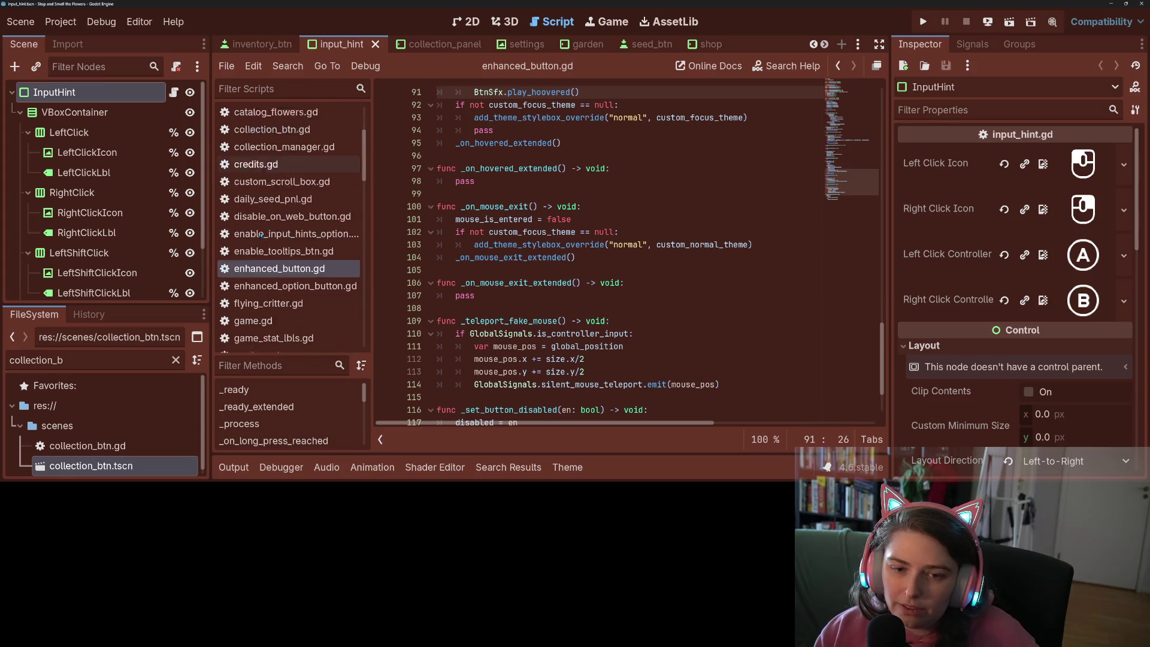
pyautogui.scroll(-5, 261, 236)
pyautogui.click(257, 168)
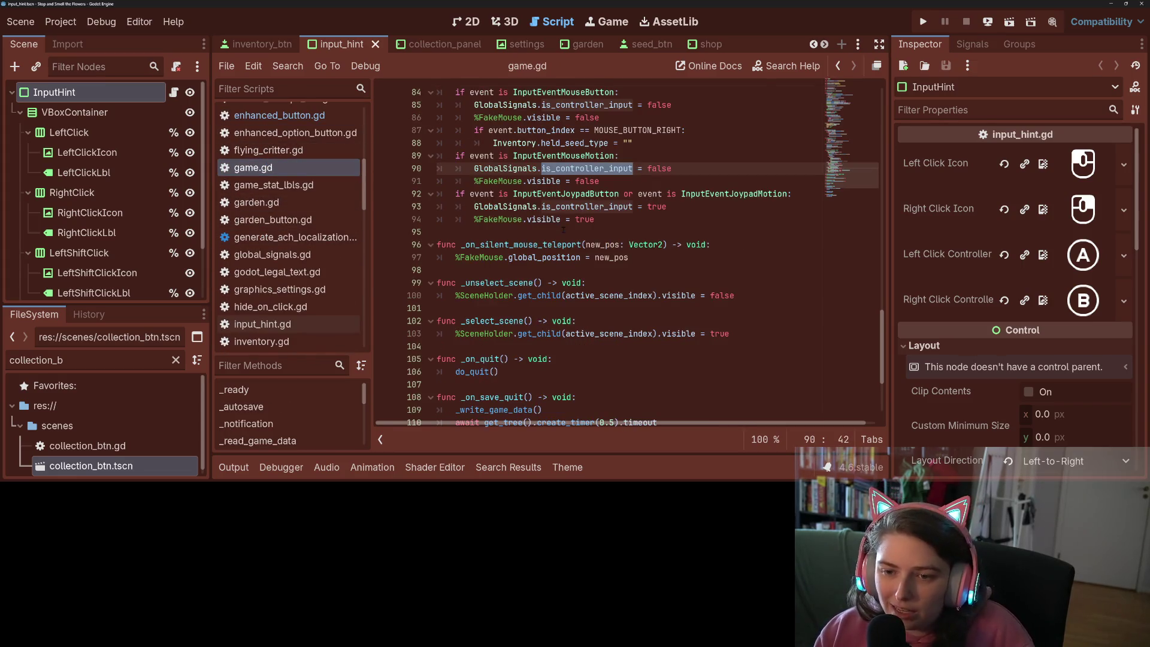
pyautogui.scroll(6, 563, 230)
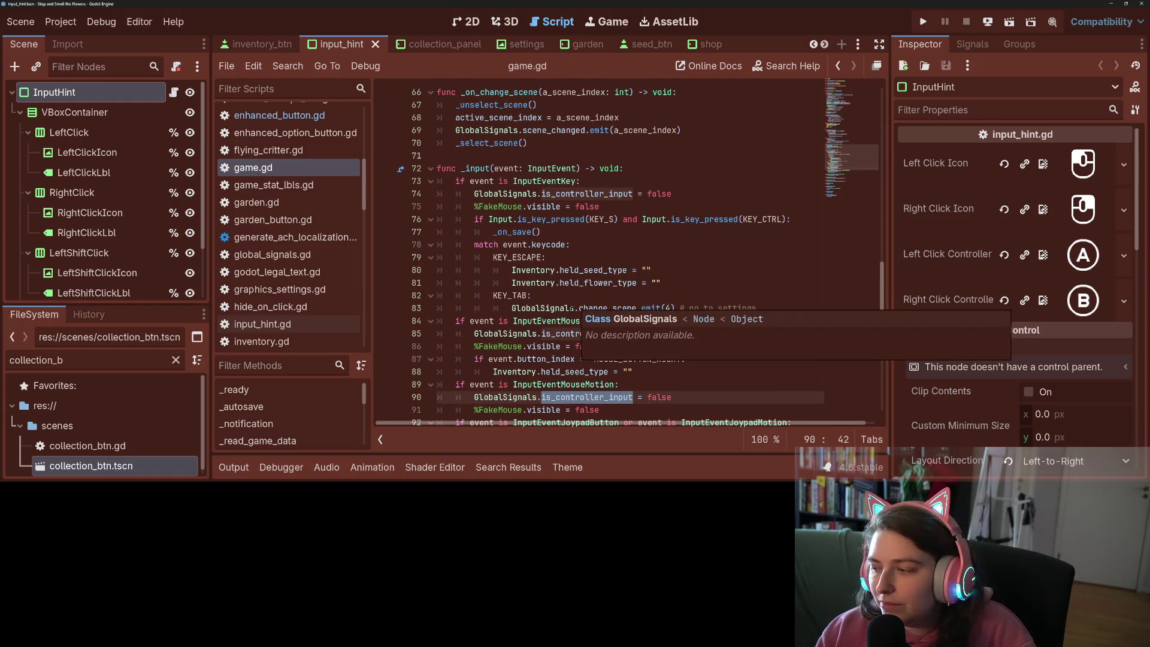
pyautogui.click(567, 245)
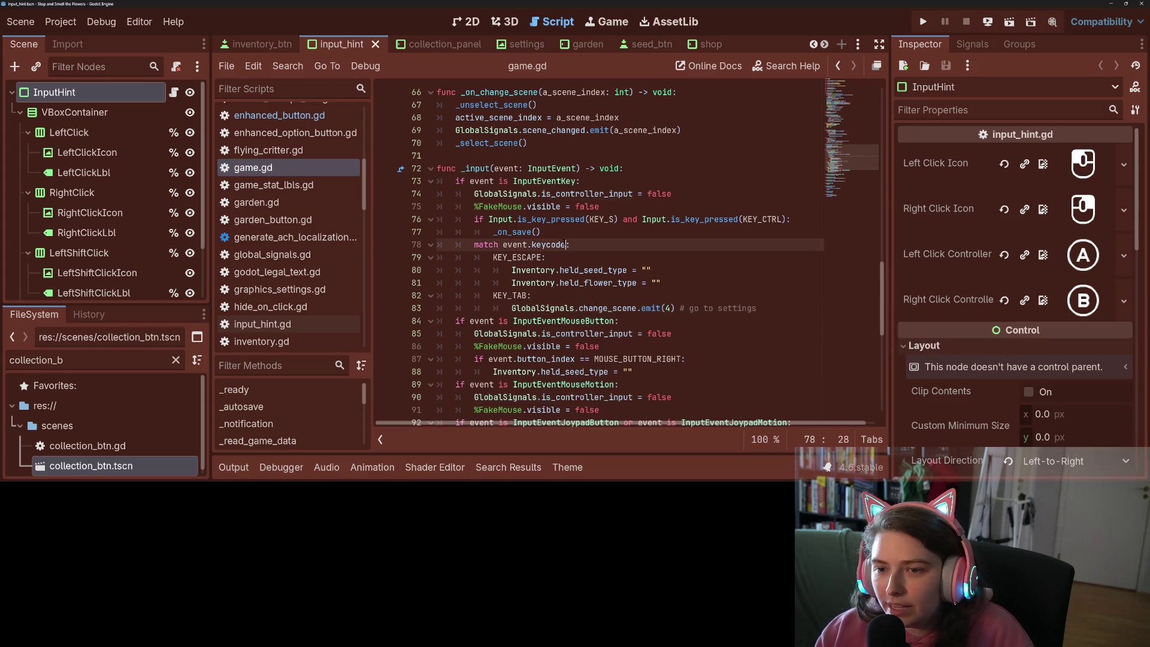
# Add an Input.is_action_just_pressed("left_click_shift") check printing "left_click_shift" at the top of _input
pyautogui.click(644, 177)
pyautogui.click(654, 173)
pyautogui.press('Return')
pyautogui.write('if ')
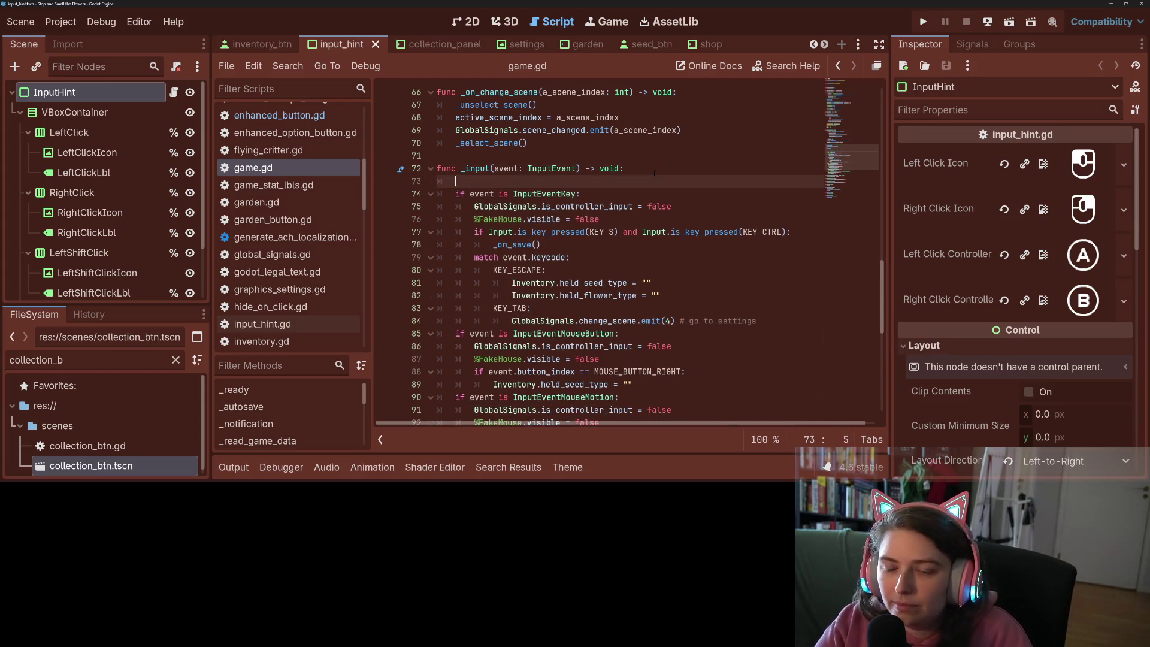
pyautogui.write('In')
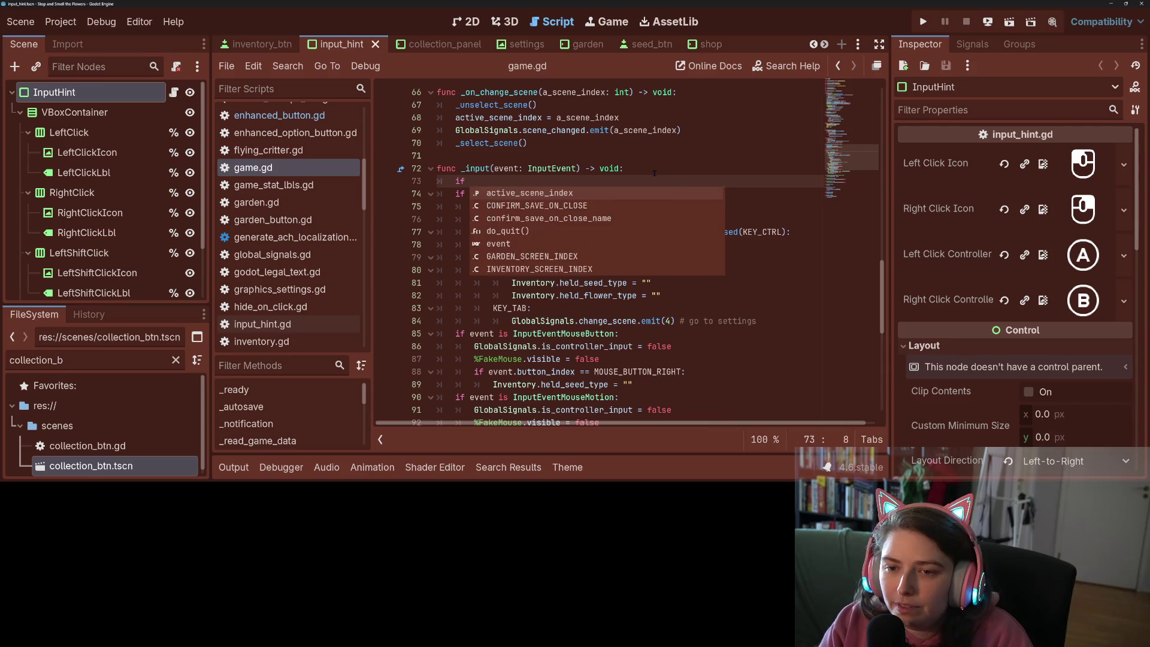
pyautogui.write('put.is')
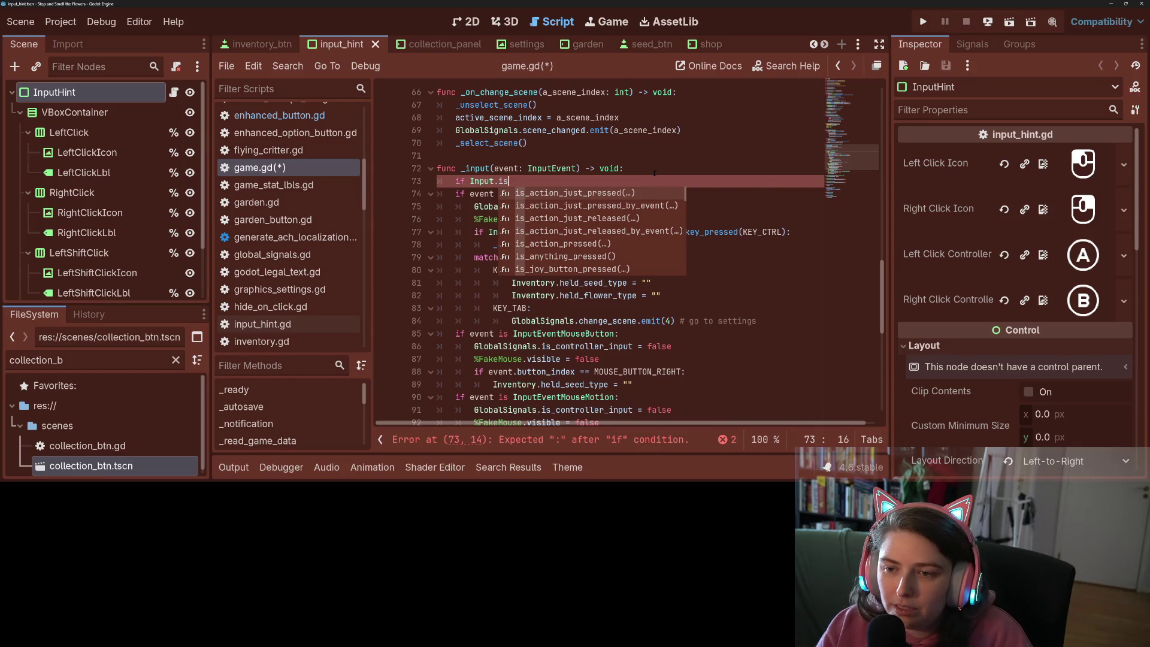
pyautogui.press('Return')
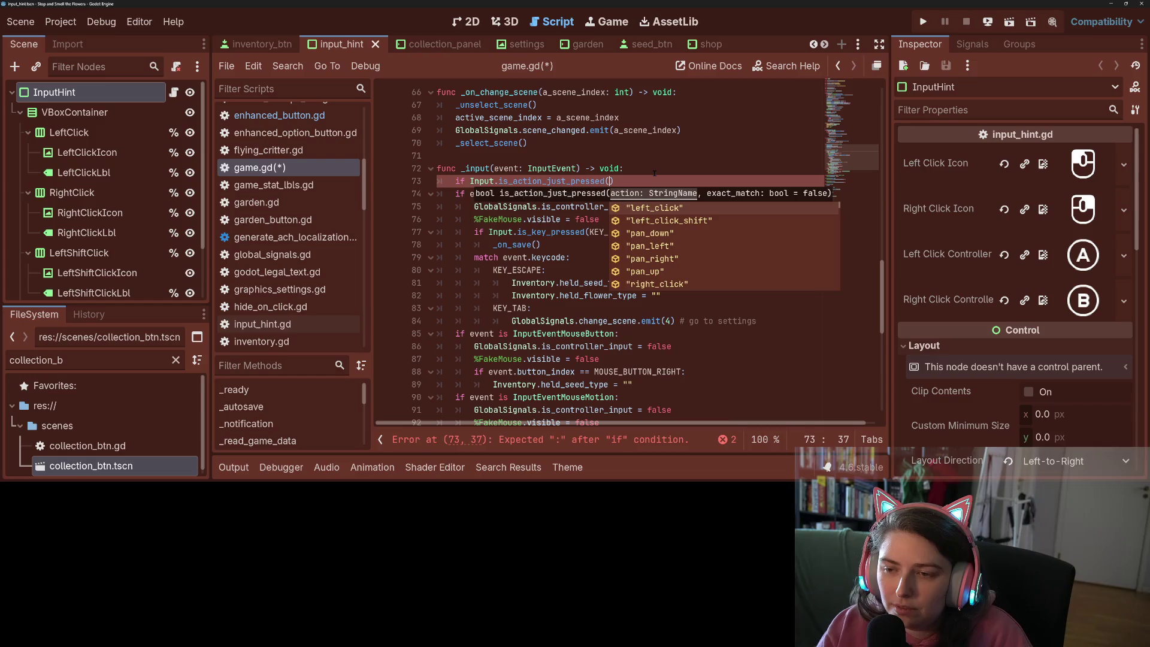
pyautogui.press('Down')
pyautogui.press('Return')
pyautogui.write(':')
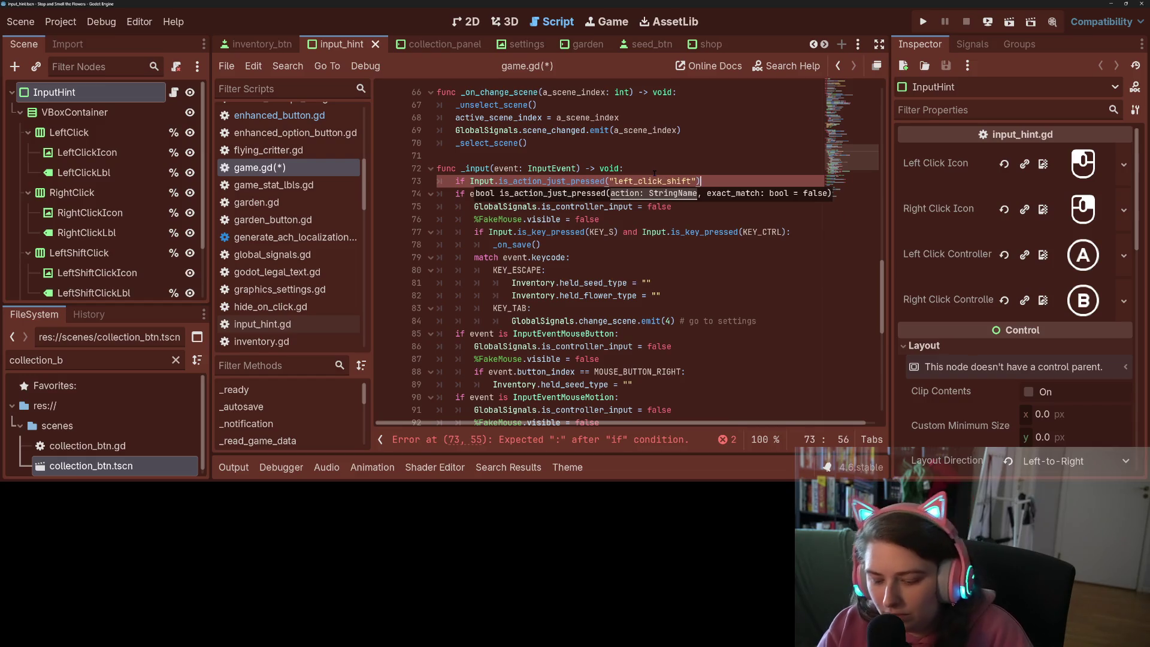
pyautogui.press('Return')
pyautogui.write('print')
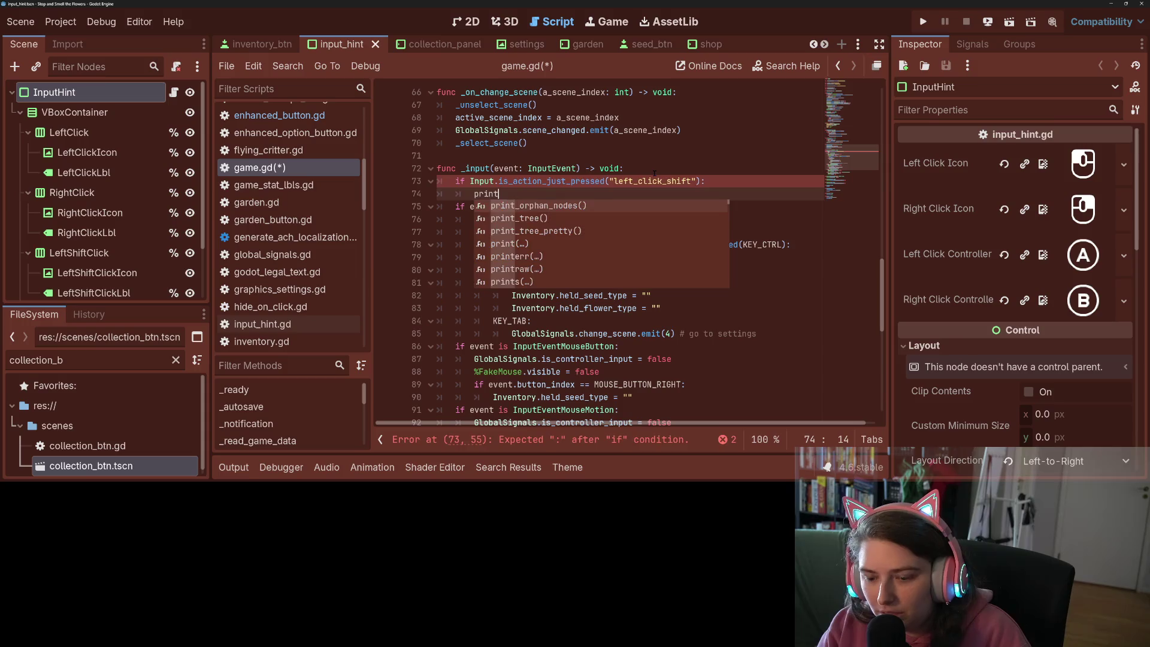
pyautogui.write('("lef')
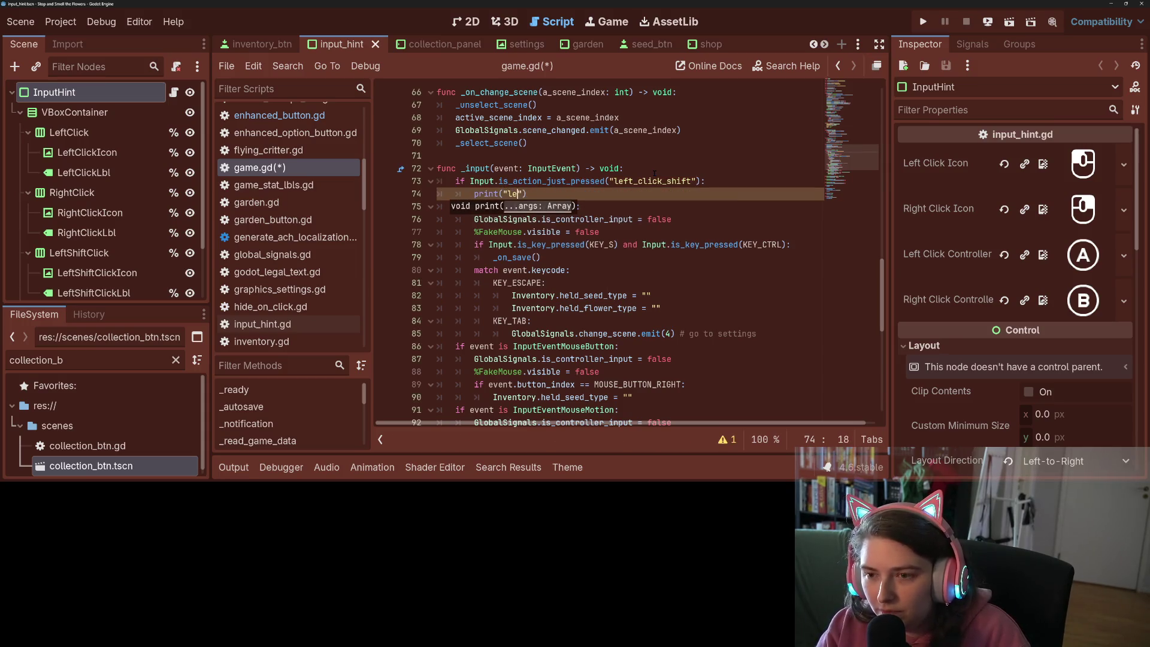
pyautogui.write('t')
pyautogui.write('_click_shif')
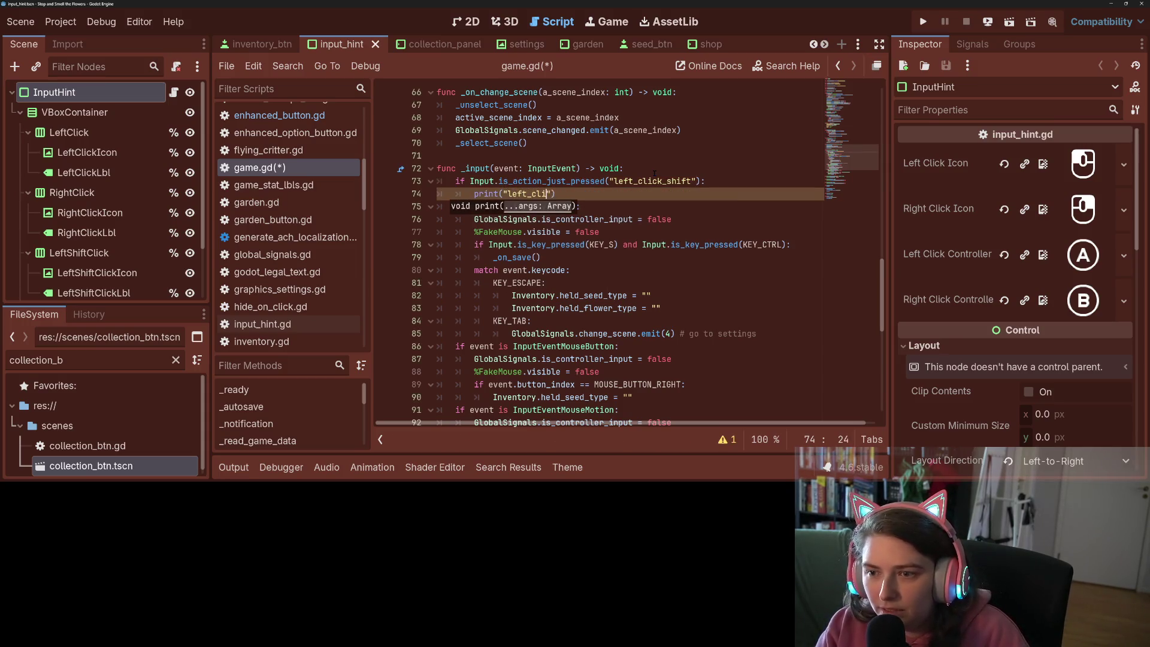
pyautogui.write('t')
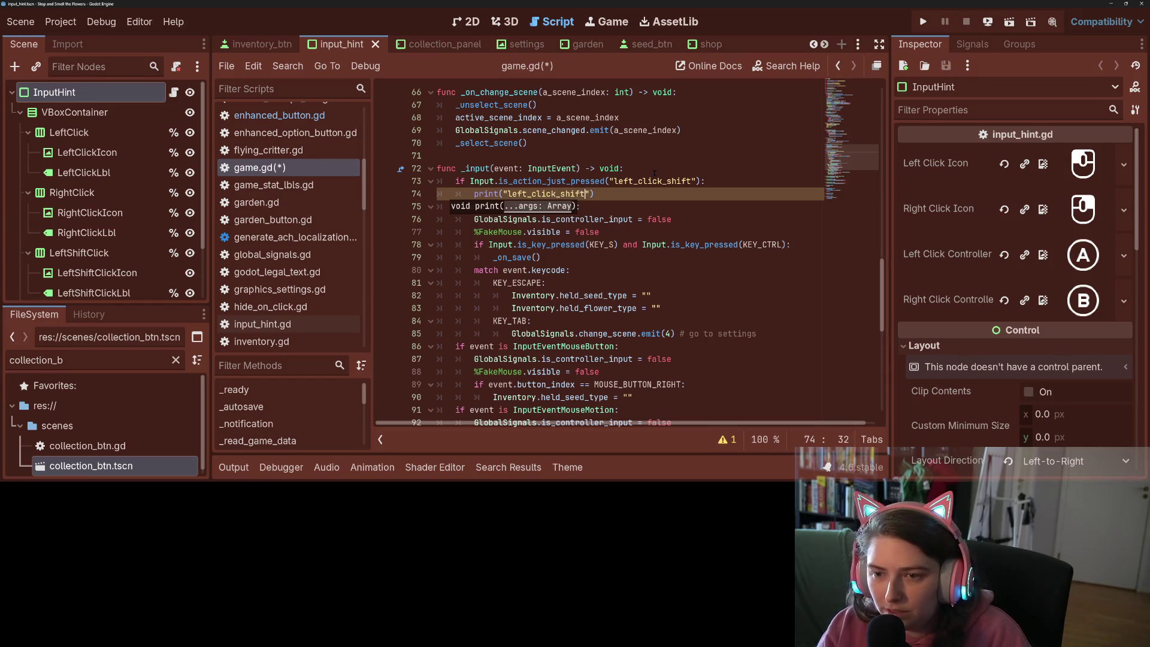
pyautogui.press('End')
# Add a second check for "left_click" that prints "left_click", then save game.gd
pyautogui.press('Return')
pyautogui.write('if Input.ins')
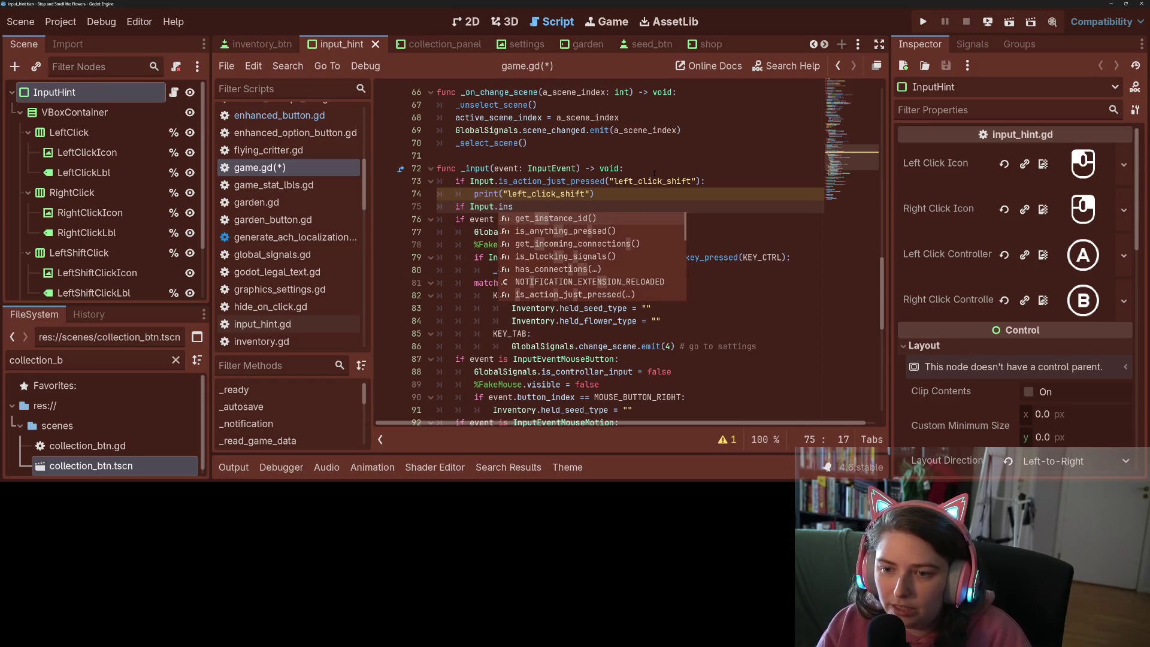
pyautogui.press('BackSpace')
pyautogui.press('BackSpace')
pyautogui.write('s')
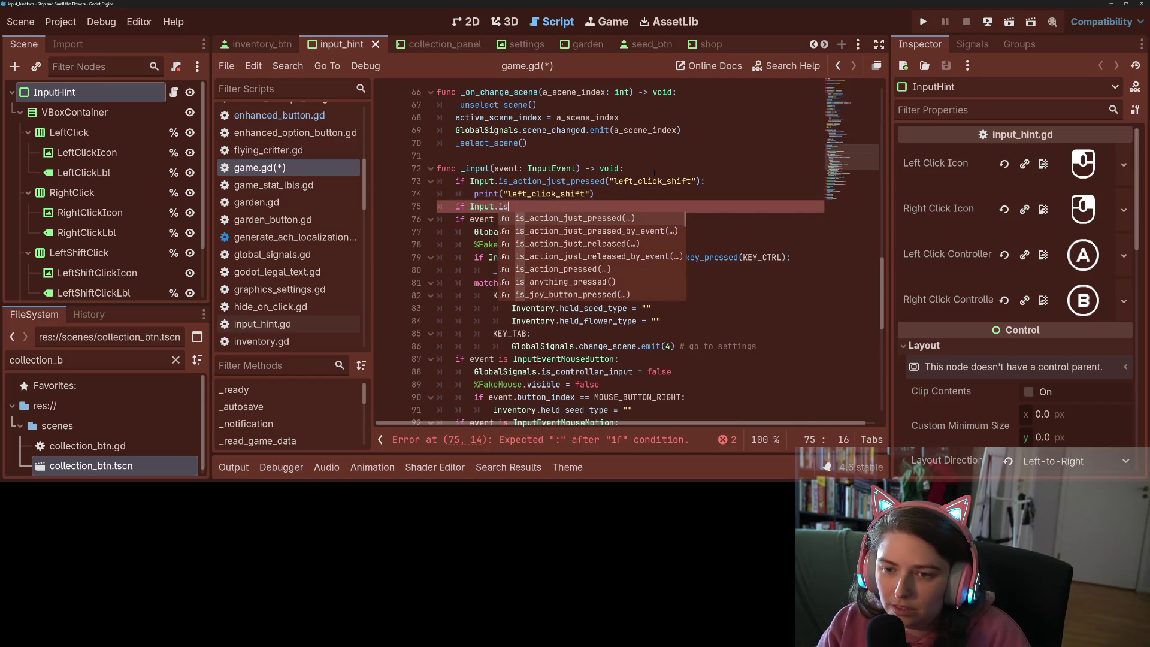
pyautogui.press('Return')
pyautogui.write('"')
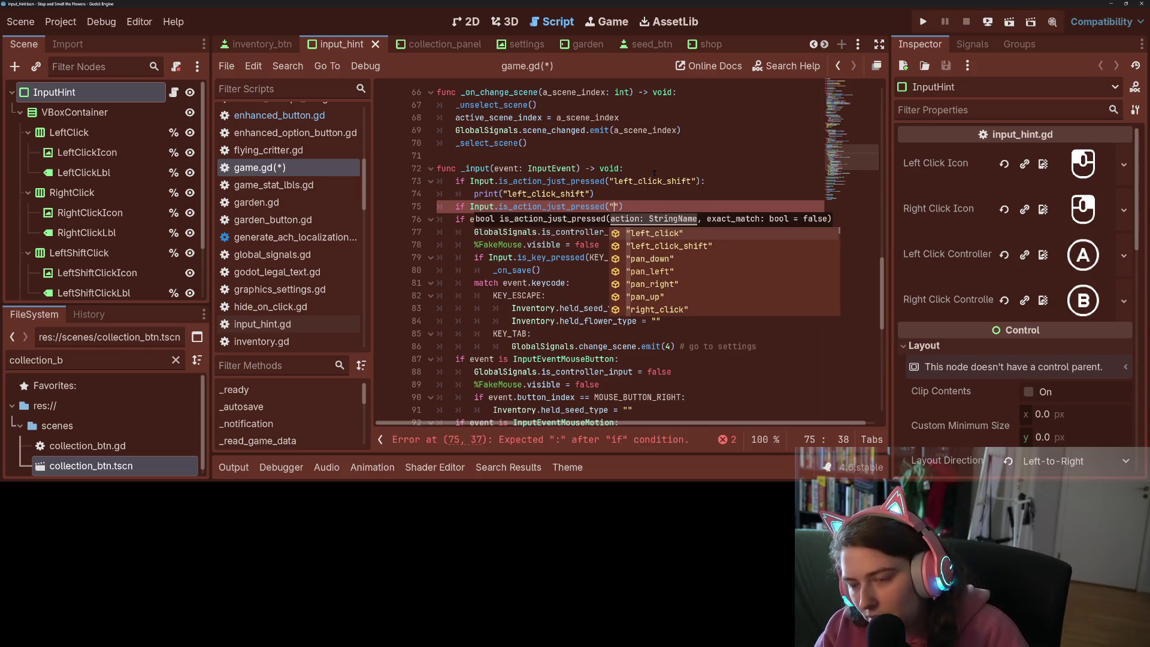
pyautogui.press('Return')
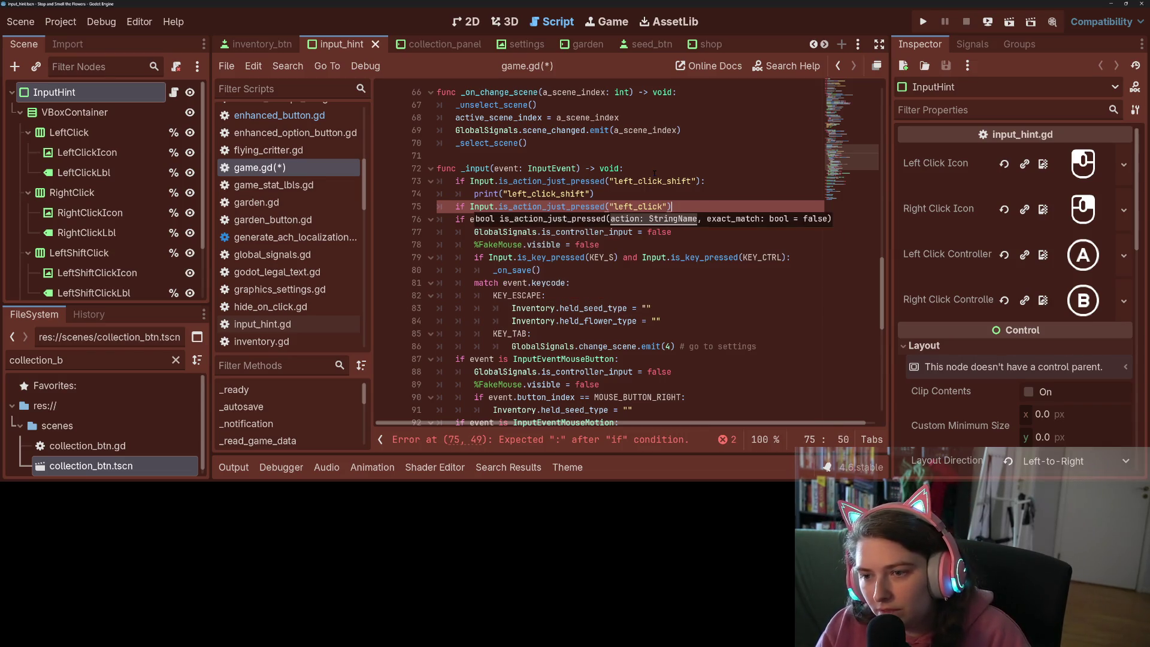
pyautogui.write(':')
pyautogui.press('Return')
pyautogui.write('print(')
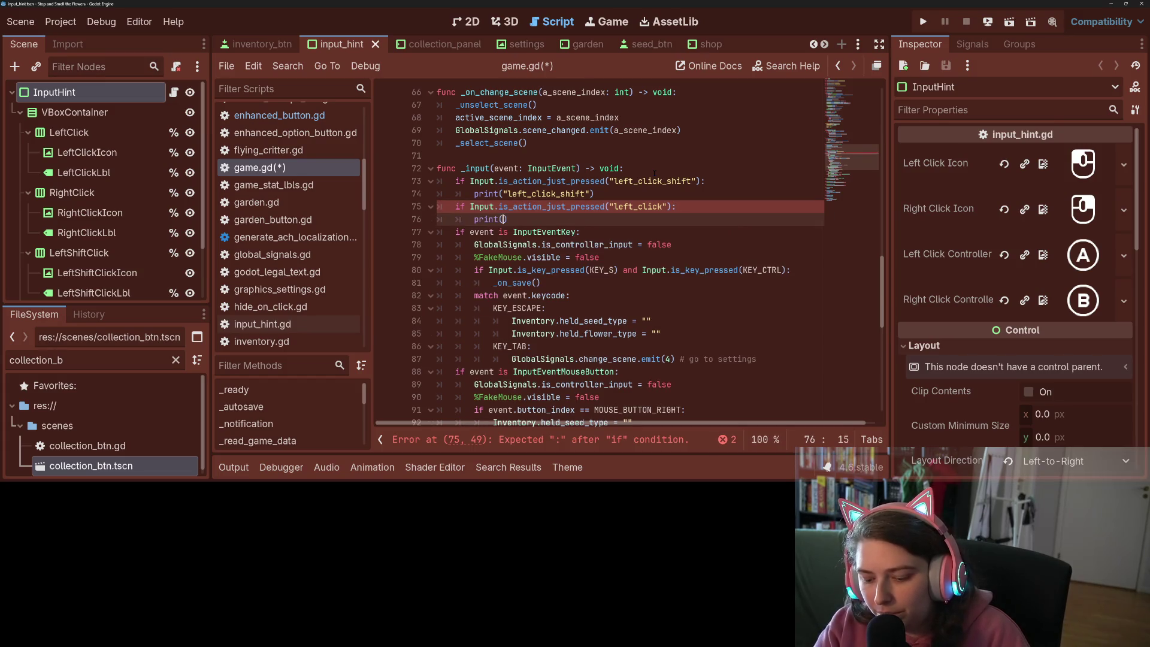
pyautogui.write('"left')
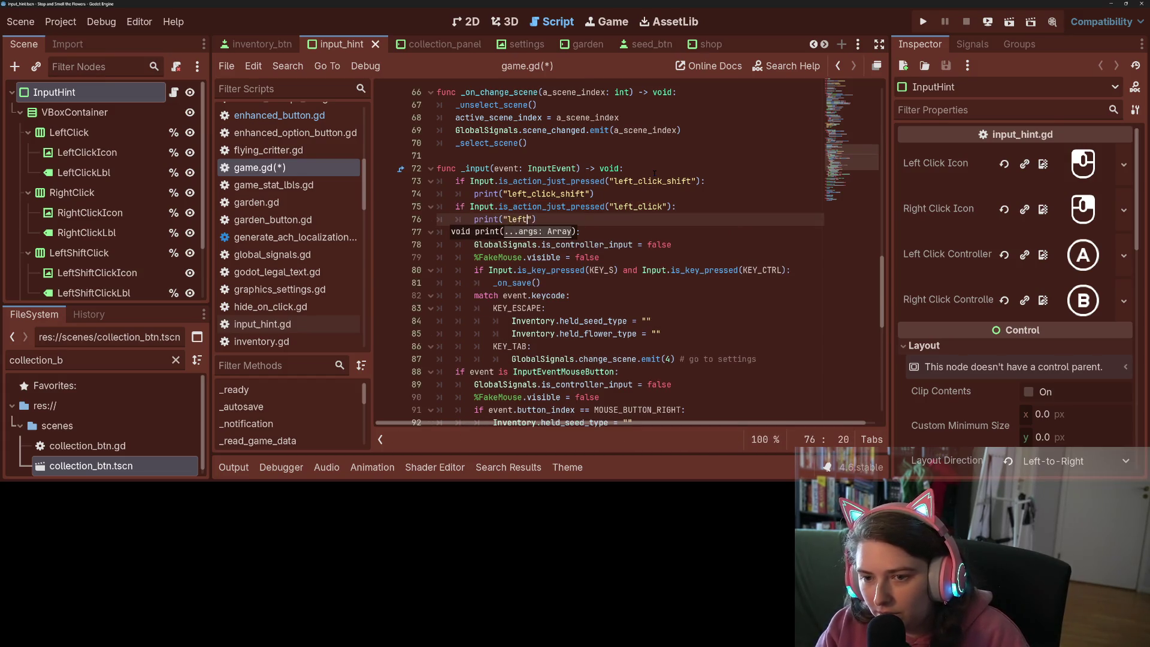
pyautogui.press('BackSpace')
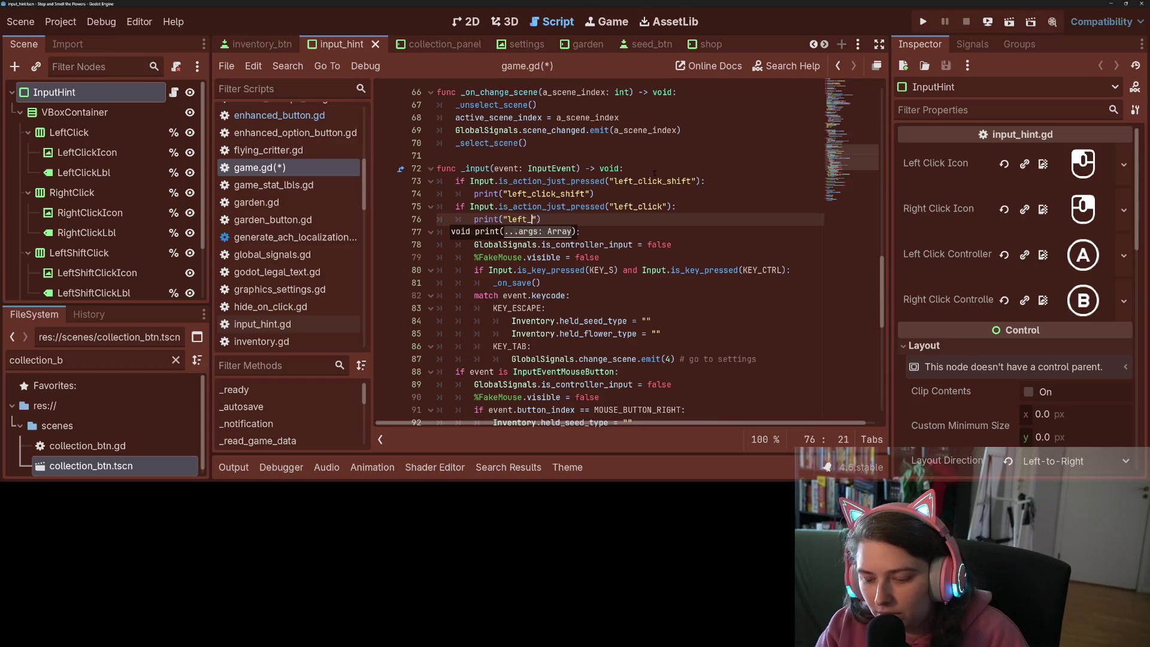
pyautogui.write('_click')
pyautogui.hotkey('ctrl', 's')
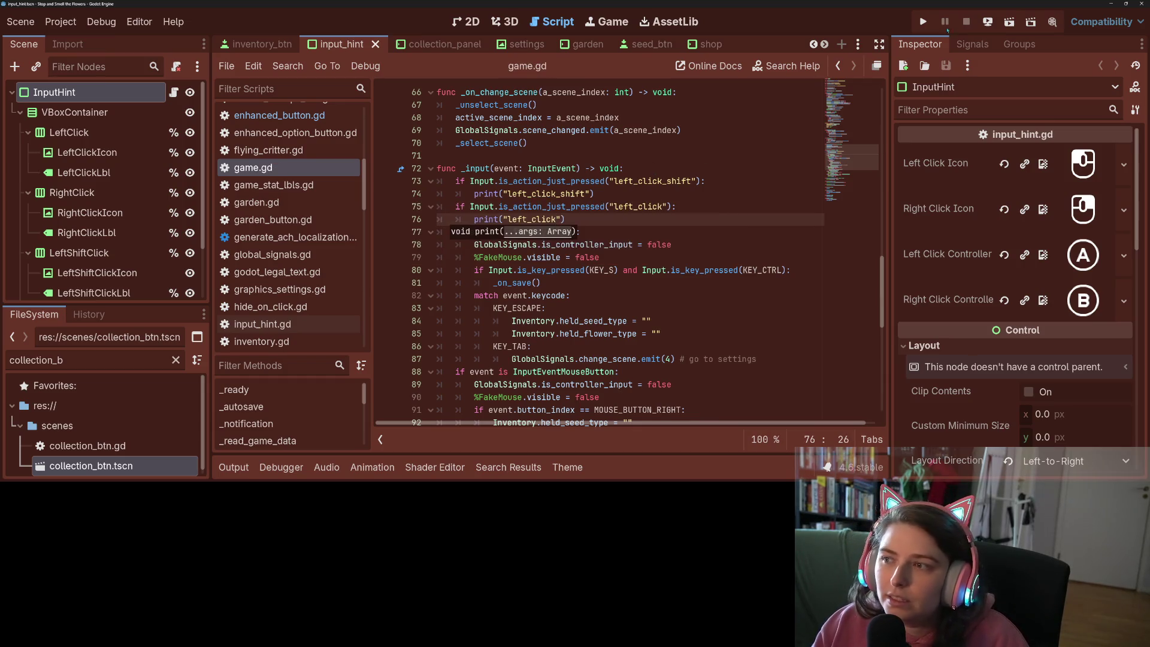
# Run the game, test a plain click and a shift-click, then quit the game
pyautogui.click(923, 21)
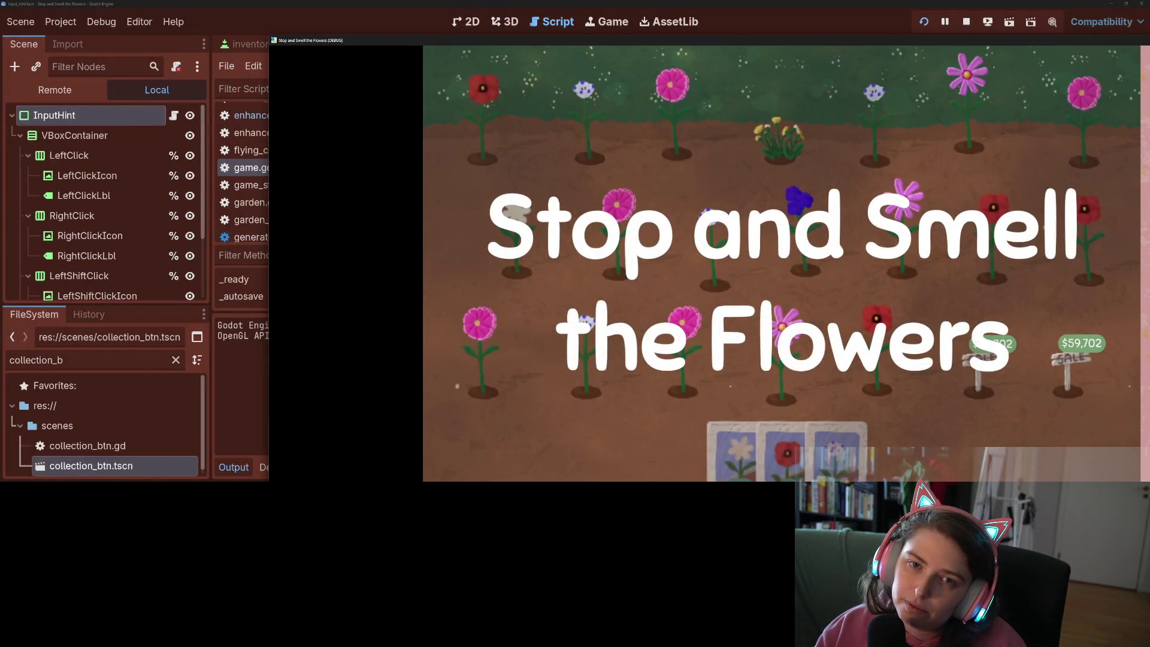
pyautogui.moveTo(279, 38)
pyautogui.mouseDown()
pyautogui.moveTo(538, 145)
pyautogui.moveTo(918, 226)
pyautogui.moveTo(1007, 270)
pyautogui.mouseUp()
pyautogui.moveTo(953, 257); pyautogui.dragTo(521, 97)
pyautogui.click(777, 303)
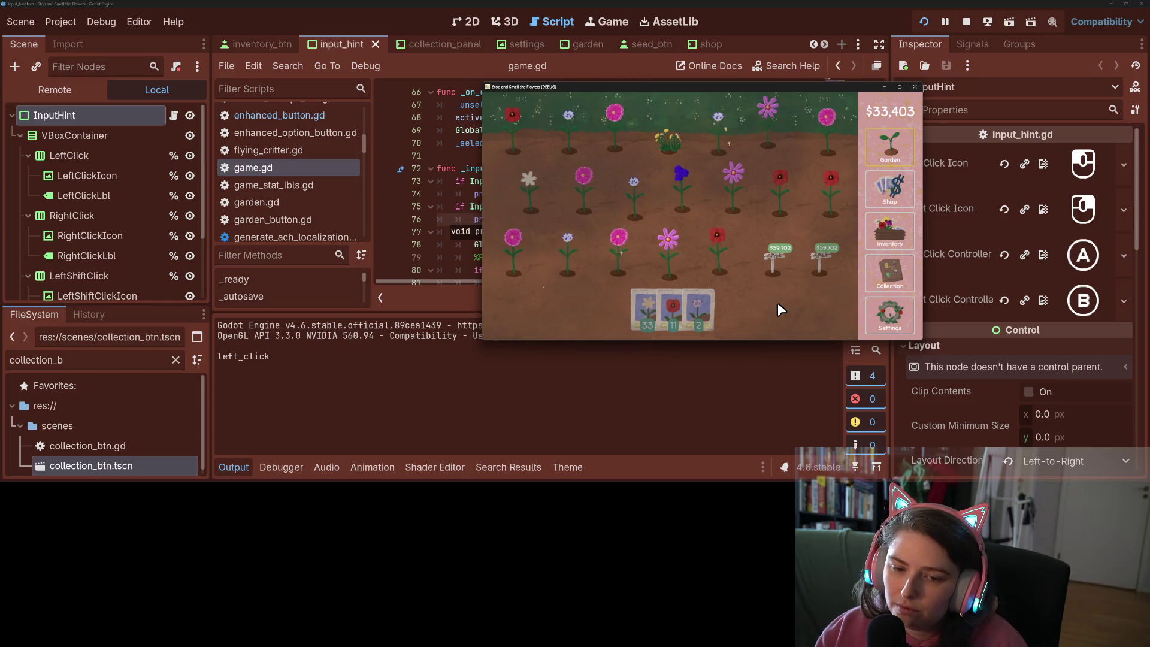
pyautogui.keyDown('shift'); pyautogui.click(778, 303); pyautogui.keyUp('shift')
pyautogui.click(777, 304)
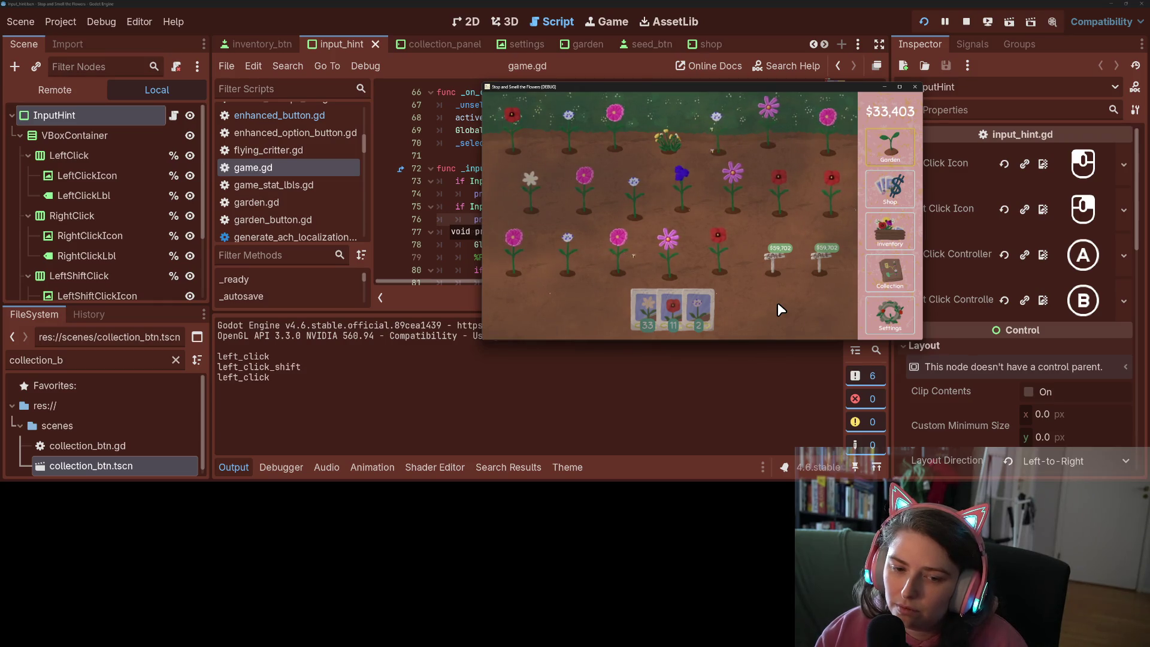
pyautogui.click(915, 86)
pyautogui.click(707, 237)
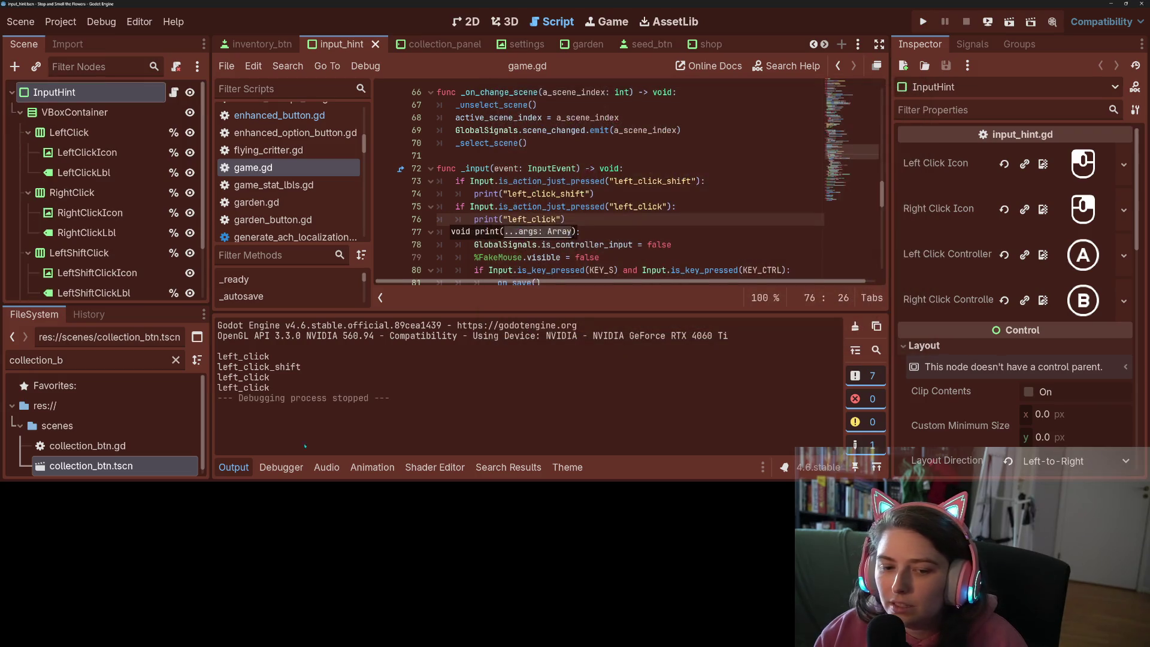
# Change the left_click check to elif, save, rerun the game to retest both clicks, then quit
pyautogui.click(566, 219)
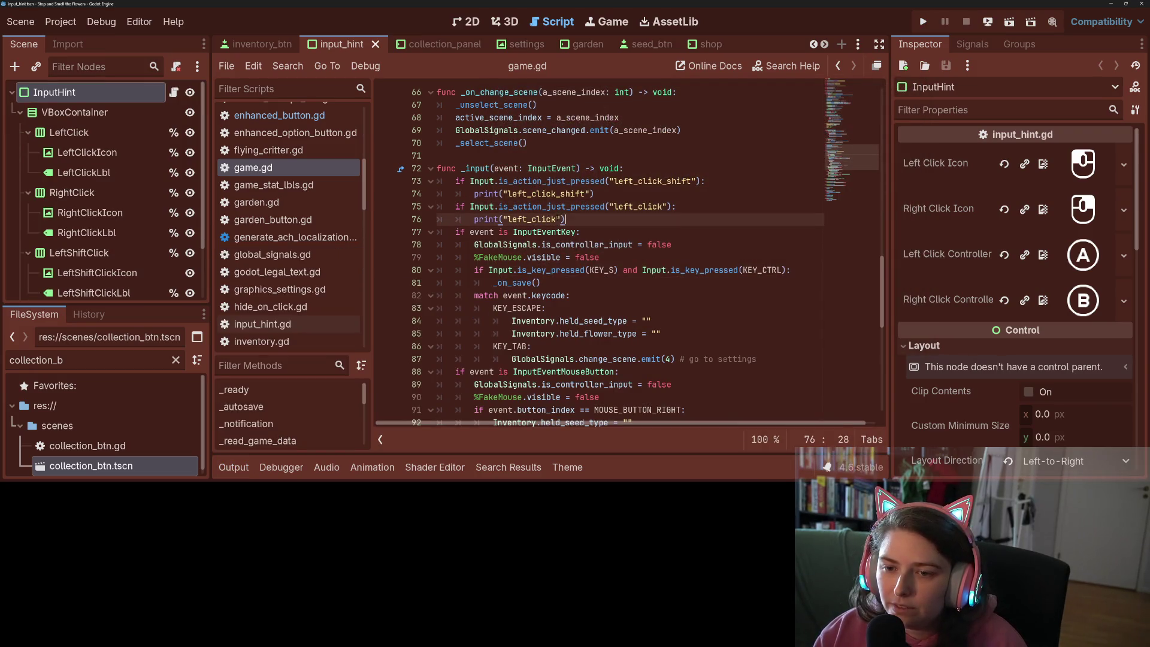
pyautogui.click(456, 206)
pyautogui.write('el')
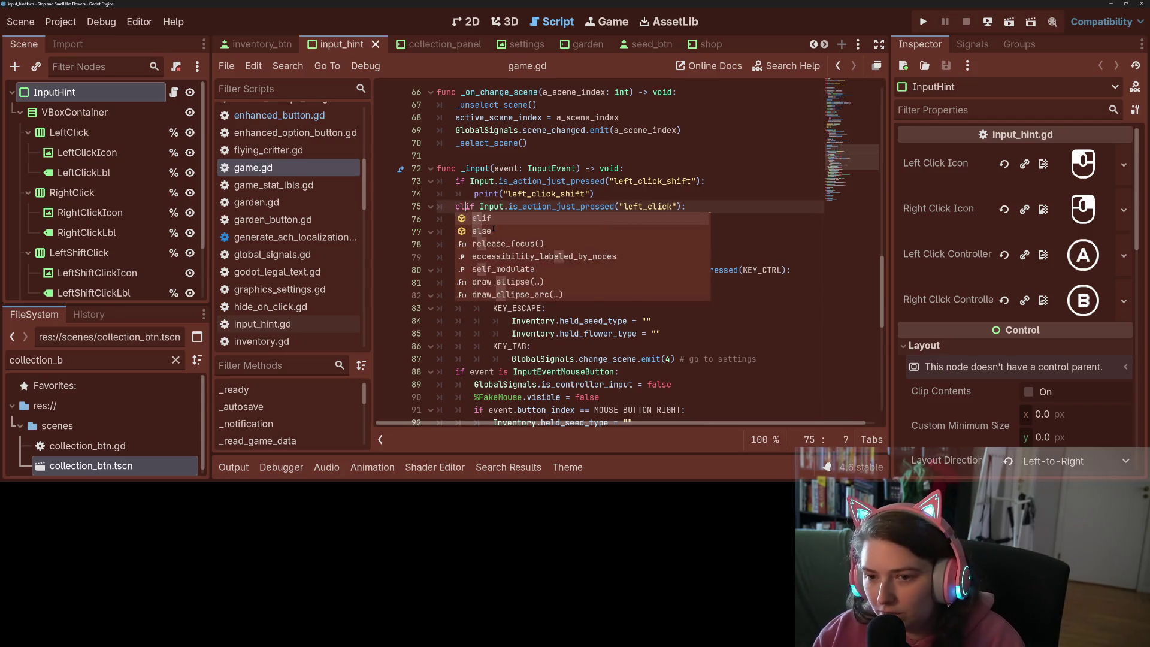
pyautogui.hotkey('ctrl', 's')
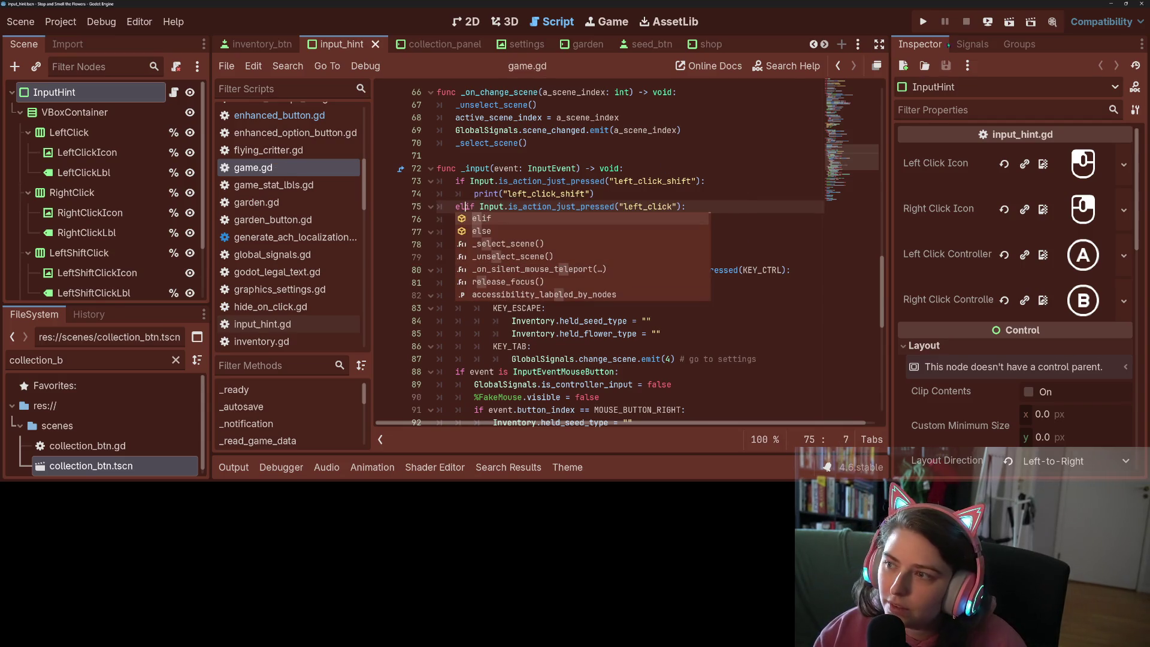
pyautogui.press('F5')
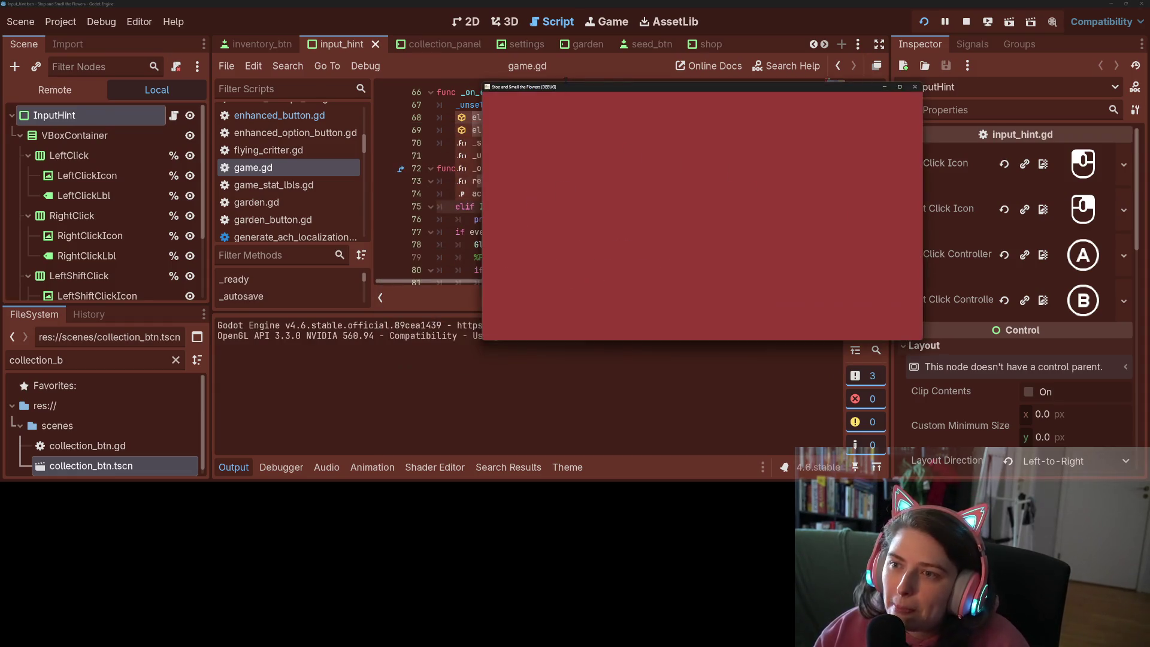
pyautogui.click(584, 309)
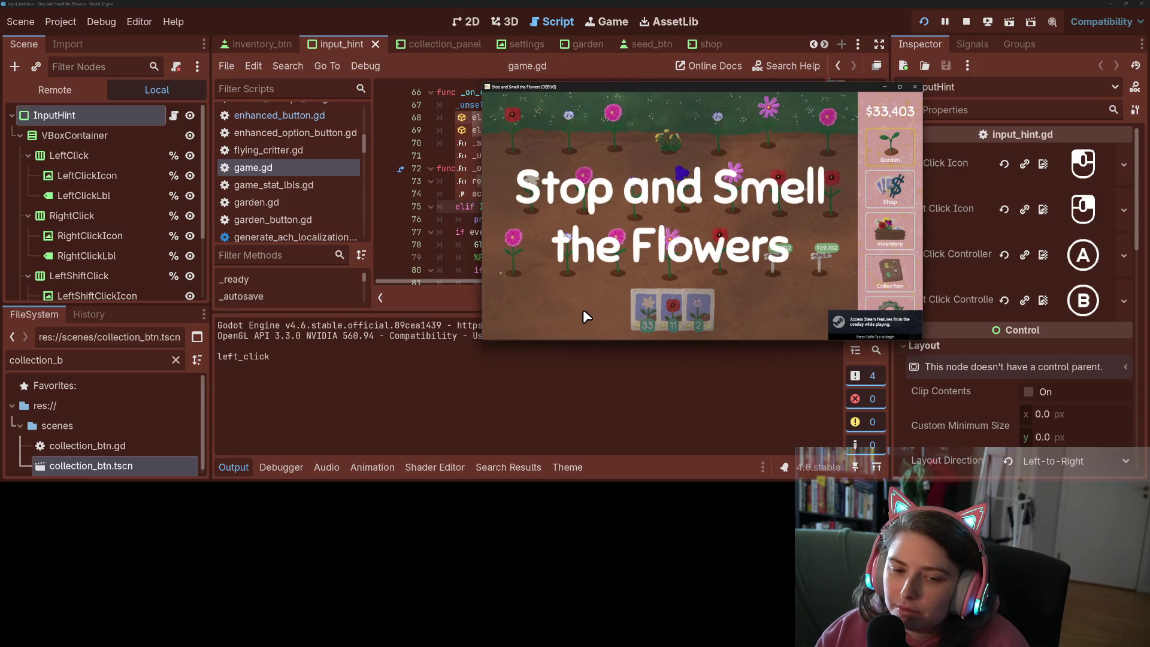
pyautogui.keyDown('shift'); pyautogui.click(572, 308); pyautogui.keyUp('shift')
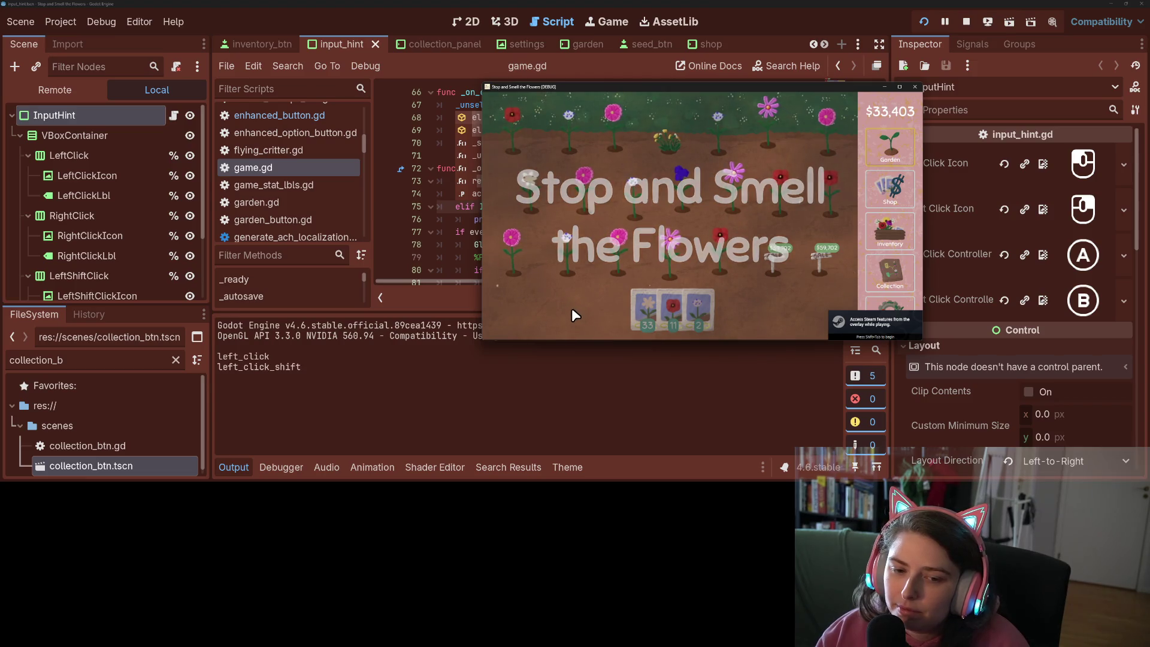
pyautogui.click(915, 88)
pyautogui.click(707, 242)
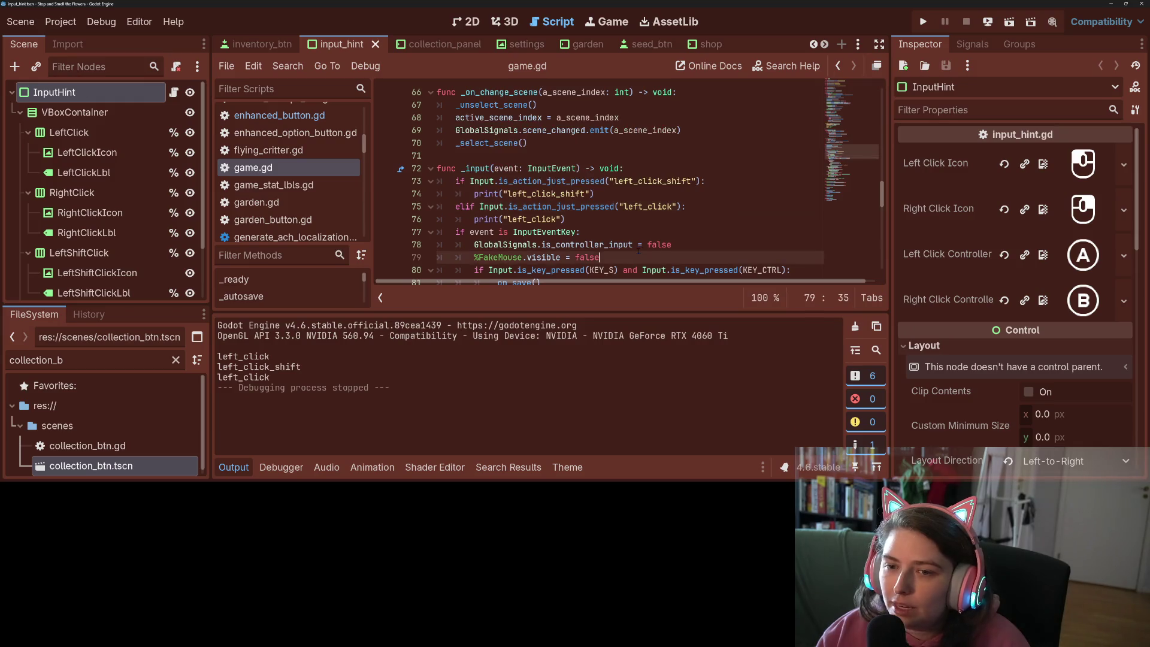
# Delete the left_click_shift and left_click test print lines from game.gd's _input
pyautogui.moveTo(572, 224); pyautogui.dragTo(625, 168)
pyautogui.press('BackSpace')
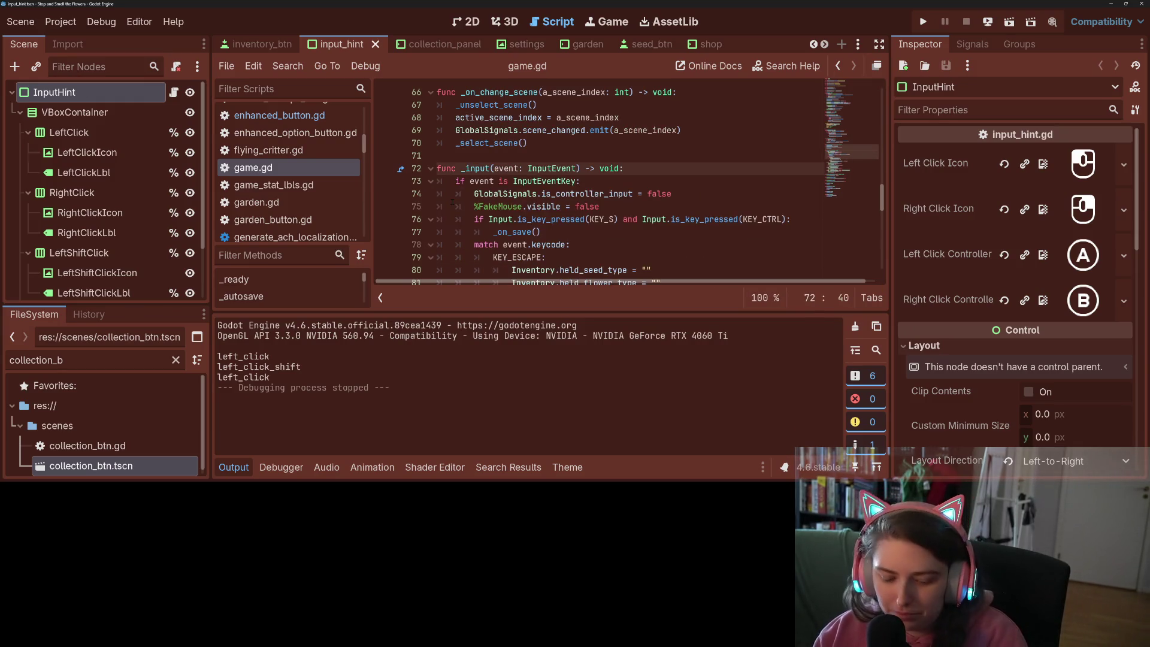
pyautogui.click(525, 193)
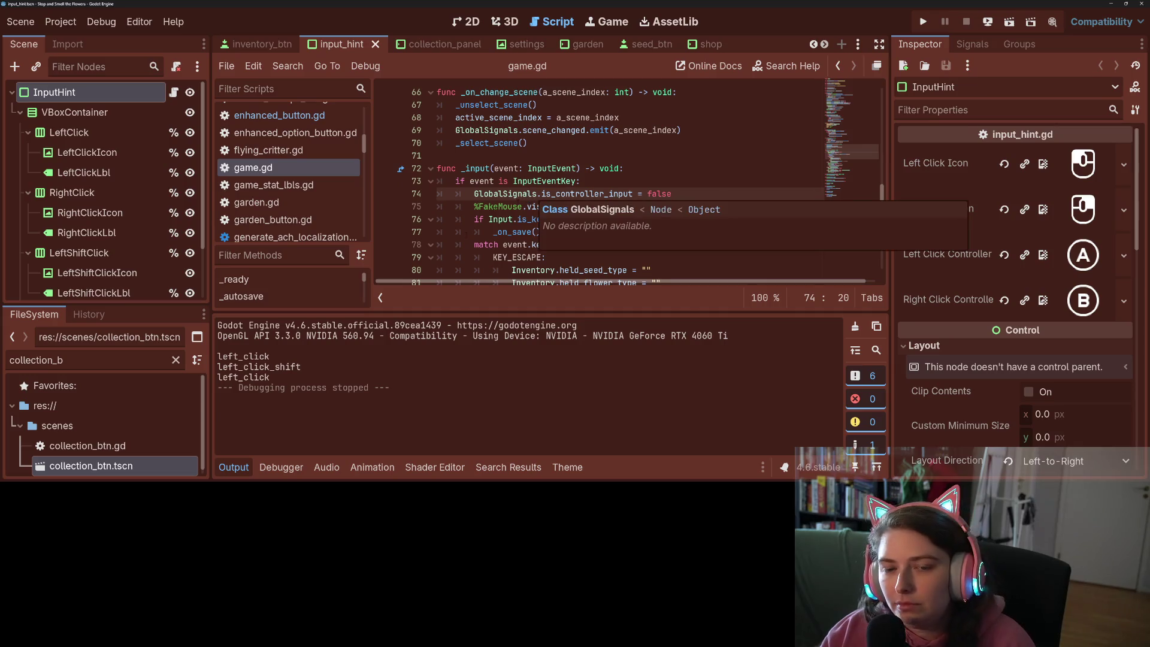
# Hide the Output dock and switch to the inventory_btn scene and its script
pyautogui.click(230, 467)
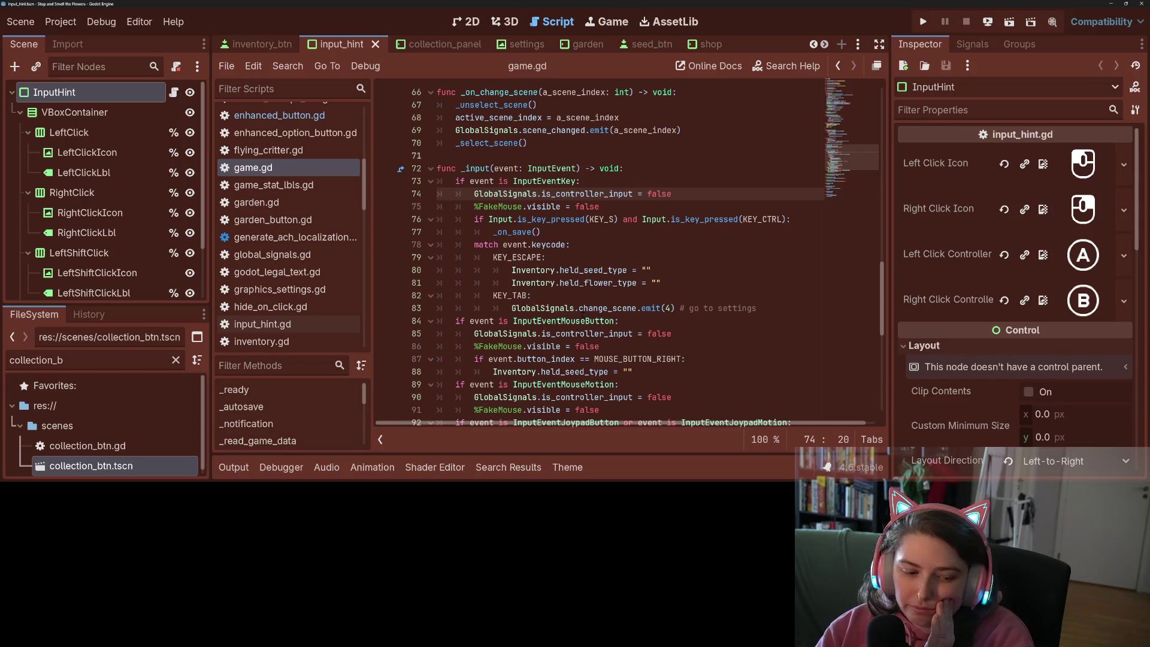
pyautogui.scroll(5, 287, 237)
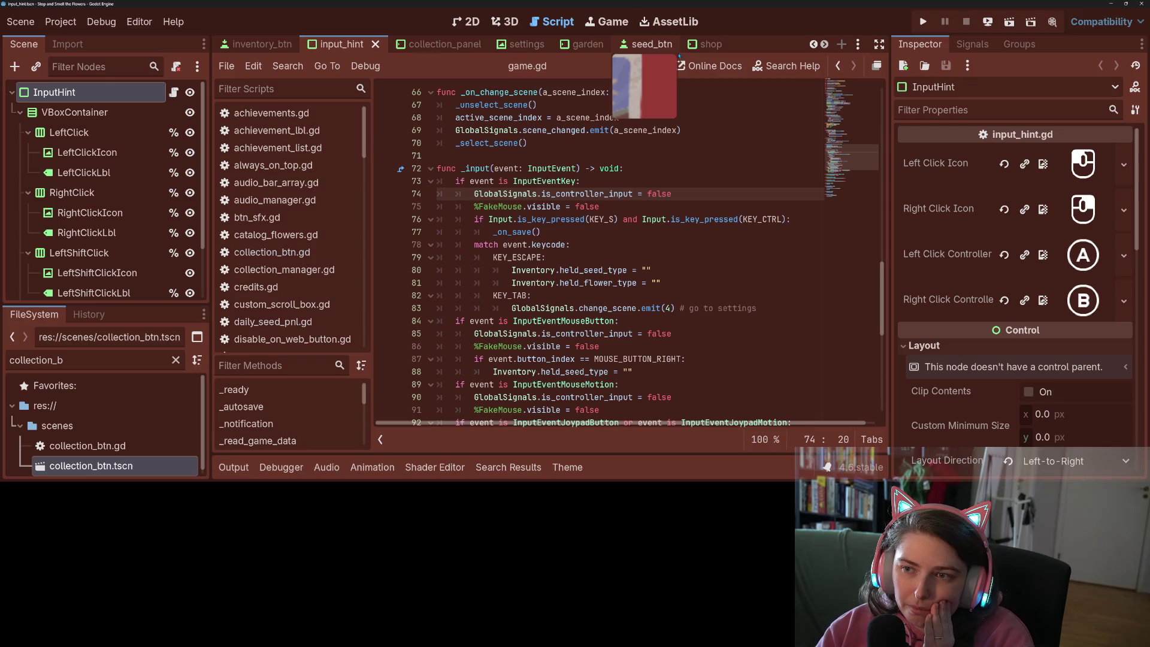
pyautogui.click(258, 44)
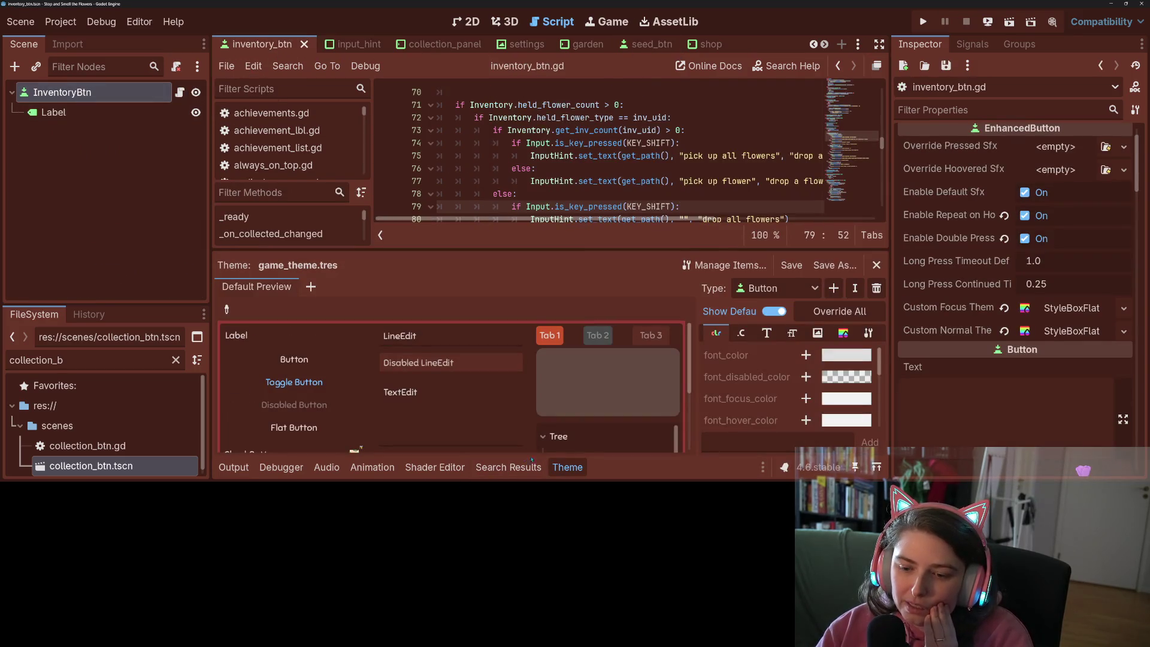
# Close the theme panel and review the held-flower and left mouse button checks in the press handler
pyautogui.click(567, 468)
pyautogui.scroll(5, 506, 254)
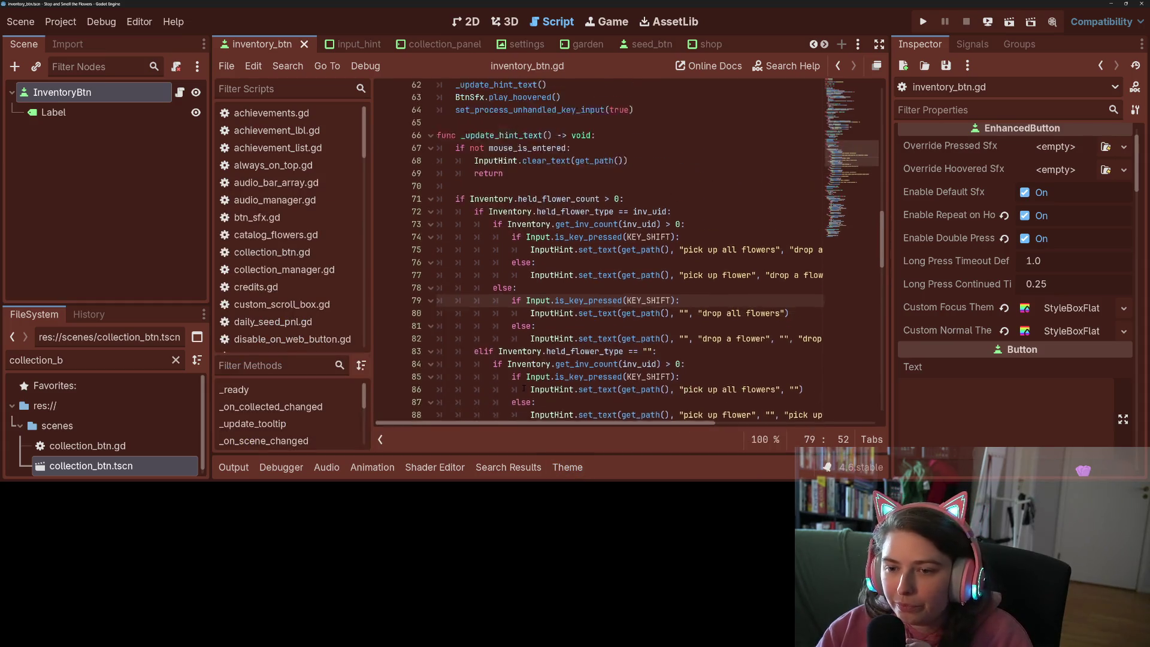
pyautogui.click(506, 258)
pyautogui.scroll(-14, 507, 258)
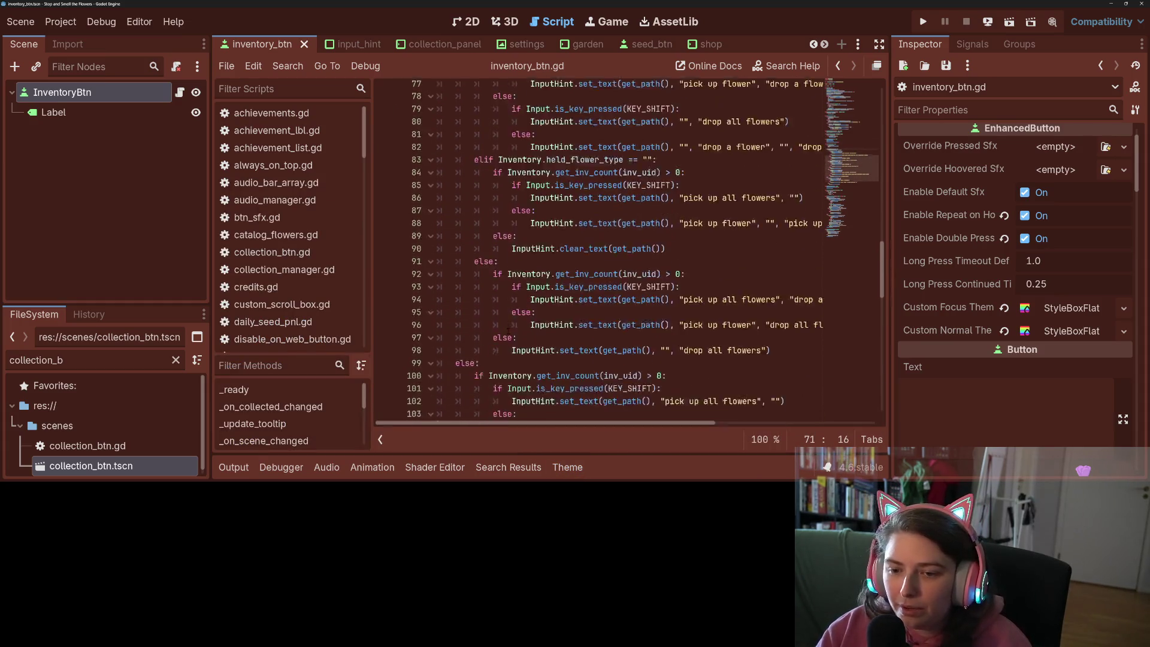
pyautogui.scroll(-2, 508, 331)
pyautogui.click(545, 206)
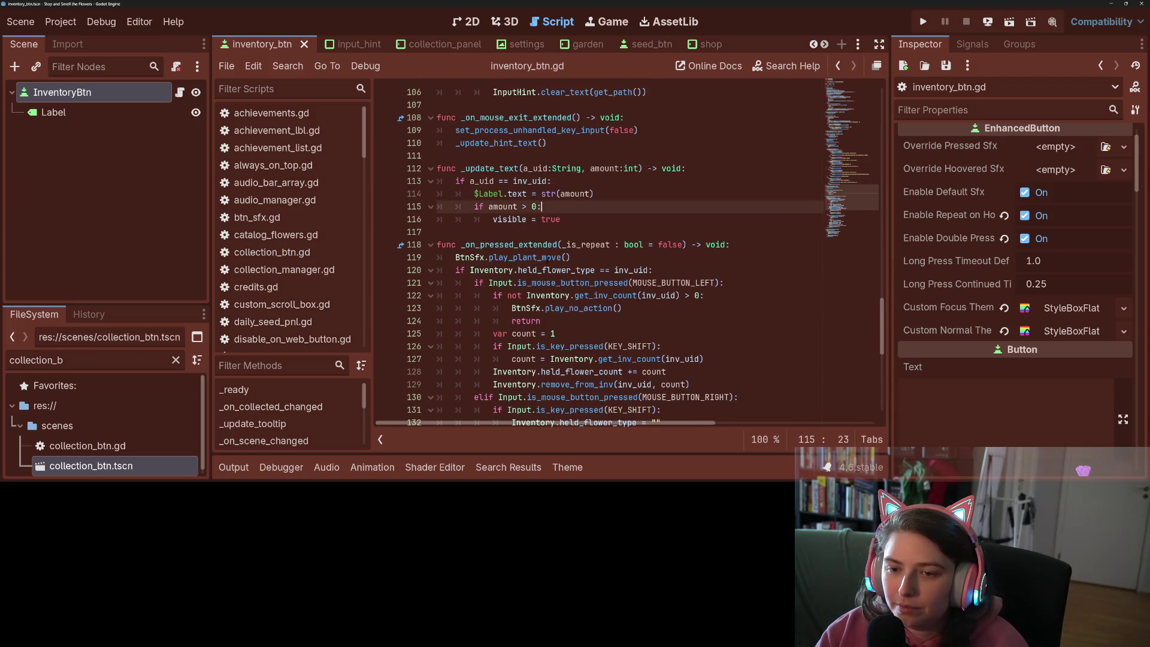
pyautogui.scroll(-2, 540, 245)
pyautogui.click(625, 206)
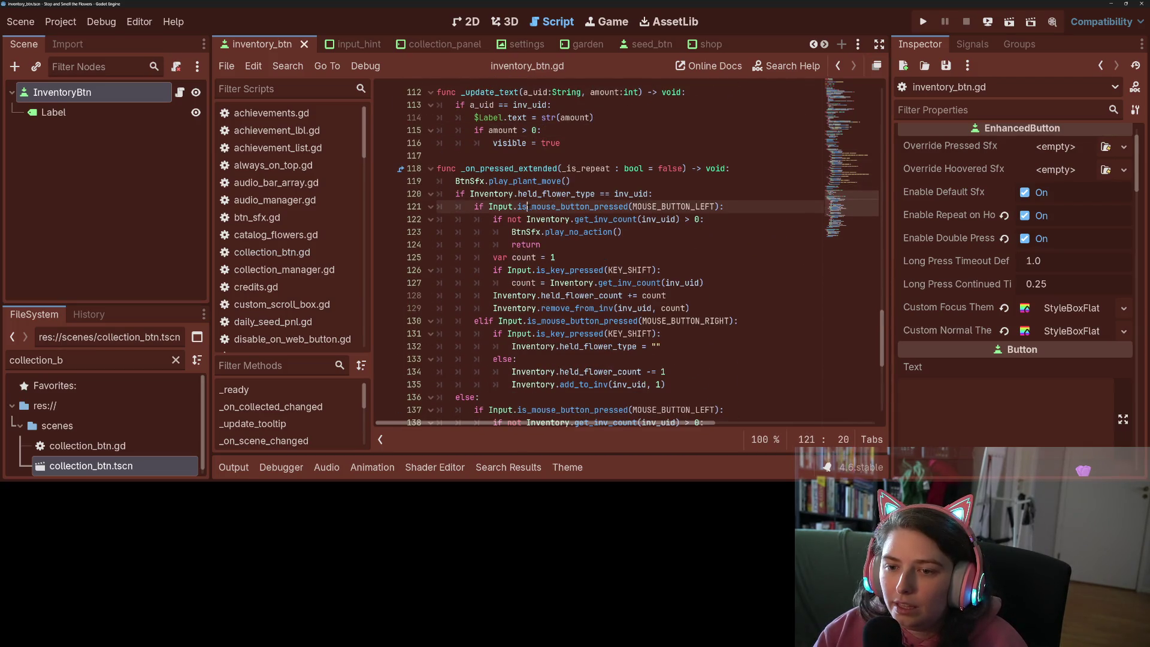
# Below the flower-type check, add an if is_action_just_pressed("left_click_shift") branch containing pass
pyautogui.click(697, 192)
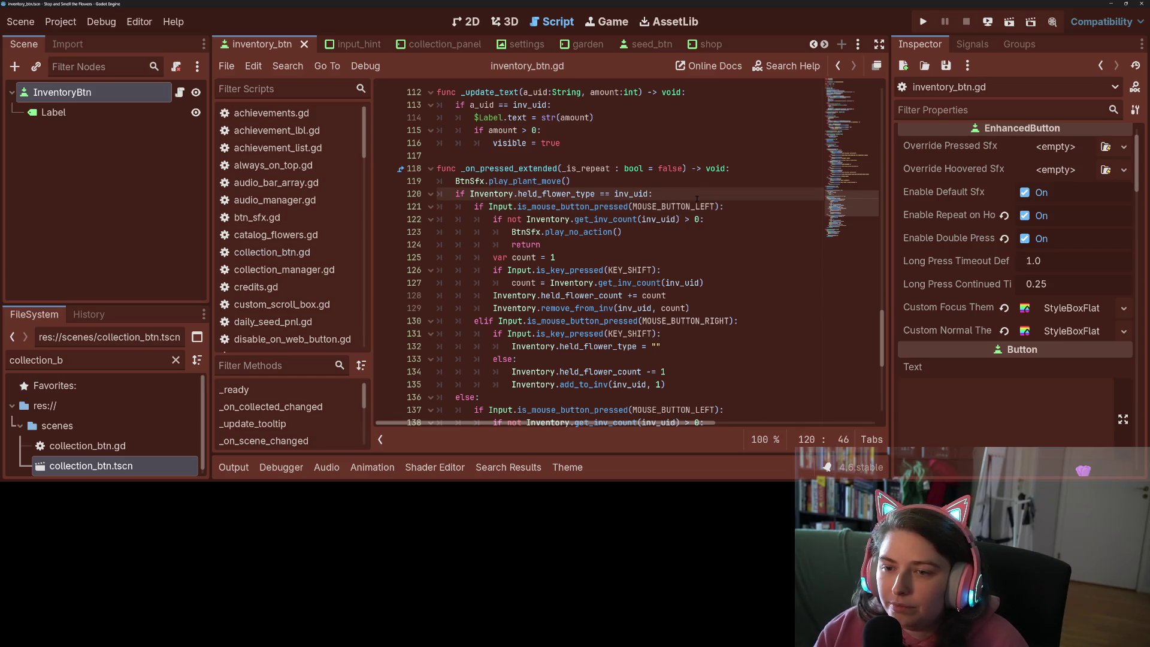
pyautogui.press('Return')
pyautogui.write('if ')
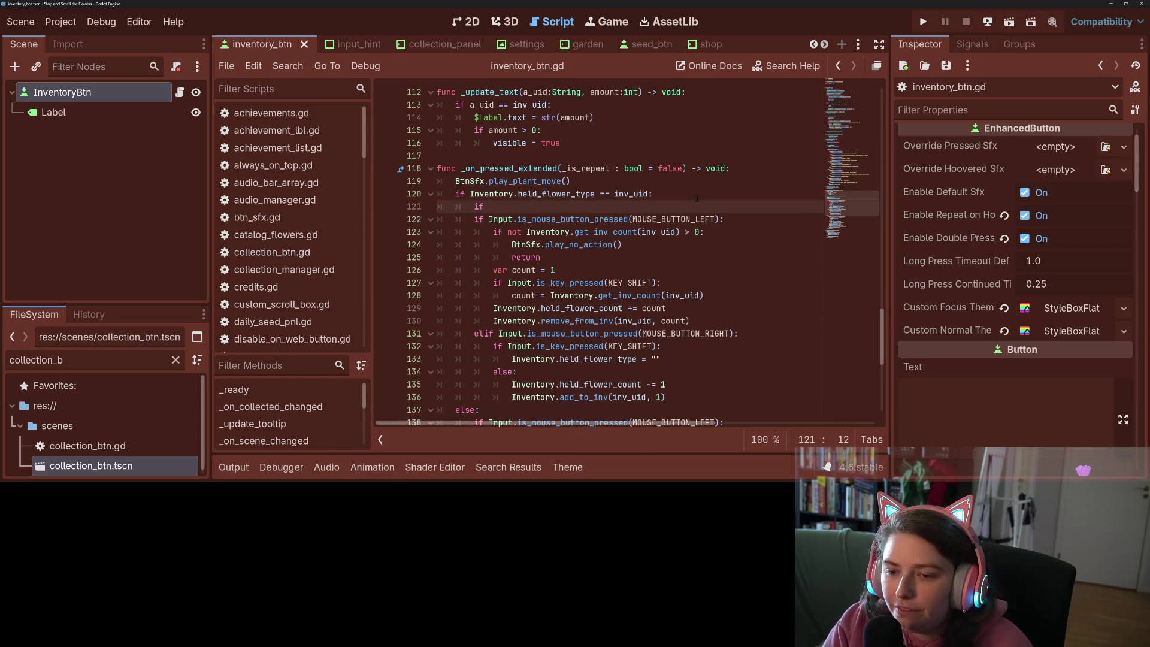
pyautogui.write('Input.is')
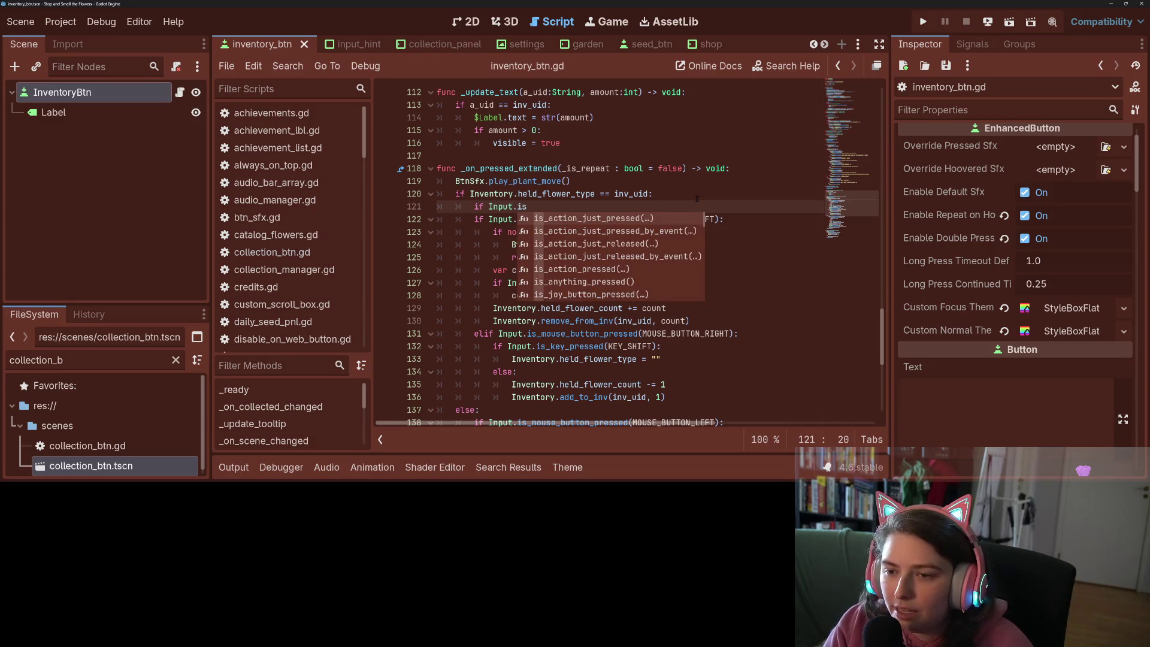
pyautogui.press('Return')
pyautogui.press('Down')
pyautogui.press('Return')
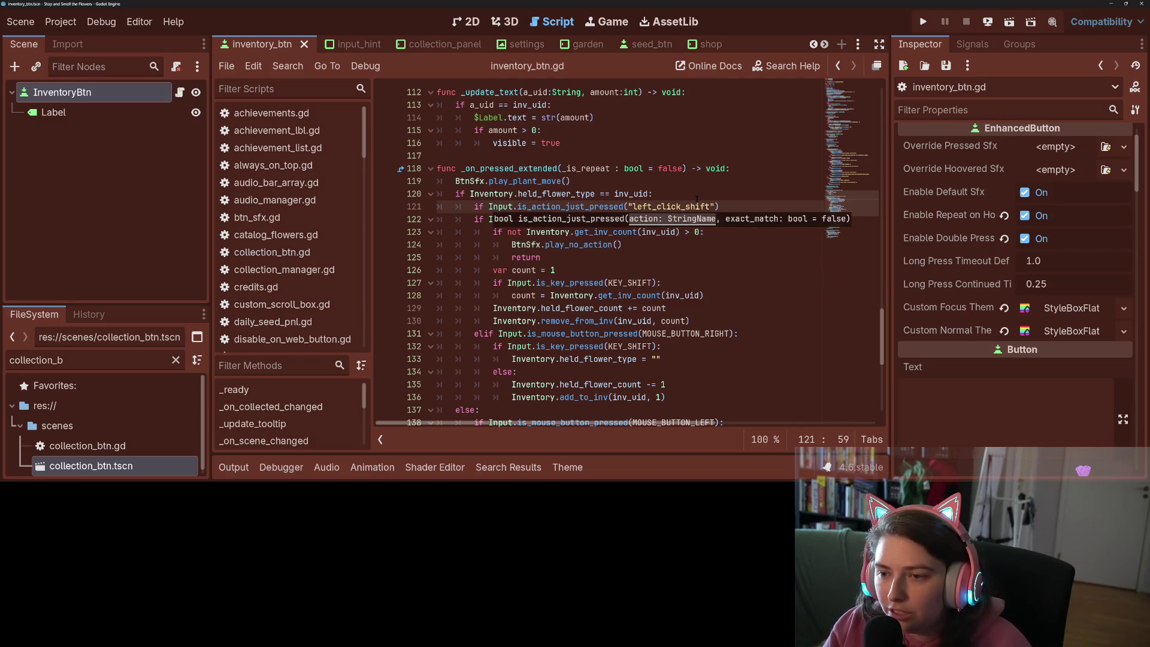
pyautogui.write(':')
pyautogui.press('Return')
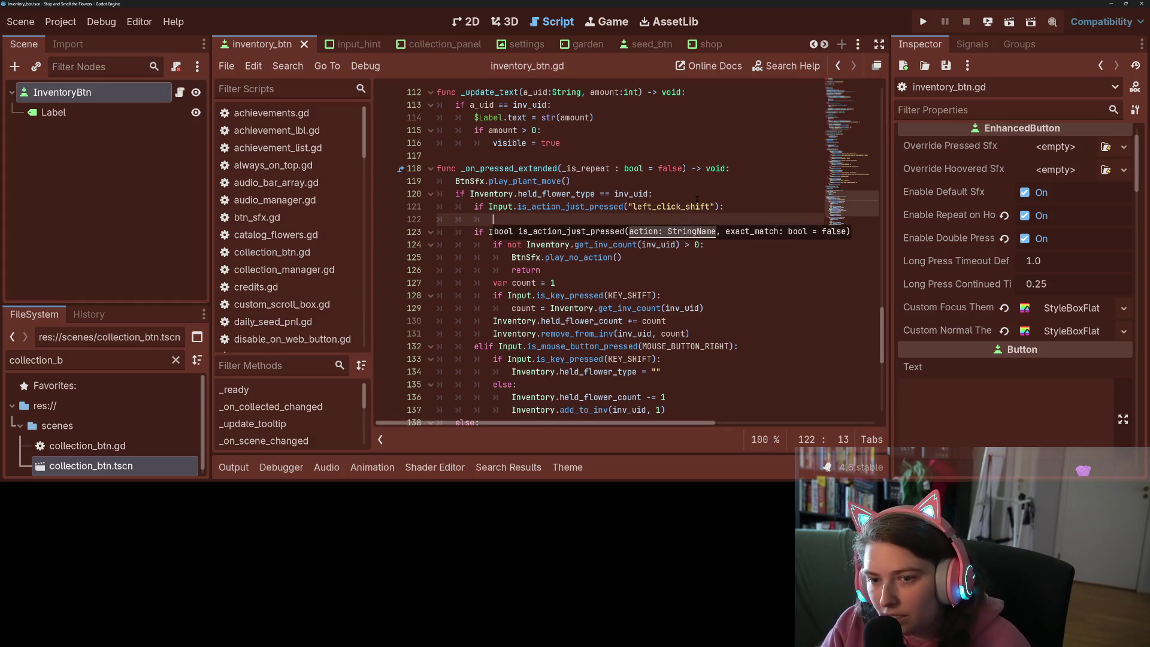
pyautogui.write('pass')
# Add an elif is_action_just_pressed("left_click") branch containing pass
pyautogui.press('Return')
pyautogui.press('BackSpace')
pyautogui.write('else')
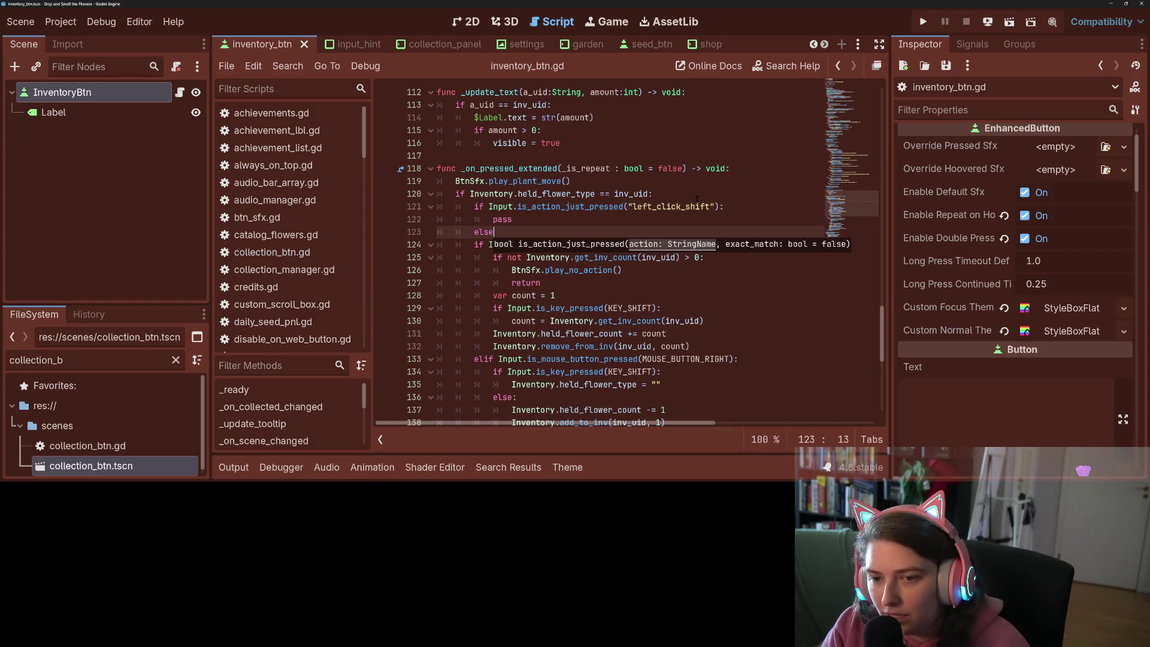
pyautogui.press('BackSpace')
pyautogui.press('BackSpace')
pyautogui.write('if ')
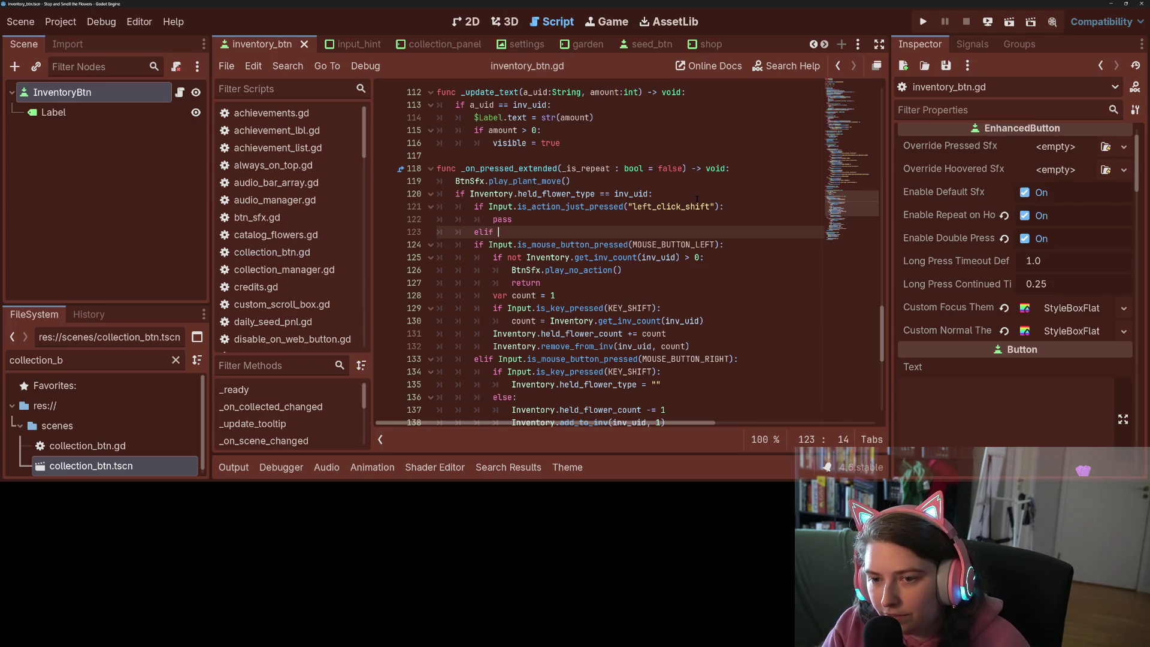
pyautogui.write('Input.')
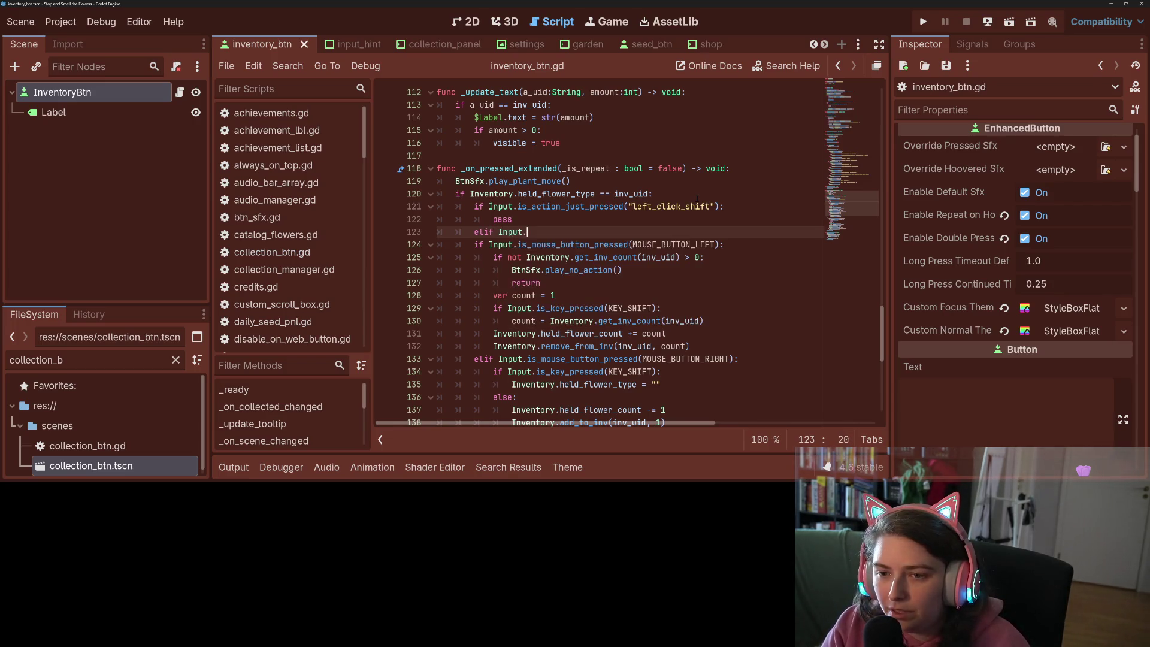
pyautogui.write('is_a')
pyautogui.press('Return')
pyautogui.write('"')
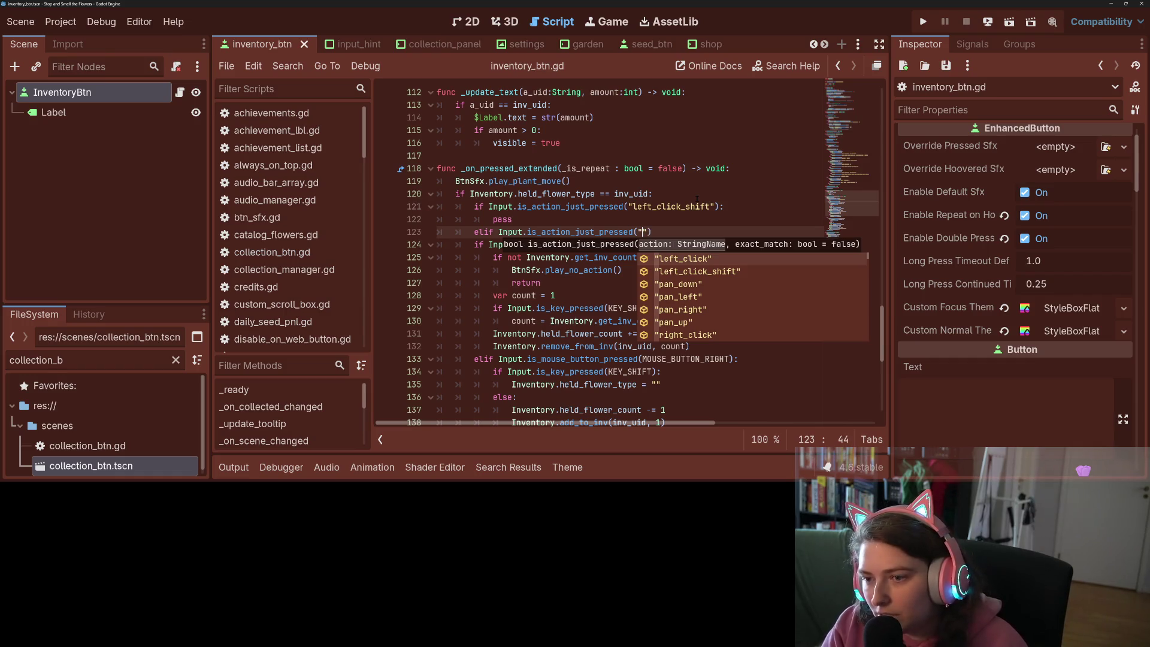
pyautogui.press('Return')
pyautogui.press('End')
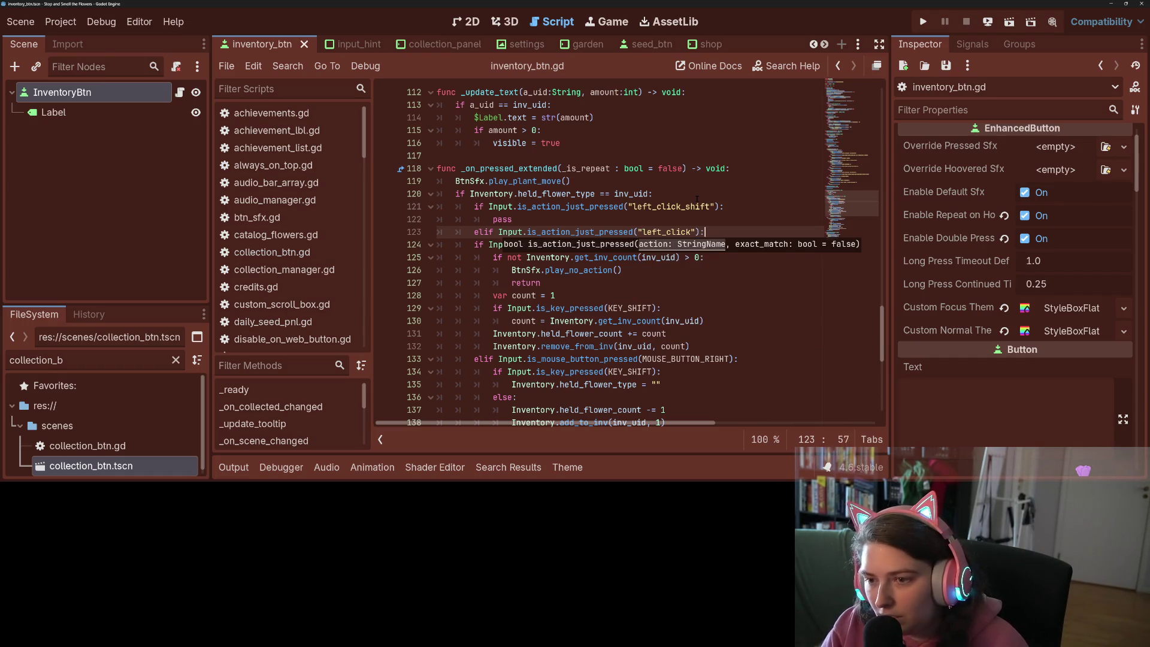
pyautogui.write(':')
pyautogui.press('Return')
pyautogui.write('pass')
pyautogui.press('Return')
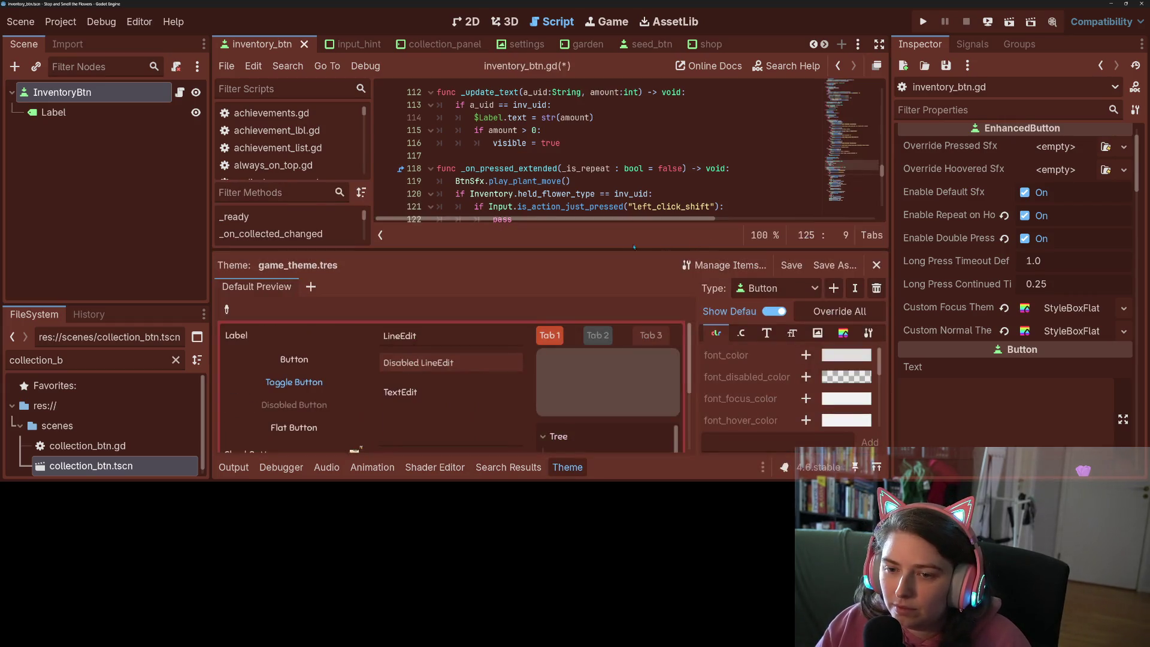
# Collapse the bottom panel and paste two copies of the left_click elif branch
pyautogui.click(233, 468)
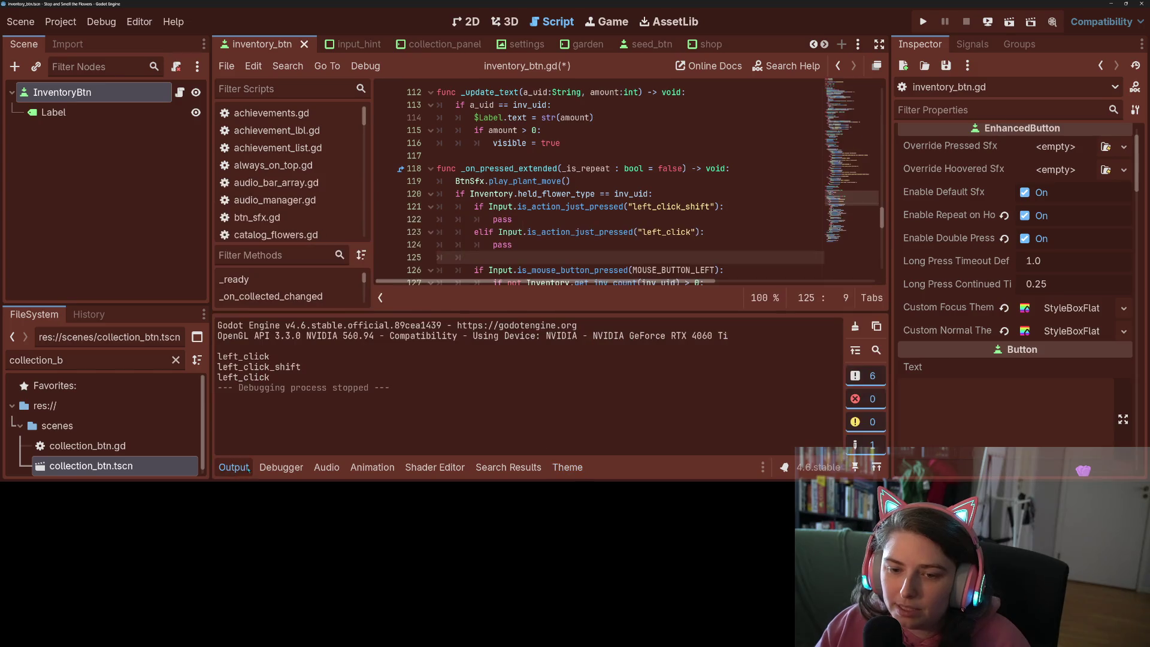
pyautogui.click(234, 467)
pyautogui.moveTo(514, 244); pyautogui.dragTo(475, 236)
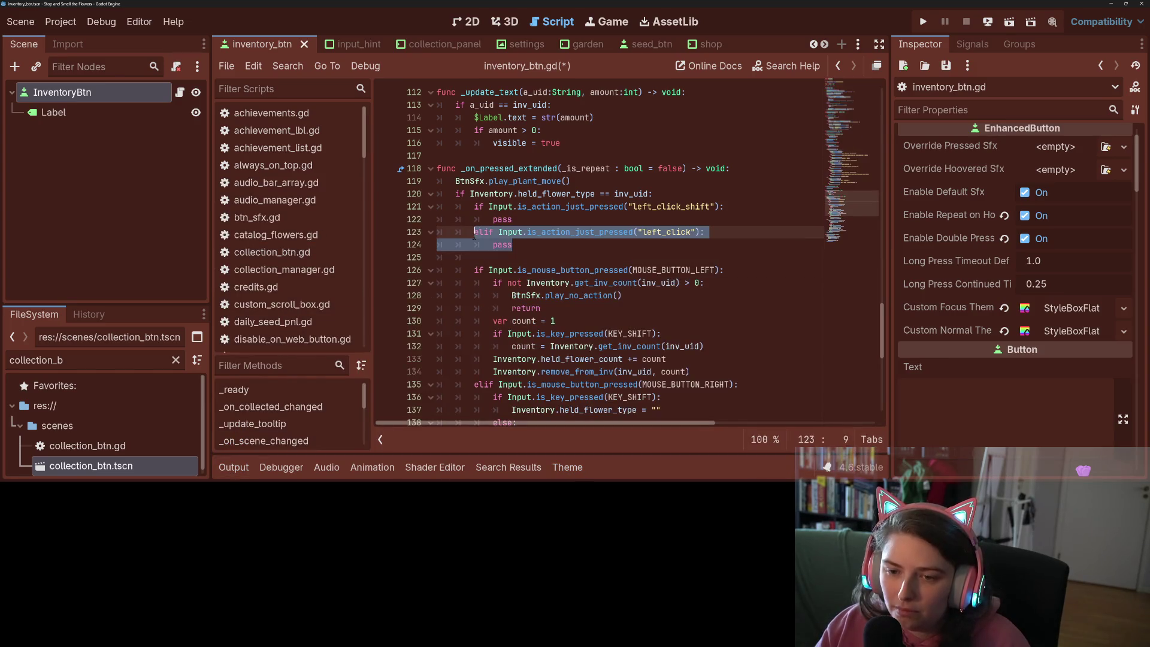
pyautogui.hotkey('ctrl', 'c')
pyautogui.click(487, 259)
pyautogui.hotkey('ctrl', 'v')
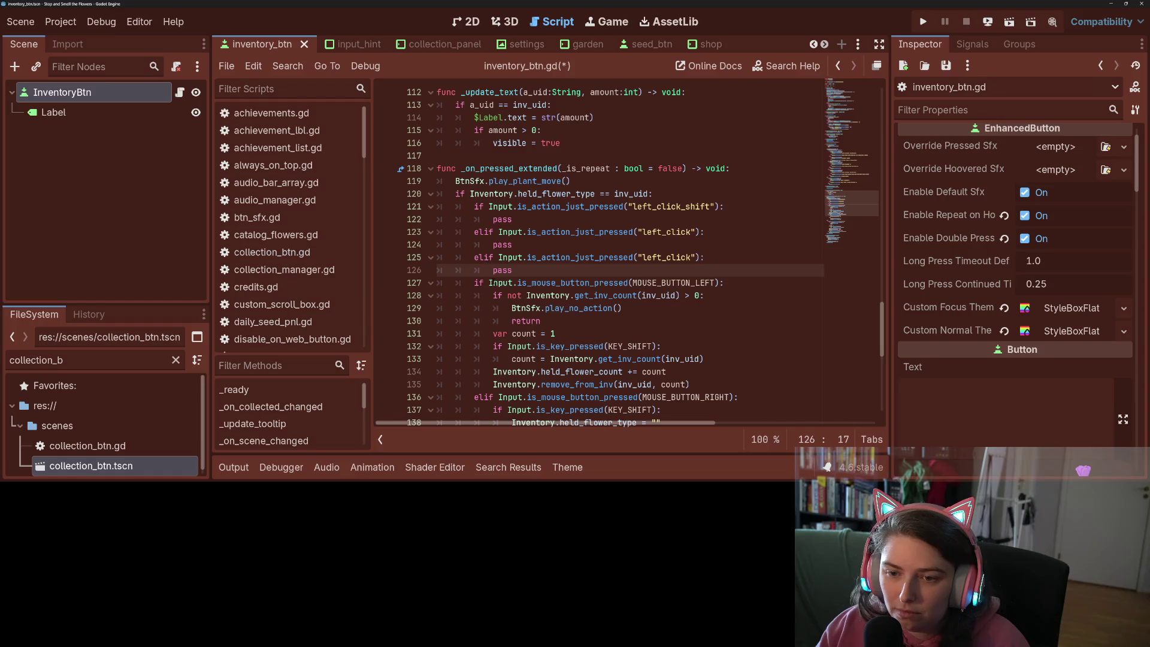
pyautogui.press('Return')
pyautogui.hotkey('ctrl', 'v')
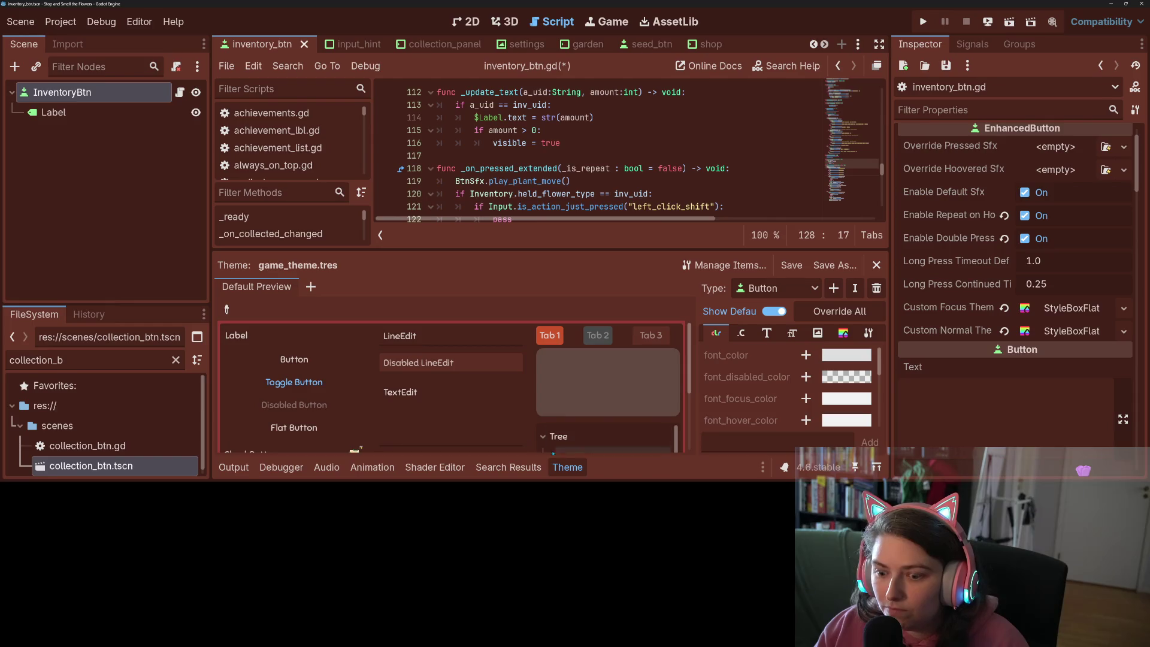
# Change the first copied branch's action to right_click_shift on line 125
pyautogui.doubleClick(664, 257)
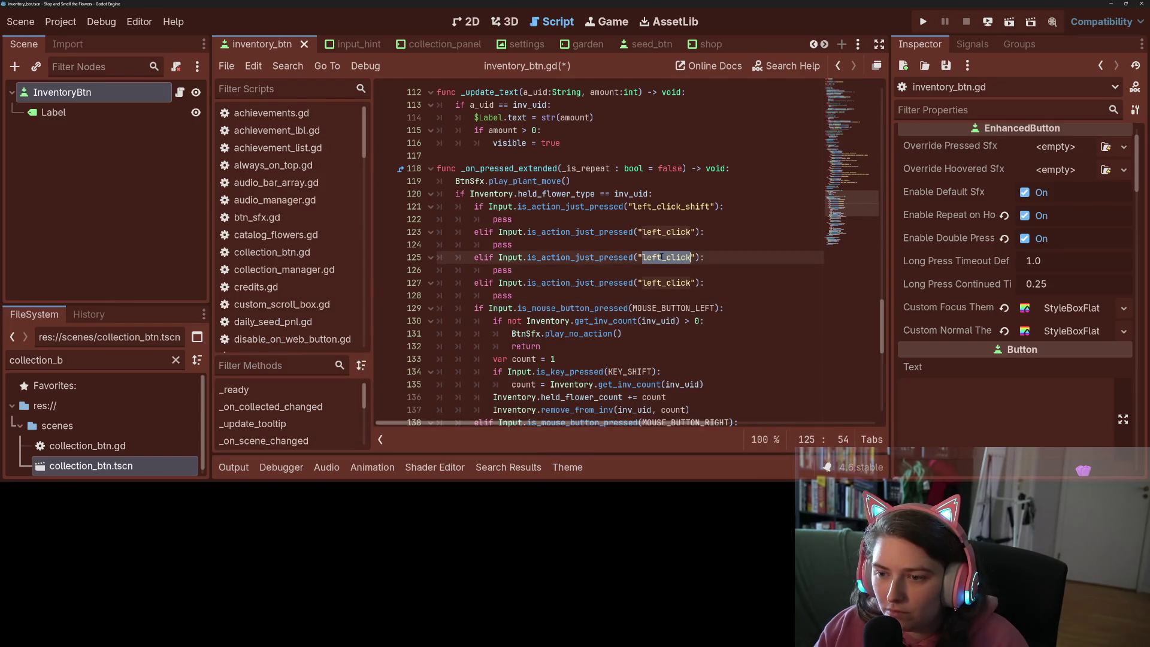
pyautogui.write('right')
pyautogui.press('Down')
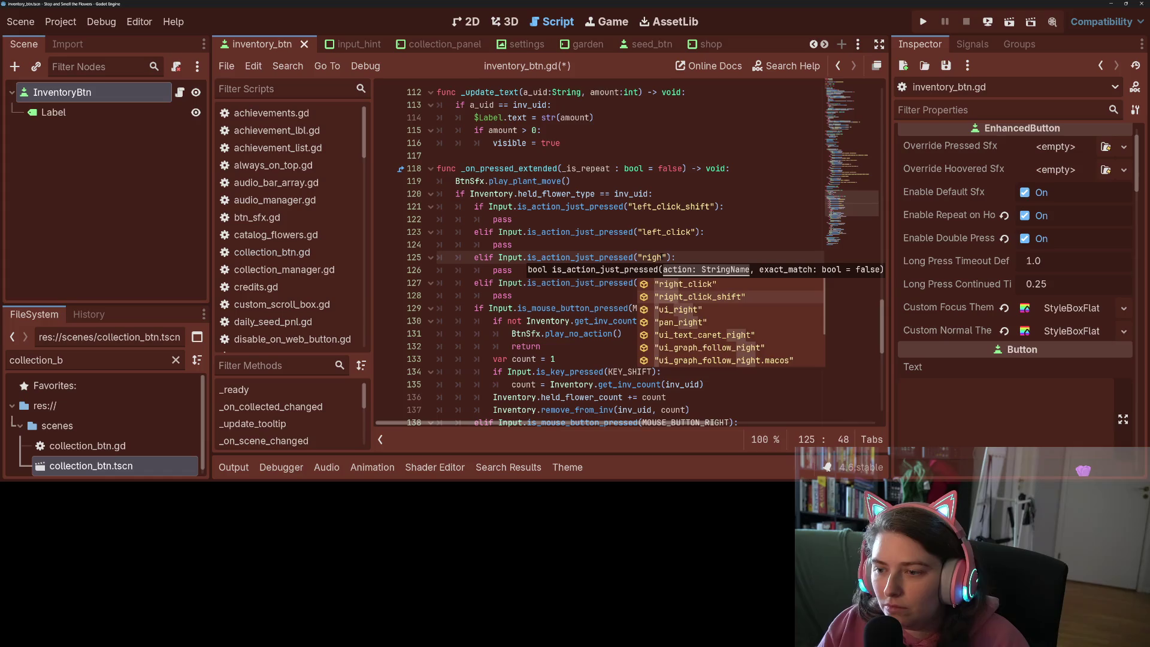
pyautogui.press('Return')
pyautogui.click(662, 257)
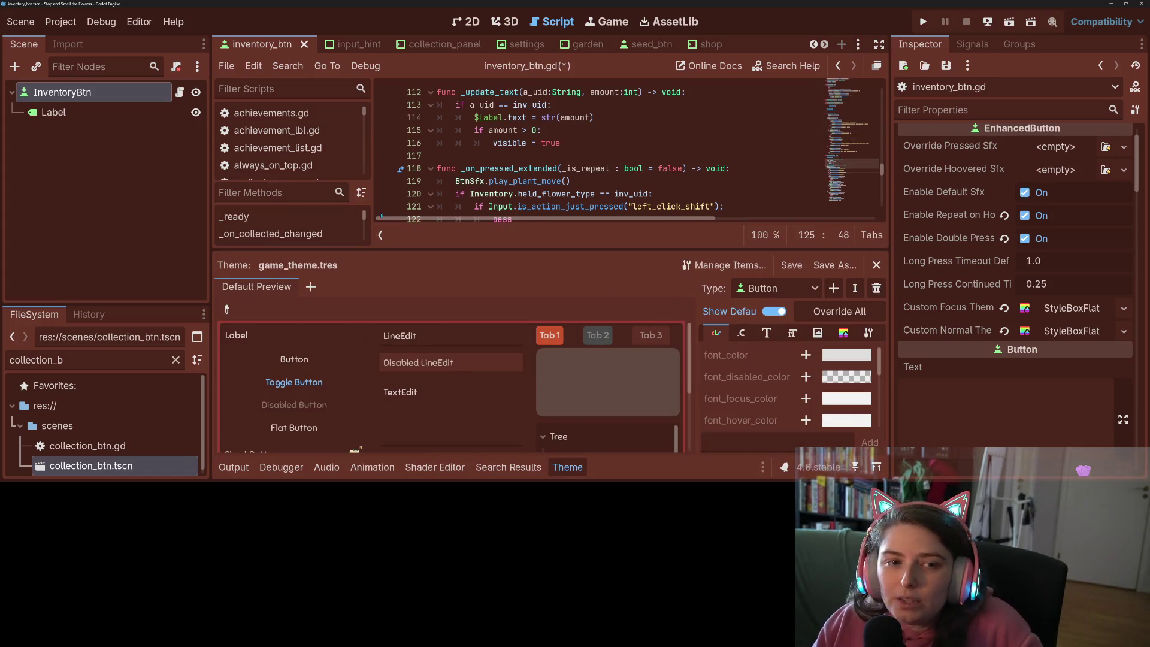
# Change line 127's action to right_click and save inventory_btn.gd
pyautogui.click(53, 112)
pyautogui.click(233, 467)
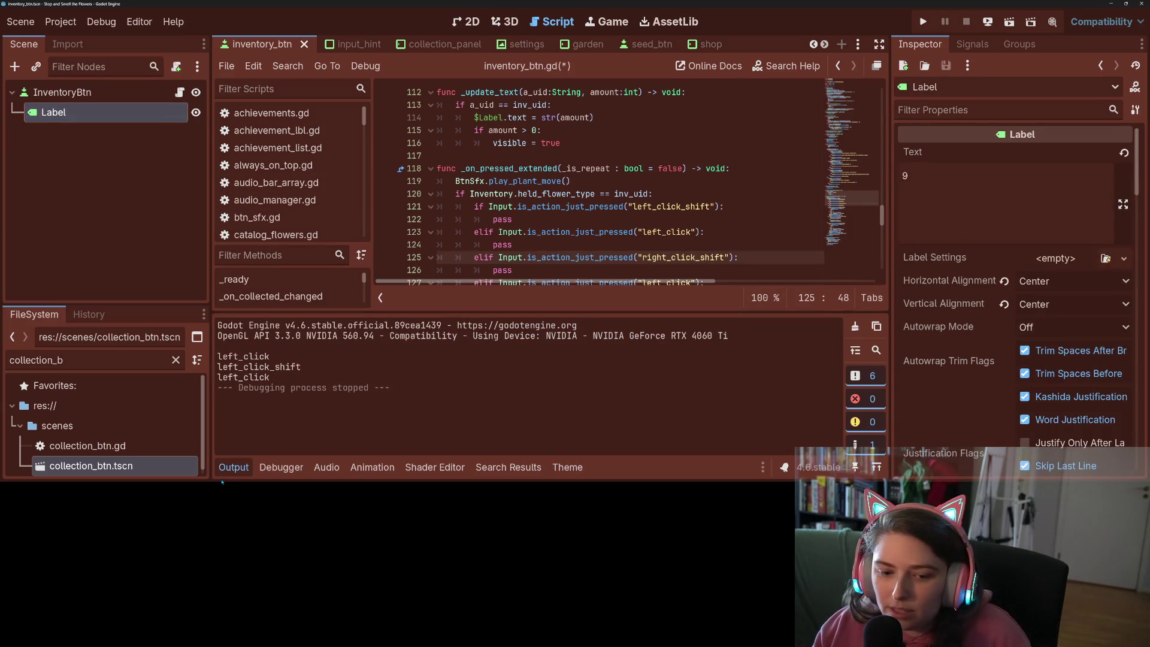
pyautogui.click(232, 467)
pyautogui.doubleClick(687, 282)
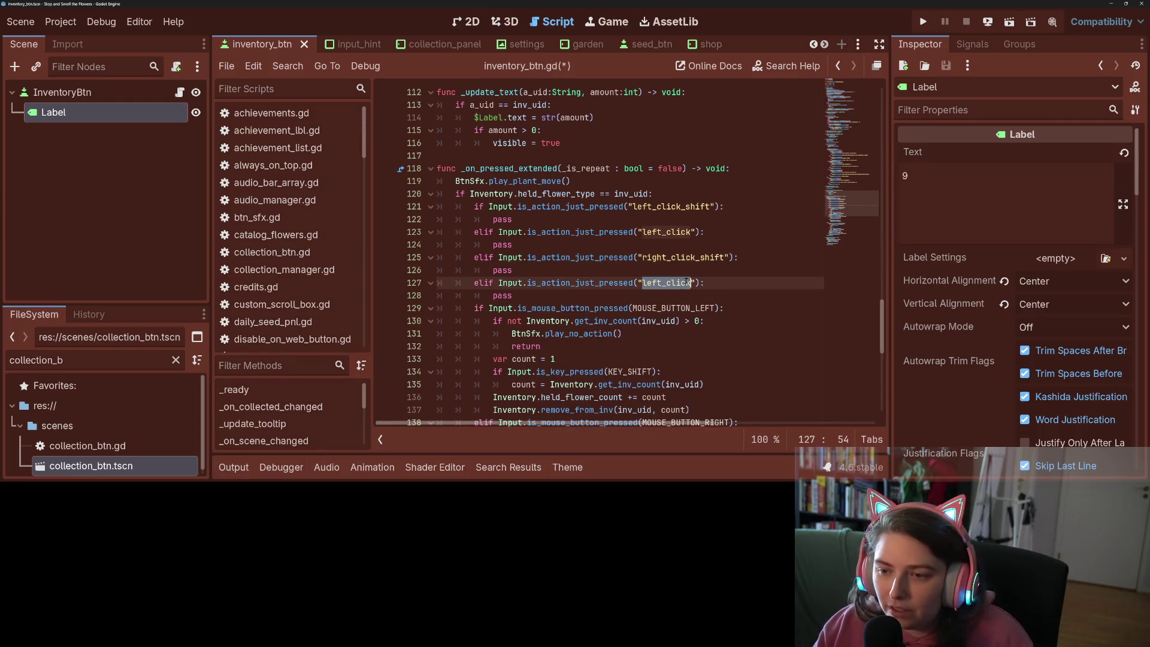
pyautogui.write('right_')
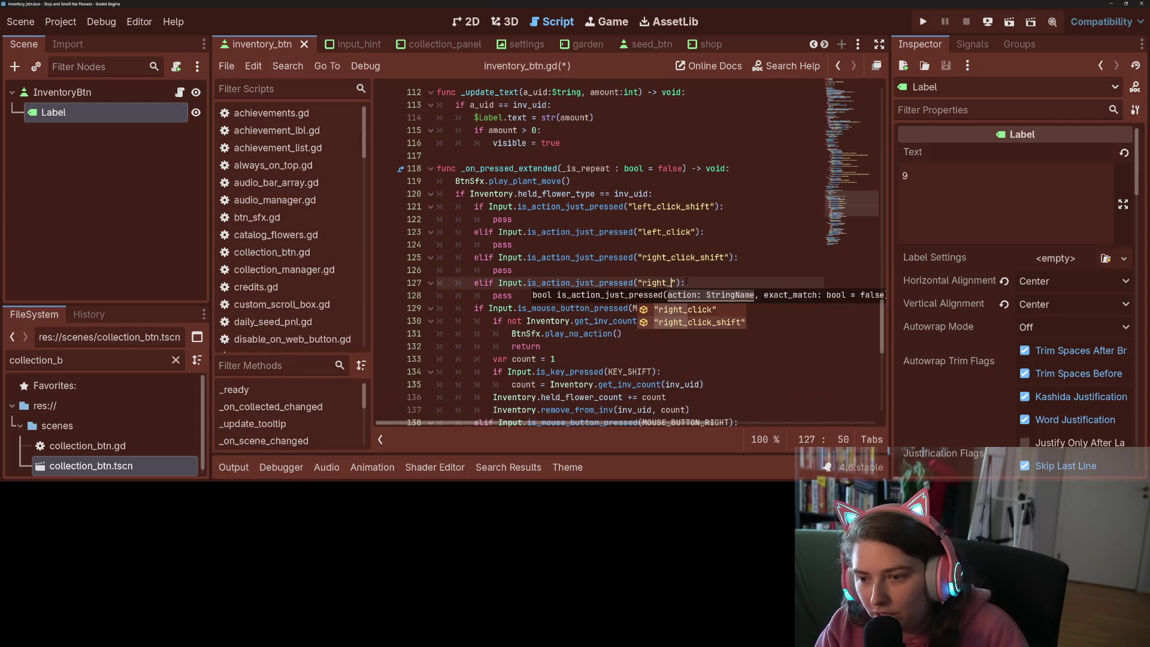
pyautogui.press('Return')
pyautogui.hotkey('ctrl', 's')
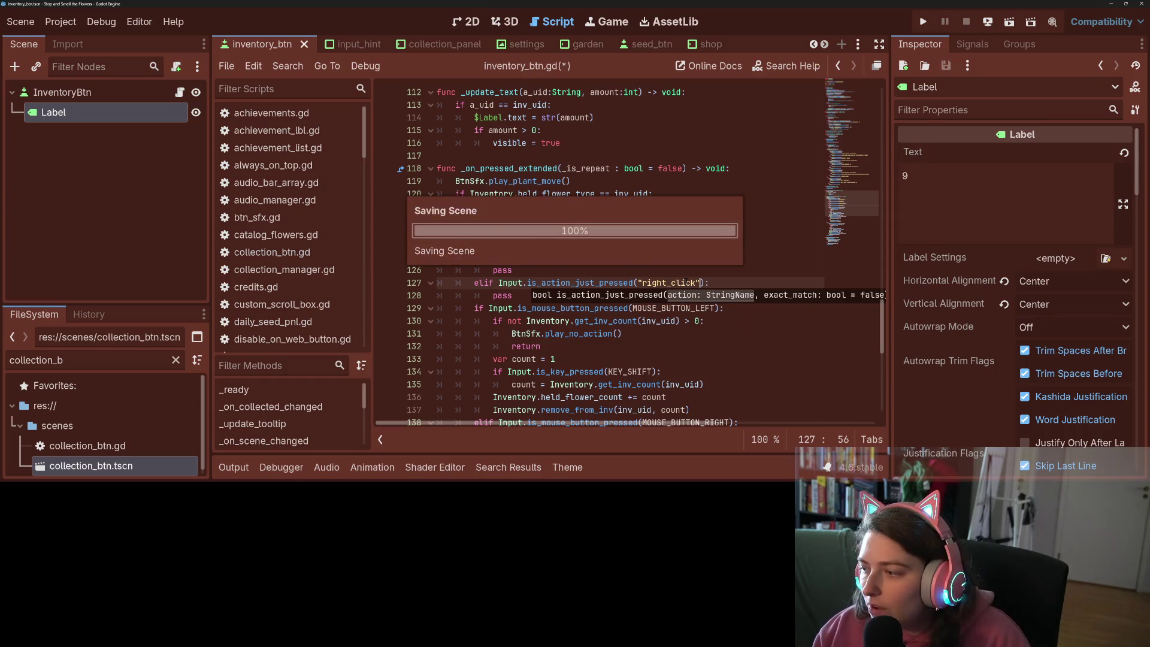
# Enter distraction-free mode and review the new branches and the get_inv_count line
pyautogui.scroll(-3, 657, 256)
pyautogui.click(657, 257)
pyautogui.scroll(1, 653, 255)
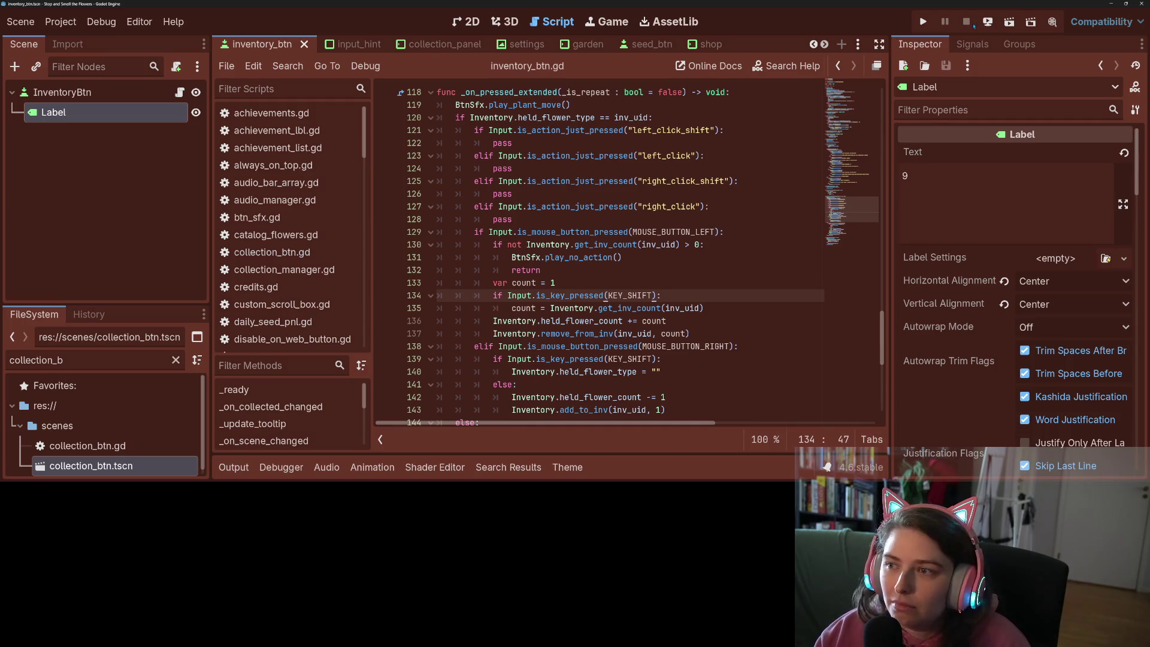
pyautogui.click(879, 43)
pyautogui.click(336, 230)
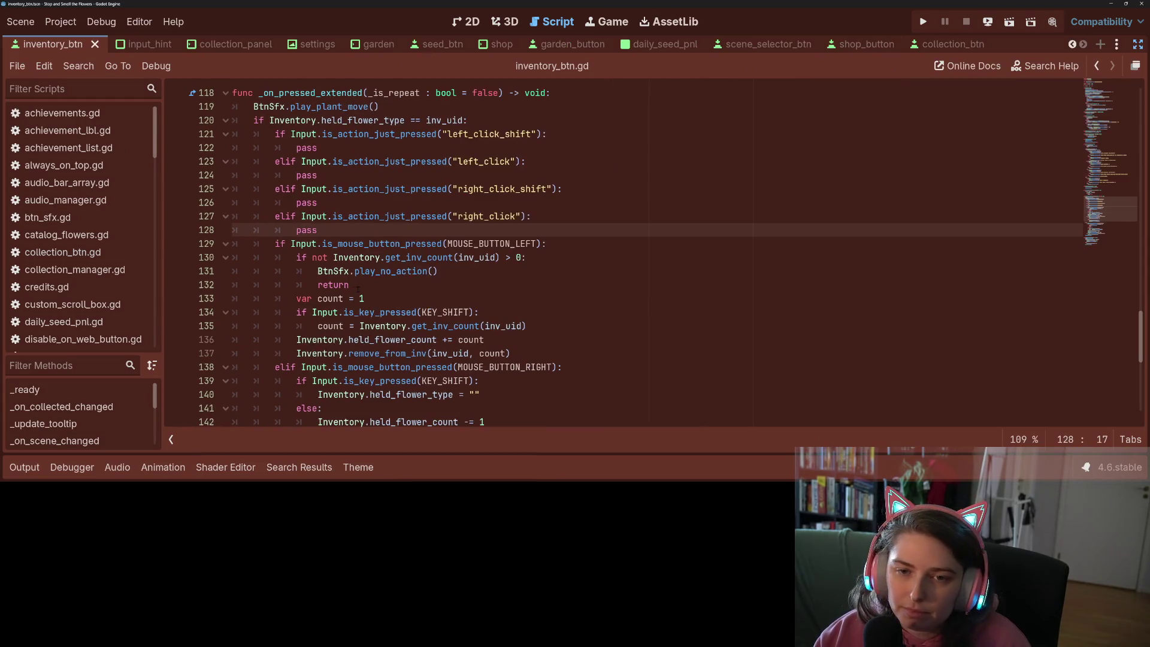
pyautogui.scroll(2, 357, 289)
pyautogui.click(533, 287)
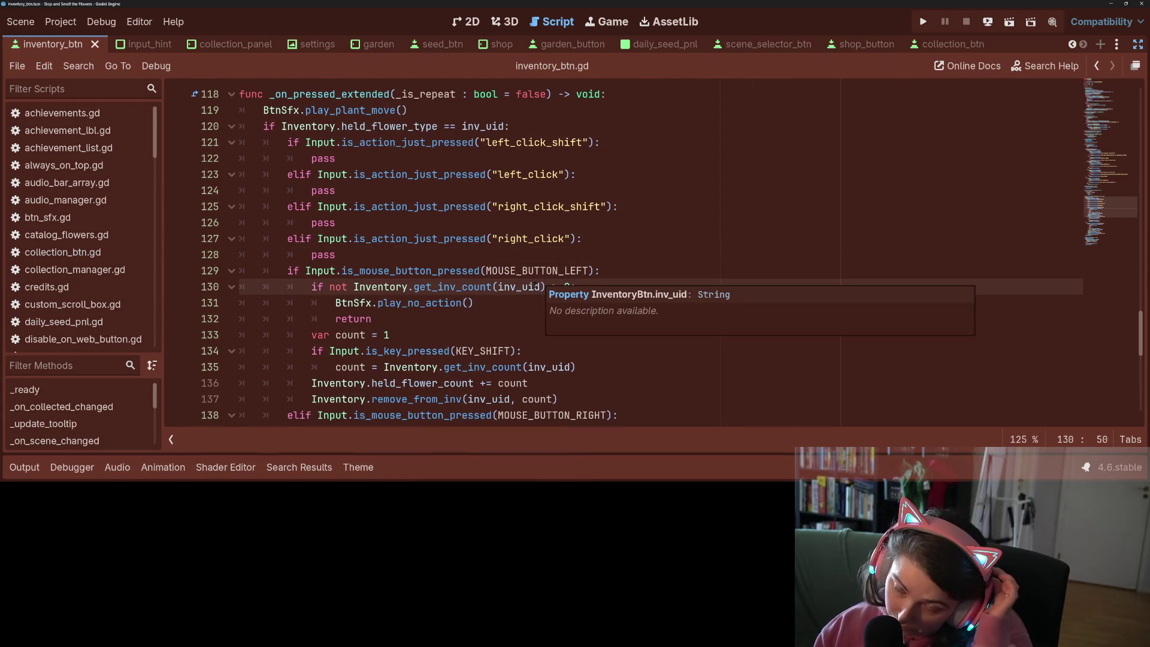
pyautogui.click(443, 222)
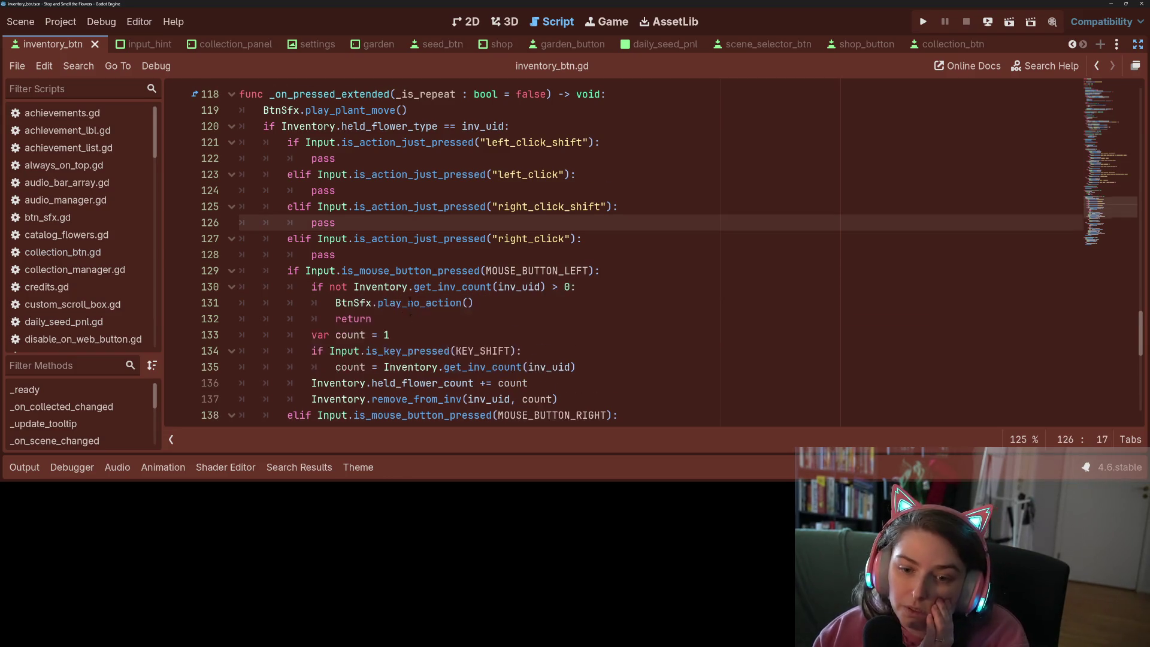
pyautogui.scroll(-1, 409, 302)
pyautogui.click(533, 238)
pyautogui.tripleClick(534, 239)
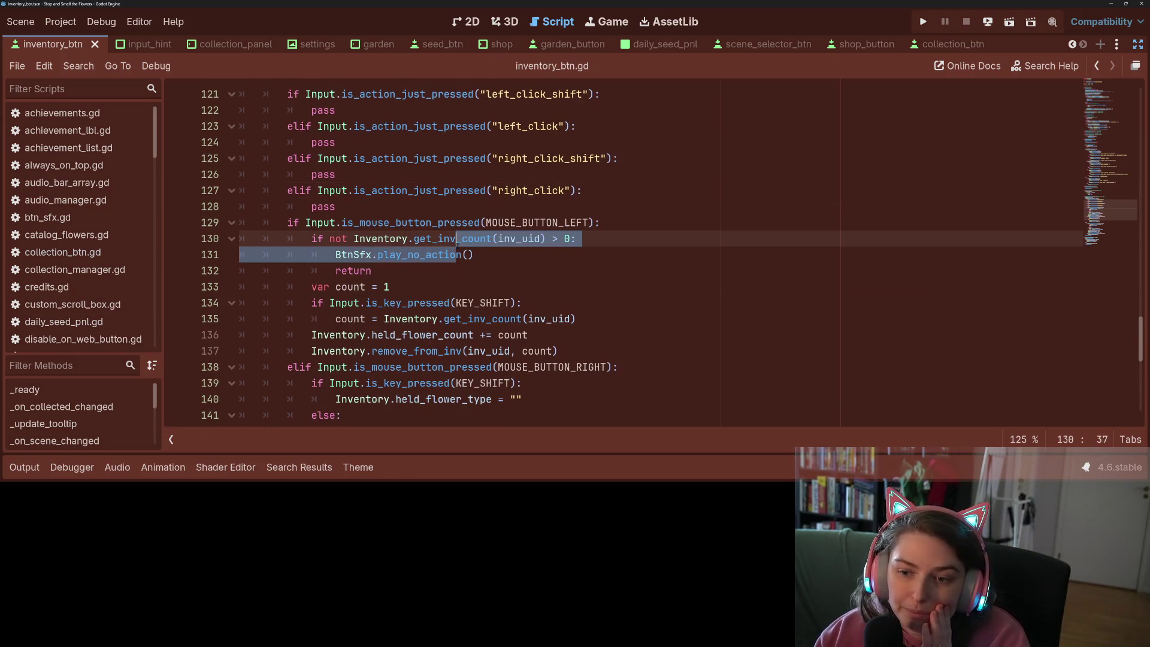
pyautogui.click(533, 238)
pyautogui.scroll(1, 483, 286)
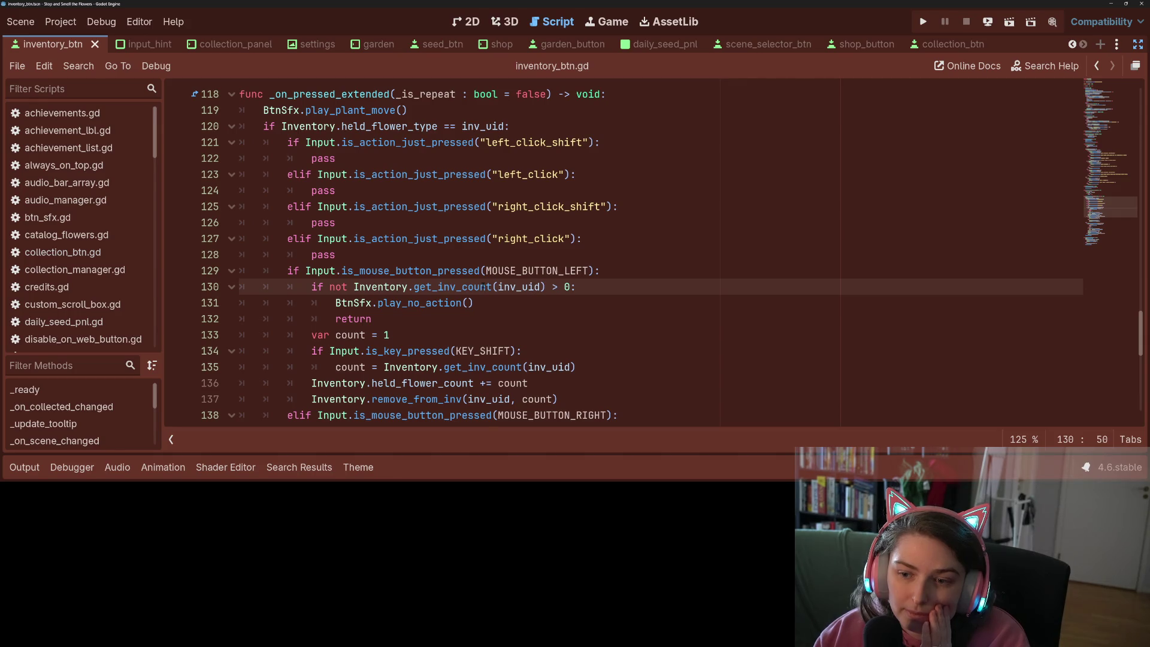
pyautogui.click(491, 286)
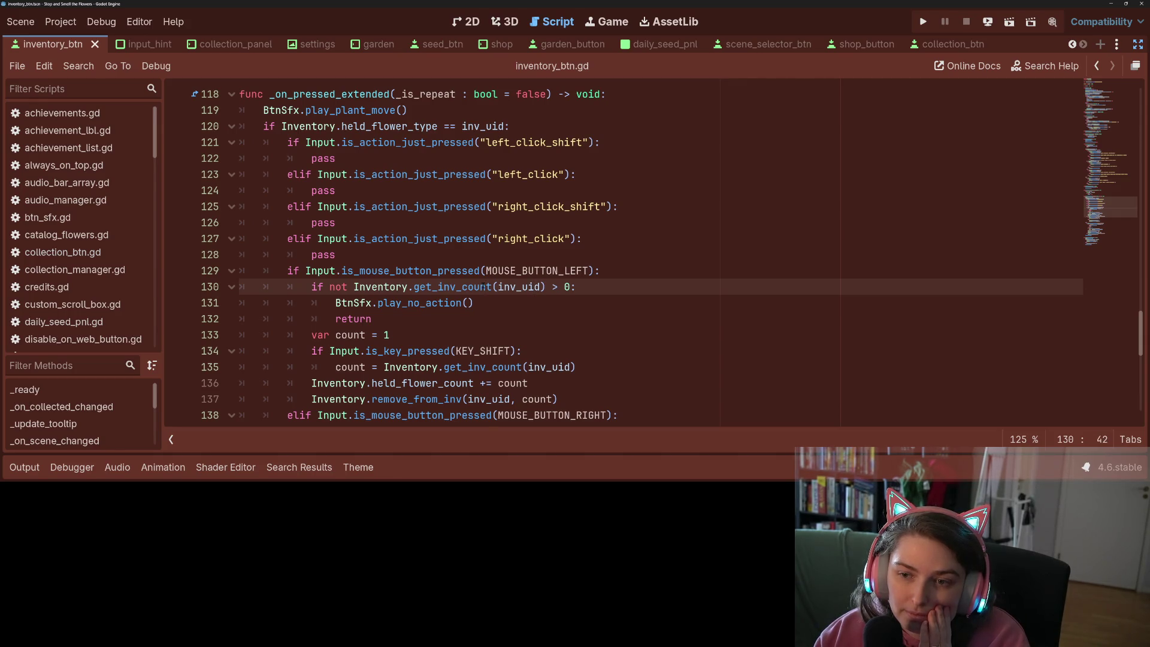
# Compare is_action_just_pressed on line 123 with is_key_pressed on line 134 in its documentation
pyautogui.click(359, 254)
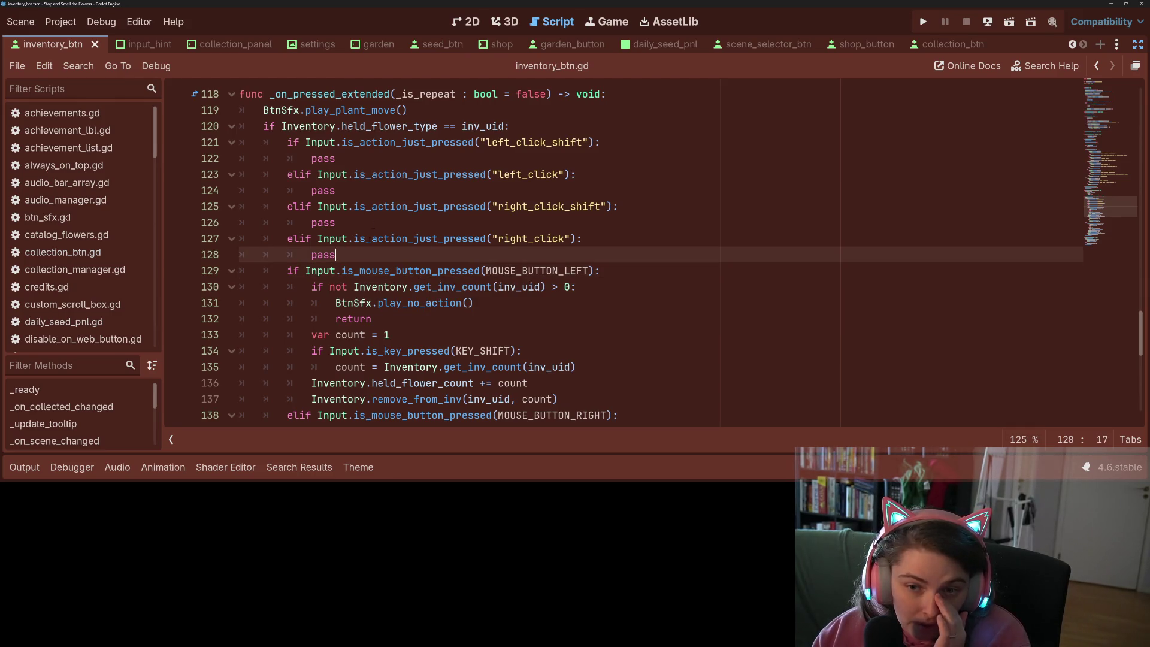
pyautogui.doubleClick(418, 174)
pyautogui.scroll(-1, 490, 175)
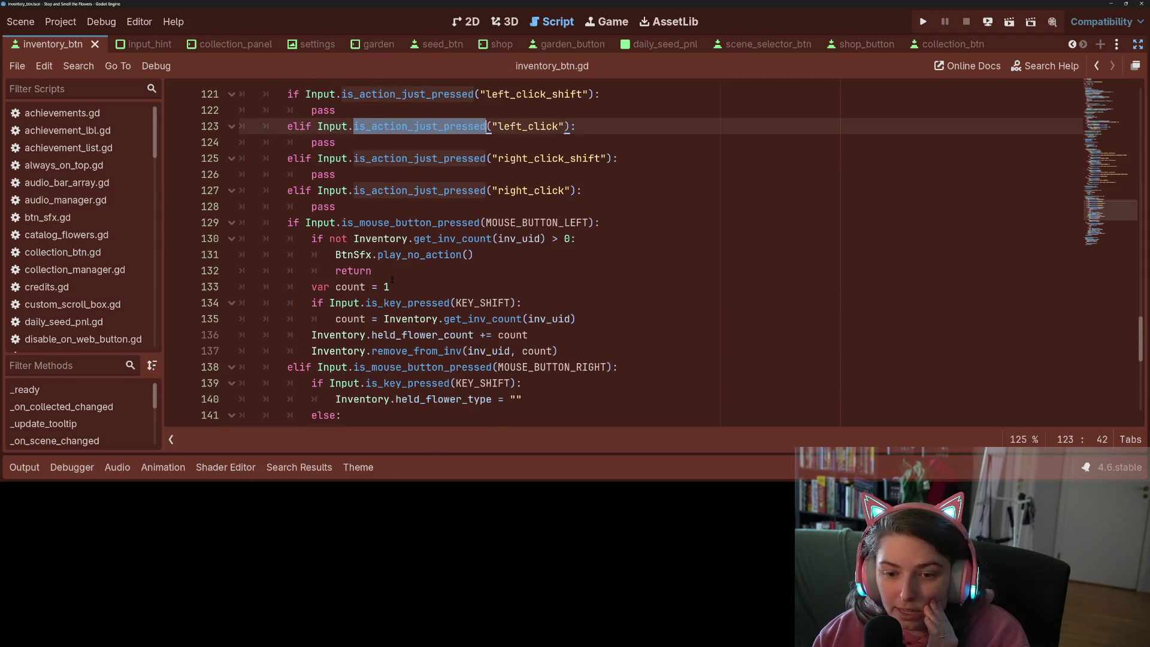
pyautogui.click(516, 302)
pyautogui.click(522, 318)
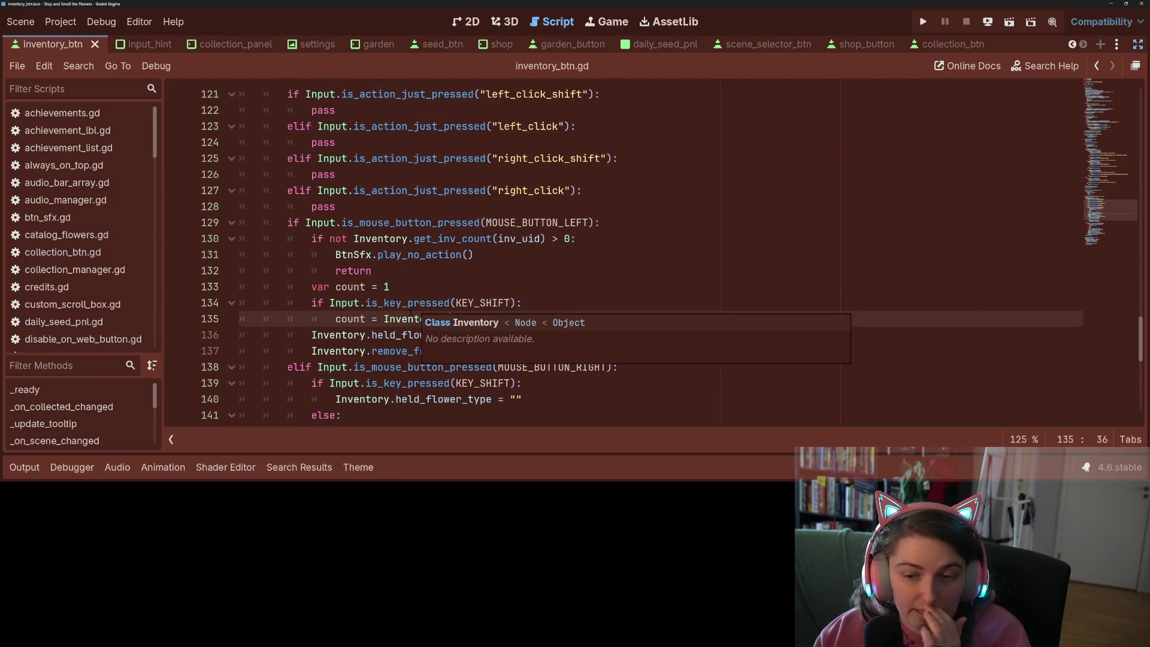
pyautogui.doubleClick(423, 302)
pyautogui.scroll(2, 424, 300)
pyautogui.scroll(-2, 406, 252)
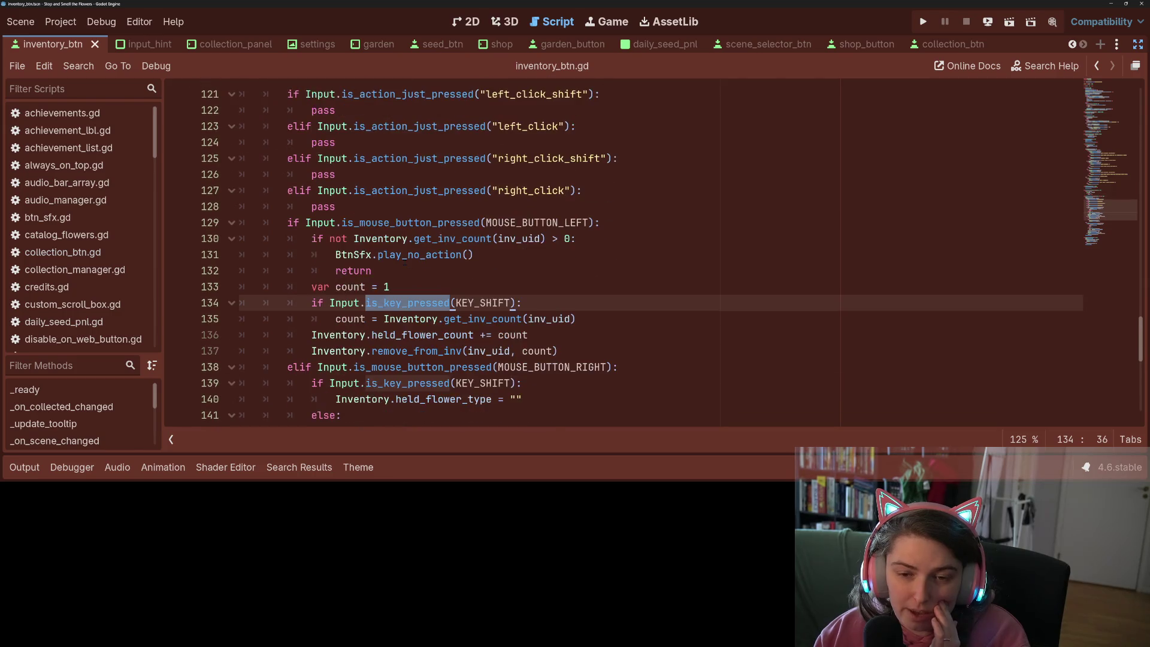
pyautogui.click(368, 303)
# Select the line 123 left_click action check, then line 129's mouse-button condition
pyautogui.scroll(1, 367, 303)
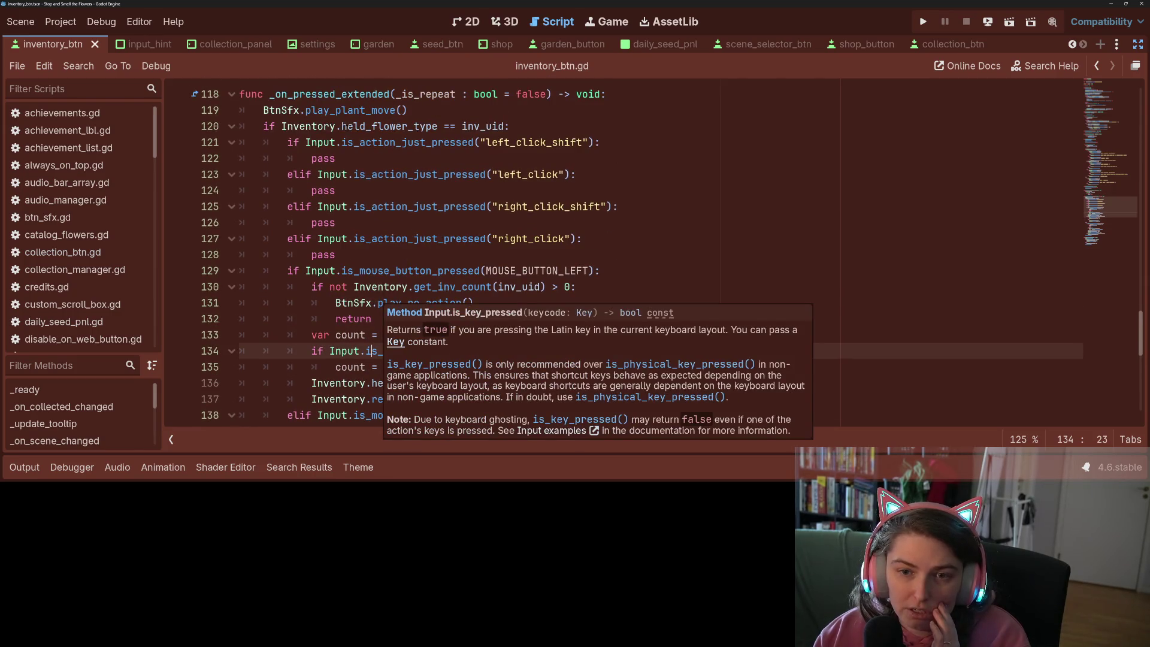
pyautogui.click(319, 174)
pyautogui.moveTo(318, 175); pyautogui.dragTo(570, 174)
pyautogui.hotkey('ctrl', 'c')
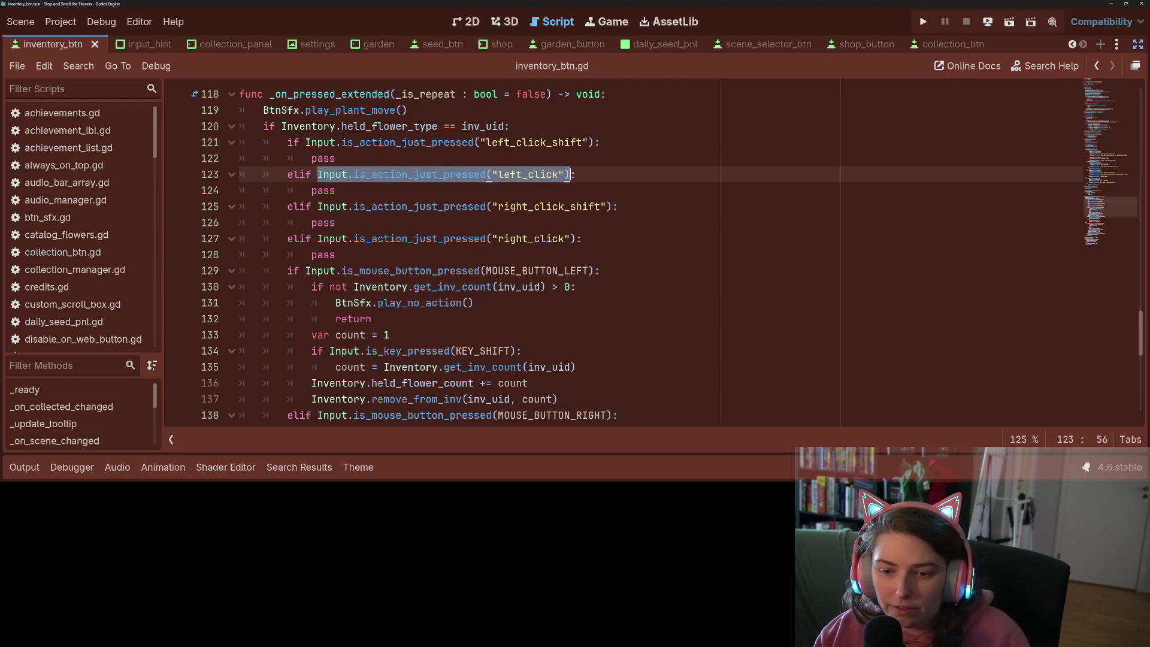
pyautogui.scroll(-2, 410, 319)
pyautogui.moveTo(306, 174); pyautogui.dragTo(593, 175)
# Replace line 129's mouse-button check with left_click and line 134's KEY_SHIFT check with left_click_shift, then save
pyautogui.hotkey('ctrl', 'v')
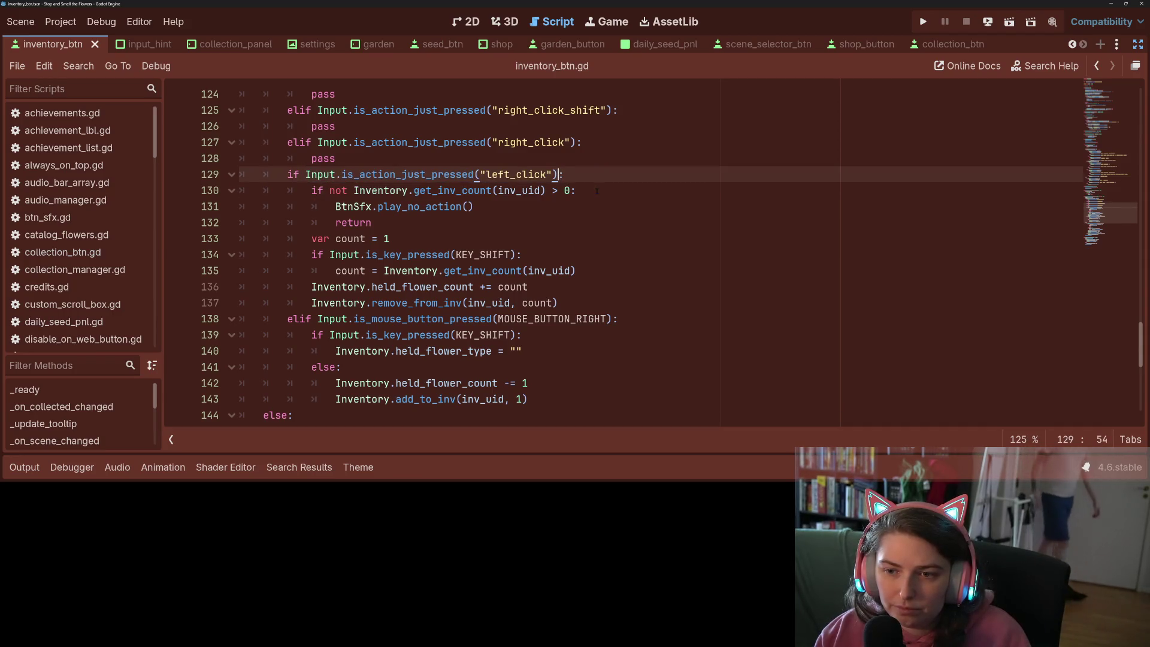
pyautogui.scroll(2, 429, 216)
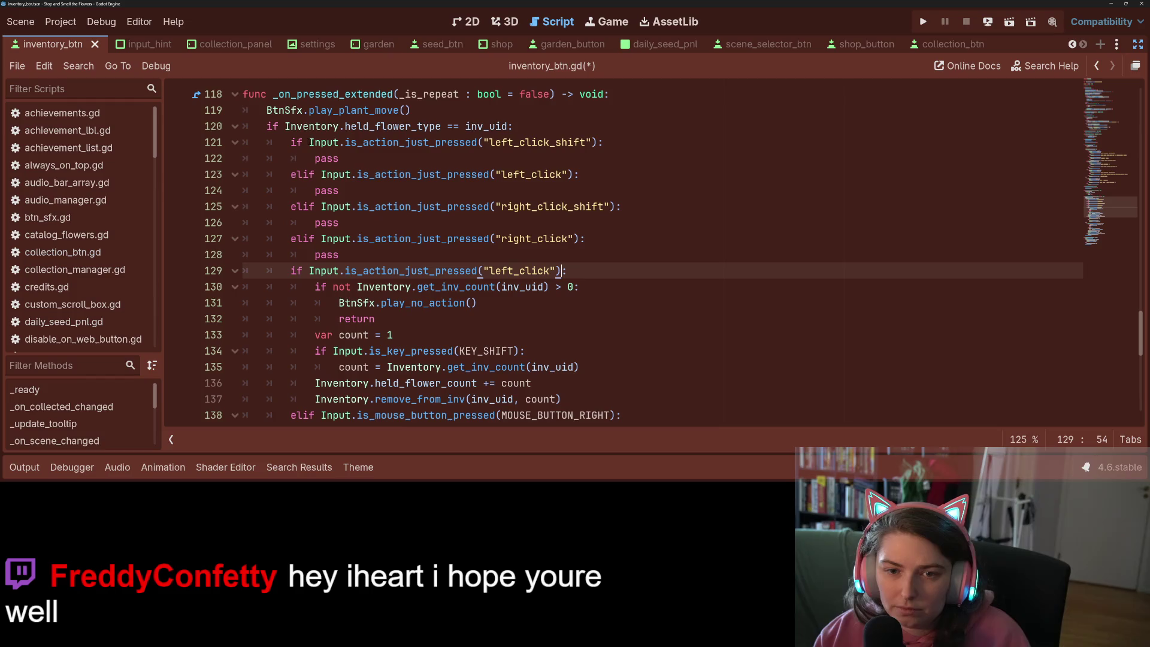
pyautogui.moveTo(309, 142); pyautogui.dragTo(597, 142)
pyautogui.hotkey('ctrl', 'c')
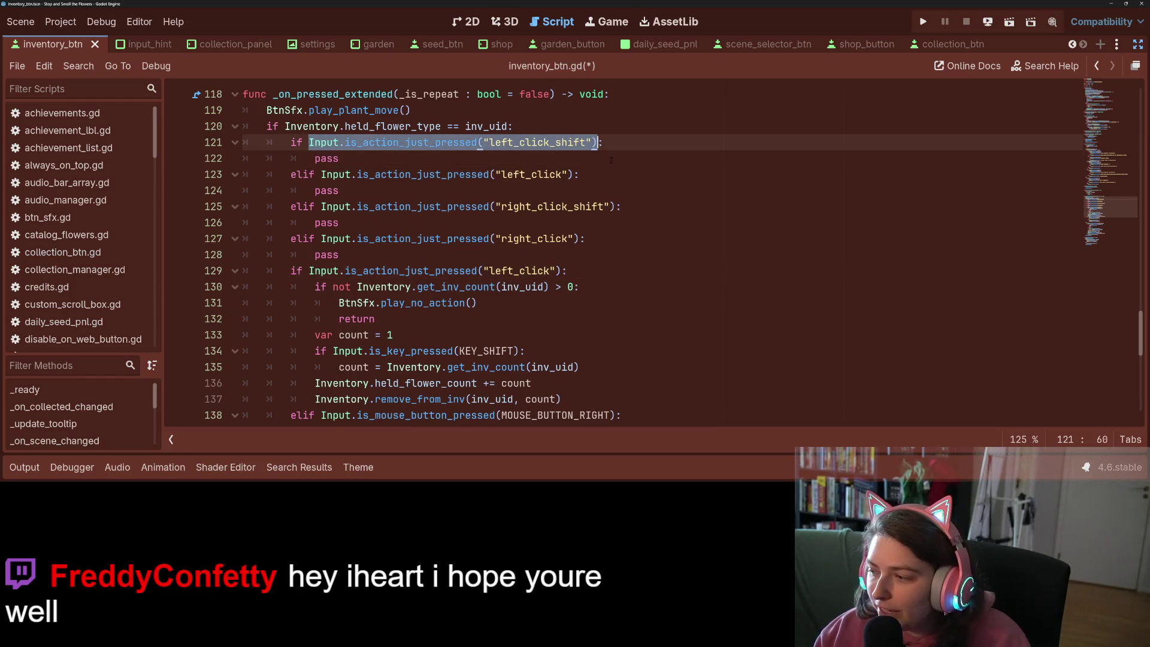
pyautogui.scroll(-1, 439, 263)
pyautogui.click(348, 206)
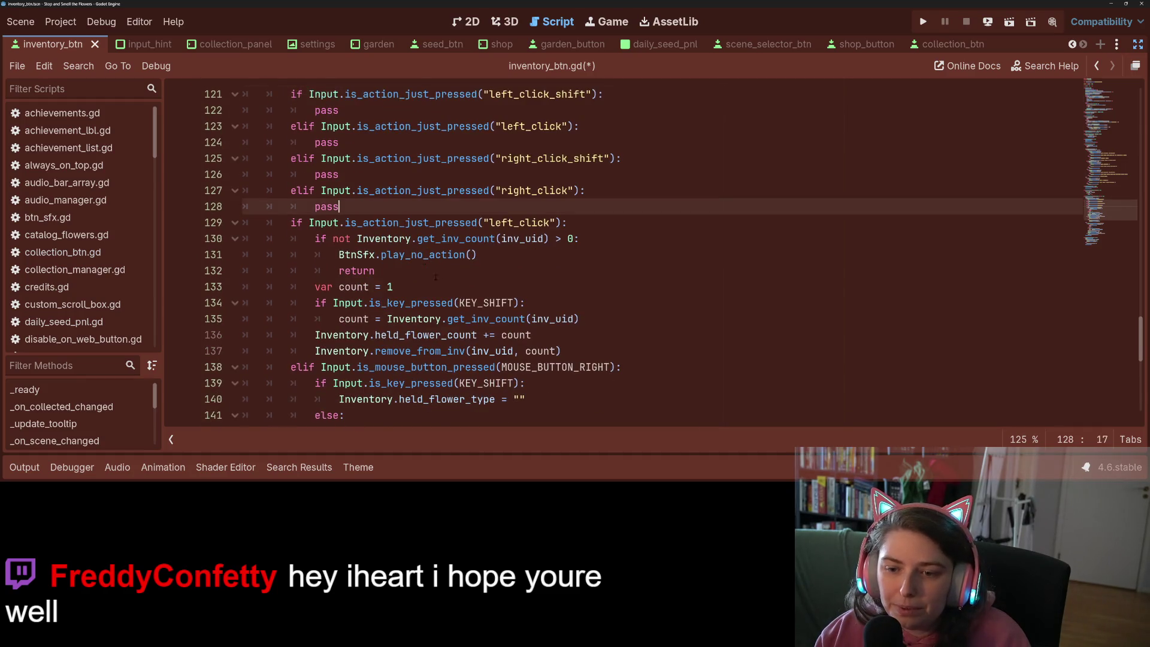
pyautogui.scroll(-1, 347, 206)
pyautogui.click(361, 255)
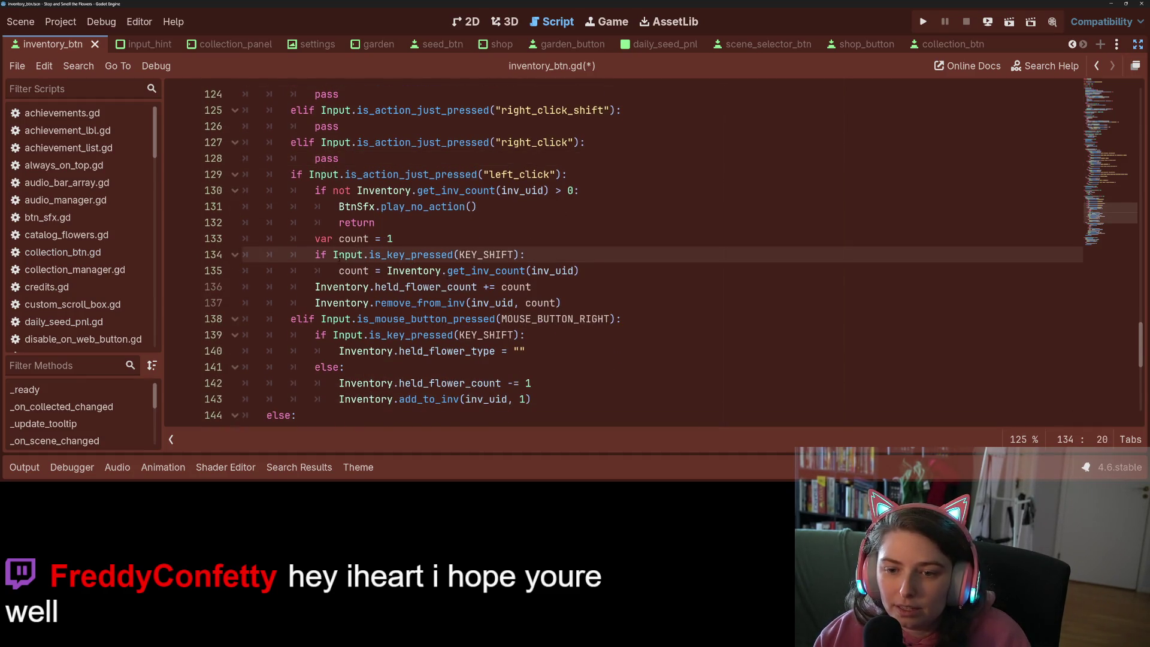
pyautogui.moveTo(333, 254); pyautogui.dragTo(519, 255)
pyautogui.hotkey('ctrl', 'v')
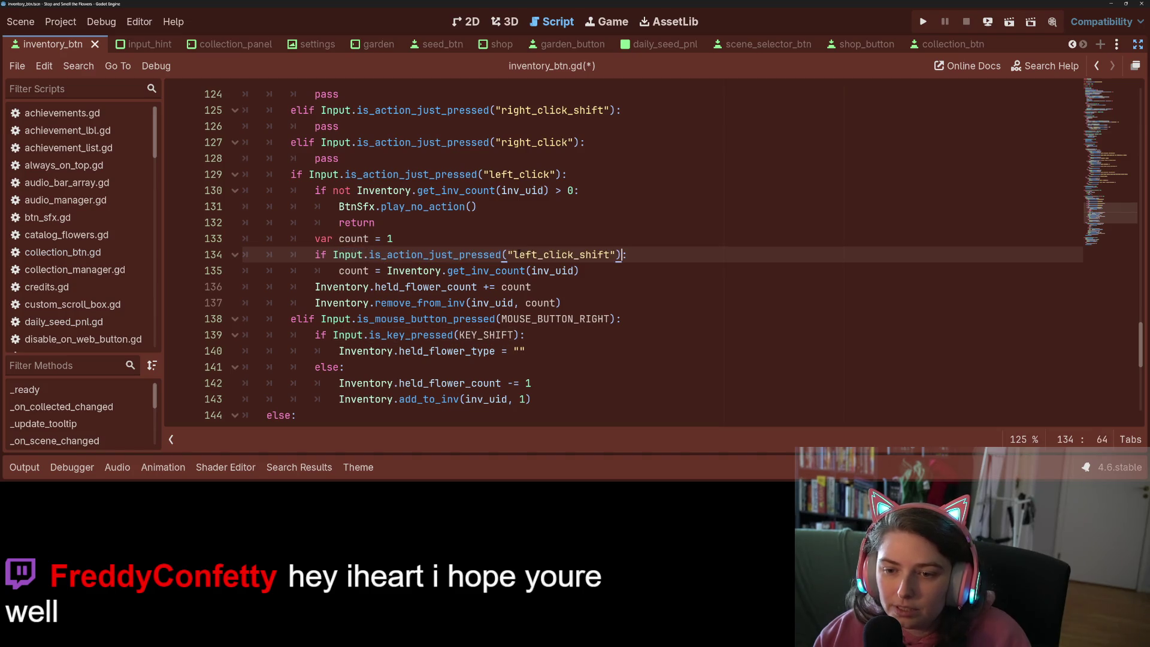
pyautogui.hotkey('ctrl', 's')
# Review the script and select the right_click_shift check on line 125
pyautogui.scroll(6, 431, 267)
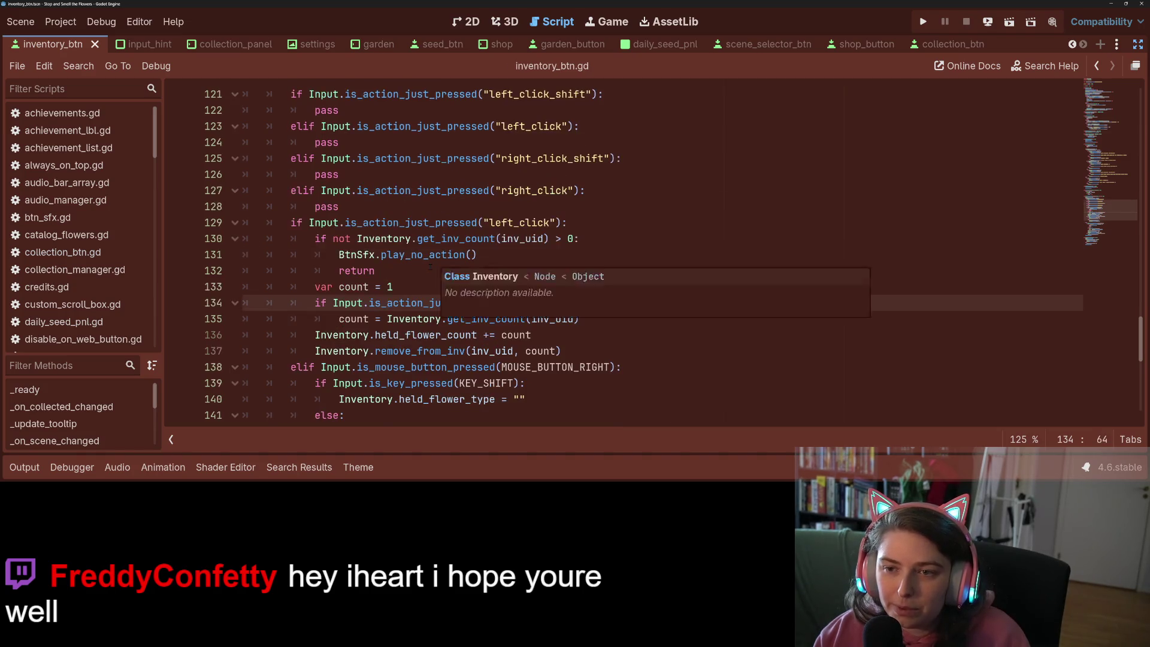
pyautogui.scroll(-3, 431, 267)
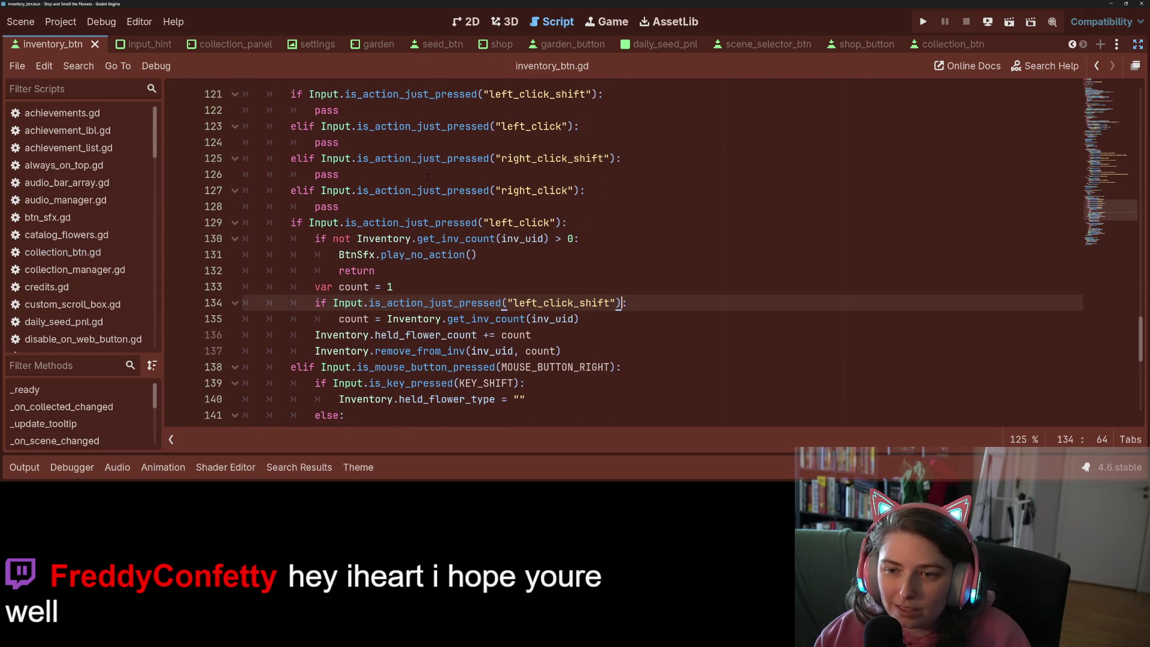
pyautogui.scroll(-1, 372, 190)
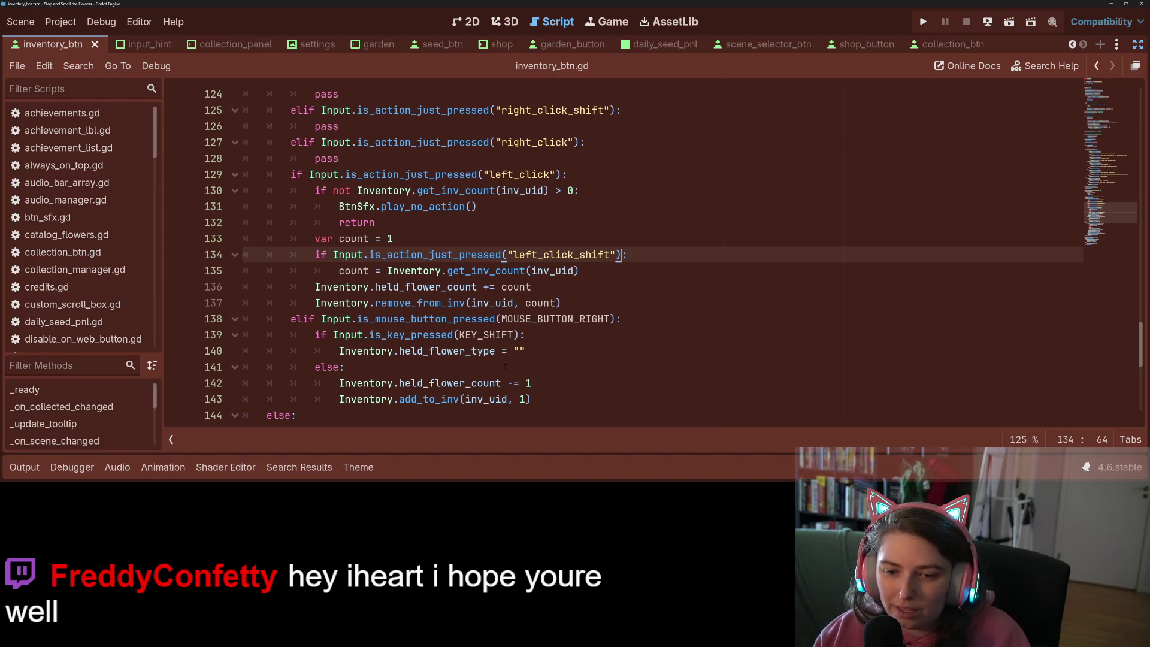
pyautogui.scroll(3, 503, 303)
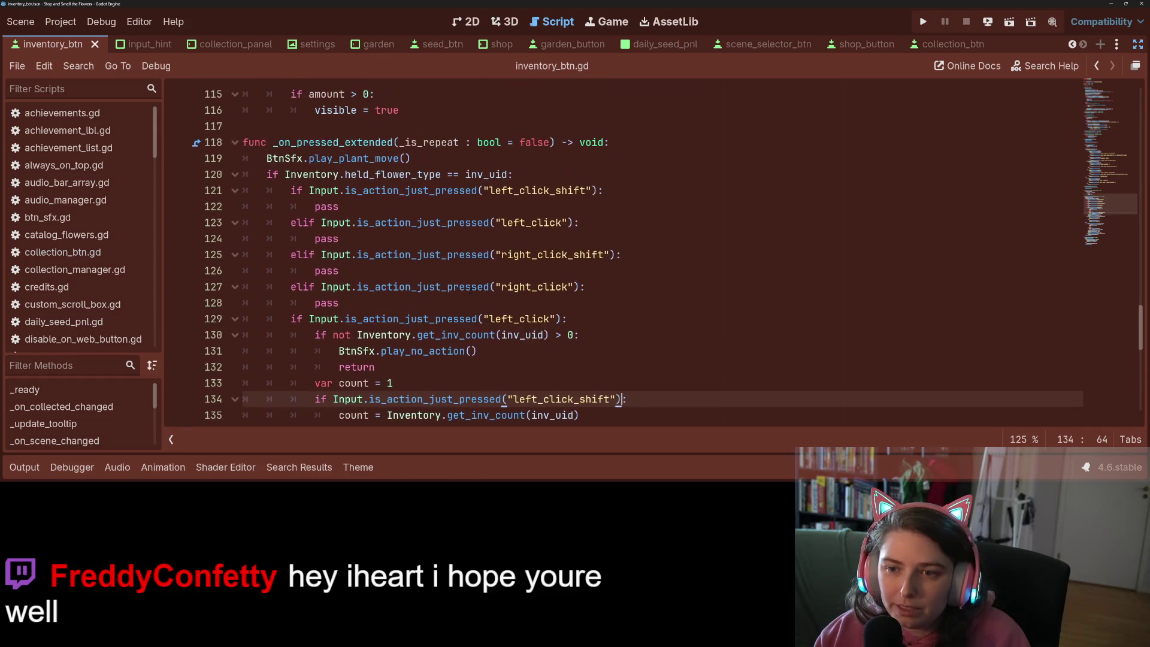
pyautogui.moveTo(321, 254); pyautogui.dragTo(616, 254)
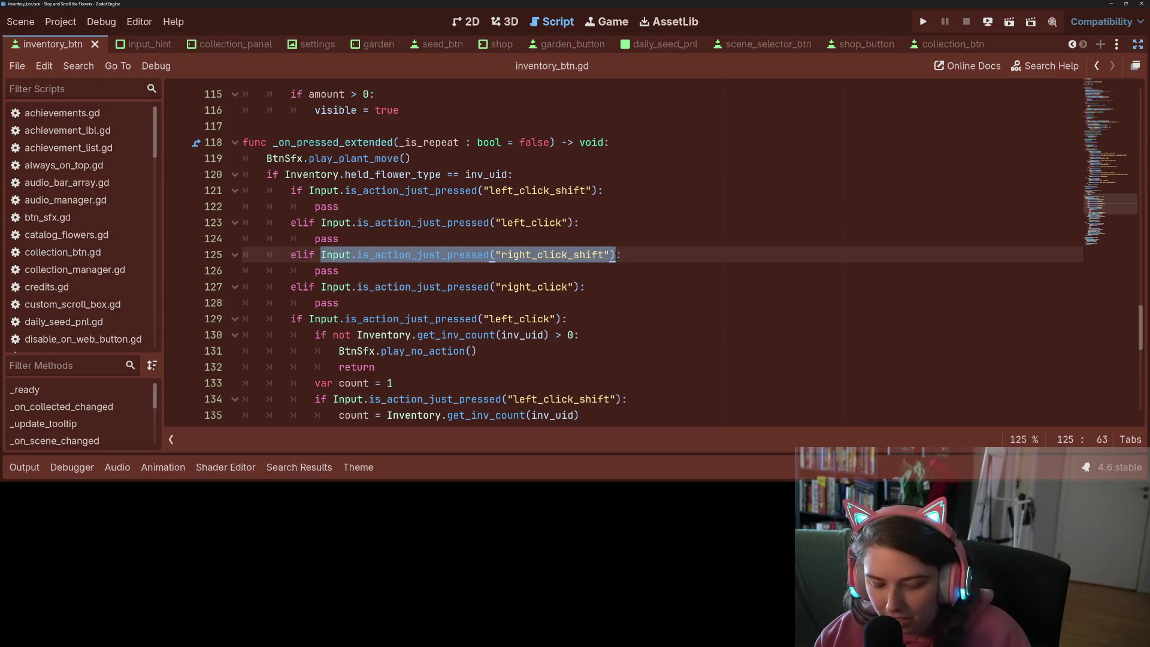
# Replace the MOUSE_BUTTON_RIGHT check on line 138 with the right_click action check
pyautogui.scroll(-2, 603, 275)
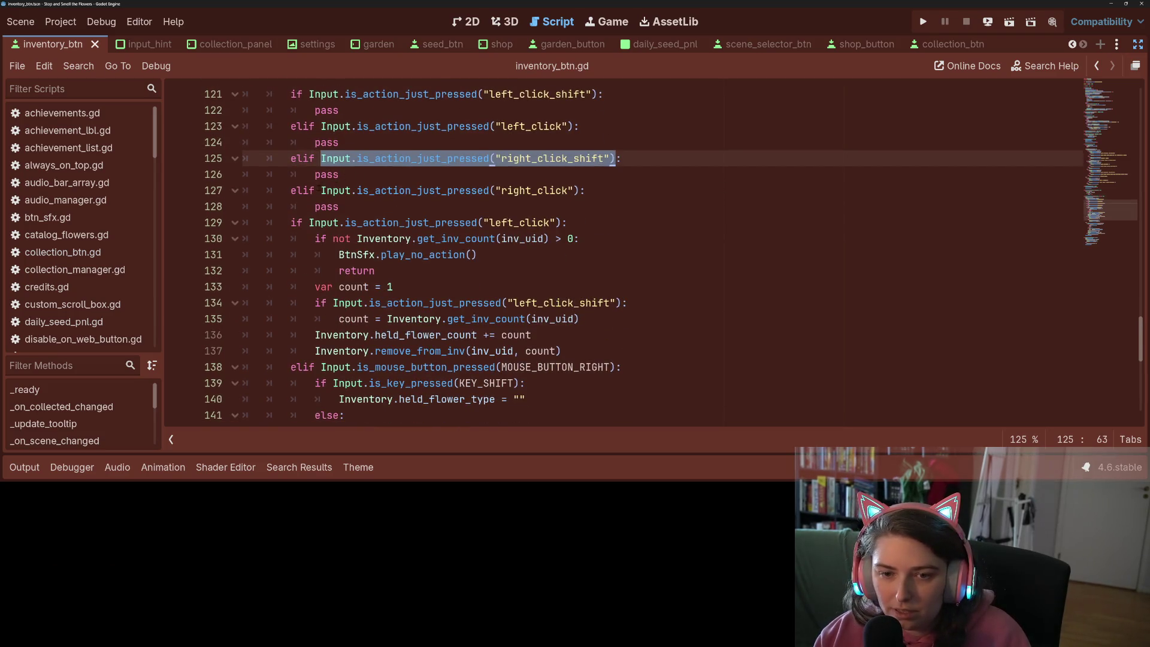
pyautogui.moveTo(321, 190); pyautogui.dragTo(580, 190)
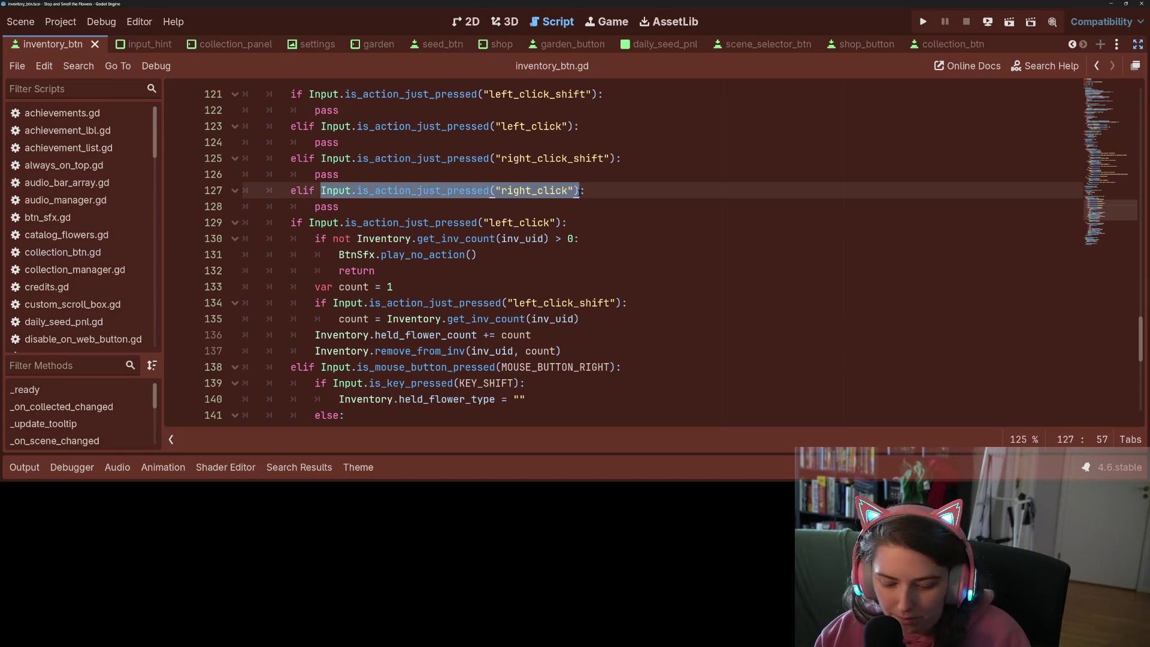
pyautogui.scroll(-1, 467, 259)
pyautogui.scroll(-1, 397, 285)
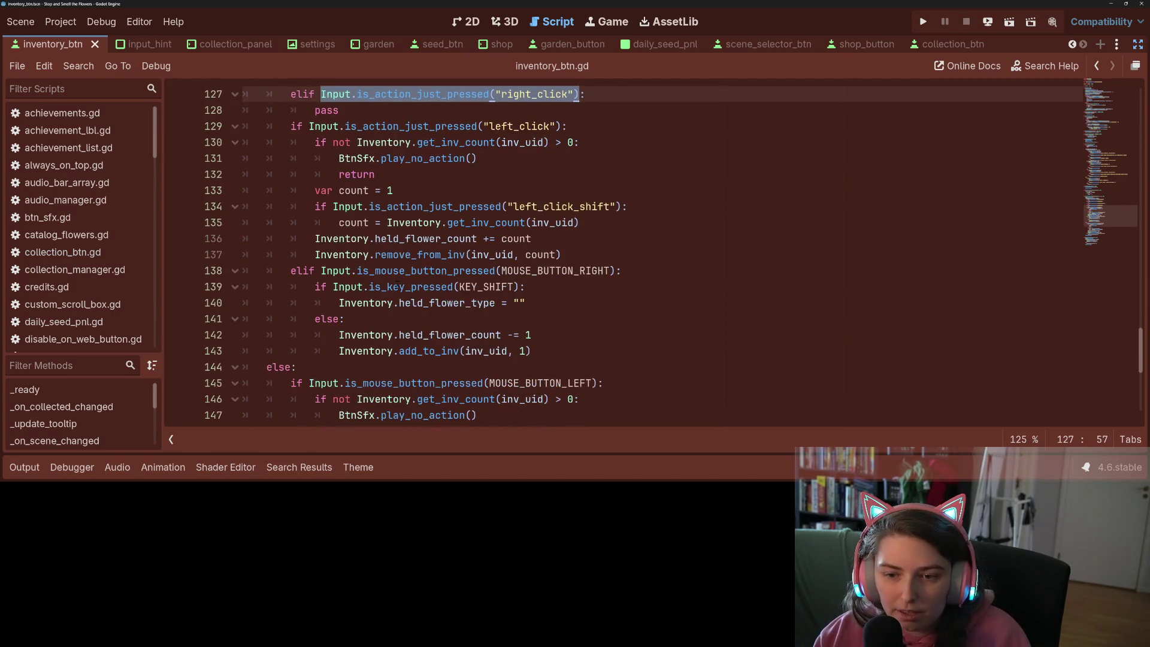
pyautogui.moveTo(322, 271); pyautogui.dragTo(615, 271)
pyautogui.write('Input.is_action_just_pressed("right_click")')
# Replace the KEY_SHIFT check on line 139 with the right_click_shift action check
pyautogui.scroll(2, 420, 236)
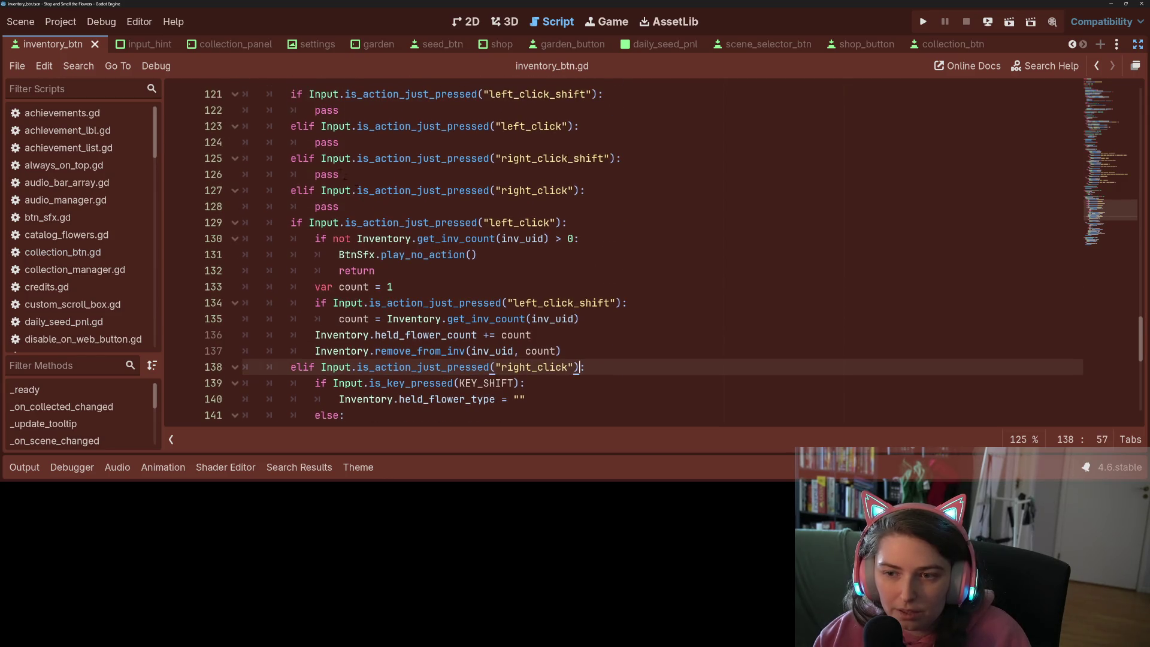
pyautogui.moveTo(321, 158); pyautogui.dragTo(615, 158)
pyautogui.hotkey('ctrl', 'c')
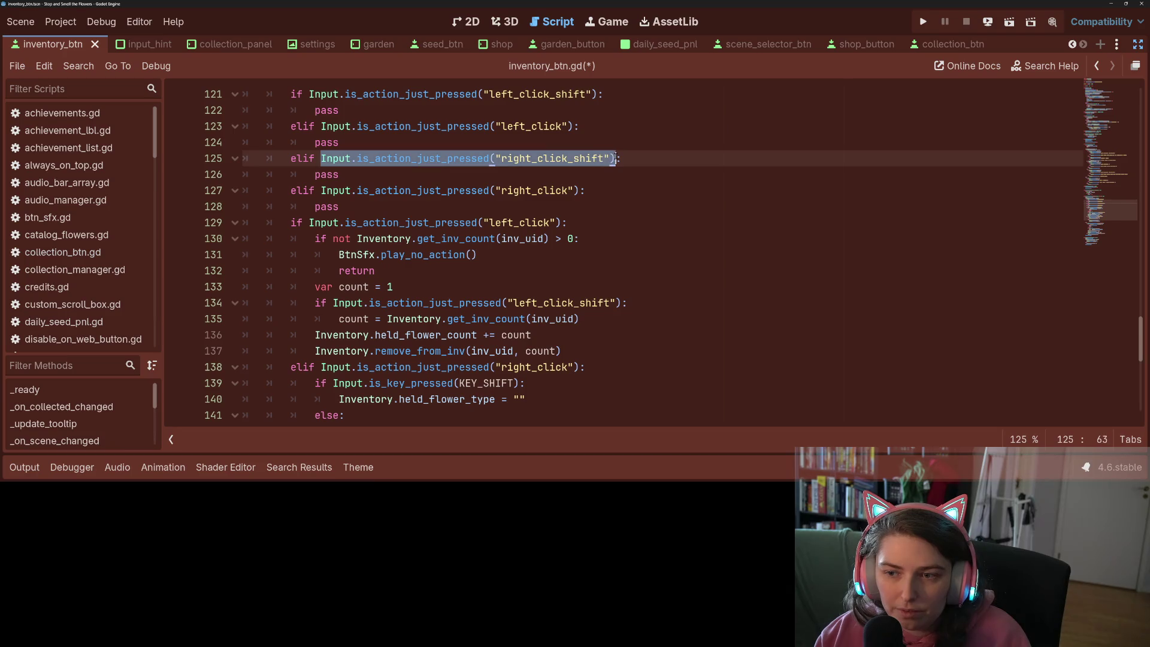
pyautogui.scroll(-3, 585, 201)
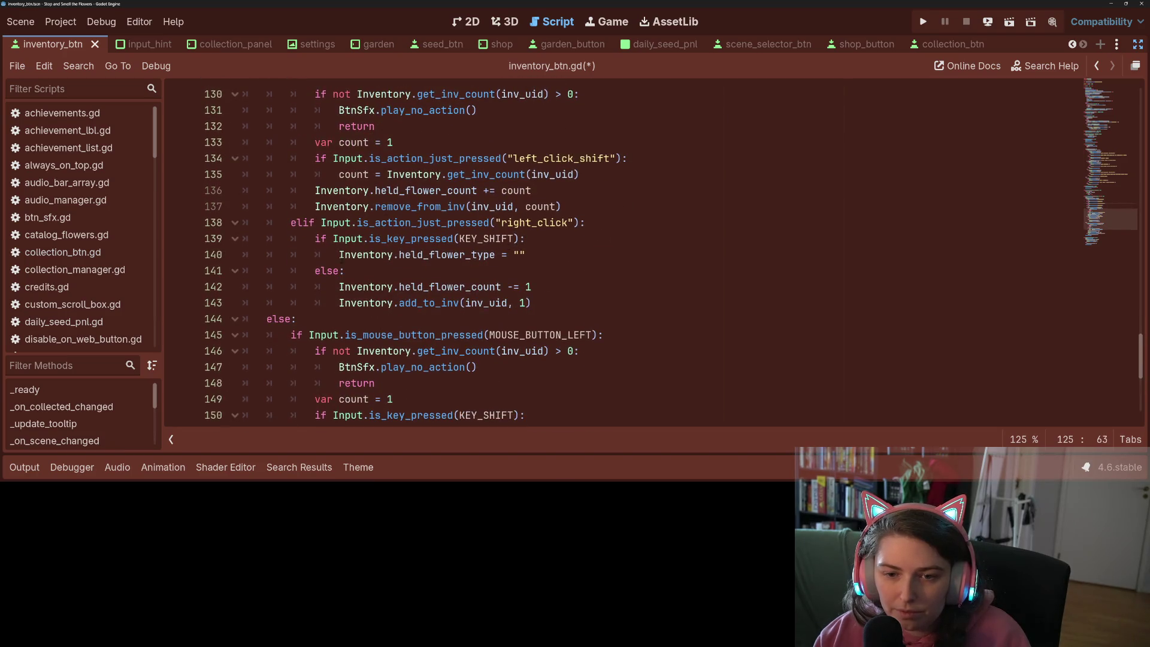
pyautogui.moveTo(333, 239); pyautogui.dragTo(518, 241)
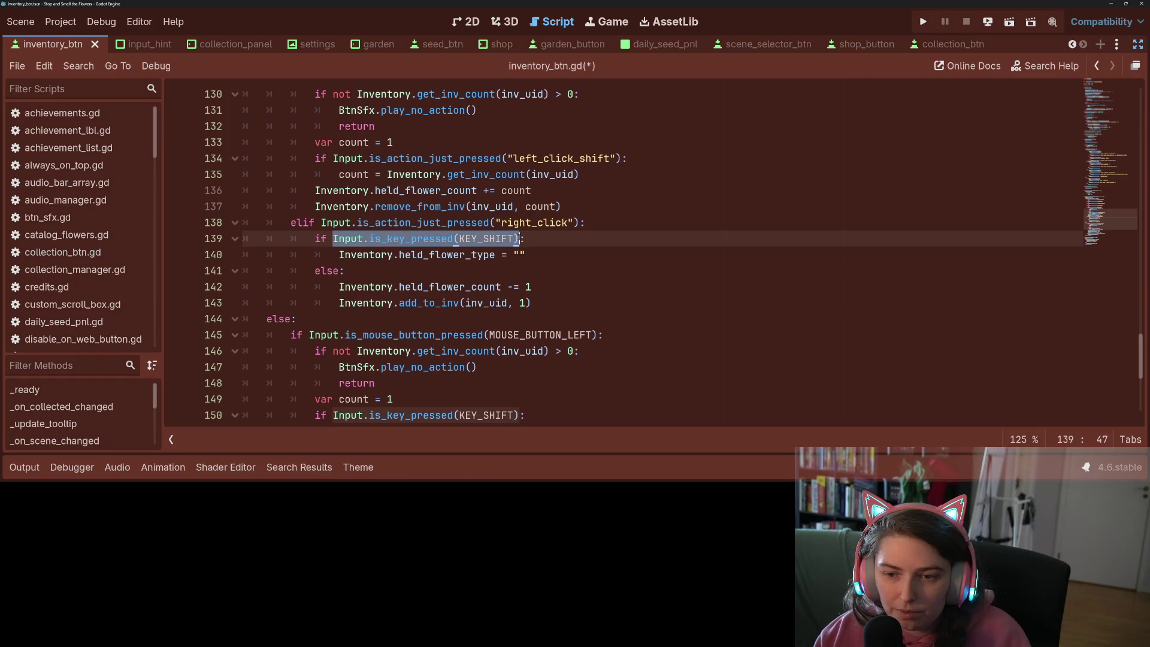
pyautogui.hotkey('ctrl', 'v')
# Review the edits and fold the left_click block on line 129
pyautogui.scroll(-1, 513, 250)
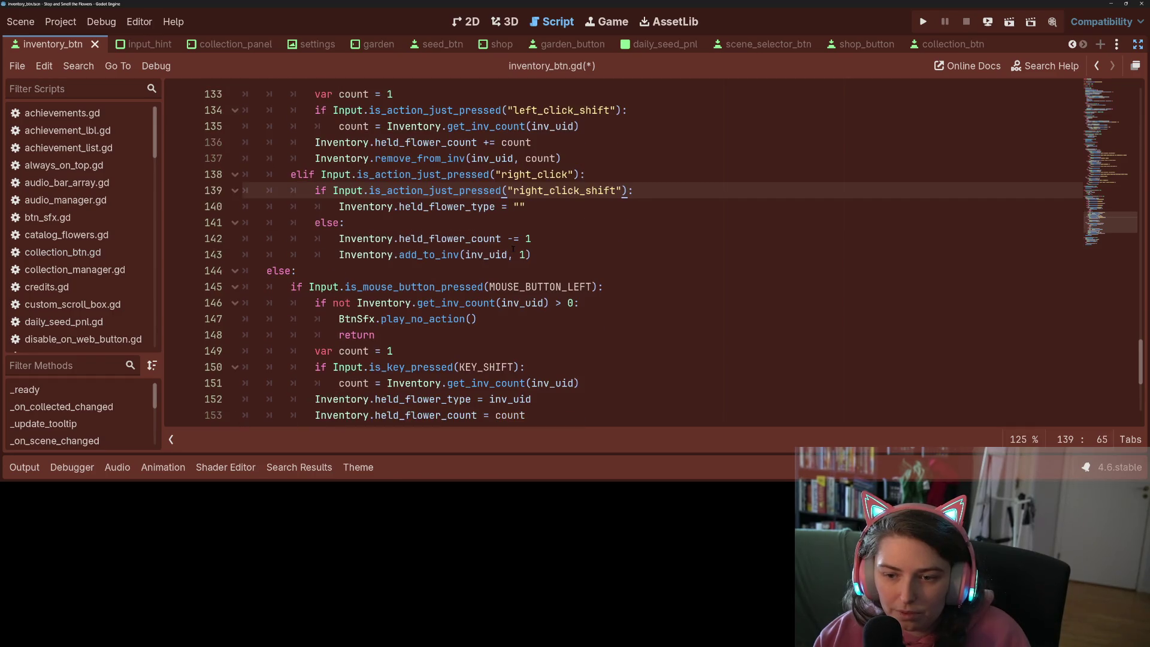
pyautogui.scroll(-1, 513, 250)
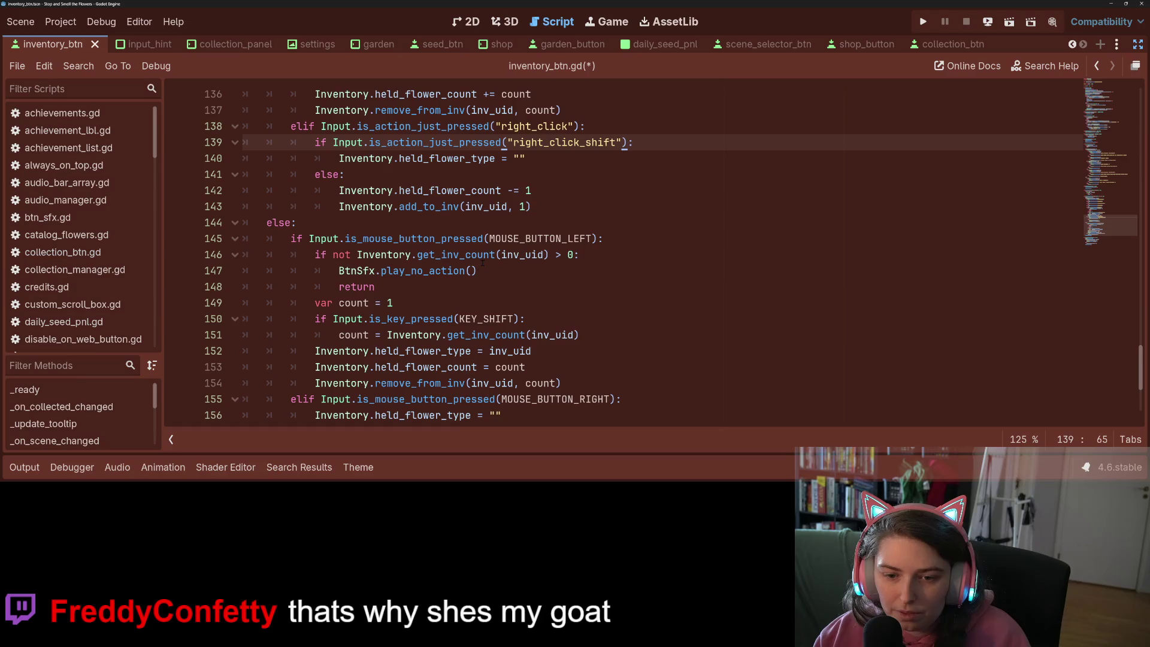
pyautogui.scroll(5, 461, 284)
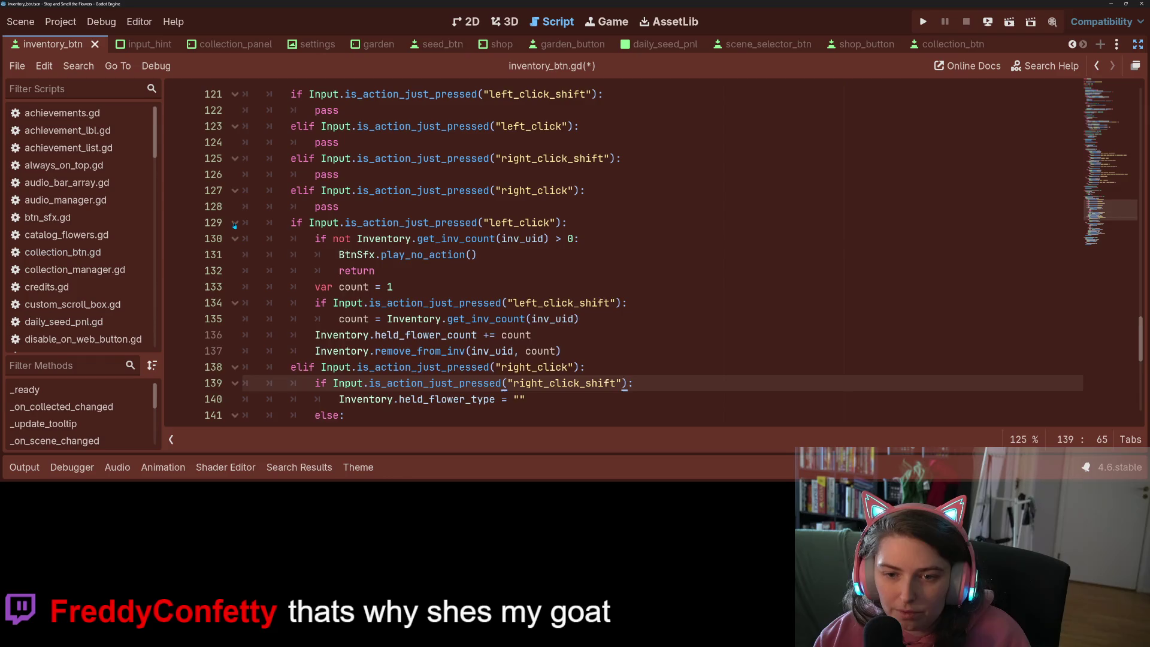
pyautogui.click(234, 223)
pyautogui.click(527, 287)
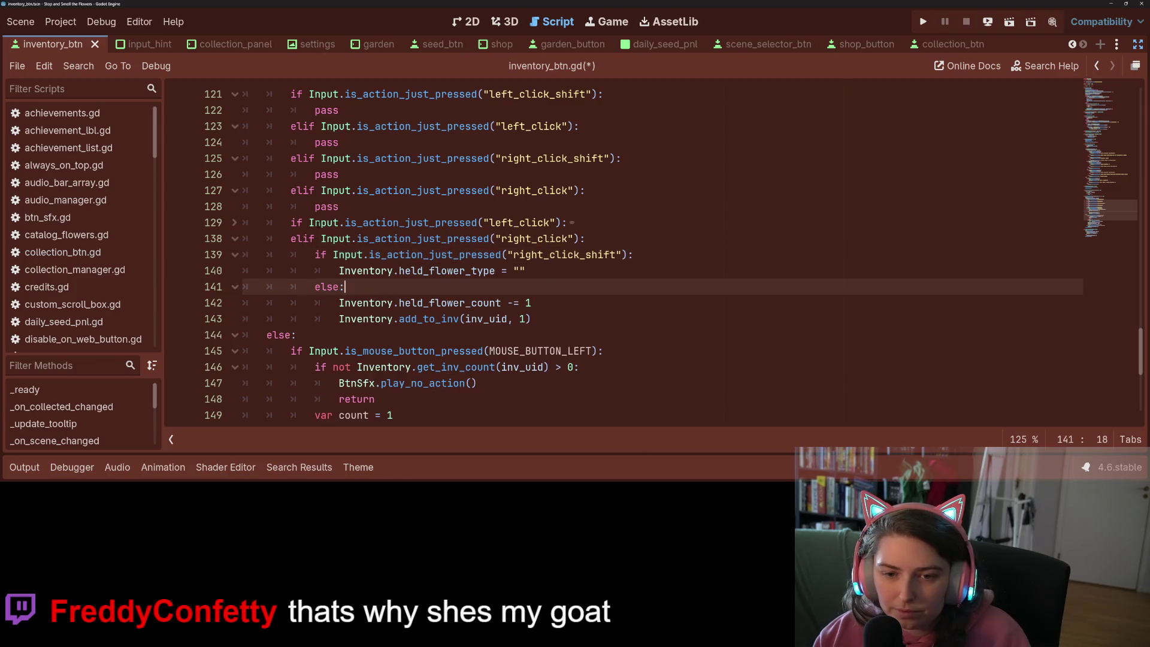
# Replace the left mouse button check on line 145 with the left_click action check
pyautogui.click(309, 223)
pyautogui.moveTo(309, 223); pyautogui.dragTo(561, 223)
pyautogui.hotkey('ctrl', 'c')
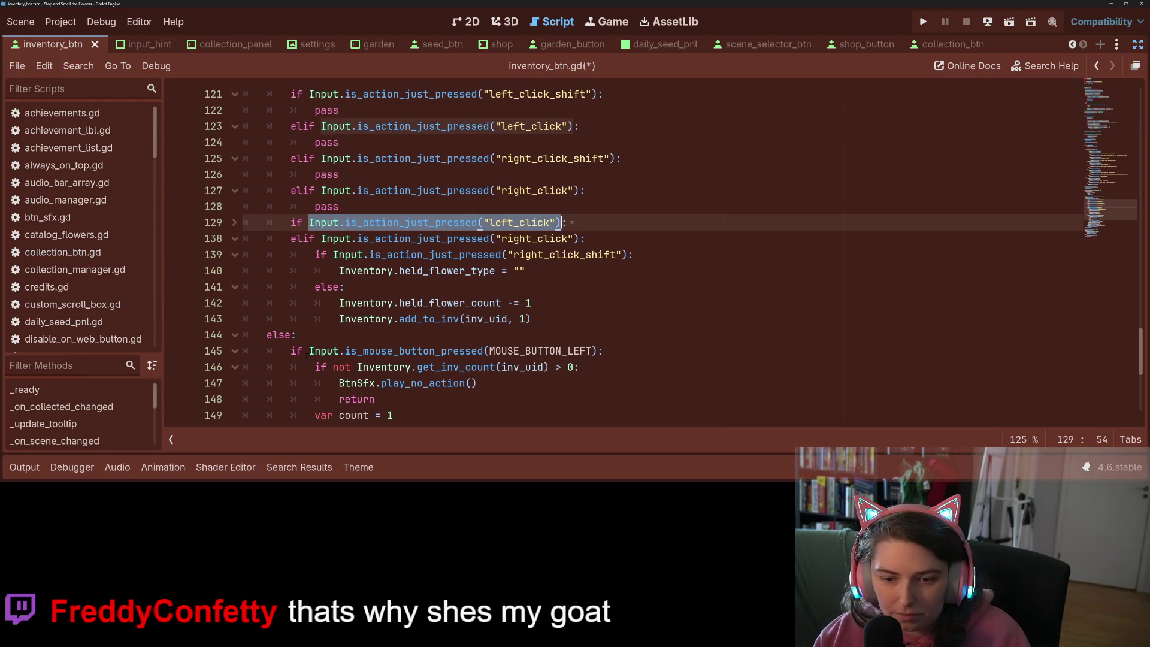
pyautogui.moveTo(309, 351); pyautogui.dragTo(357, 351)
pyautogui.moveTo(537, 350); pyautogui.dragTo(597, 351)
pyautogui.hotkey('ctrl', 'v')
# Replace line 150's Shift key check with the left_click_shift action check
pyautogui.scroll(-2, 478, 337)
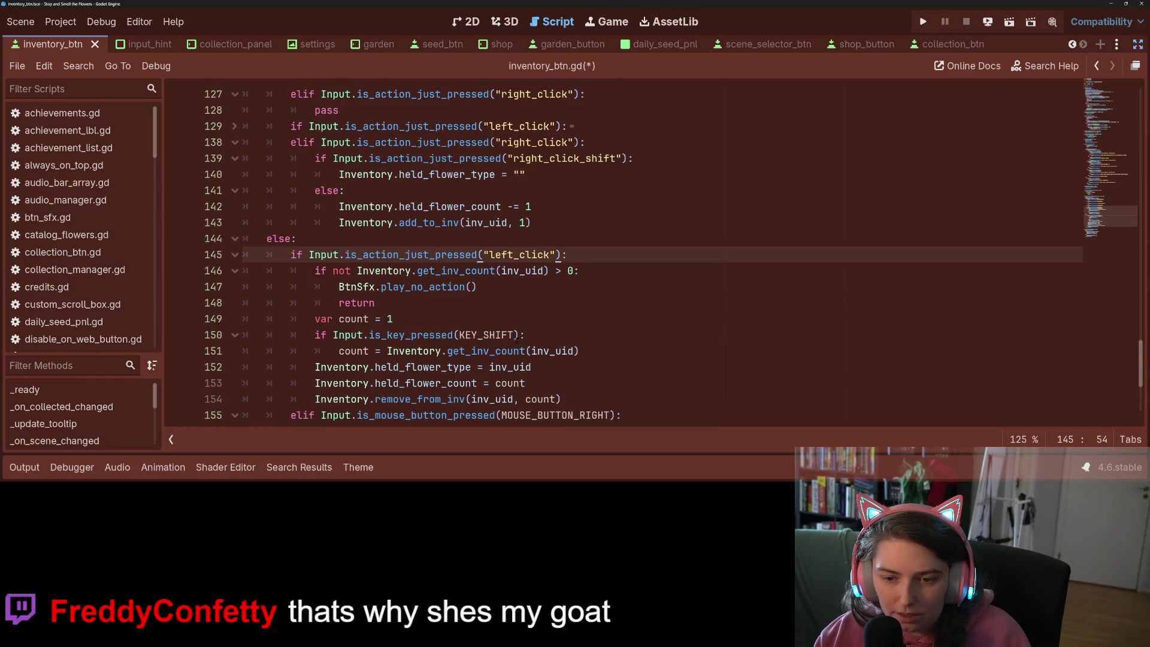
pyautogui.scroll(-1, 515, 335)
pyautogui.click(436, 367)
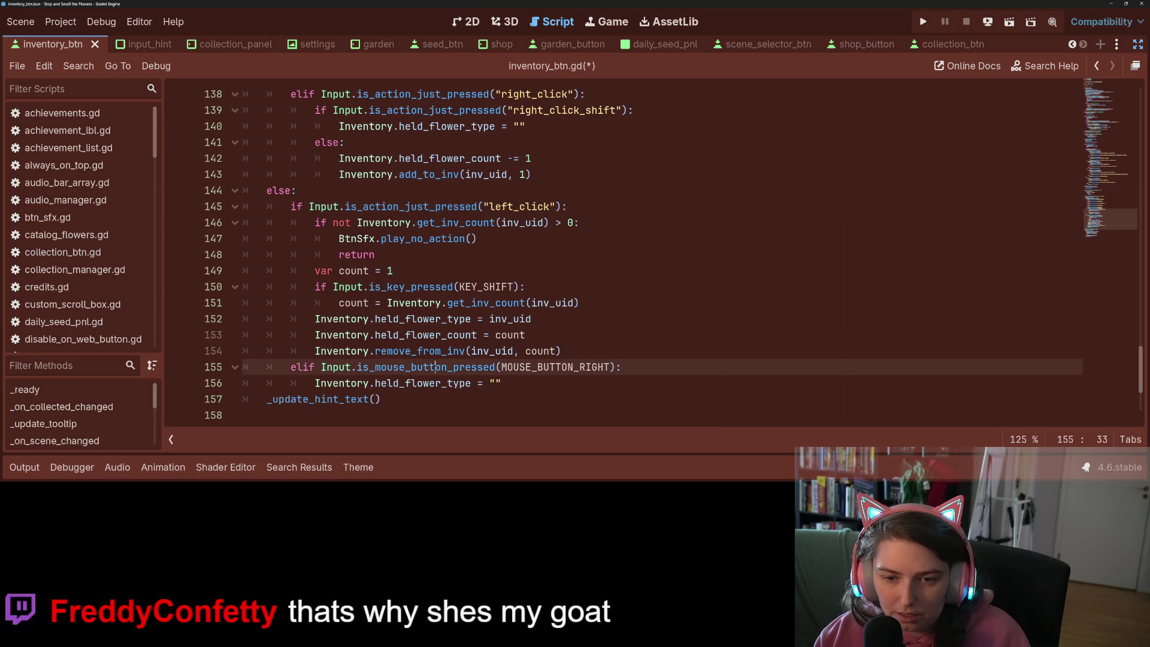
pyautogui.scroll(8, 335, 305)
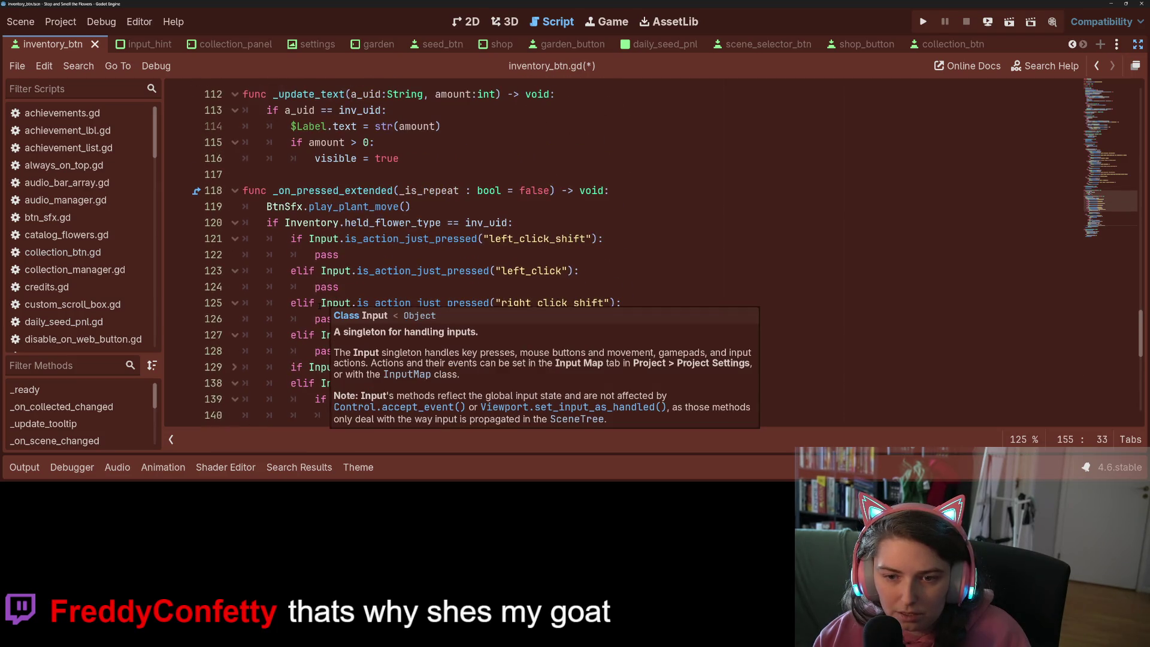
pyautogui.scroll(-8, 336, 304)
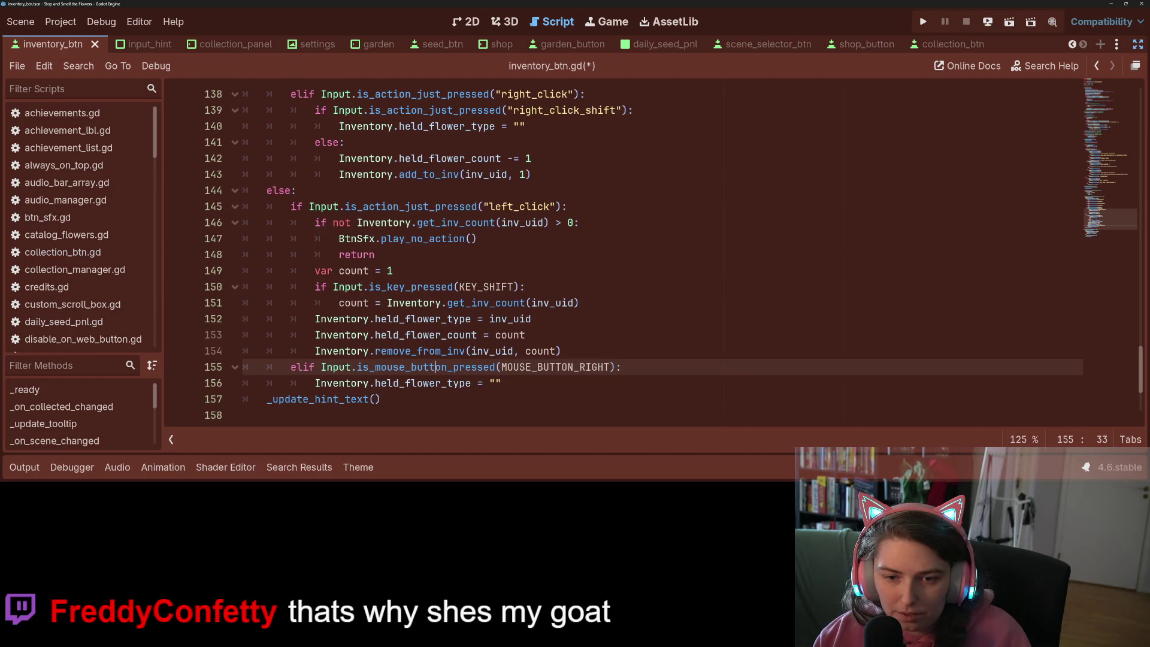
pyautogui.press('Left')
pyautogui.press('Left')
pyautogui.press('Left')
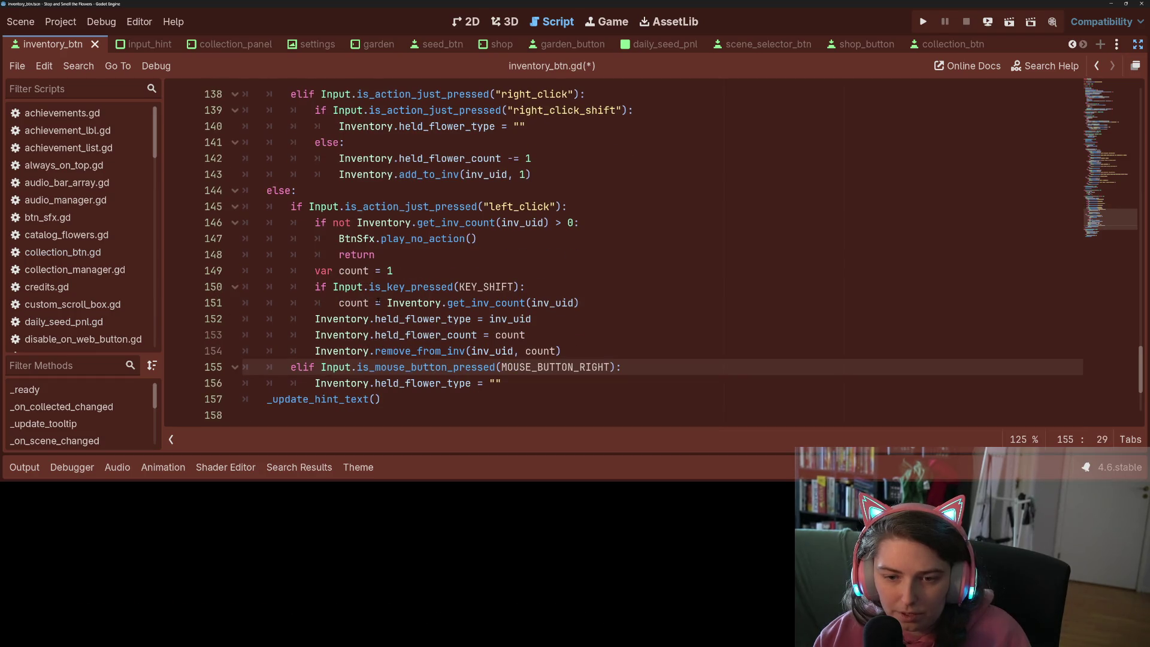
pyautogui.scroll(5, 378, 303)
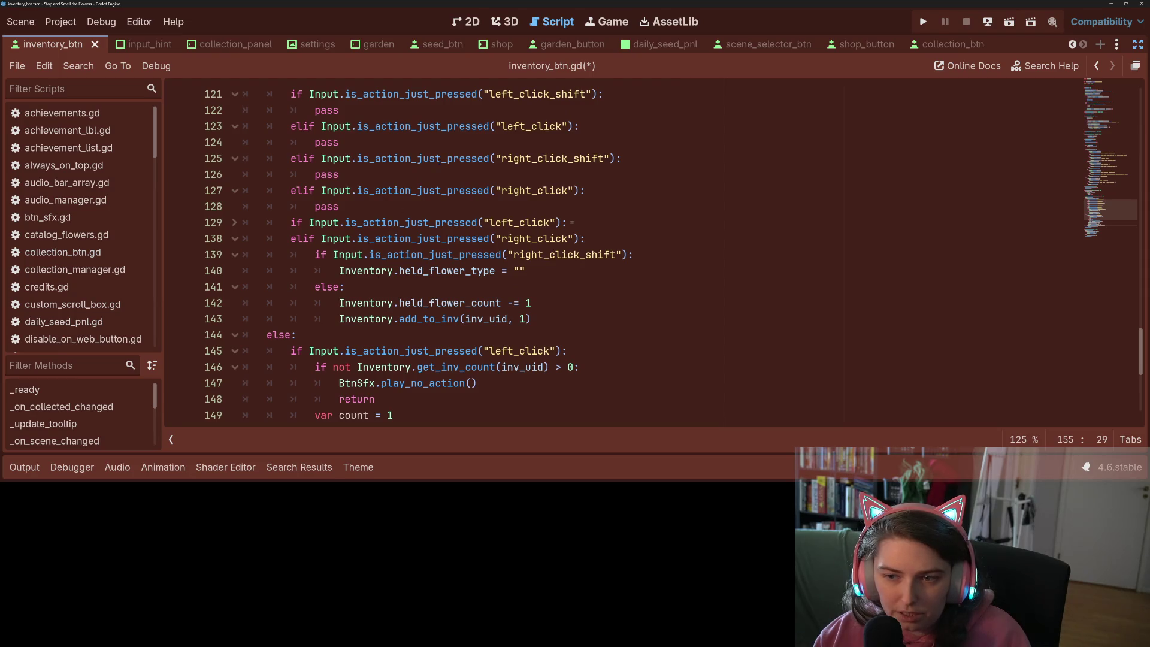
pyautogui.moveTo(309, 94); pyautogui.dragTo(598, 95)
pyautogui.hotkey('ctrl', 'c')
pyautogui.scroll(-5, 595, 96)
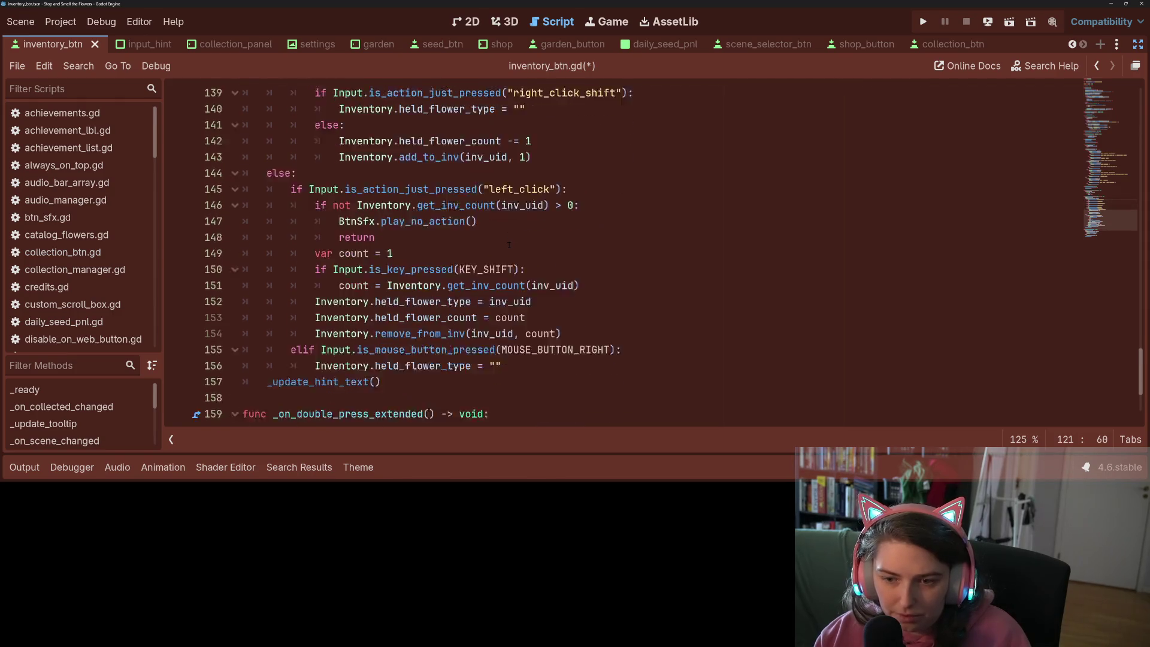
pyautogui.moveTo(333, 287); pyautogui.dragTo(519, 286)
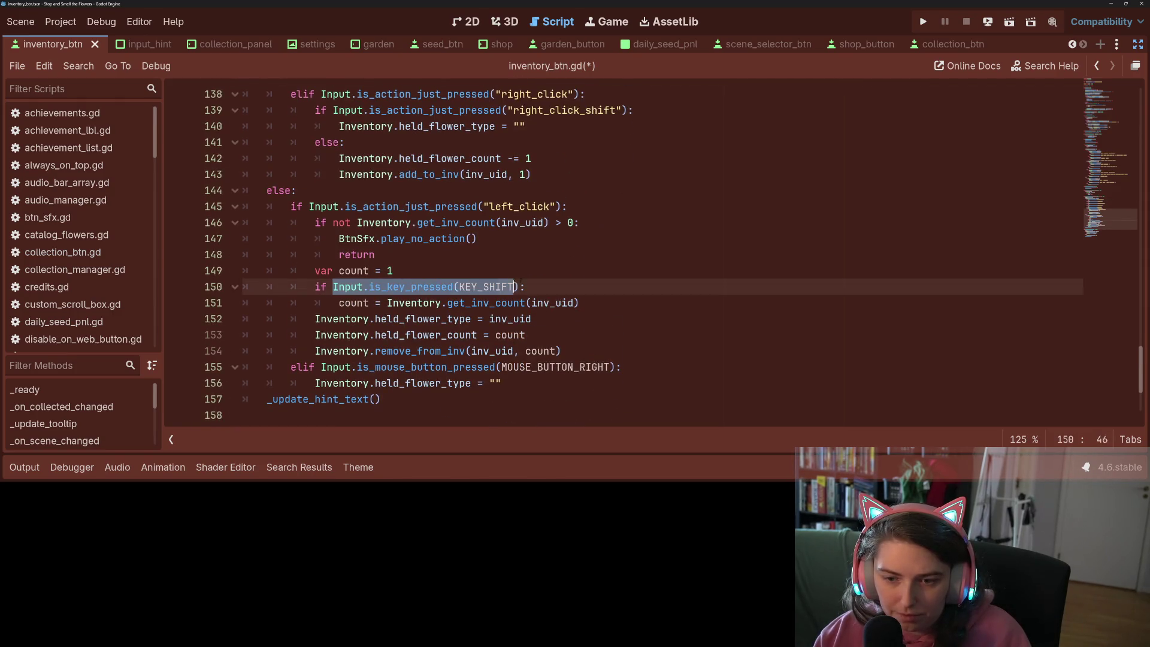
pyautogui.hotkey('ctrl', 'v')
# Replace the right mouse button check on line 155 with the right_click action check
pyautogui.scroll(-1, 519, 287)
pyautogui.scroll(2, 405, 243)
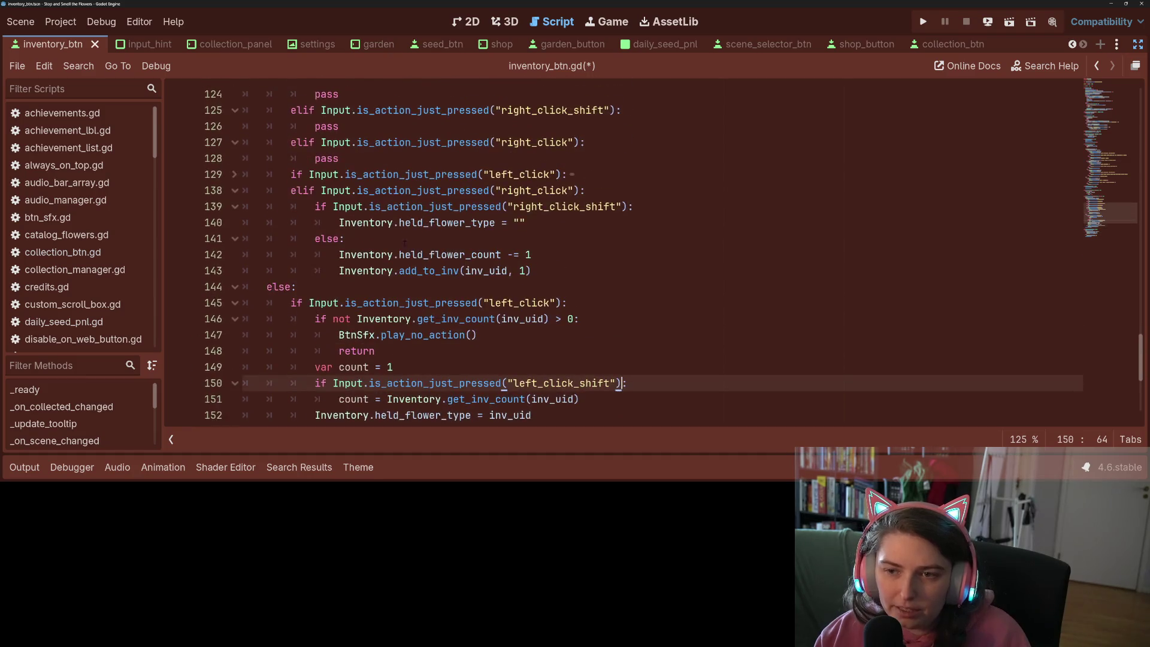
pyautogui.moveTo(321, 190); pyautogui.dragTo(579, 191)
pyautogui.hotkey('ctrl', 'c')
pyautogui.scroll(-5, 478, 245)
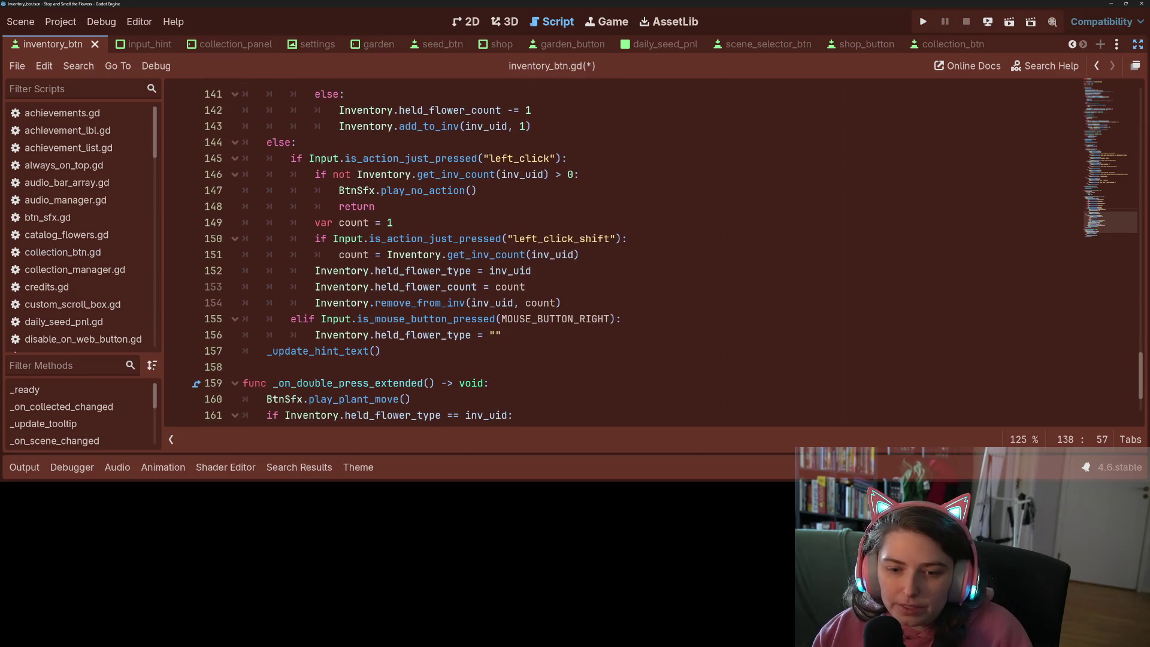
pyautogui.scroll(-1, 665, 250)
pyautogui.moveTo(321, 271); pyautogui.dragTo(617, 270)
pyautogui.hotkey('ctrl', 'v')
# Delete the placeholder pass branches on lines 121–128 and save the script
pyautogui.scroll(9, 526, 301)
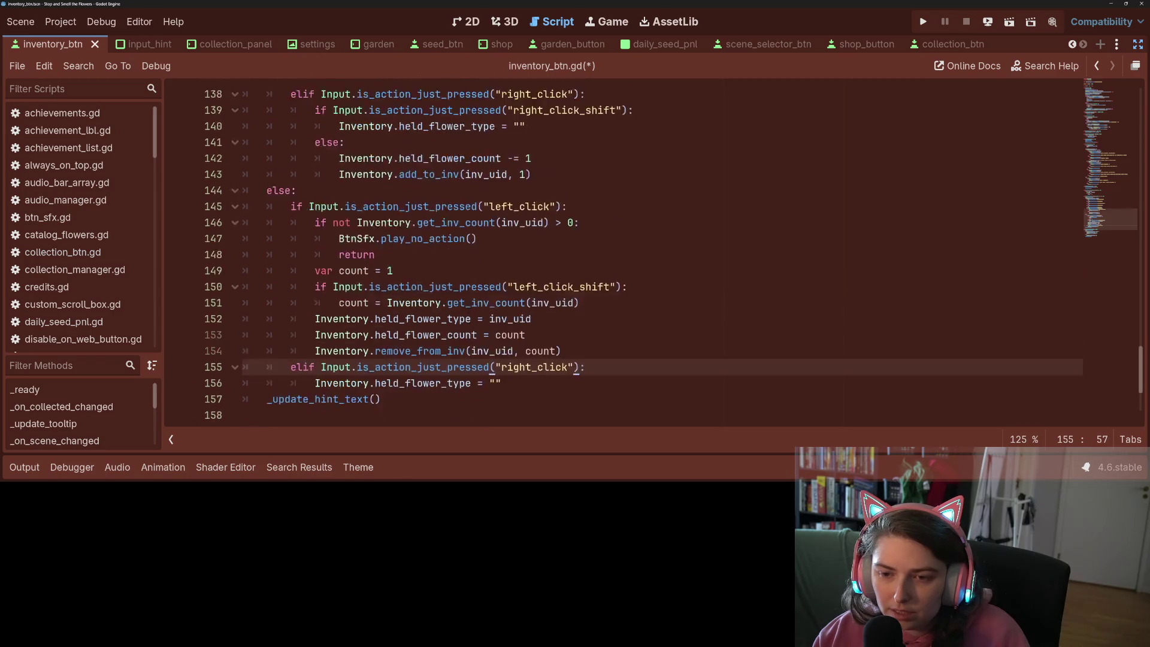
pyautogui.moveTo(349, 302); pyautogui.dragTo(273, 191)
pyautogui.press('BackSpace')
pyautogui.press('BackSpace')
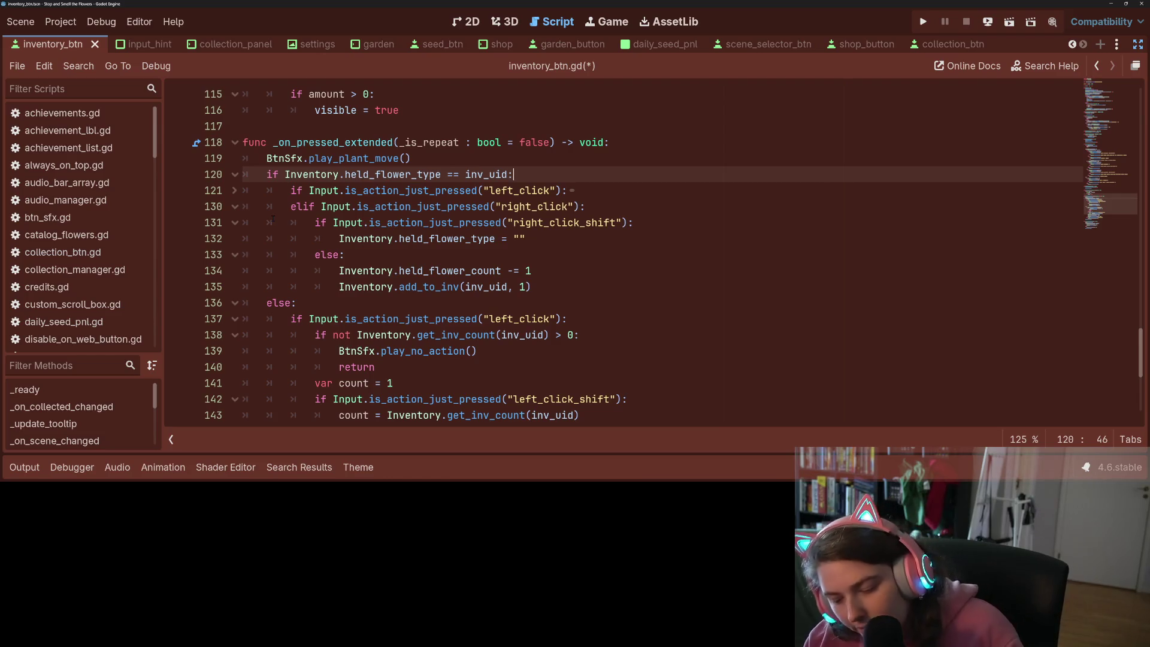
pyautogui.hotkey('ctrl', 's')
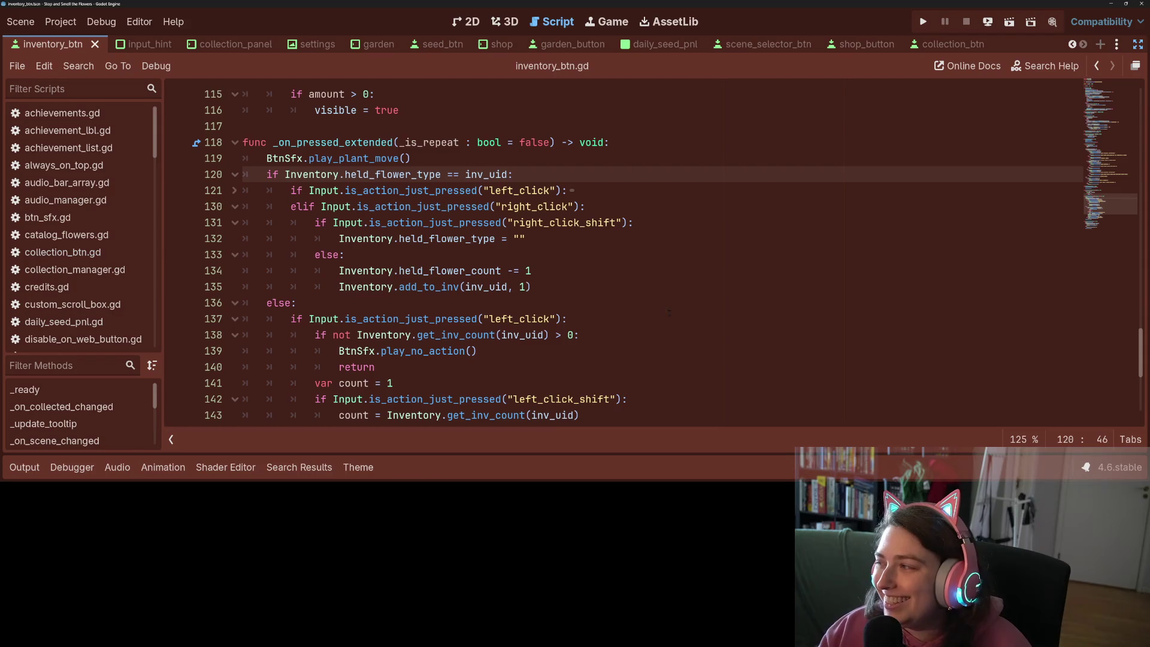
pyautogui.scroll(-6, 578, 324)
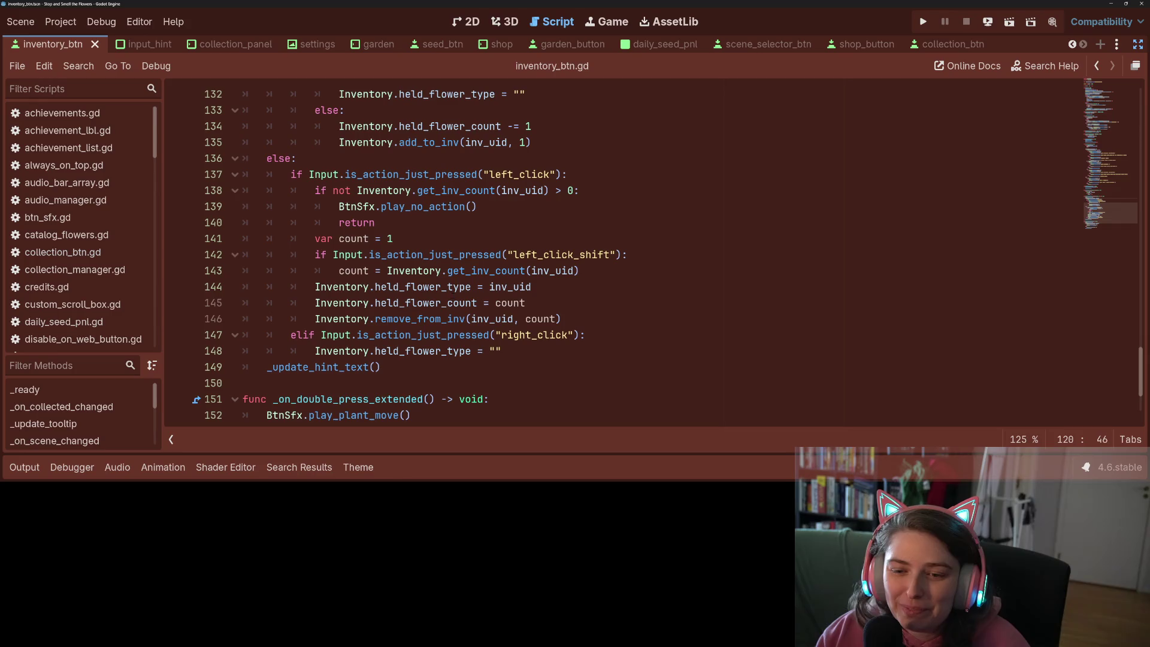
pyautogui.click(471, 351)
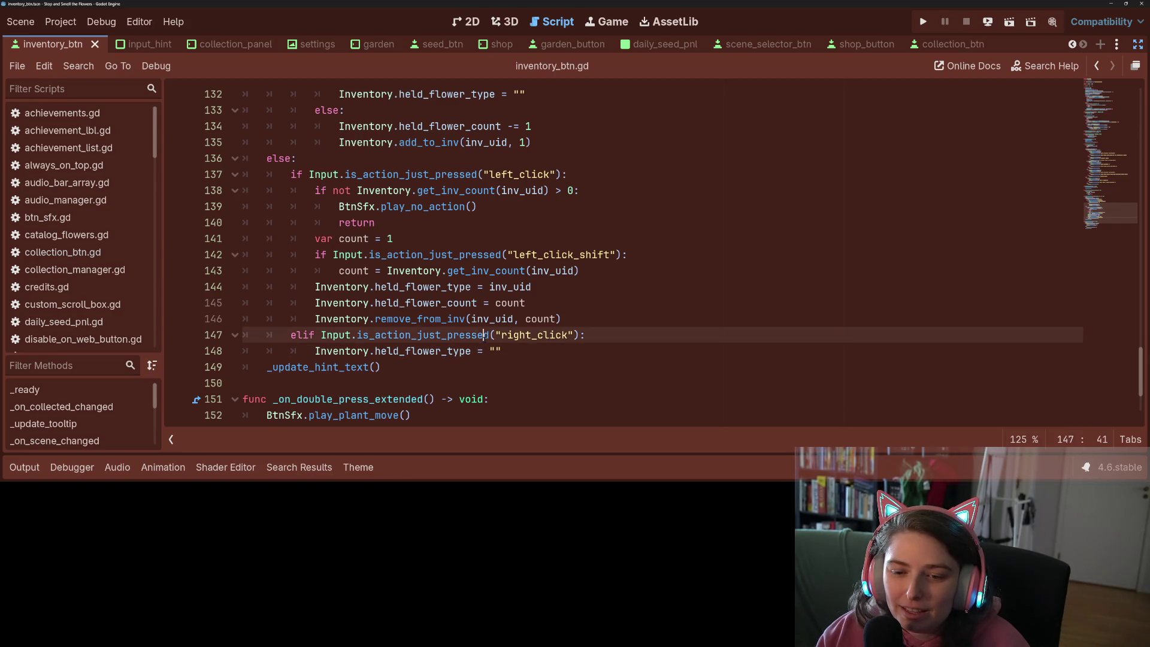
pyautogui.scroll(6, 467, 352)
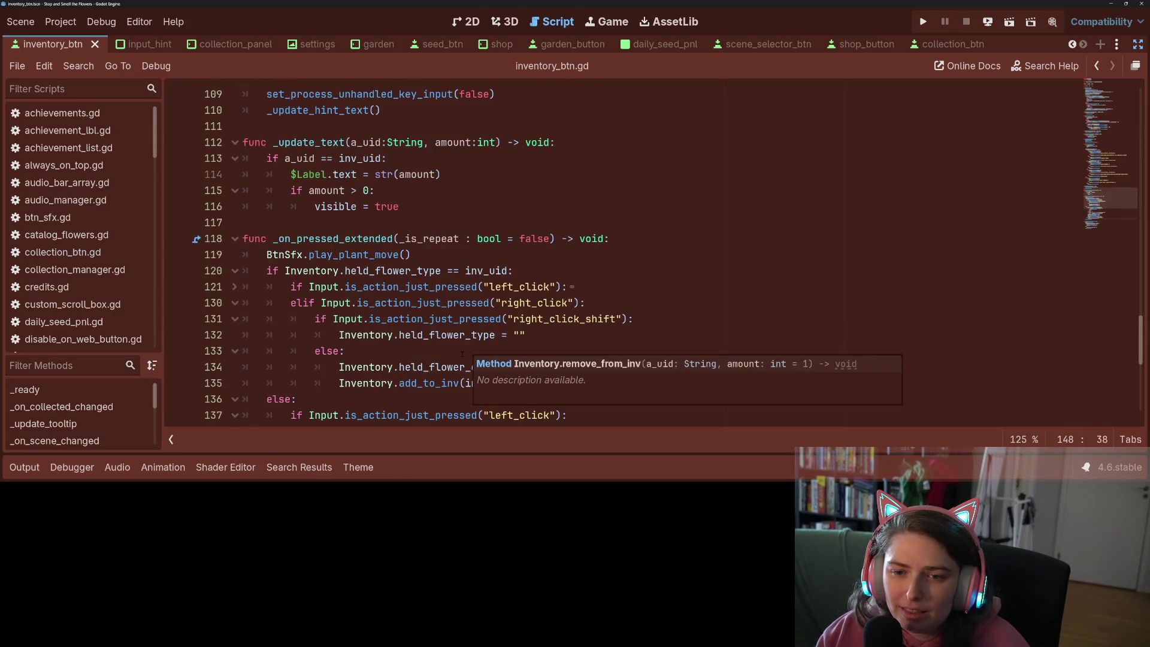
pyautogui.scroll(1, 462, 352)
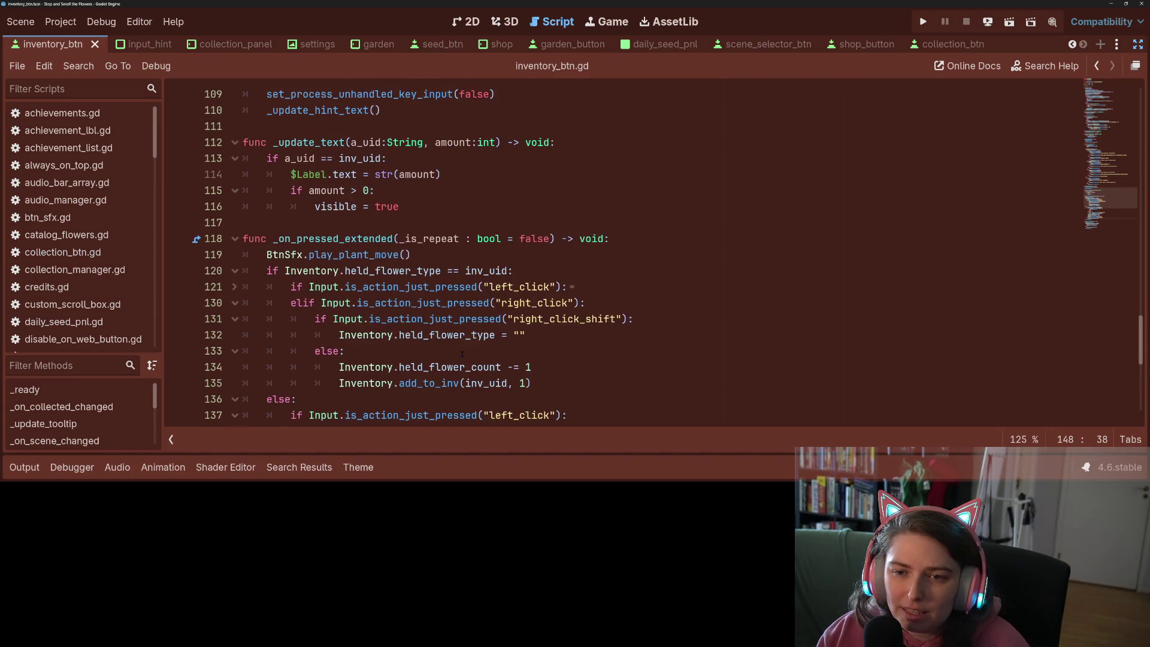
# Consult the set_process_unhandled_key_input documentation, then go back to inventory_btn.gd
pyautogui.doubleClick(330, 192)
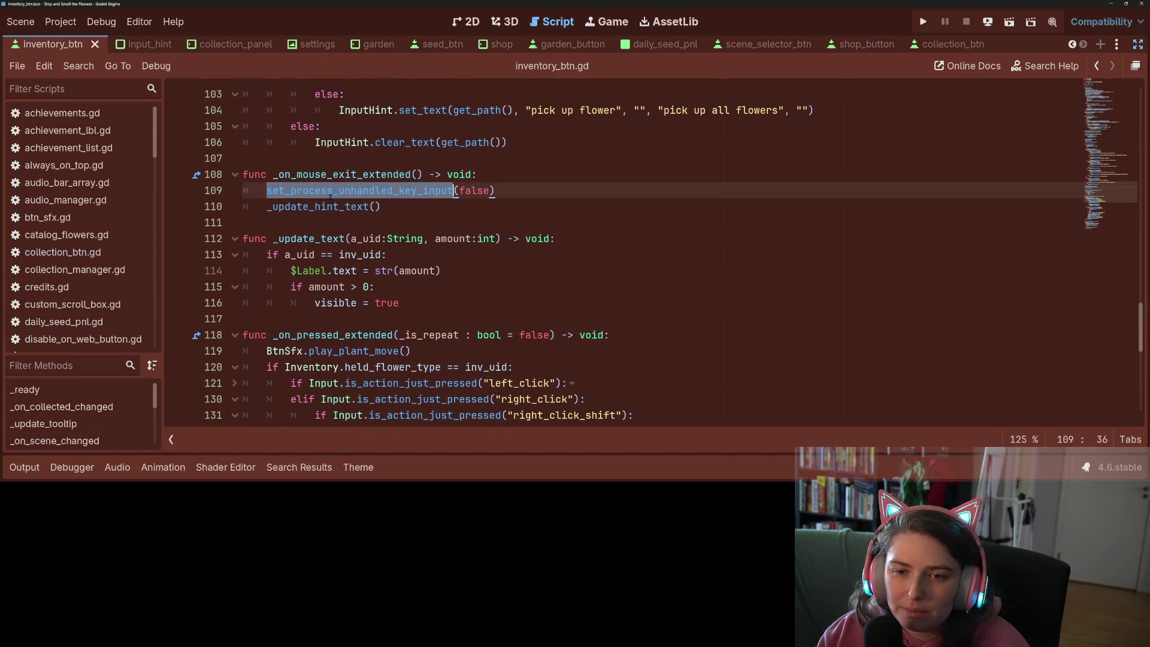
pyautogui.keyDown('ctrl'); pyautogui.click(386, 191); pyautogui.keyUp('ctrl')
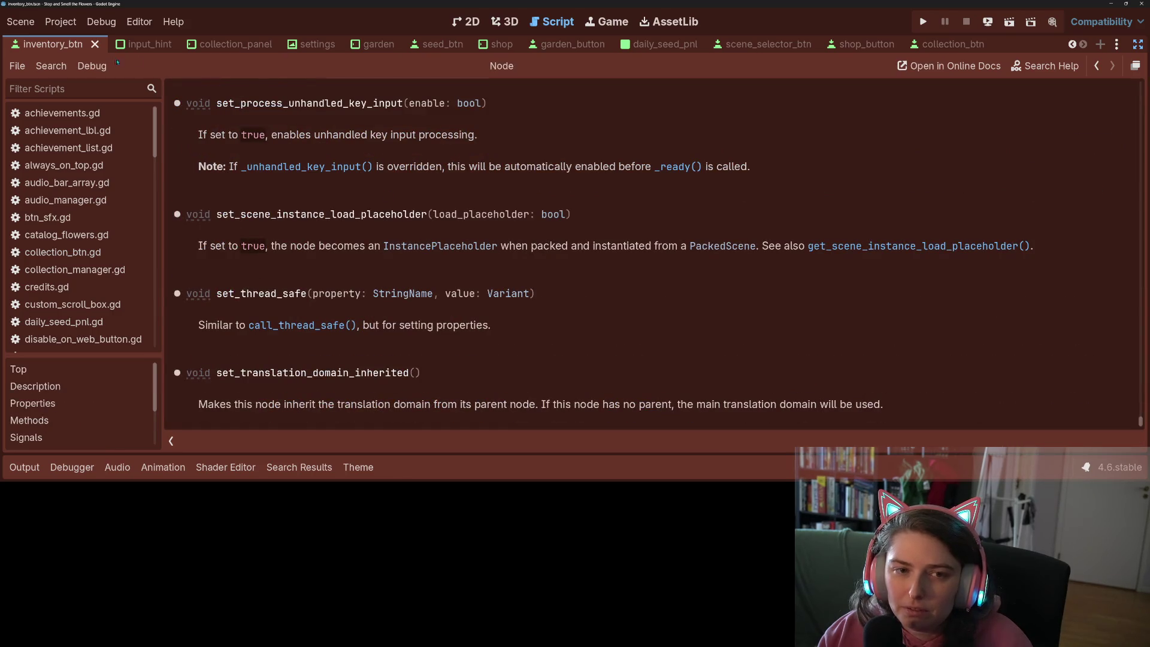
pyautogui.click(1097, 66)
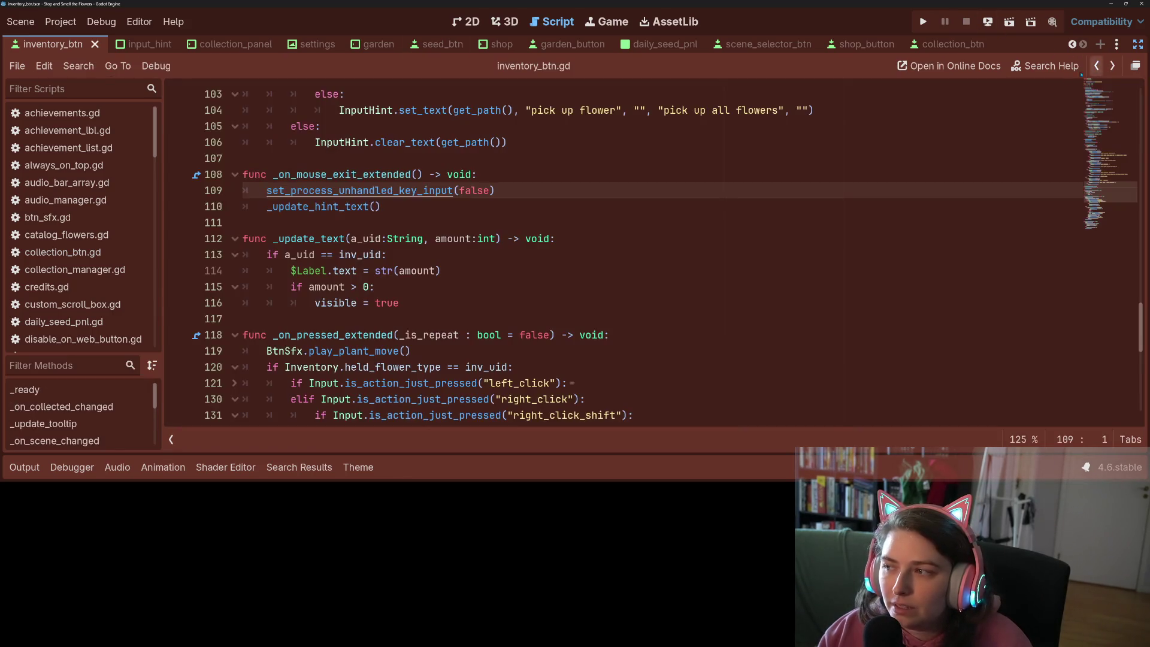
pyautogui.scroll(-3, 364, 242)
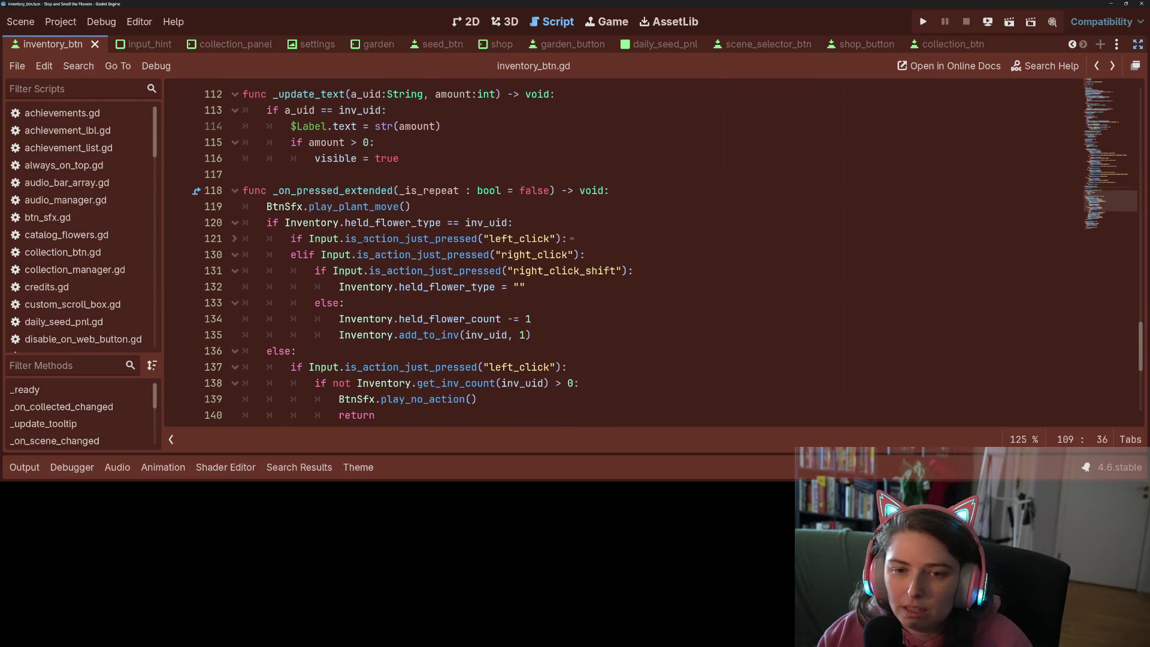
pyautogui.scroll(-6, 364, 242)
pyautogui.scroll(15, 340, 275)
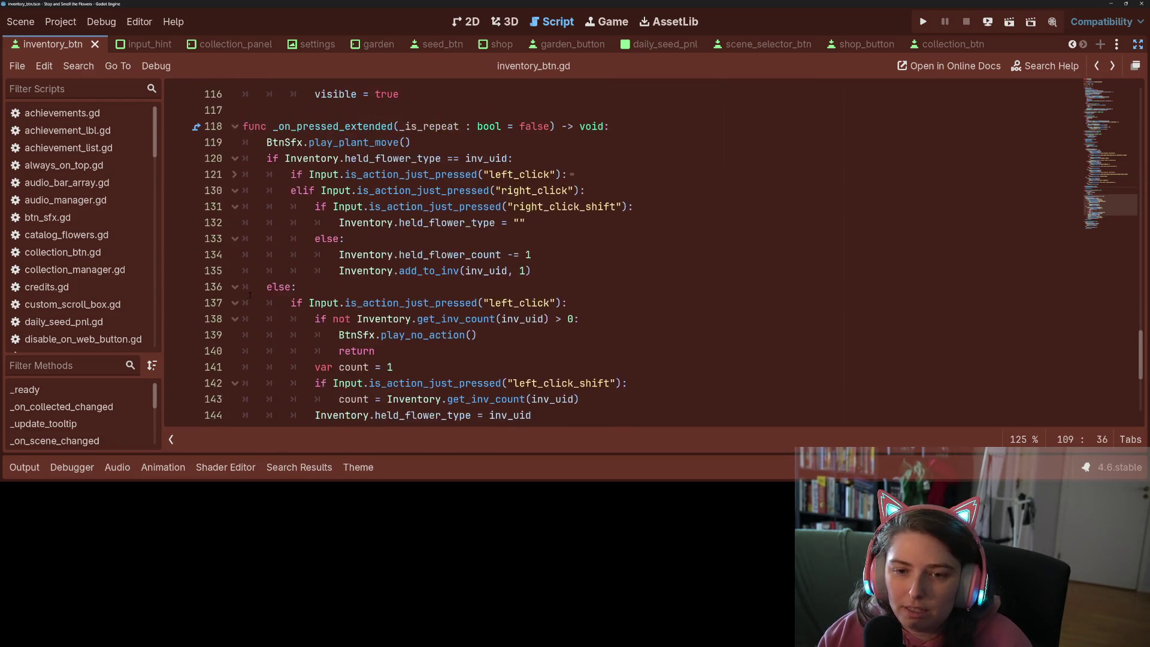
pyautogui.scroll(7, 342, 306)
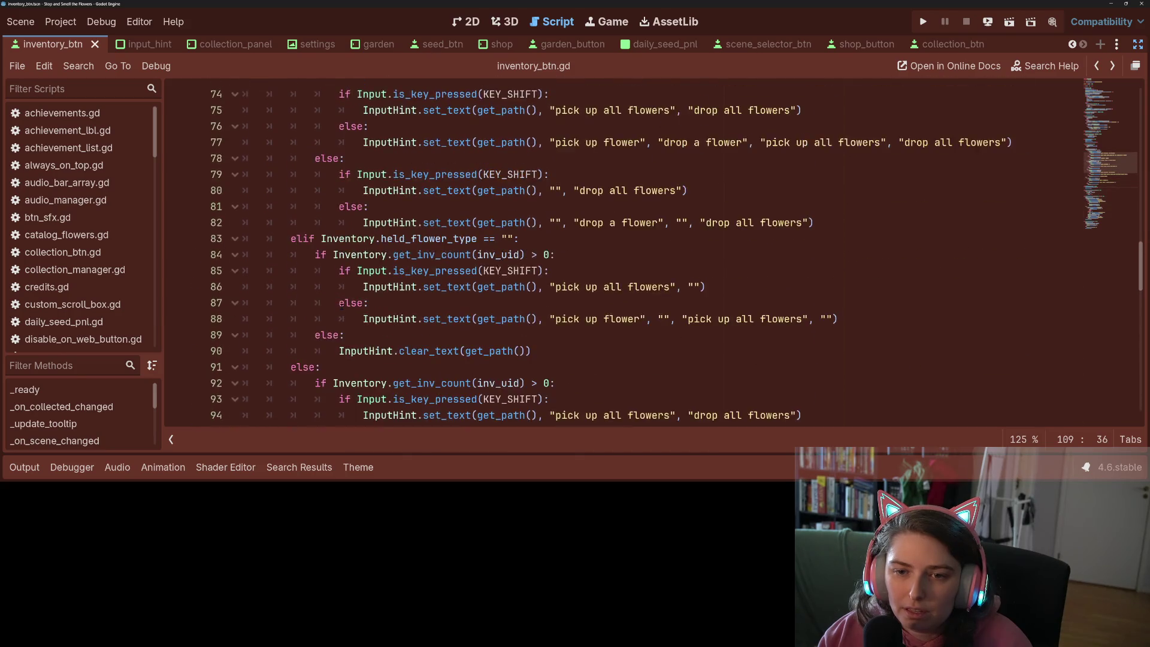
pyautogui.scroll(5, 340, 303)
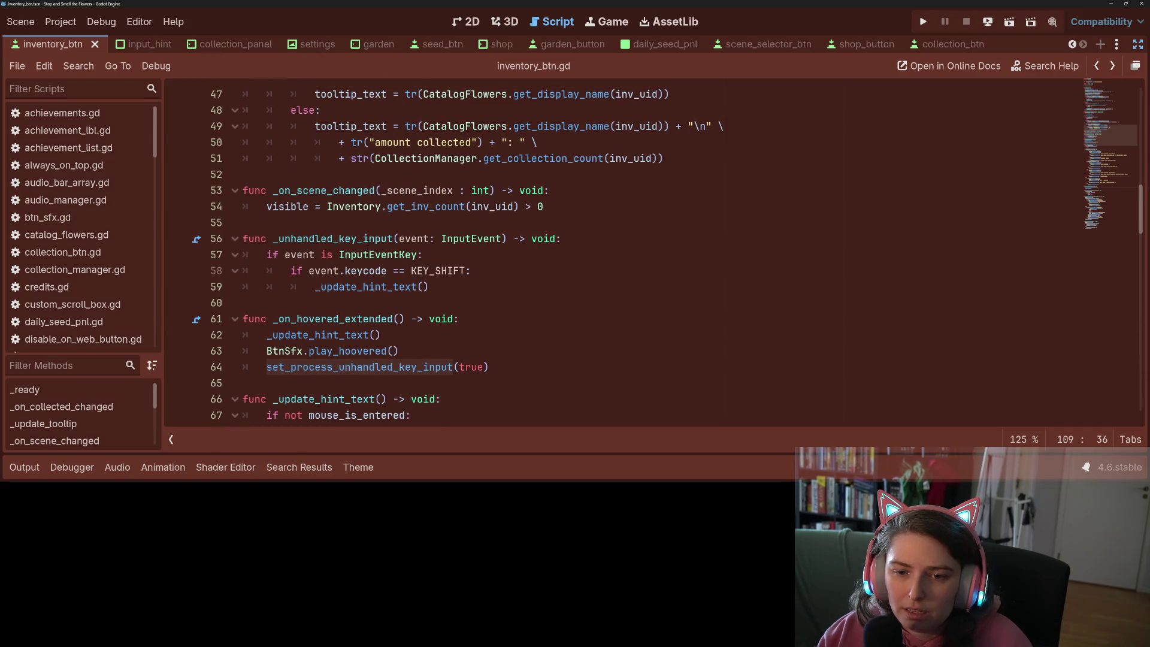
# Review the _unhandled_key_input function and the _update_hint_text call, then run the game
pyautogui.doubleClick(369, 238)
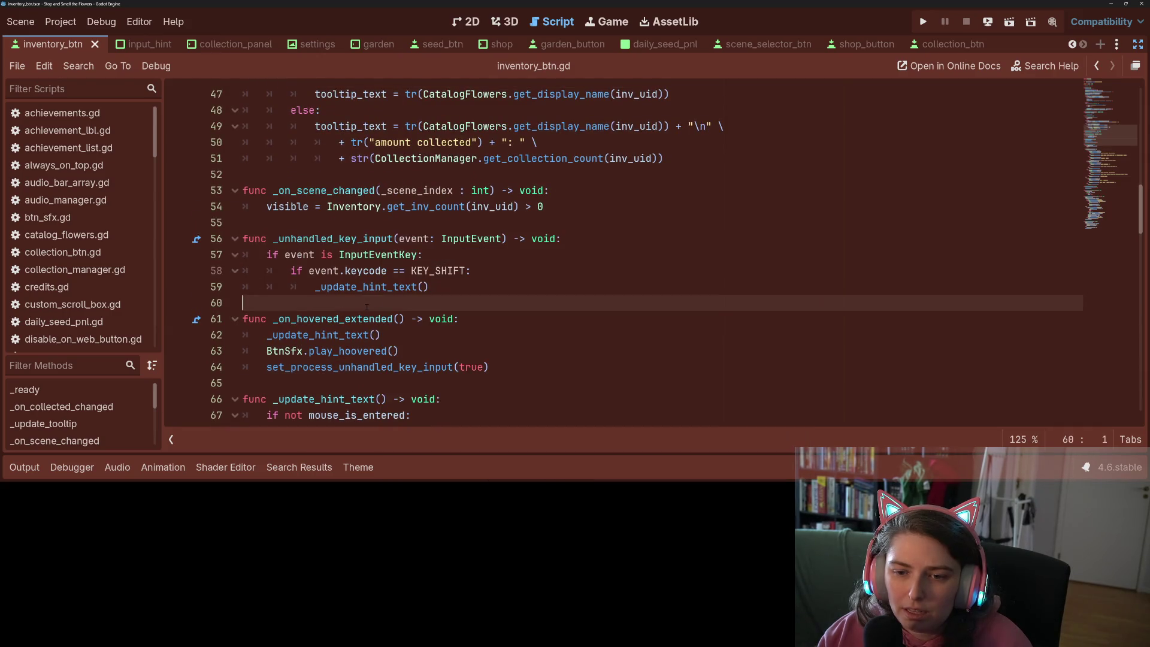
pyautogui.doubleClick(413, 287)
pyautogui.press('End')
pyautogui.scroll(4, 440, 292)
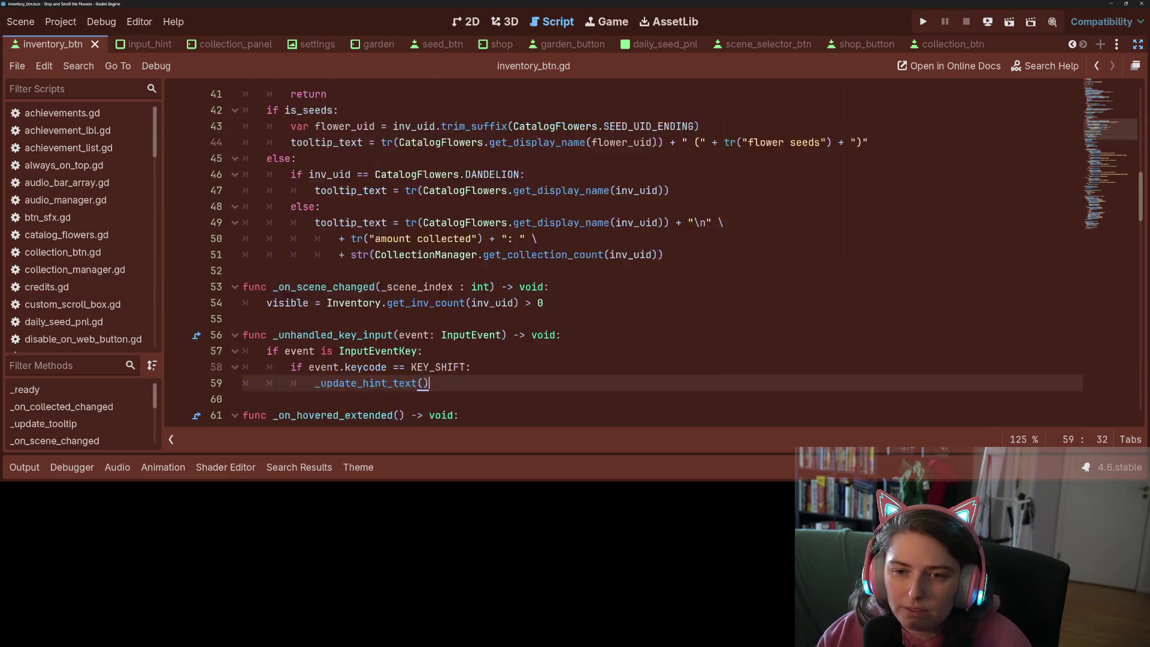
pyautogui.keyDown('ctrl'); pyautogui.scroll(1, 440, 292); pyautogui.keyUp('ctrl')
pyautogui.keyDown('ctrl'); pyautogui.scroll(-2, 440, 287); pyautogui.keyUp('ctrl')
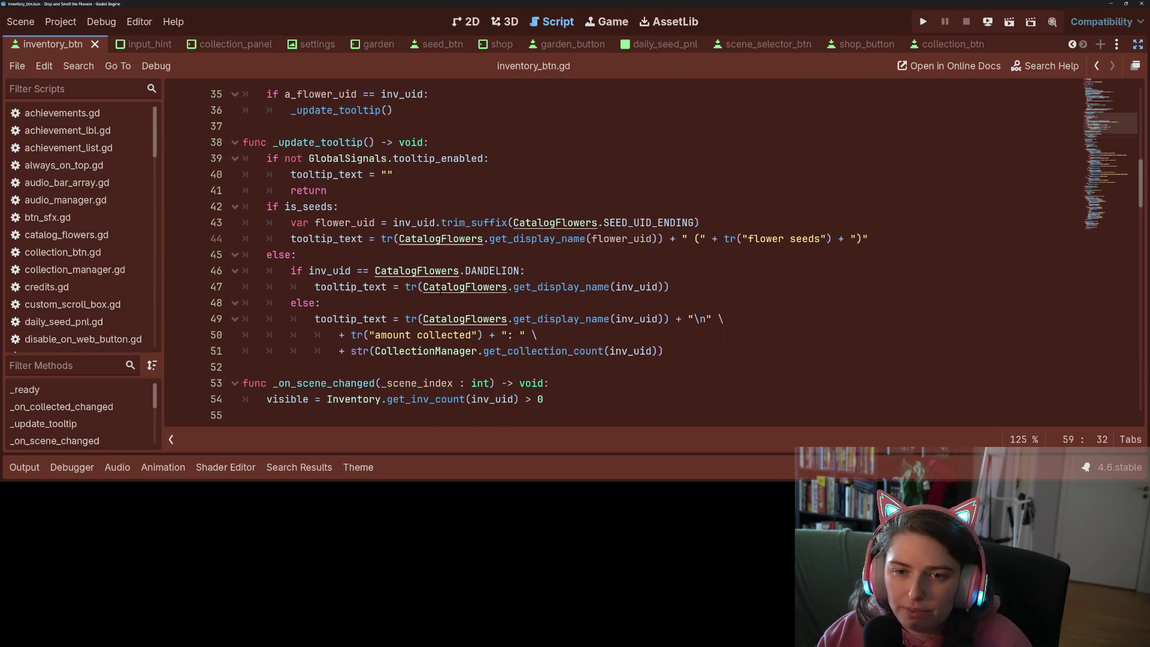
pyautogui.scroll(10, 436, 288)
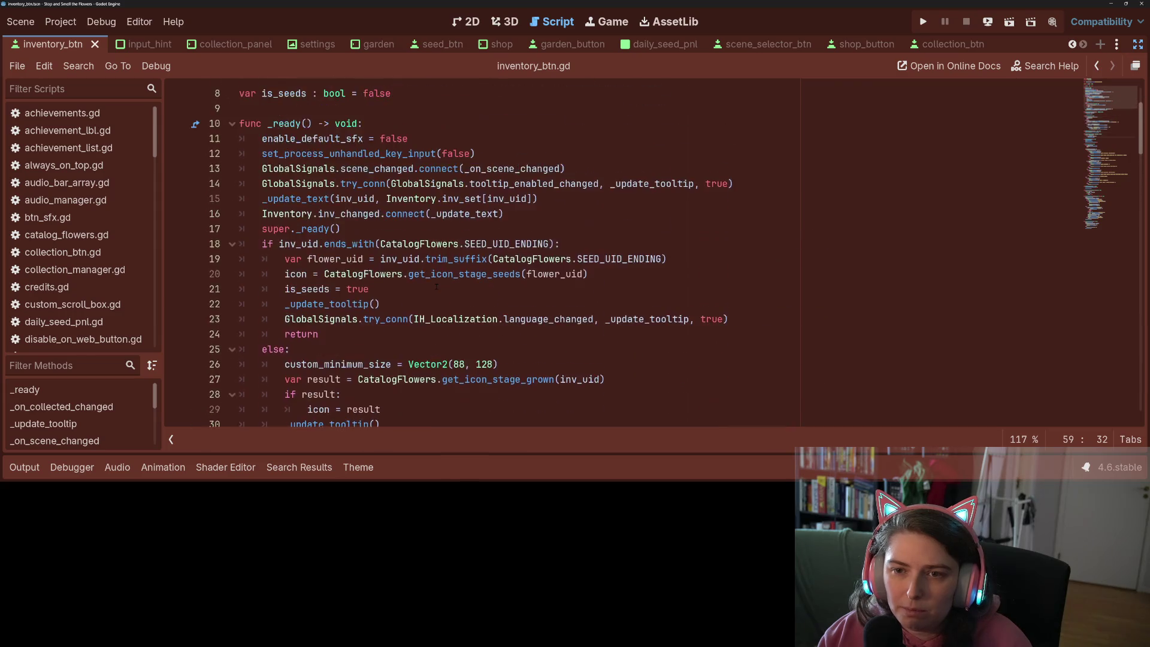
pyautogui.scroll(-5, 437, 287)
pyautogui.scroll(-6, 437, 287)
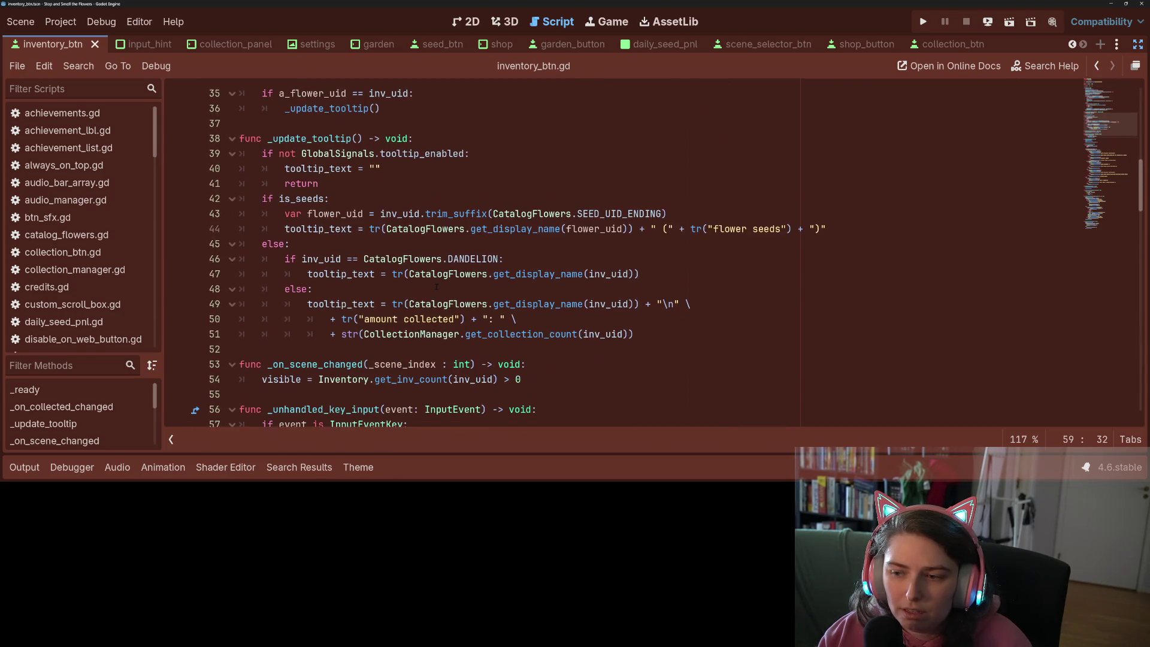
pyautogui.scroll(-1, 437, 286)
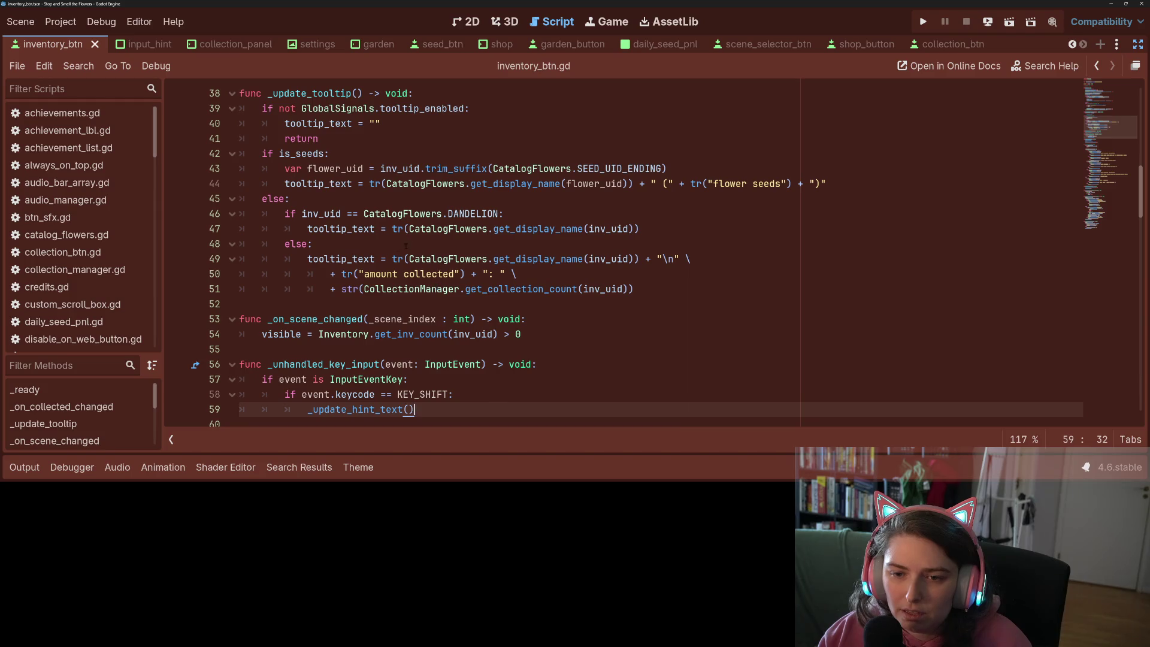
pyautogui.click(923, 22)
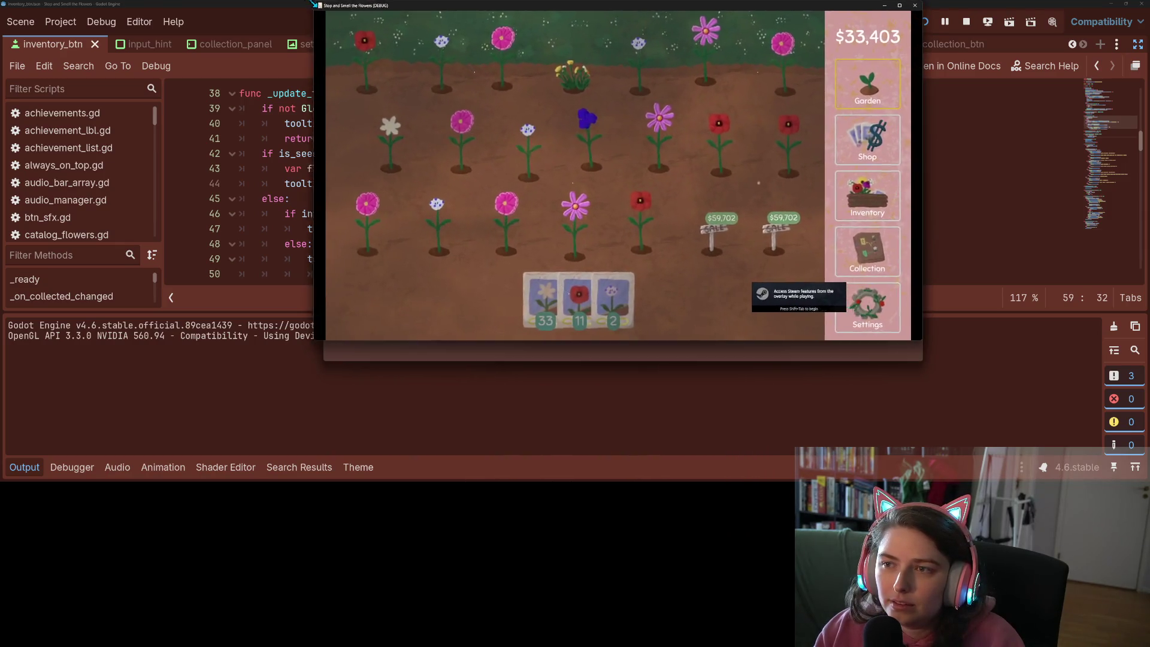
# Shrink the game window, open the inventory and pick up the three orange flowers
pyautogui.moveTo(303, 3); pyautogui.dragTo(346, 7)
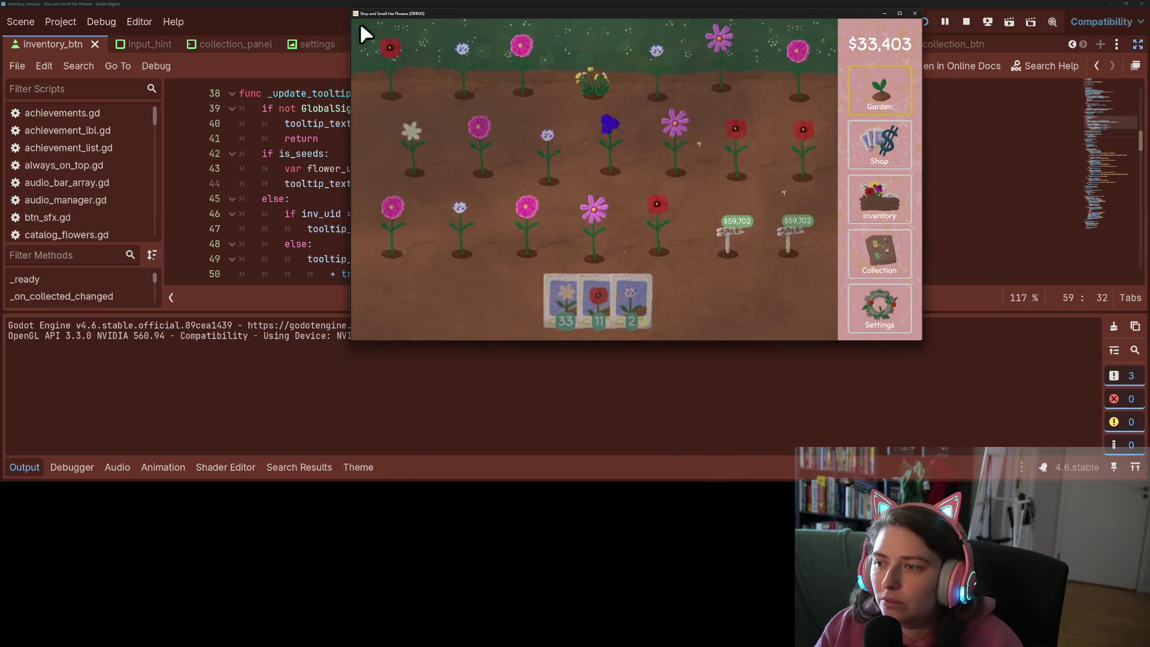
pyautogui.click(890, 208)
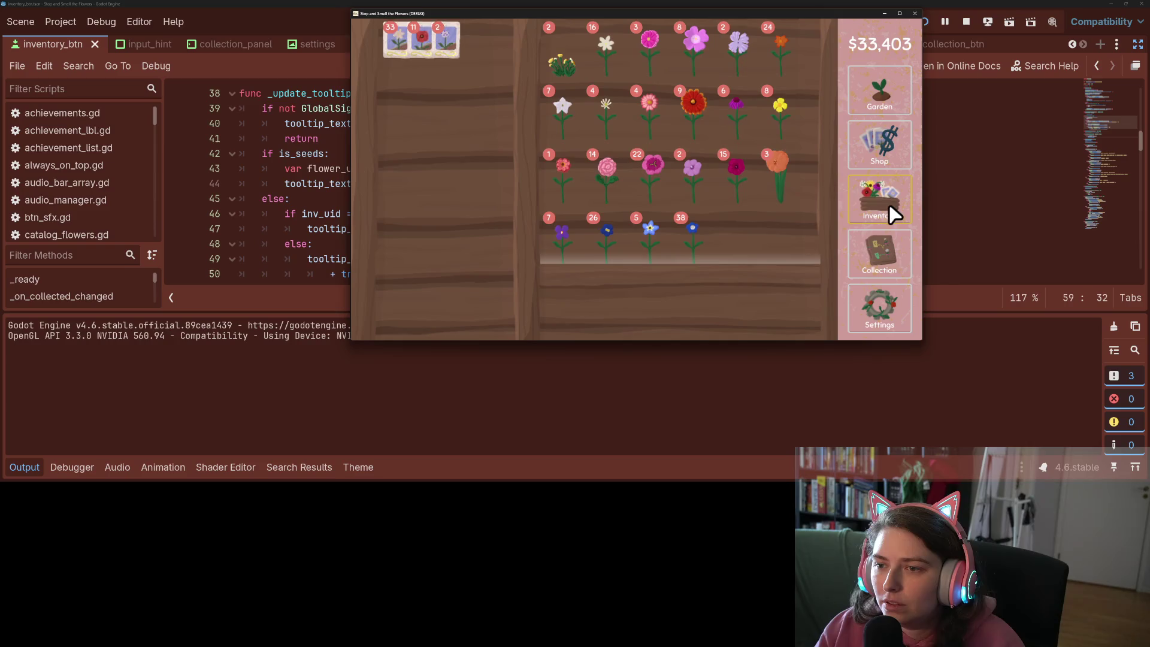
pyautogui.click(790, 183)
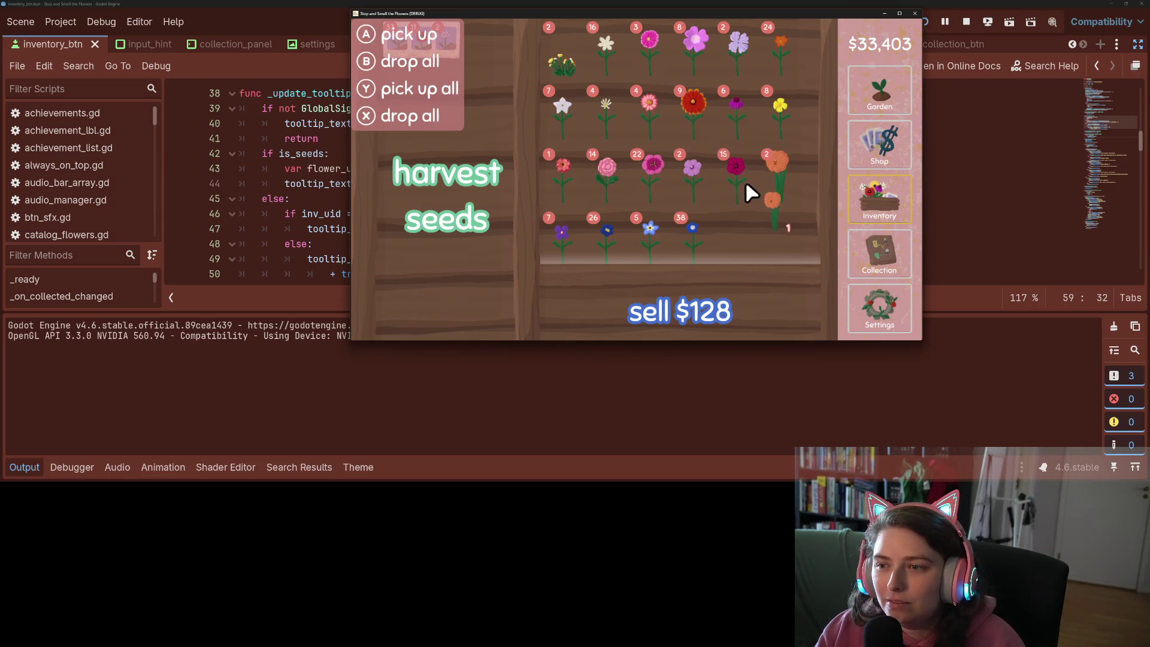
pyautogui.click(789, 182)
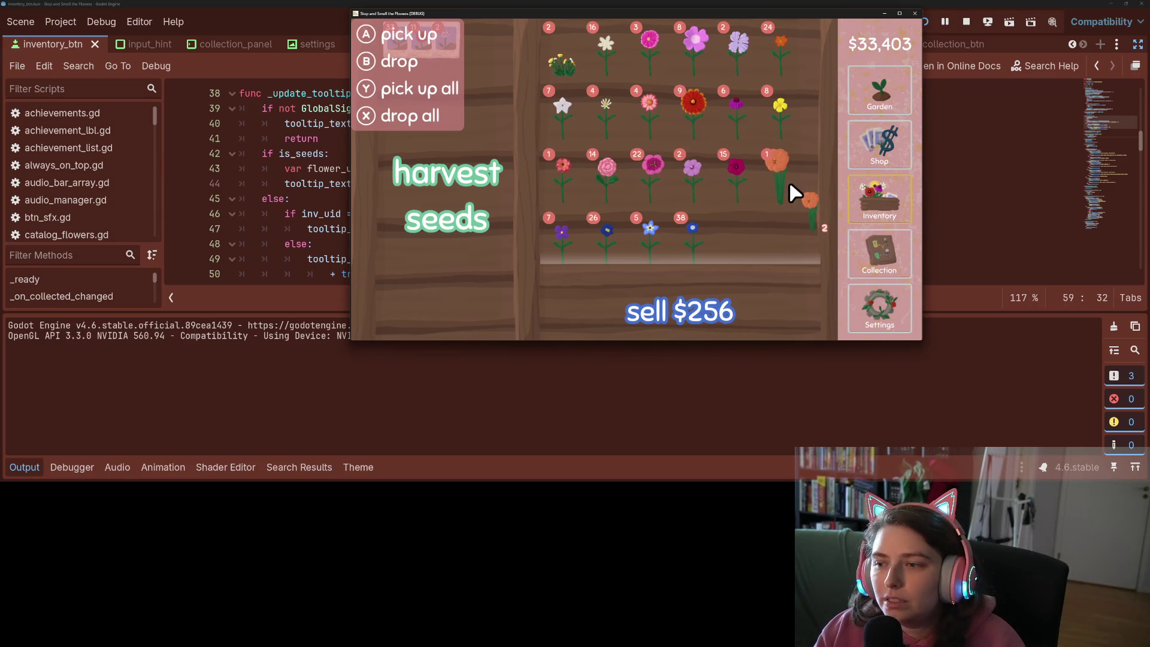
pyautogui.click(789, 181)
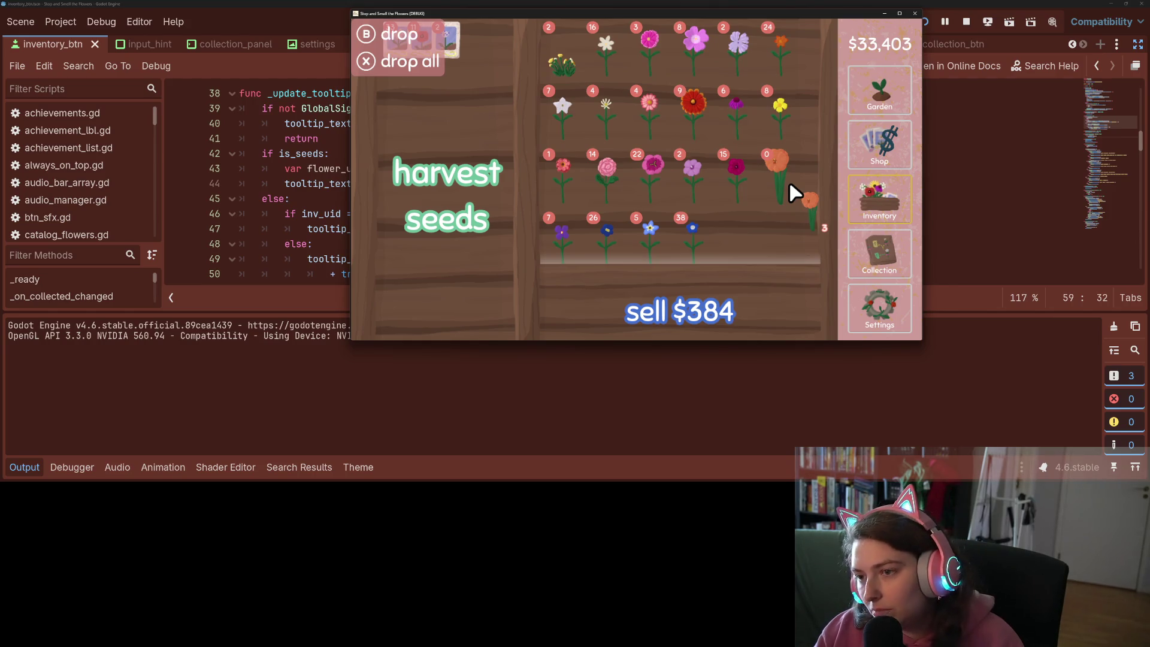
# Return the orange flowers, swap magenta for orange, then quit the game with Just Quit
pyautogui.click(745, 181)
pyautogui.click(746, 181)
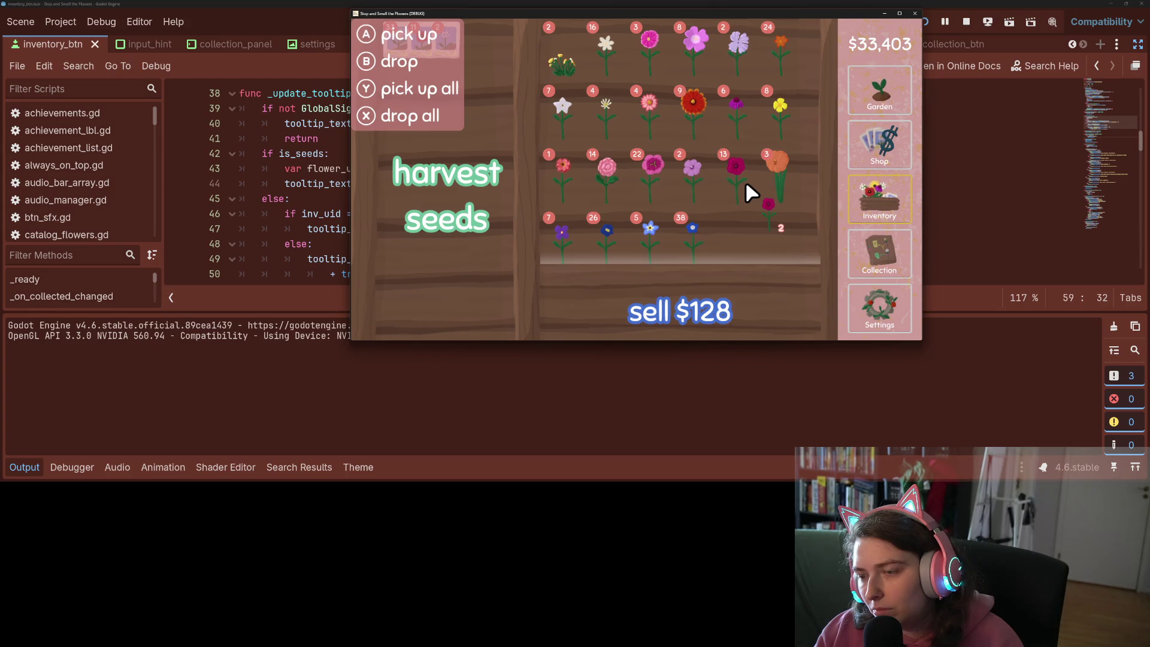
pyautogui.click(789, 181)
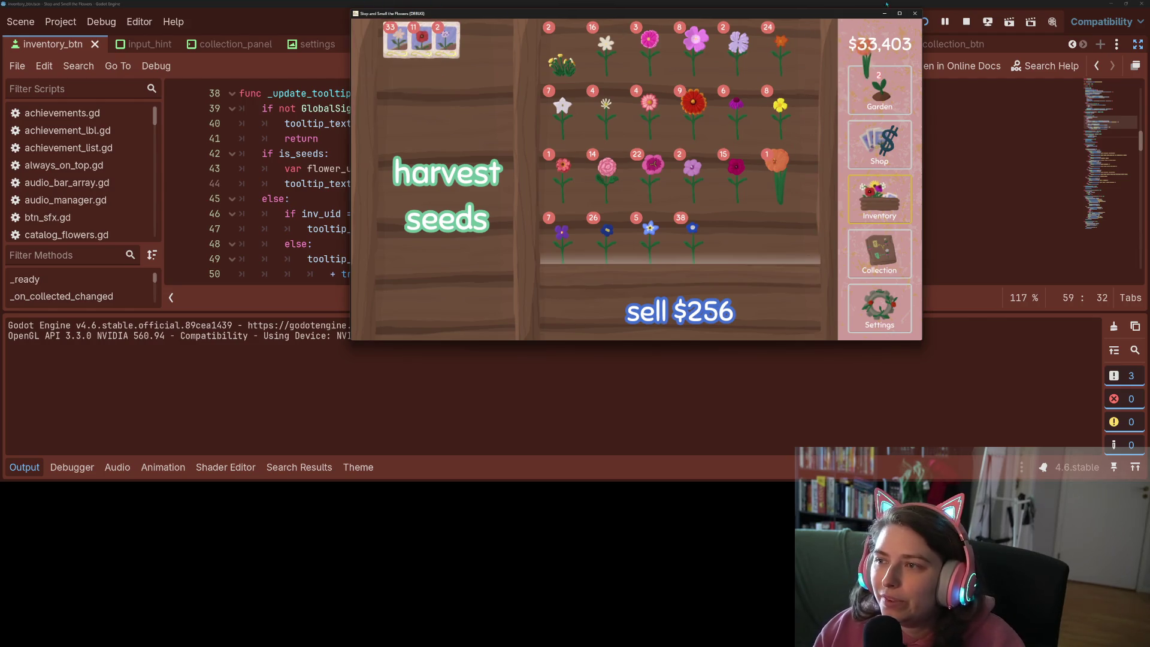
pyautogui.click(914, 13)
pyautogui.click(642, 212)
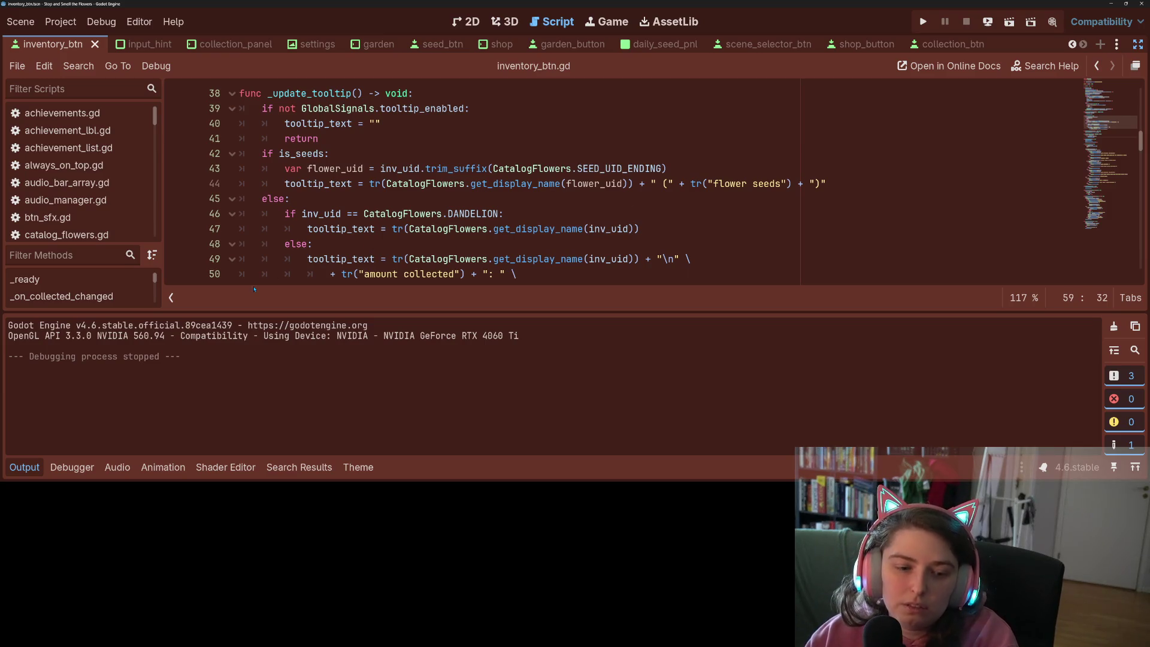
# Hide the Output panel with Ctrl+J and scroll through inventory_btn.gd's input handlers
pyautogui.hotkey('ctrl', 'j')
pyautogui.press('Up')
pyautogui.press('Up')
pyautogui.press('Up')
pyautogui.press('Up')
pyautogui.press('Up')
pyautogui.press('Up')
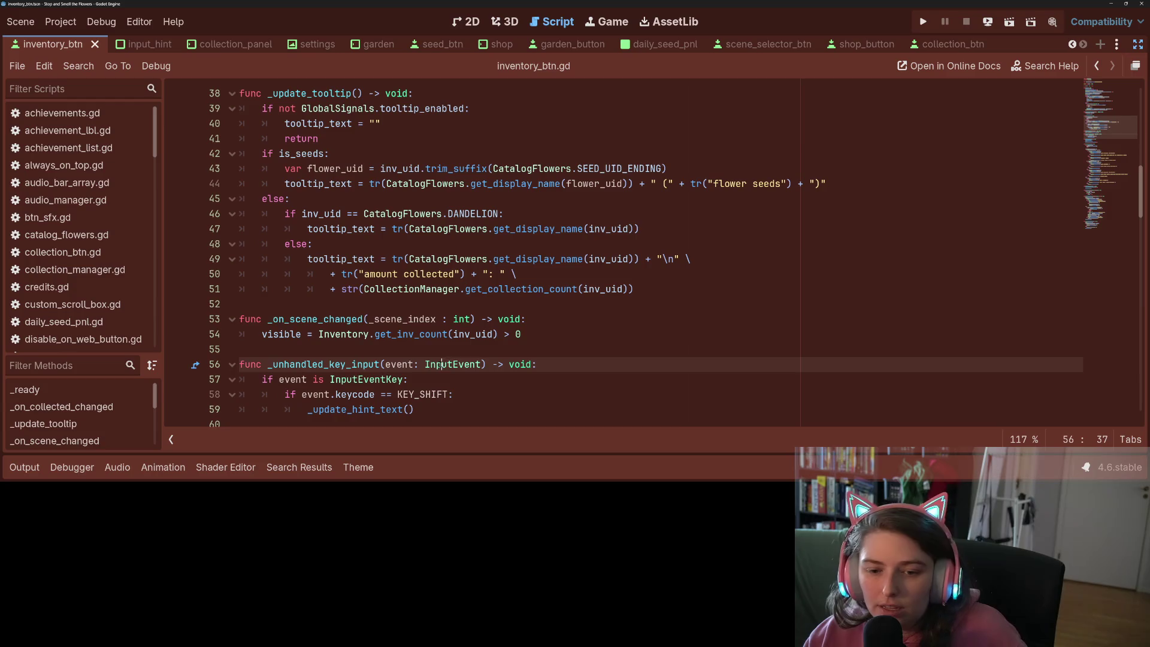
pyautogui.press('Down')
pyautogui.press('Down')
pyautogui.press('Down')
pyautogui.scroll(-13, 437, 365)
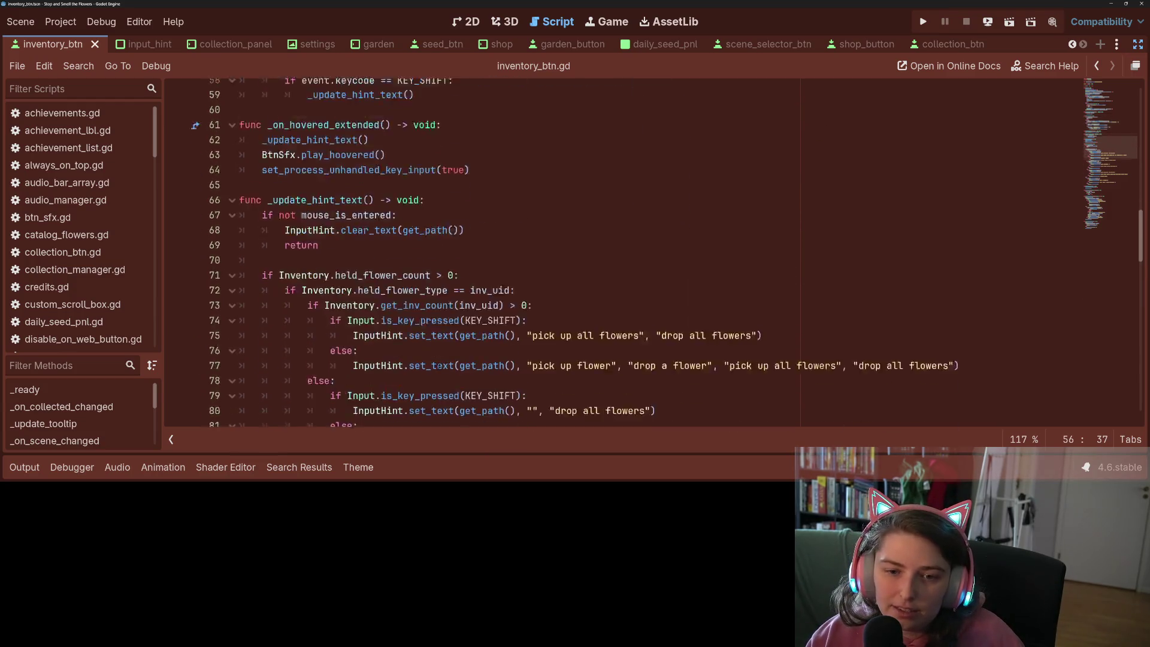
pyautogui.scroll(5, 438, 365)
pyautogui.click(352, 258)
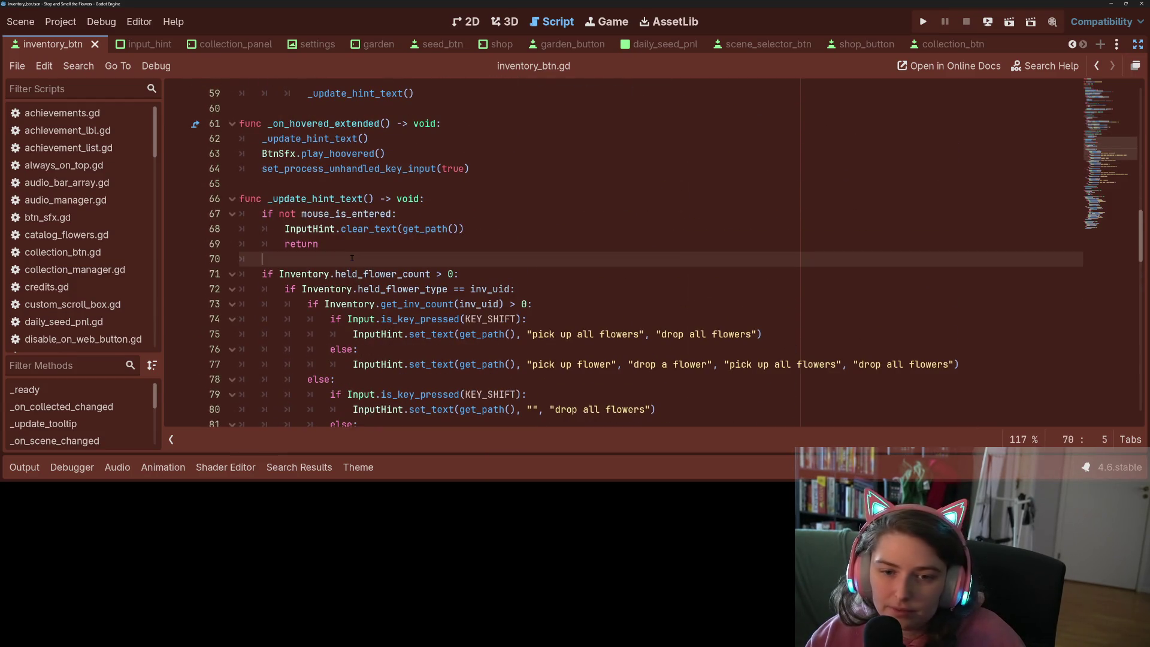
pyautogui.scroll(-13, 351, 280)
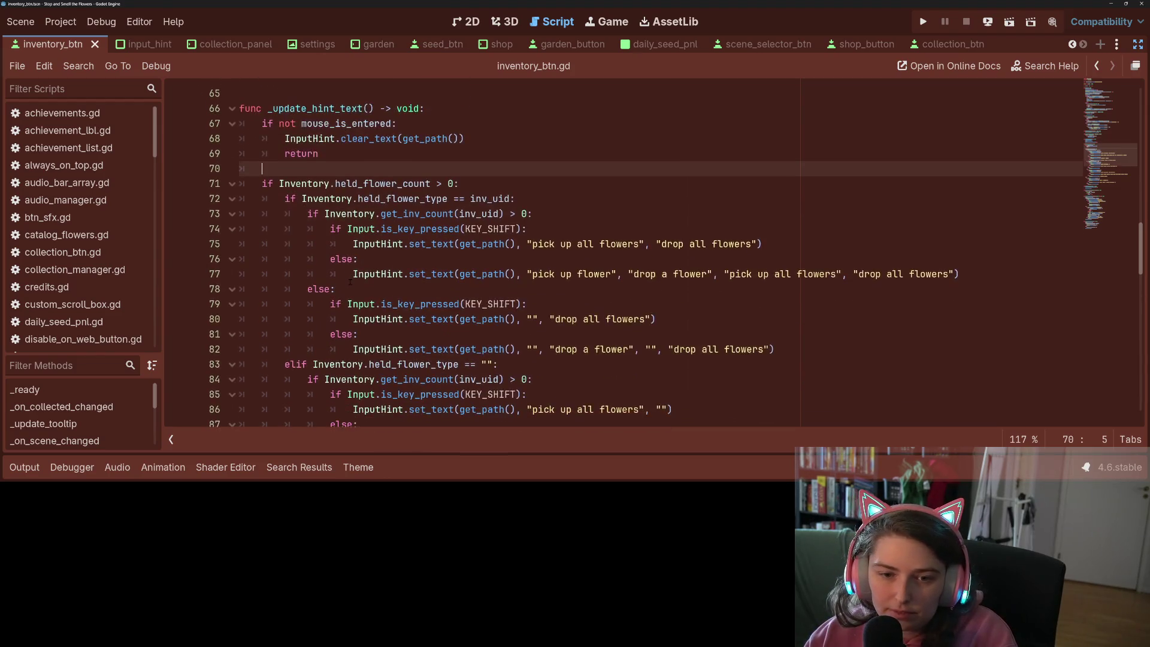
pyautogui.scroll(-7, 351, 281)
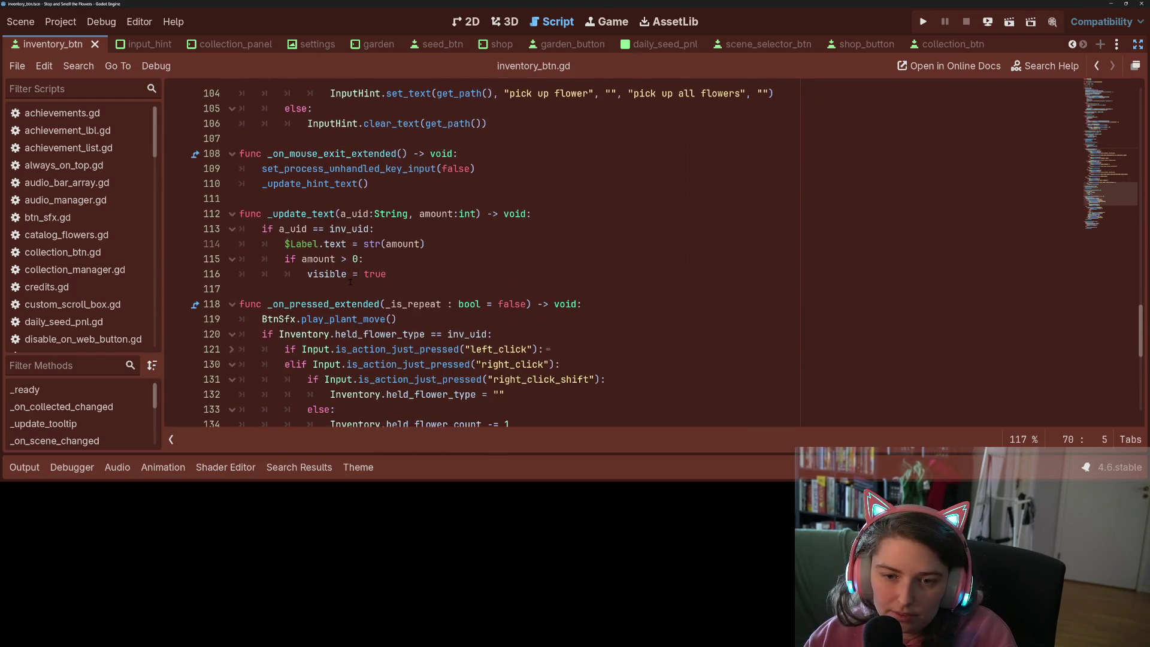
pyautogui.scroll(2, 350, 288)
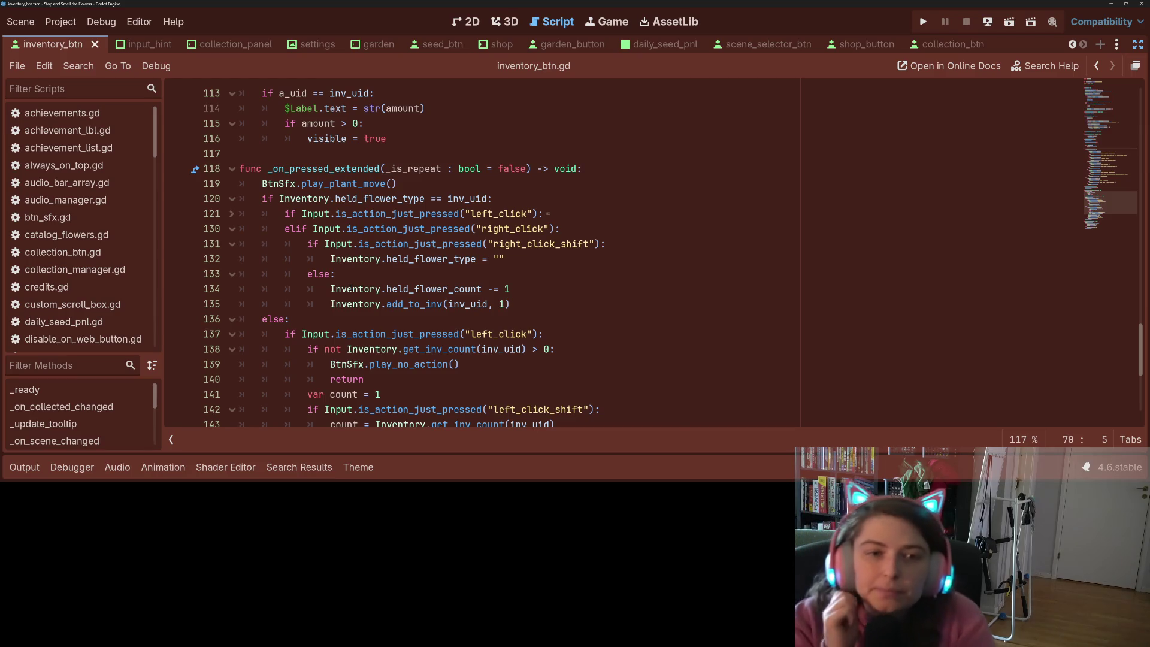
pyautogui.click(61, 22)
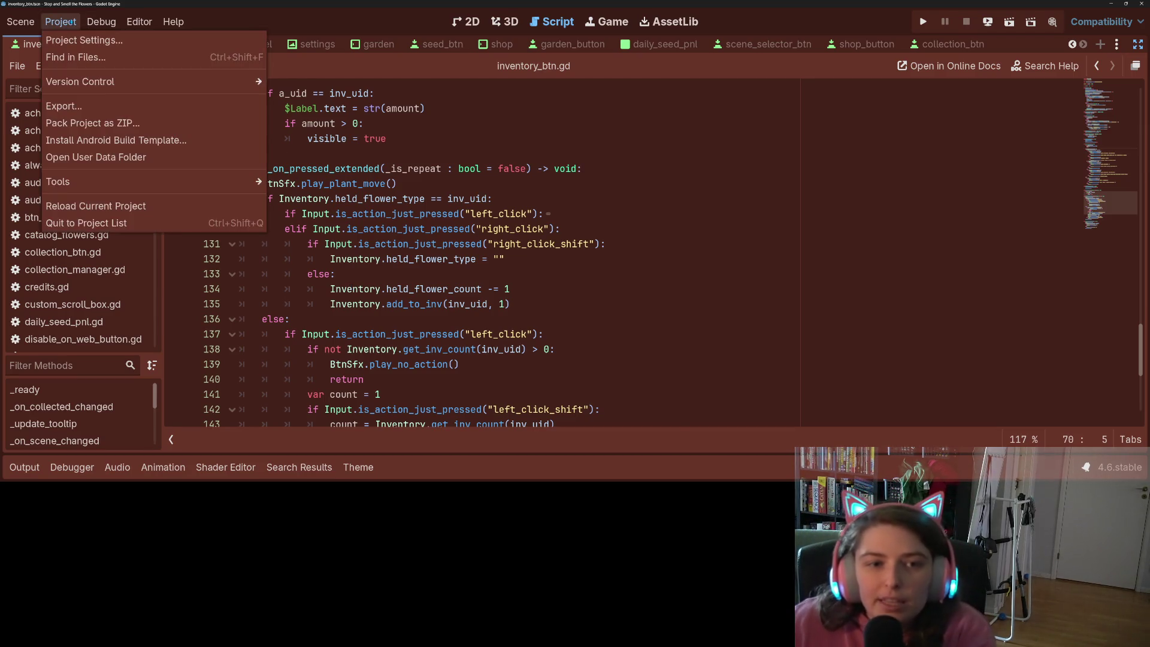
# Show built-in actions in the Input Map and add Joypad Buttons 1, 3 and 2 to ui_accept
pyautogui.click(84, 40)
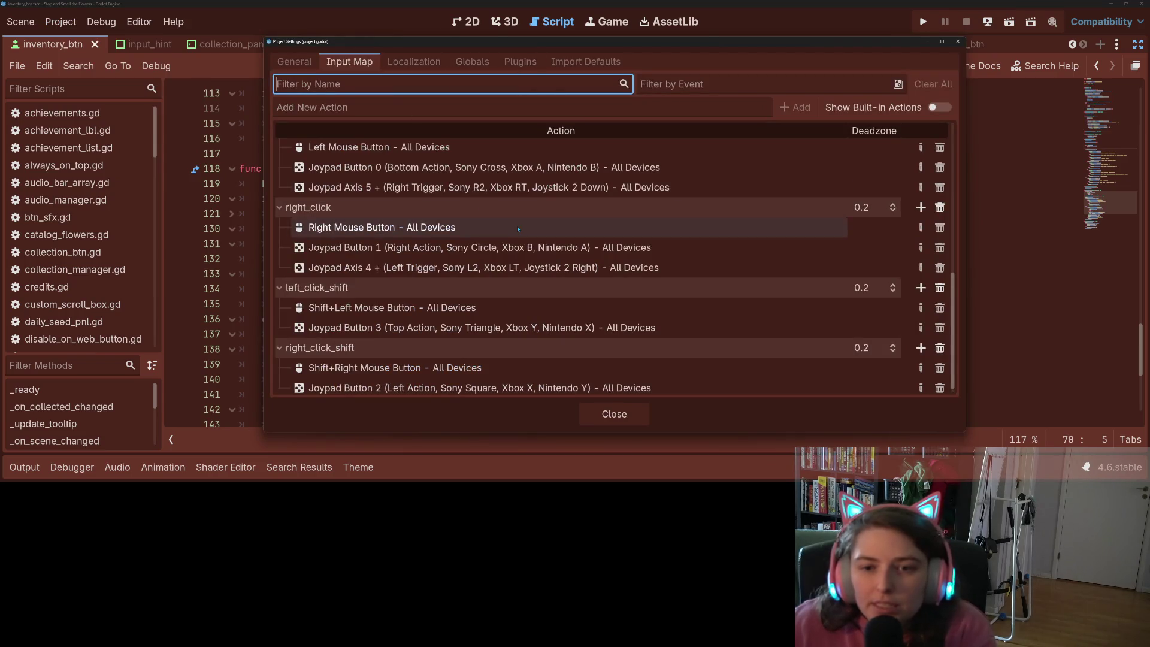
pyautogui.scroll(5, 539, 228)
pyautogui.click(939, 107)
pyautogui.scroll(1, 884, 138)
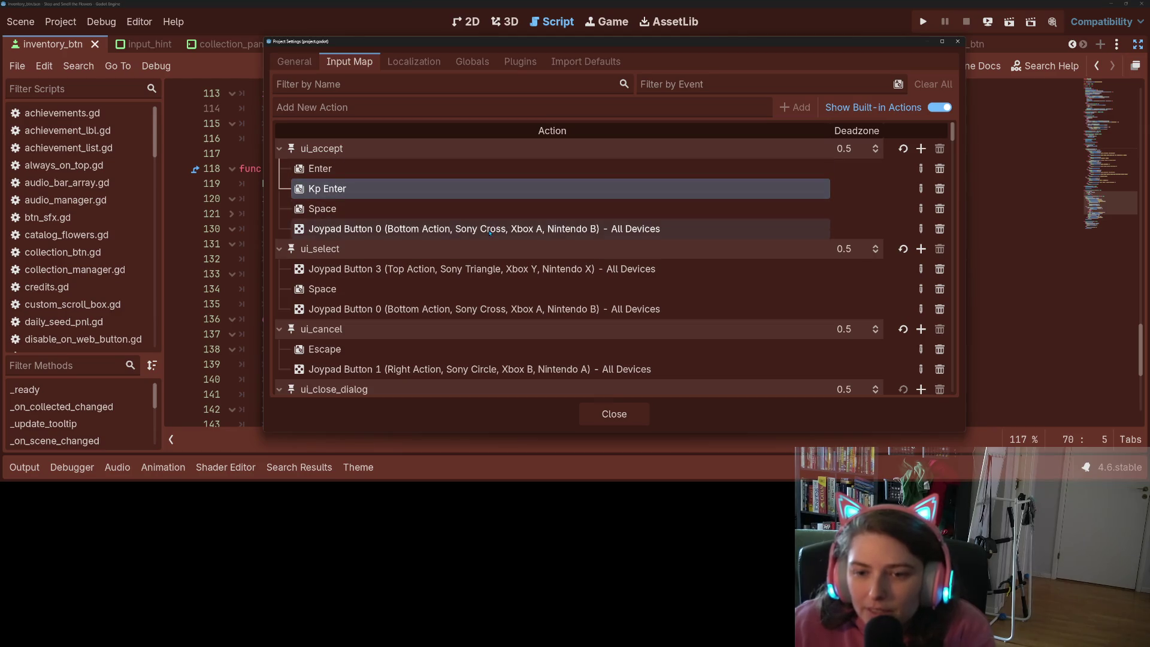
pyautogui.click(921, 148)
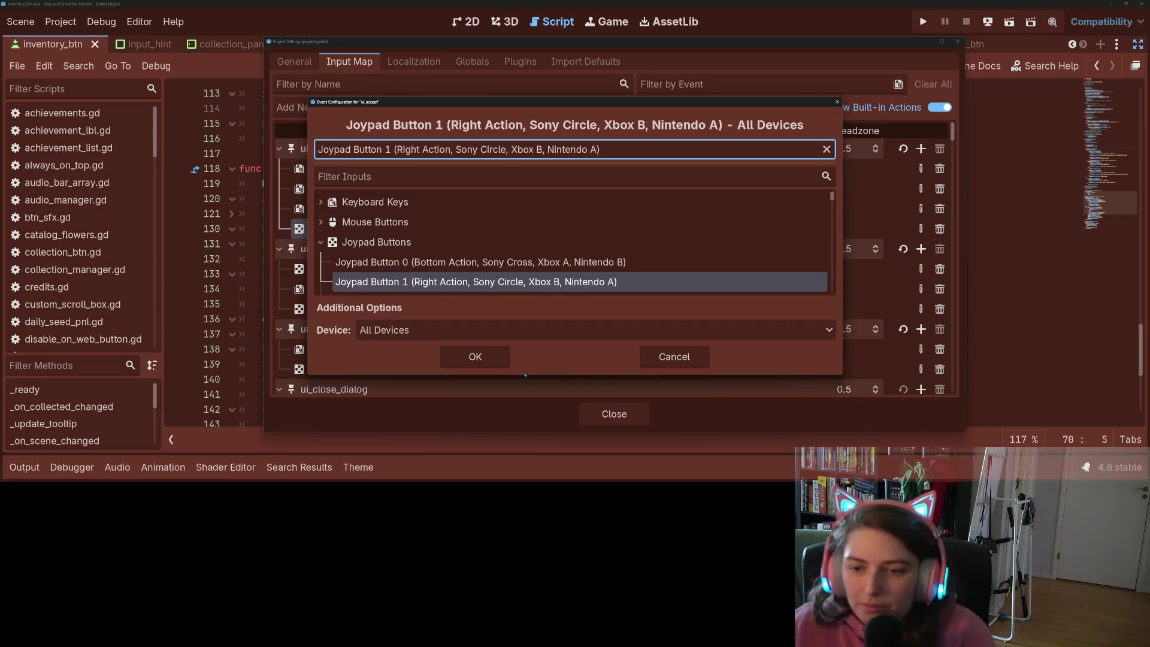
pyautogui.click(475, 357)
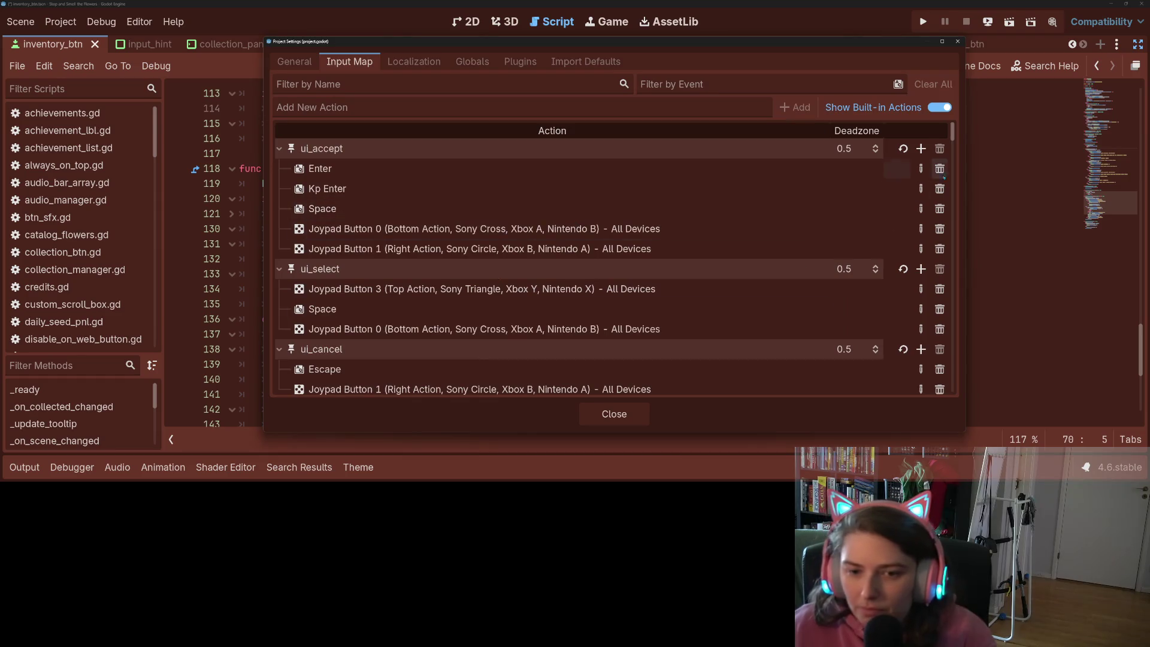
pyautogui.click(921, 148)
pyautogui.click(475, 357)
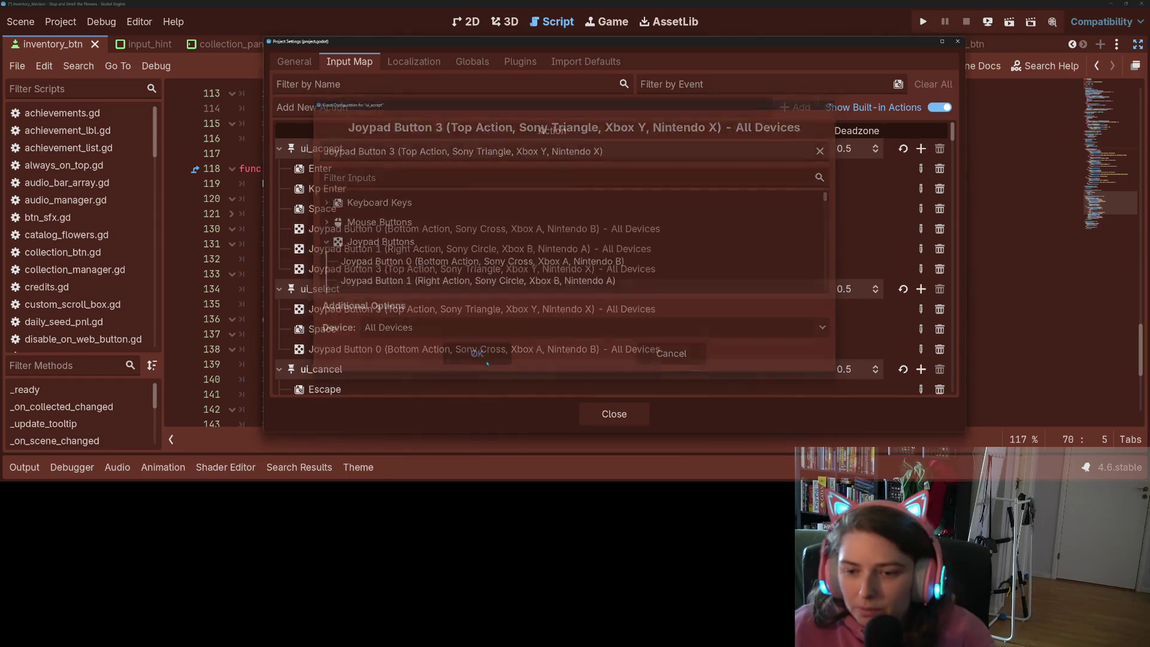
pyautogui.click(920, 149)
pyautogui.click(503, 356)
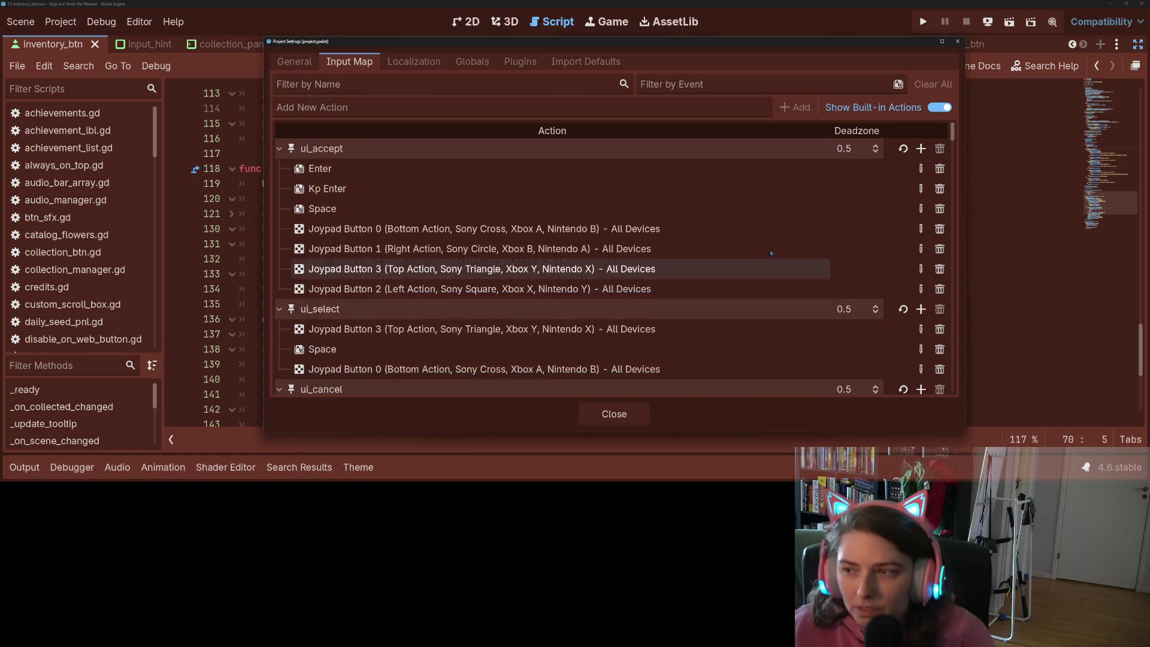
# Add trigger Axes 5 and 4 to ui_accept, close Project Settings, and run the game
pyautogui.click(921, 149)
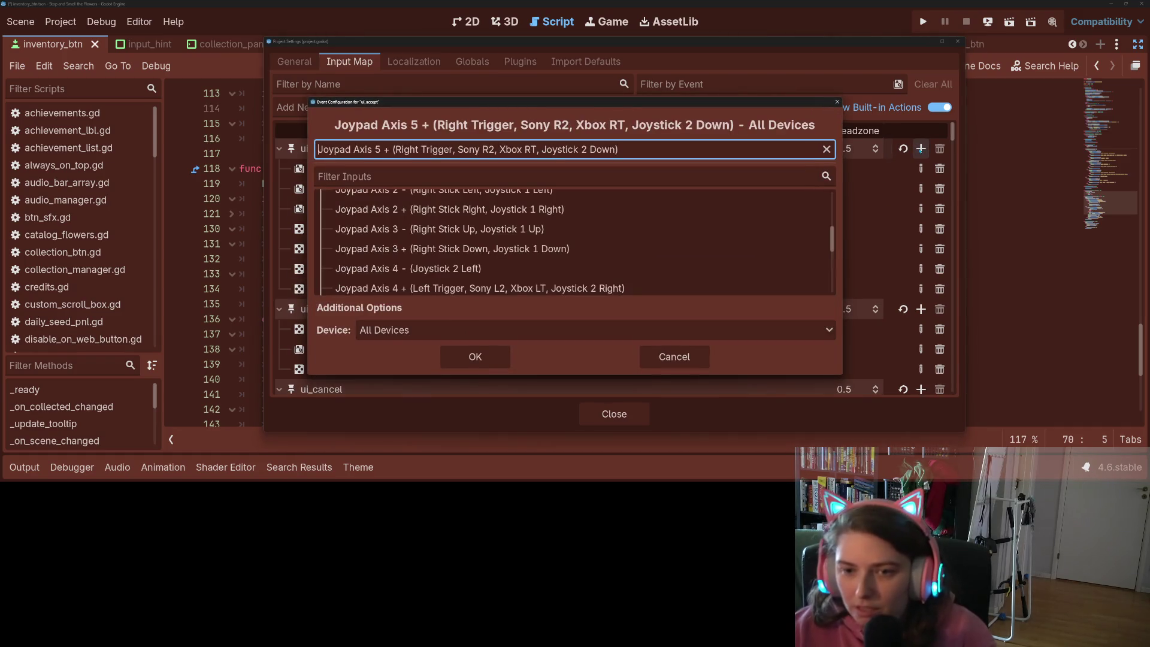
pyautogui.click(475, 357)
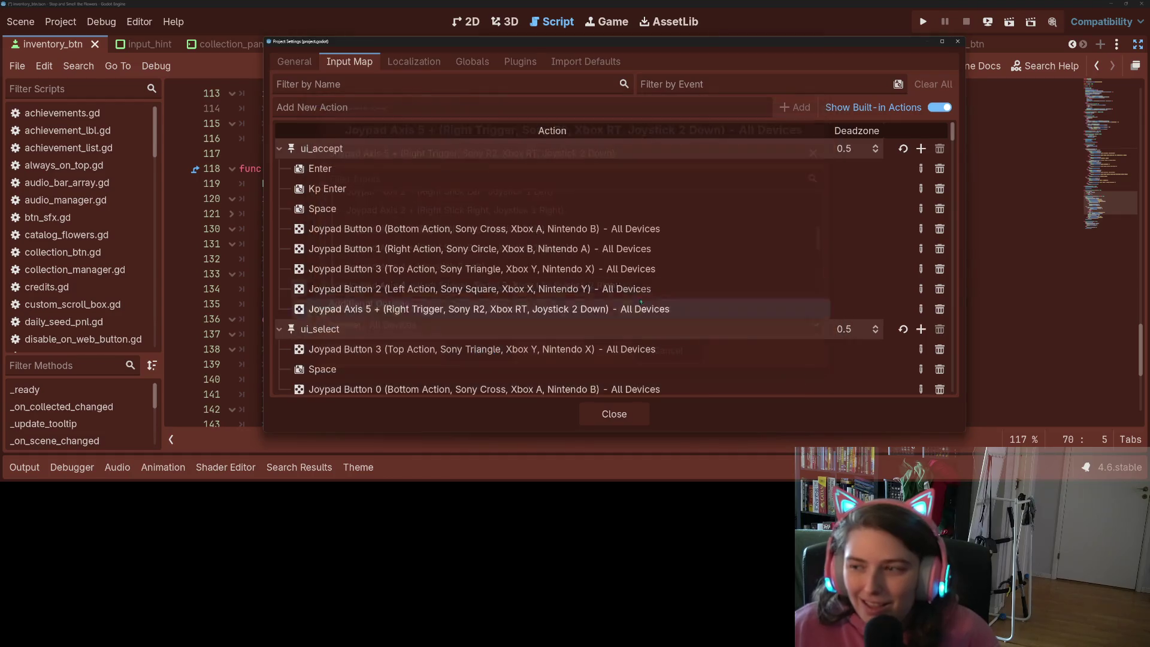
pyautogui.click(921, 148)
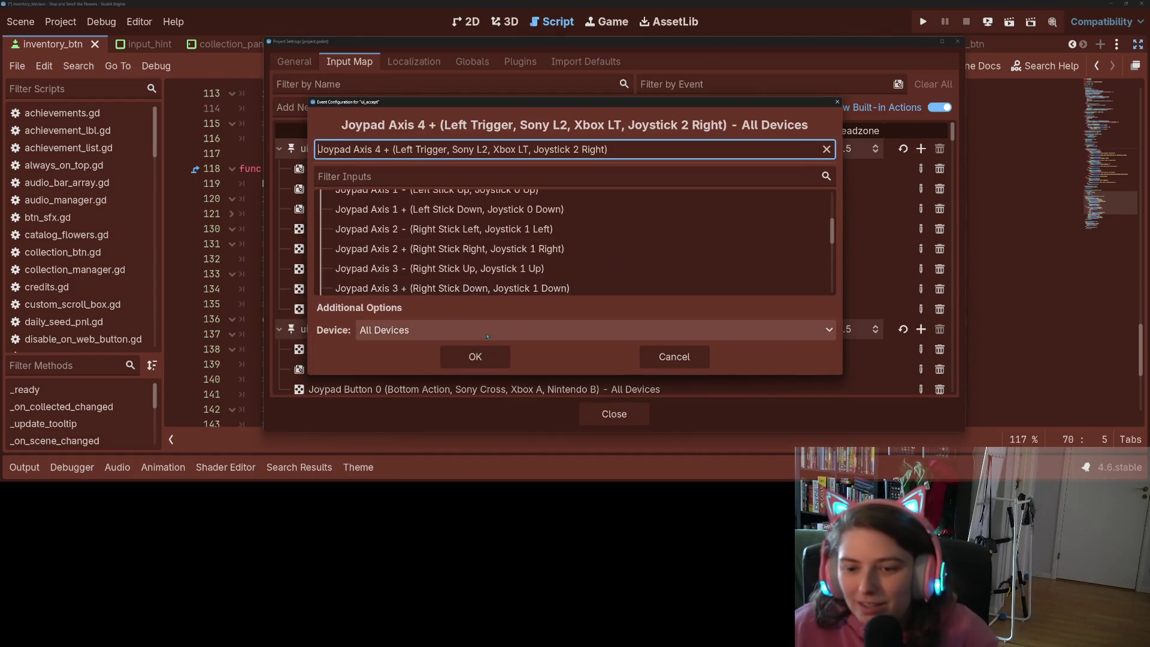
pyautogui.click(479, 355)
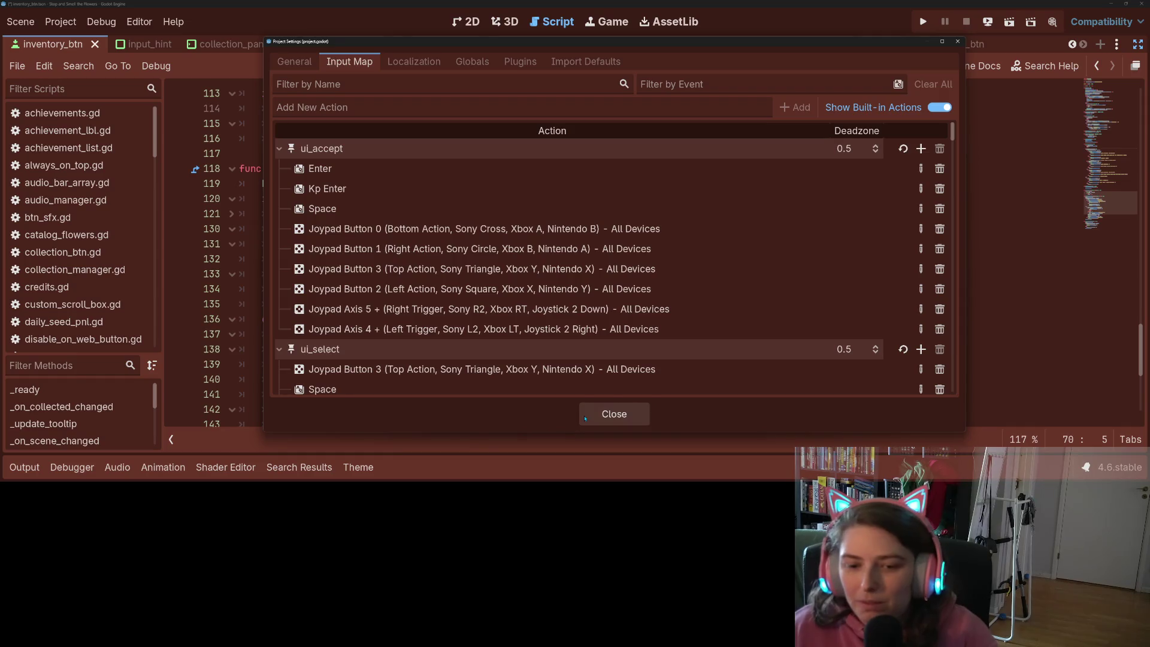
pyautogui.click(609, 420)
pyautogui.click(923, 22)
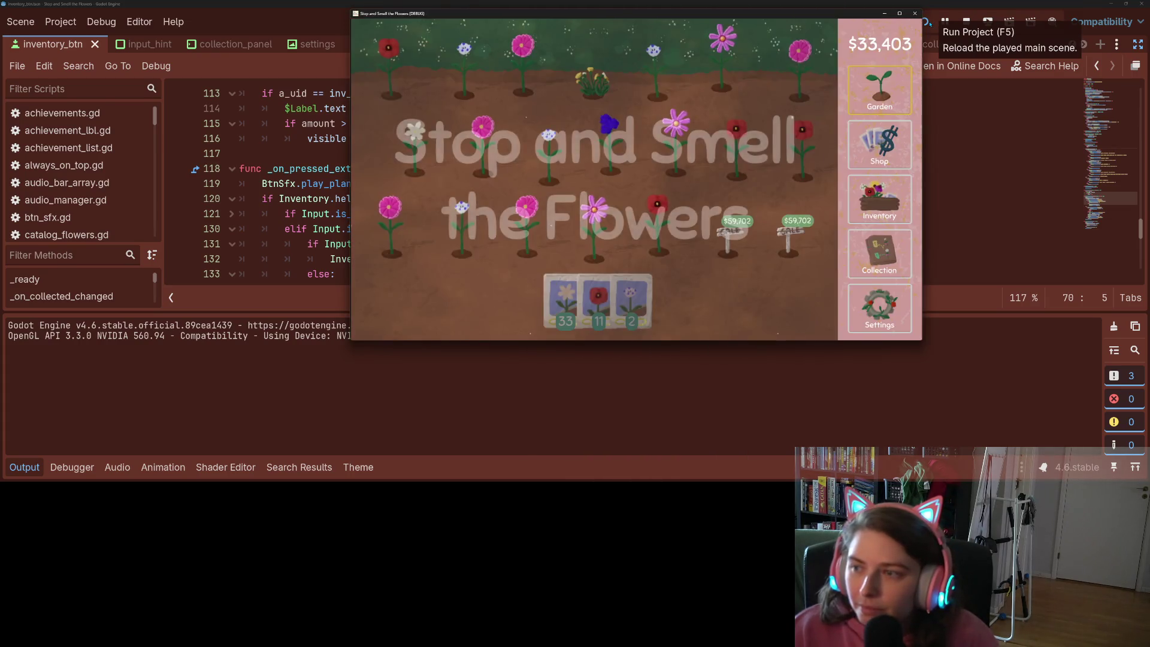
# Open the inventory, drop and pick up flowers from the 15-count slot, then quit without saving
pyautogui.click(891, 207)
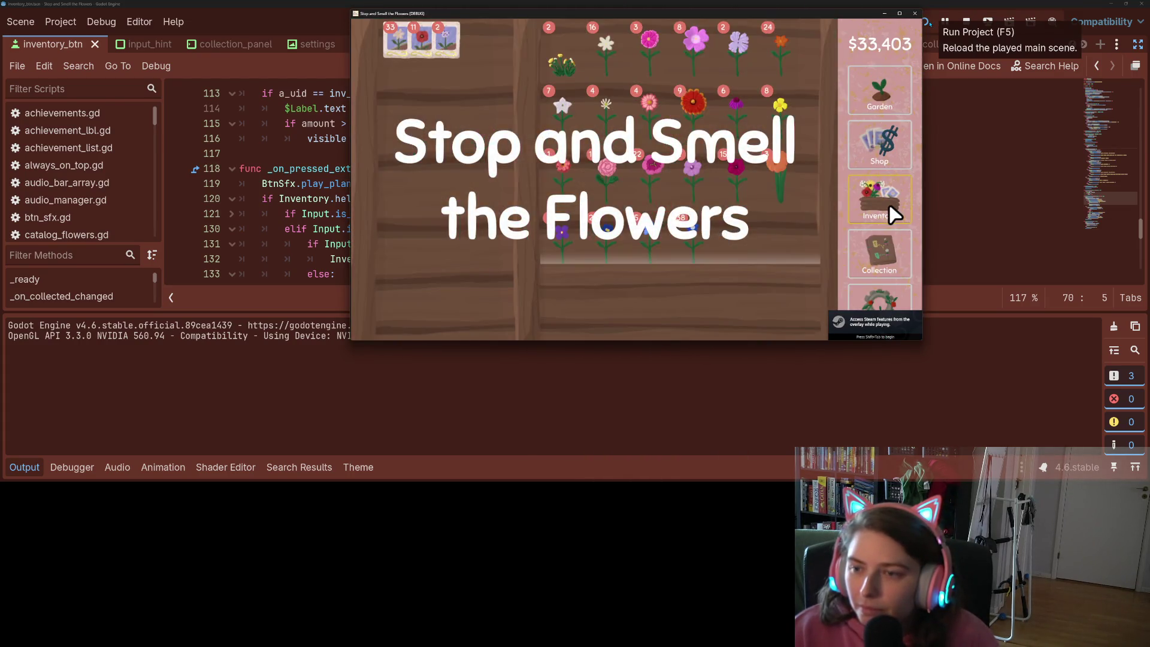
pyautogui.click(789, 181)
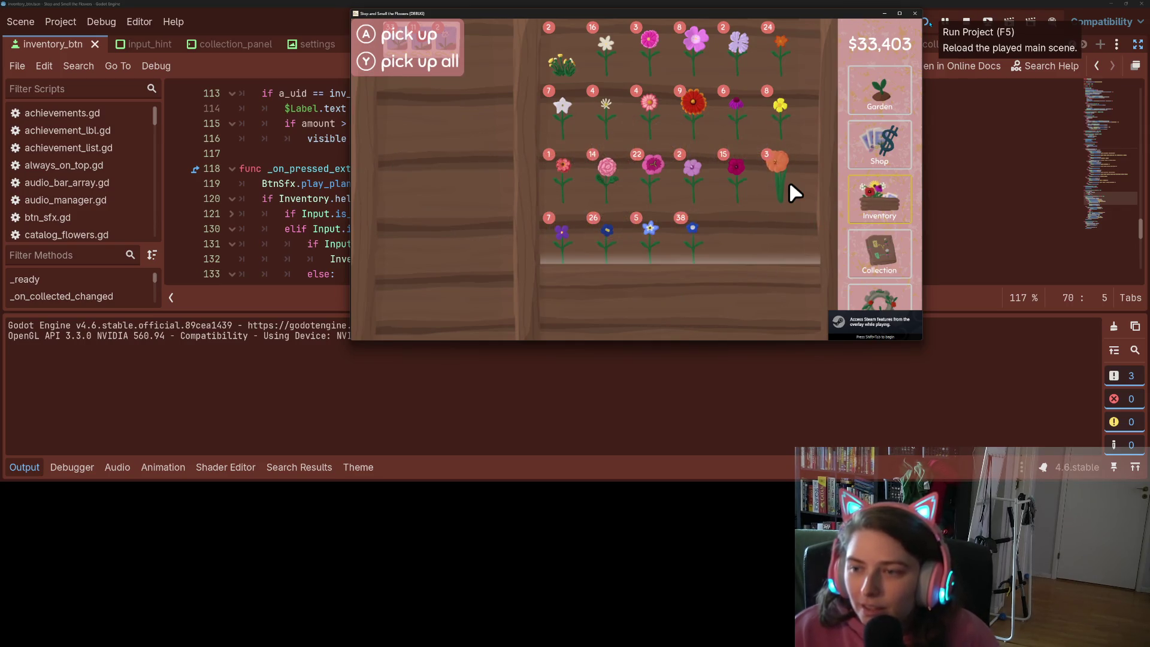
pyautogui.click(745, 181)
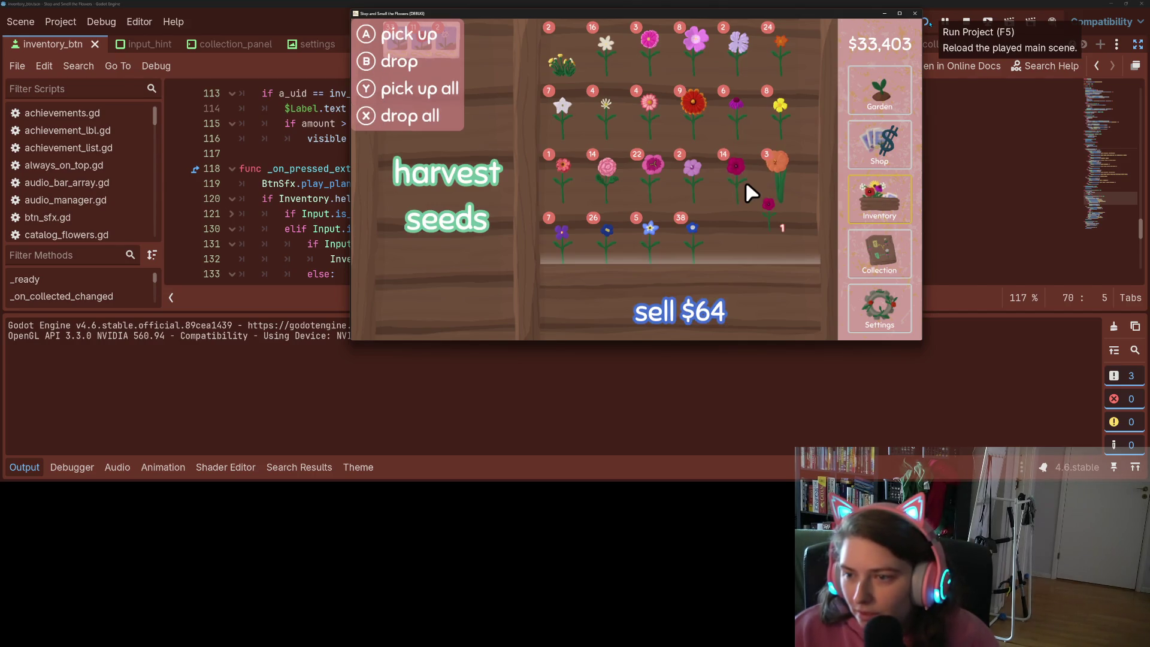
pyautogui.click(746, 180)
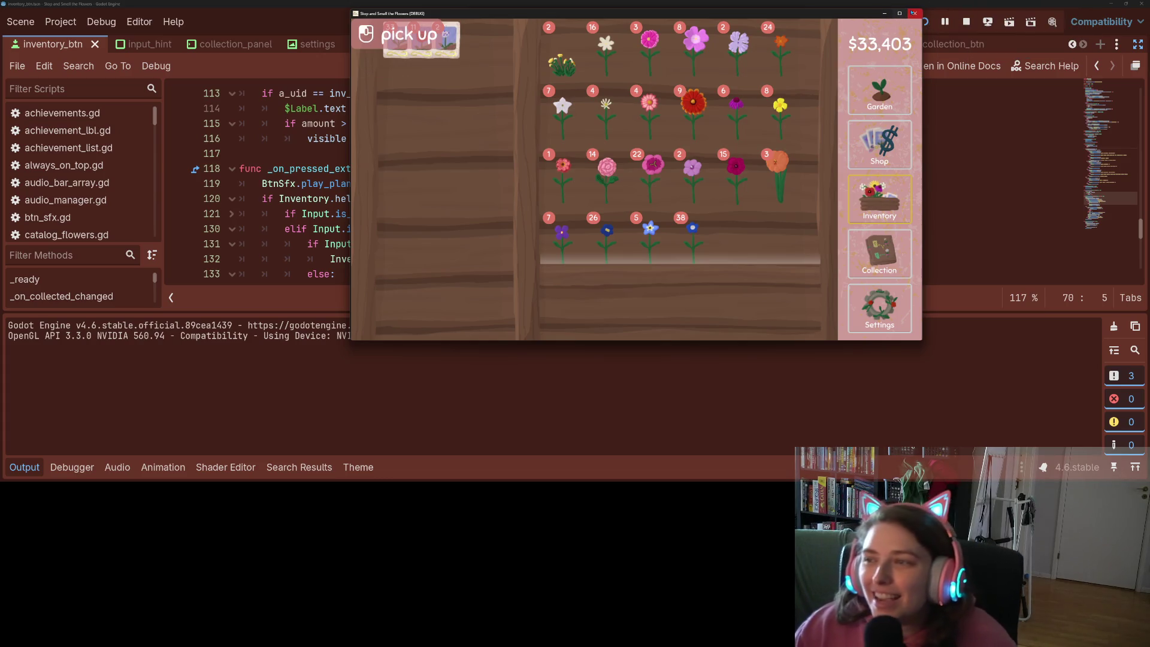
pyautogui.click(915, 13)
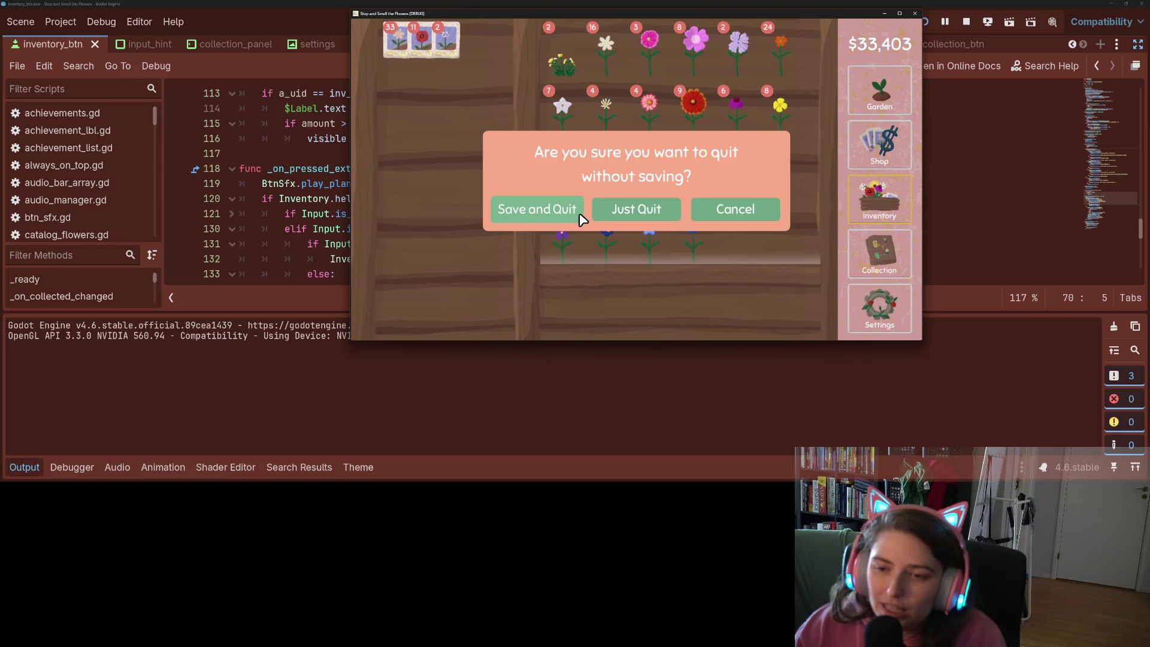
pyautogui.click(620, 213)
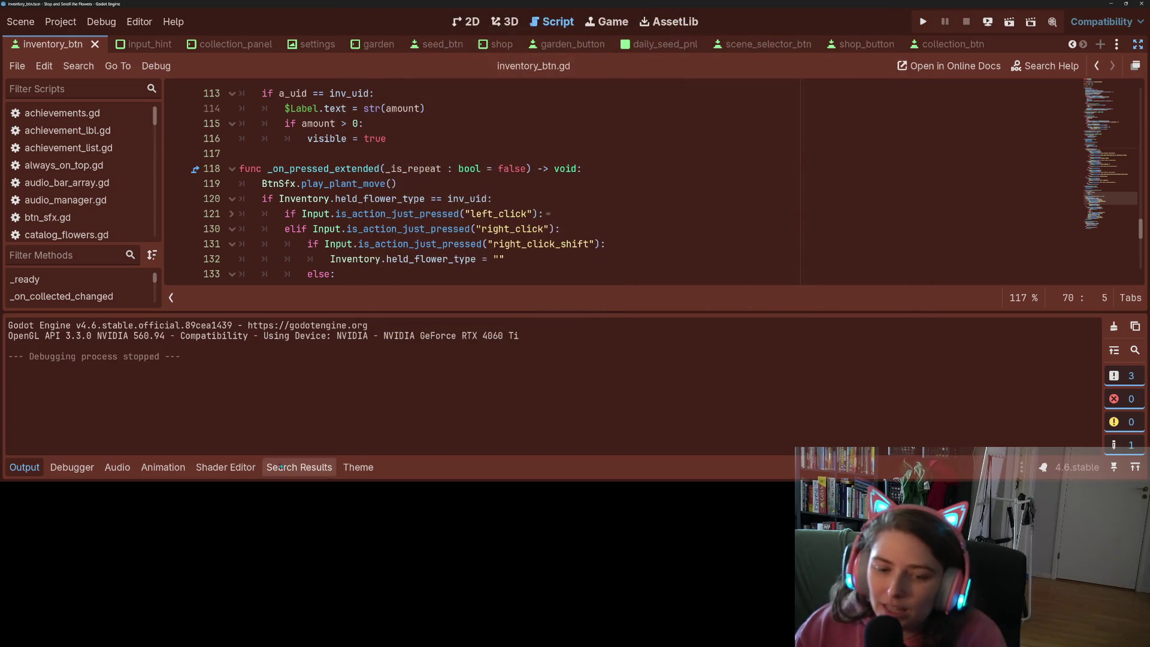
# Append 'or' plus the left_click_shift check to the left_click condition on line 121
pyautogui.click(527, 257)
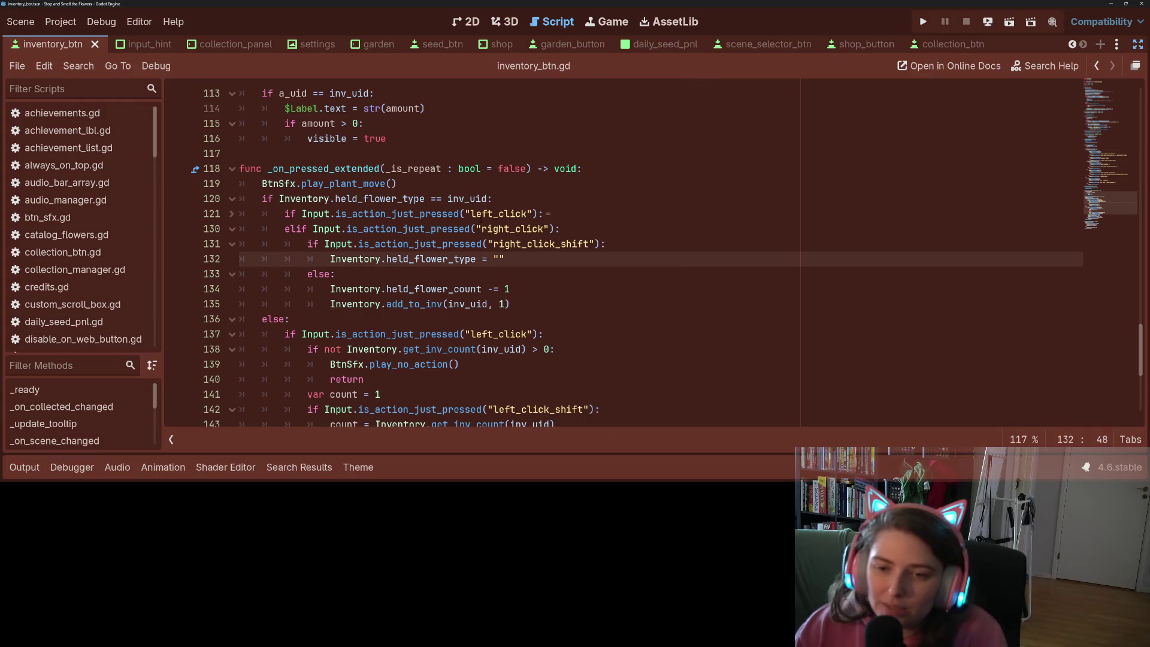
pyautogui.click(506, 214)
pyautogui.doubleClick(516, 229)
pyautogui.click(527, 214)
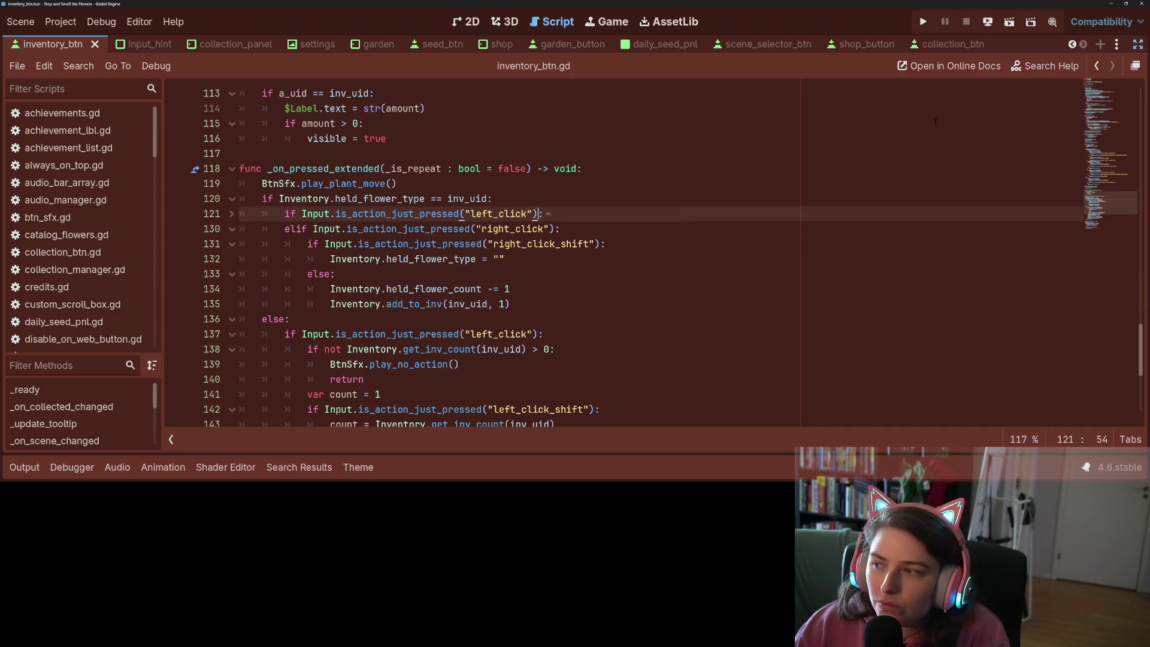
pyautogui.click(369, 243)
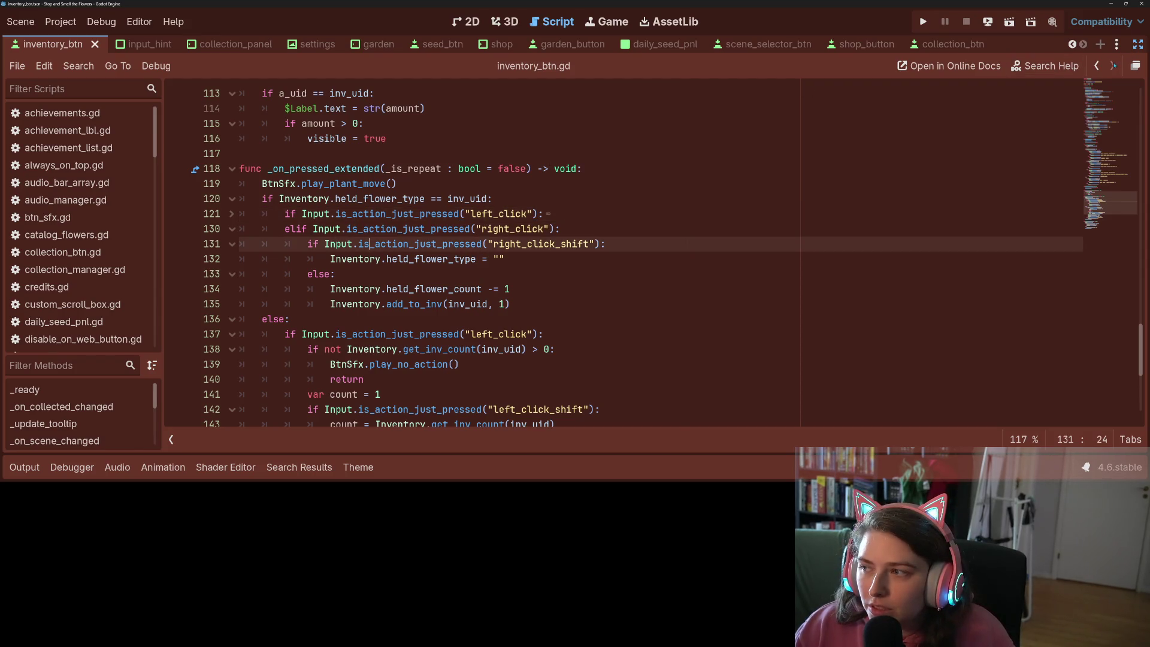
pyautogui.click(561, 228)
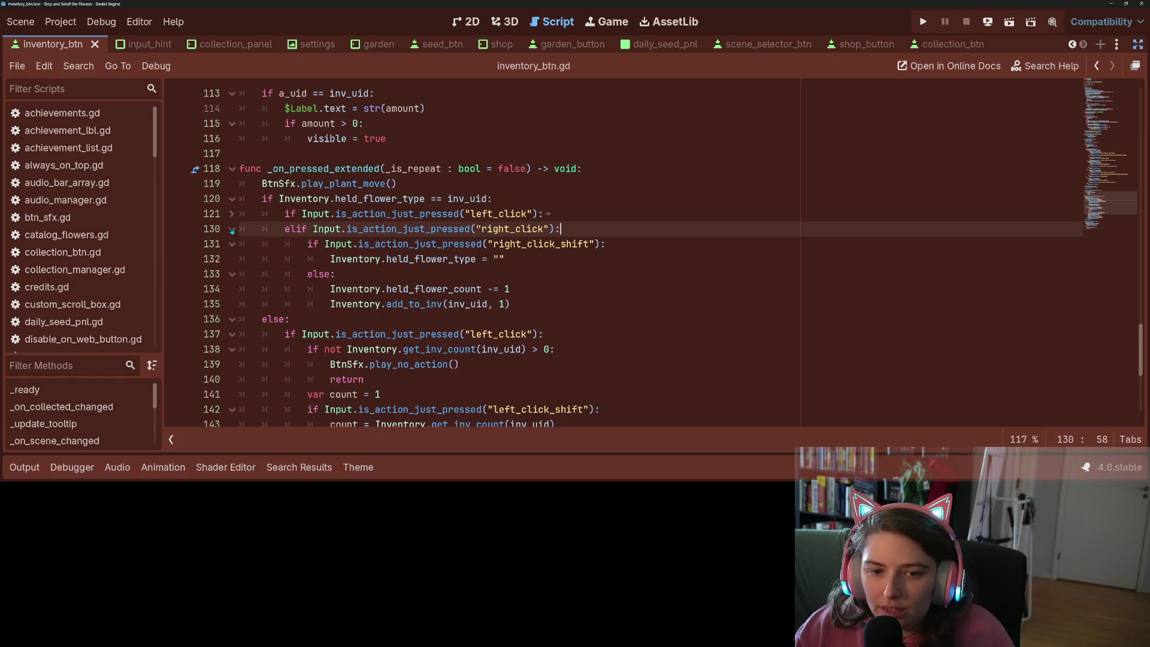
pyautogui.click(232, 215)
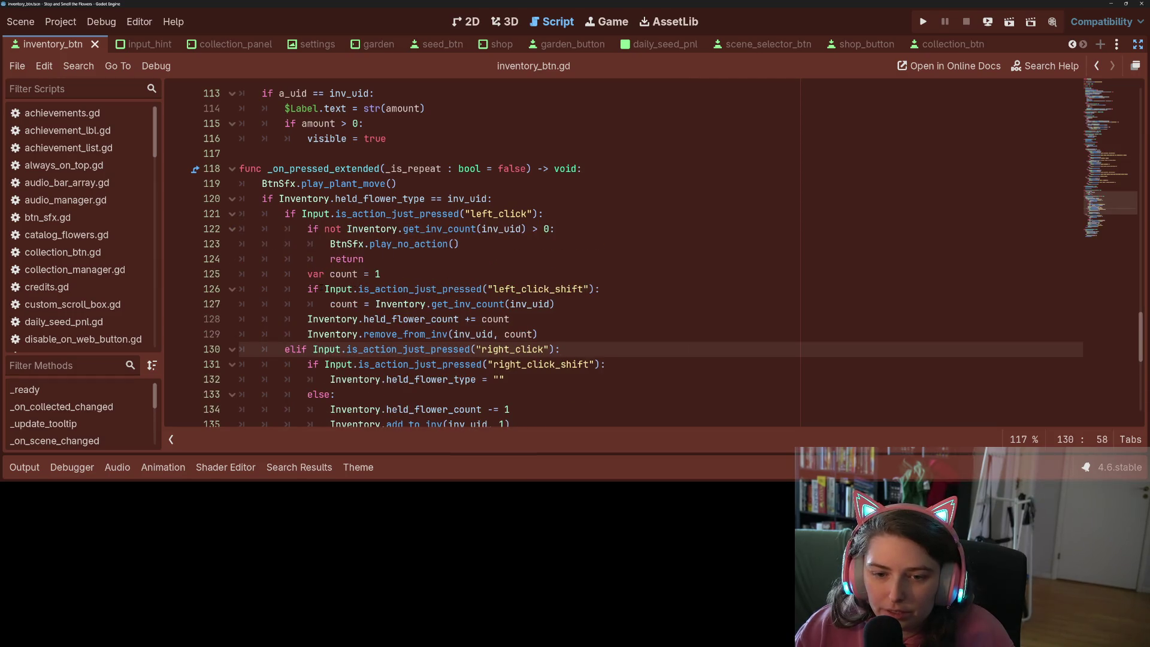
pyautogui.moveTo(324, 288); pyautogui.dragTo(594, 289)
pyautogui.hotkey('ctrl', 'c')
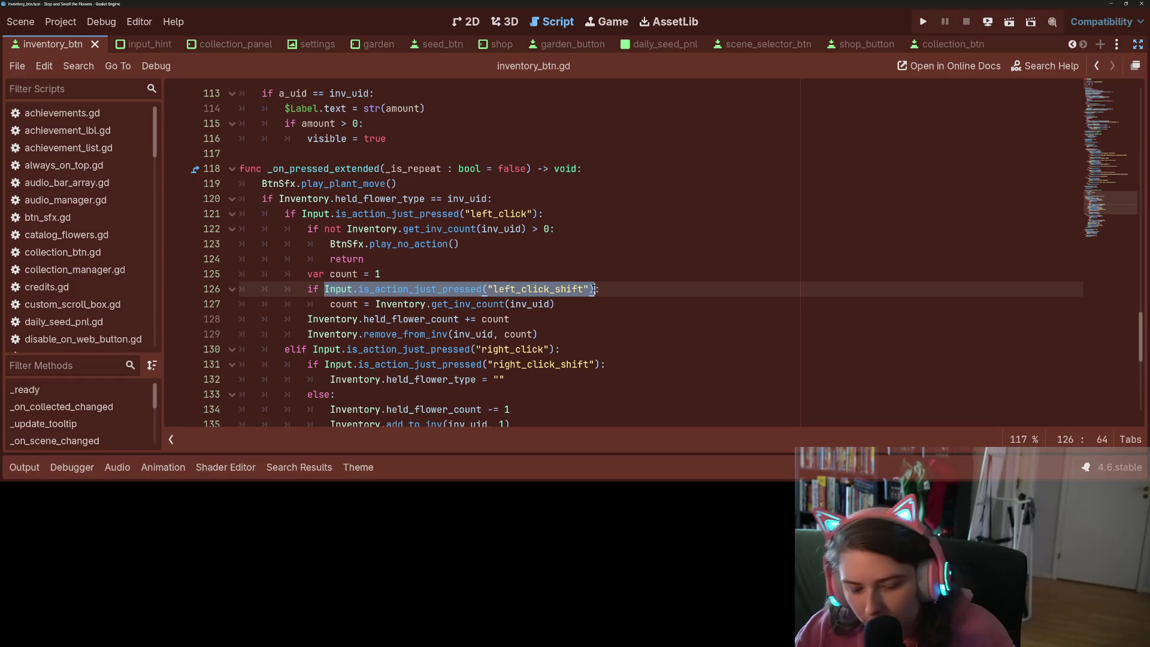
pyautogui.click(540, 214)
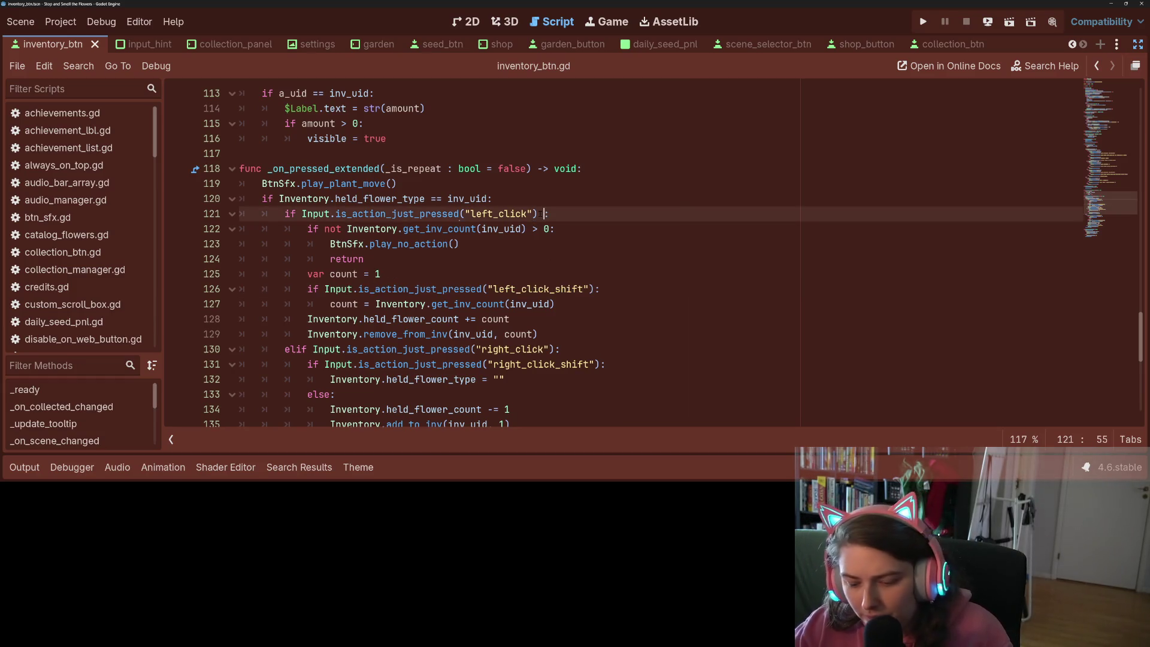
pyautogui.write('or')
pyautogui.hotkey('ctrl', 'v')
pyautogui.click(538, 214)
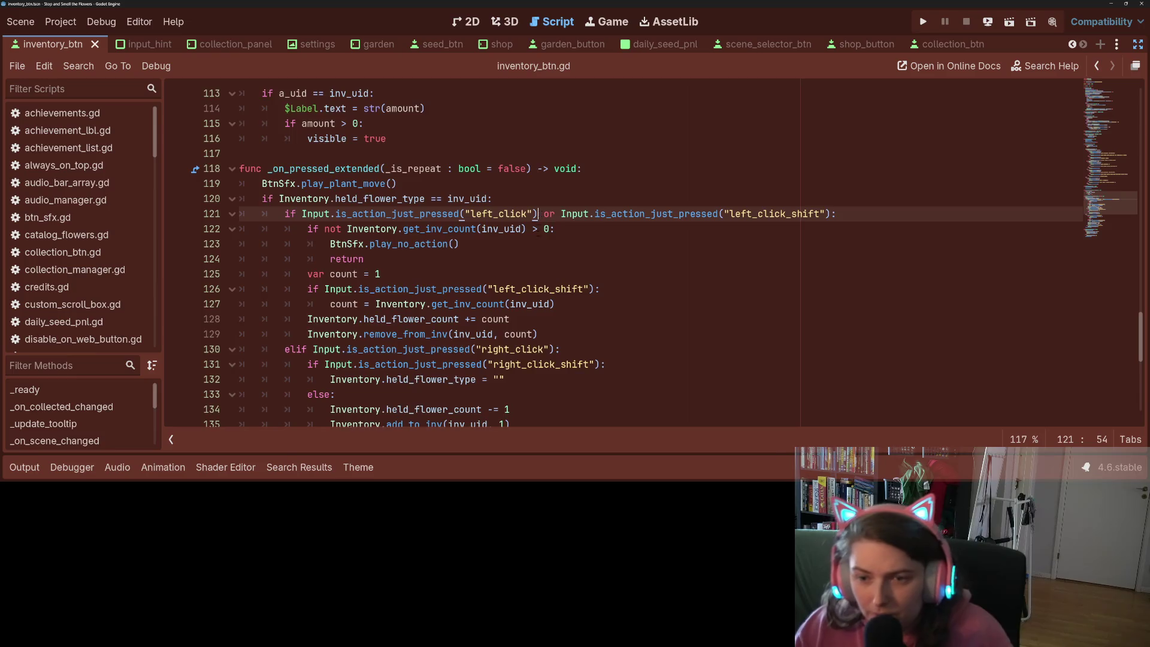
# Append the right_click_shift check to the right_click condition on line 130
pyautogui.scroll(-2, 659, 257)
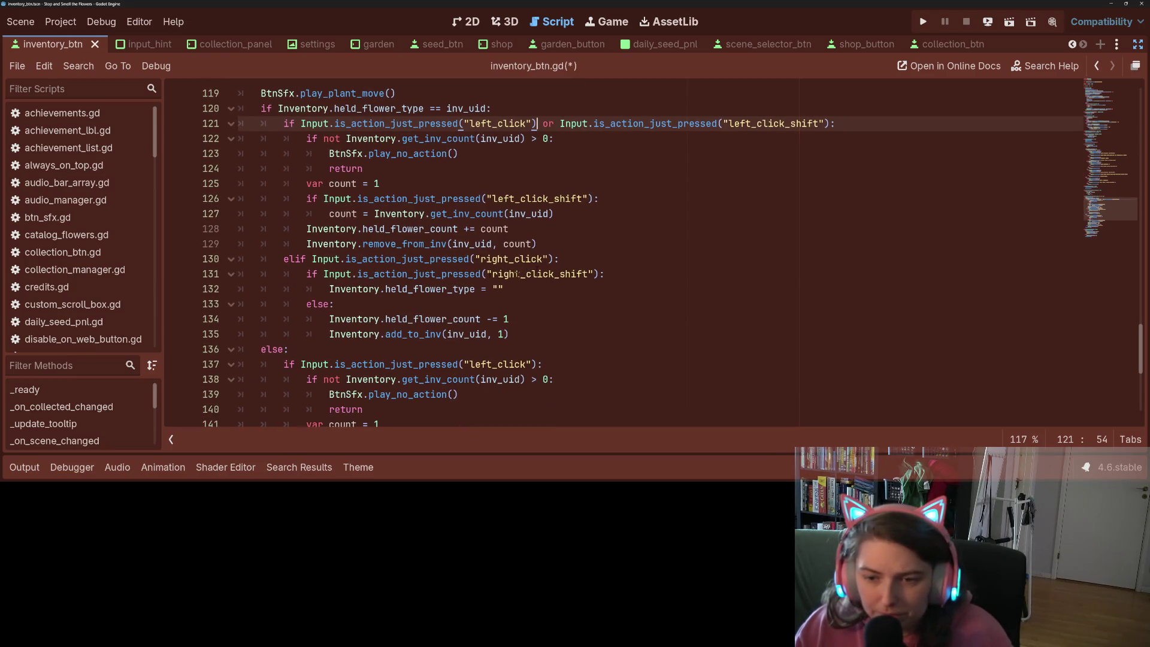
pyautogui.moveTo(323, 274); pyautogui.dragTo(600, 274)
pyautogui.hotkey('ctrl', 'c')
pyautogui.click(554, 259)
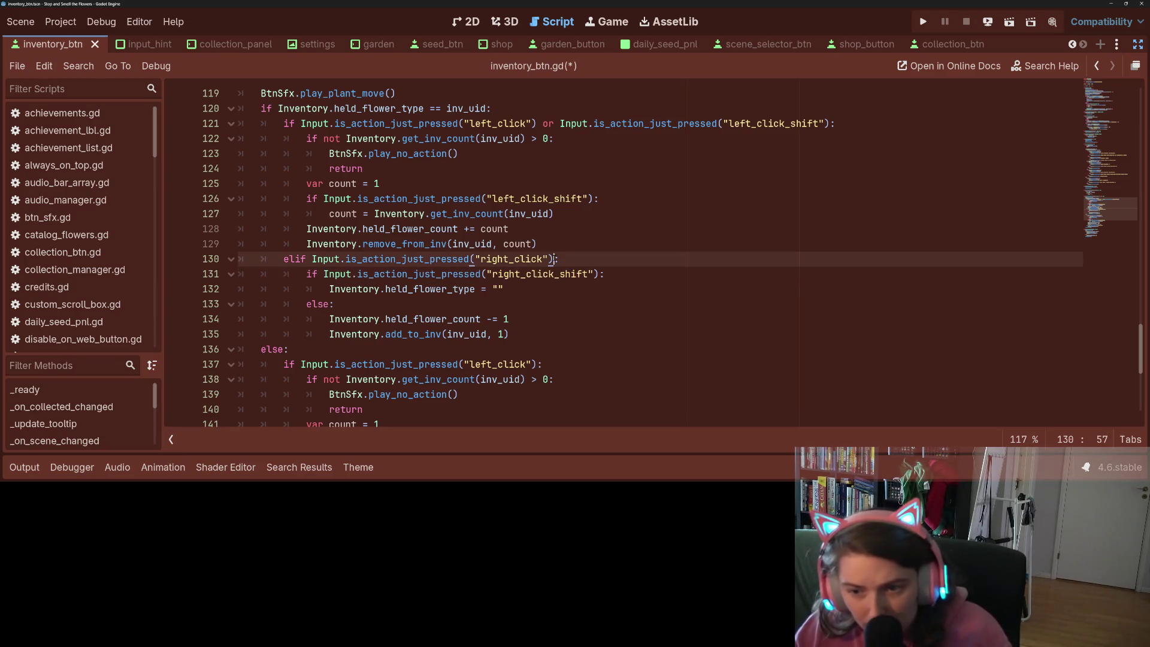
pyautogui.write('or')
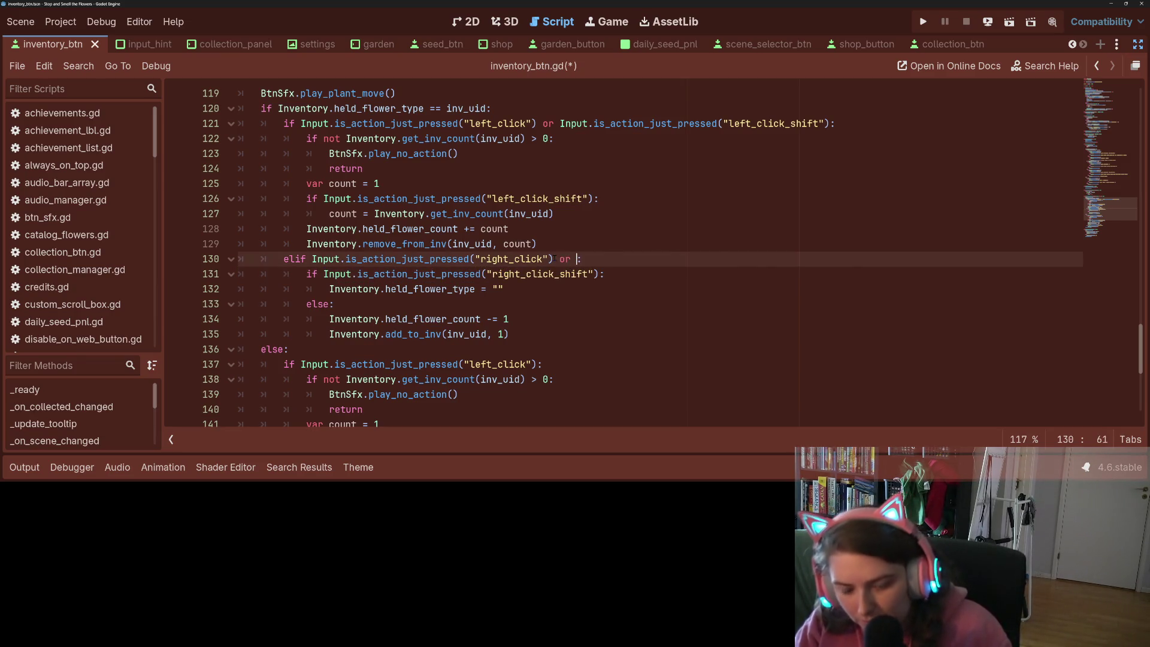
pyautogui.hotkey('ctrl', 'v')
# Add 'or' plus the left_click_shift check to line 137's condition
pyautogui.scroll(-3, 539, 269)
pyautogui.scroll(-1, 530, 280)
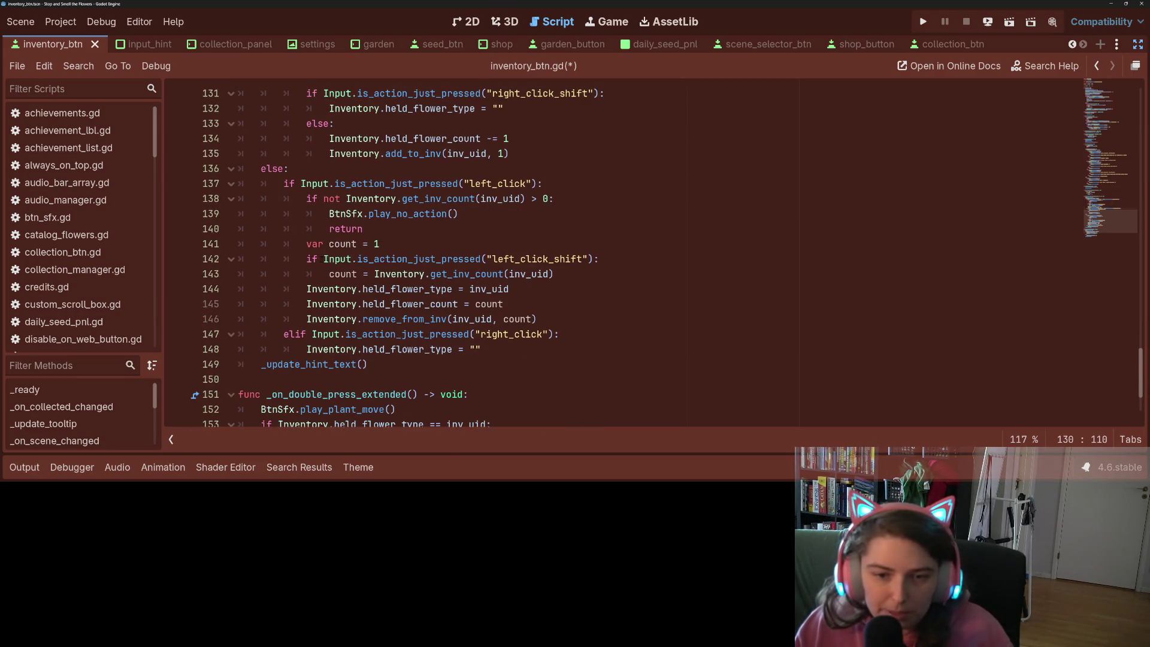
pyautogui.moveTo(324, 258); pyautogui.dragTo(593, 259)
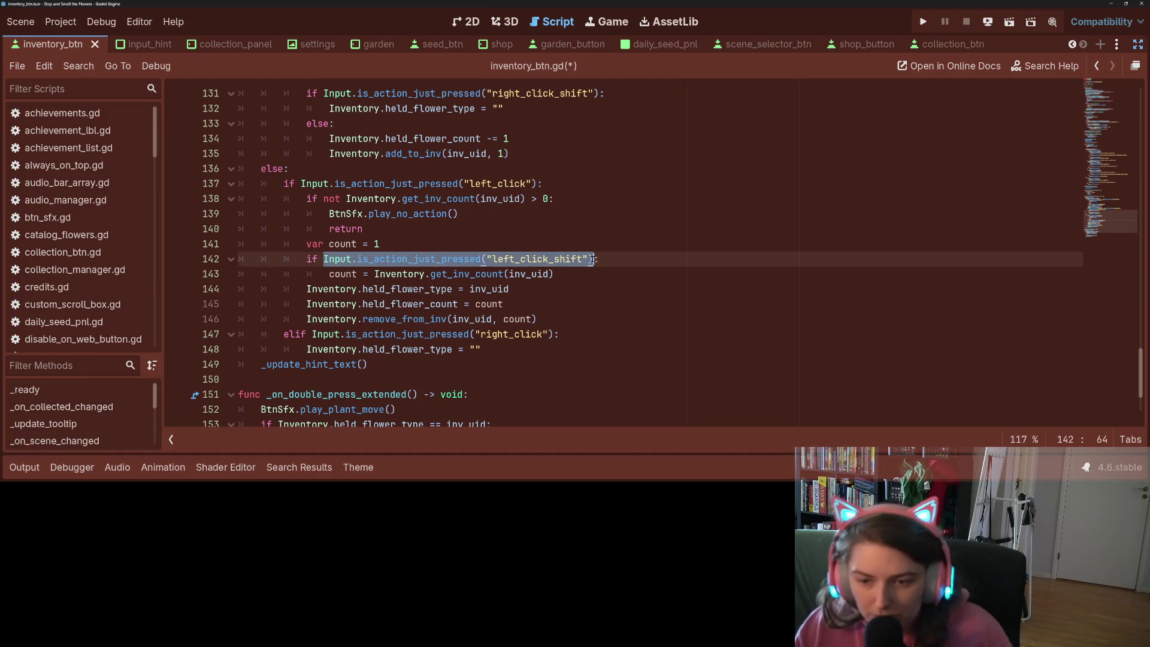
pyautogui.click(538, 183)
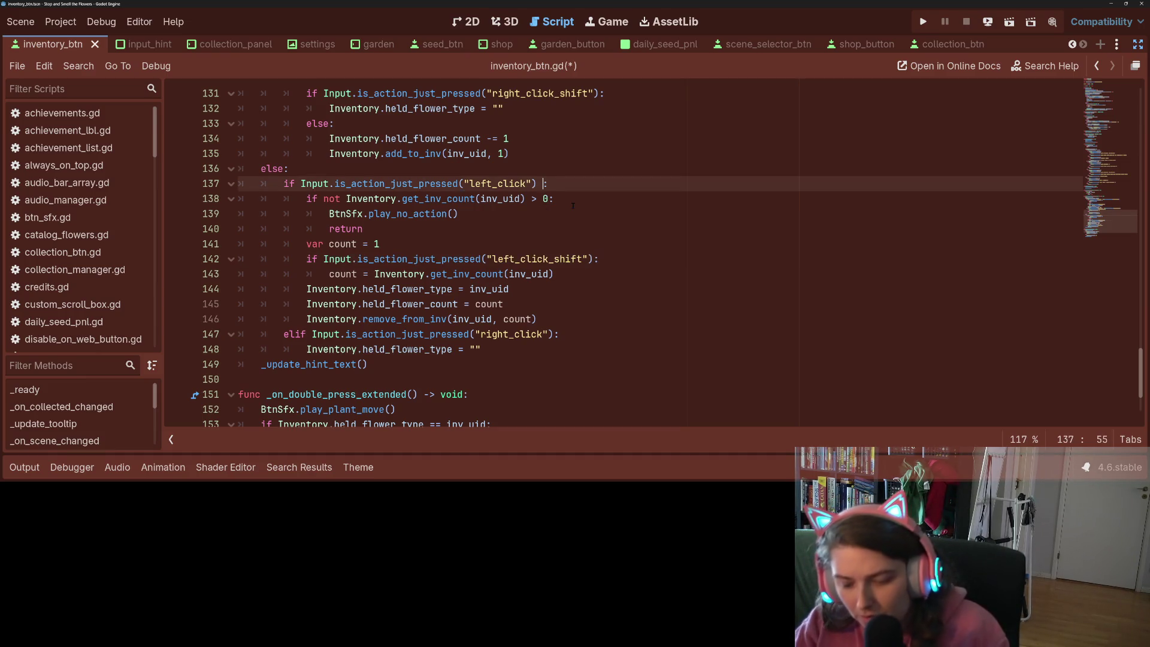
pyautogui.write('or')
pyautogui.write('Input.is_action_just_pressed("left_click_shift")')
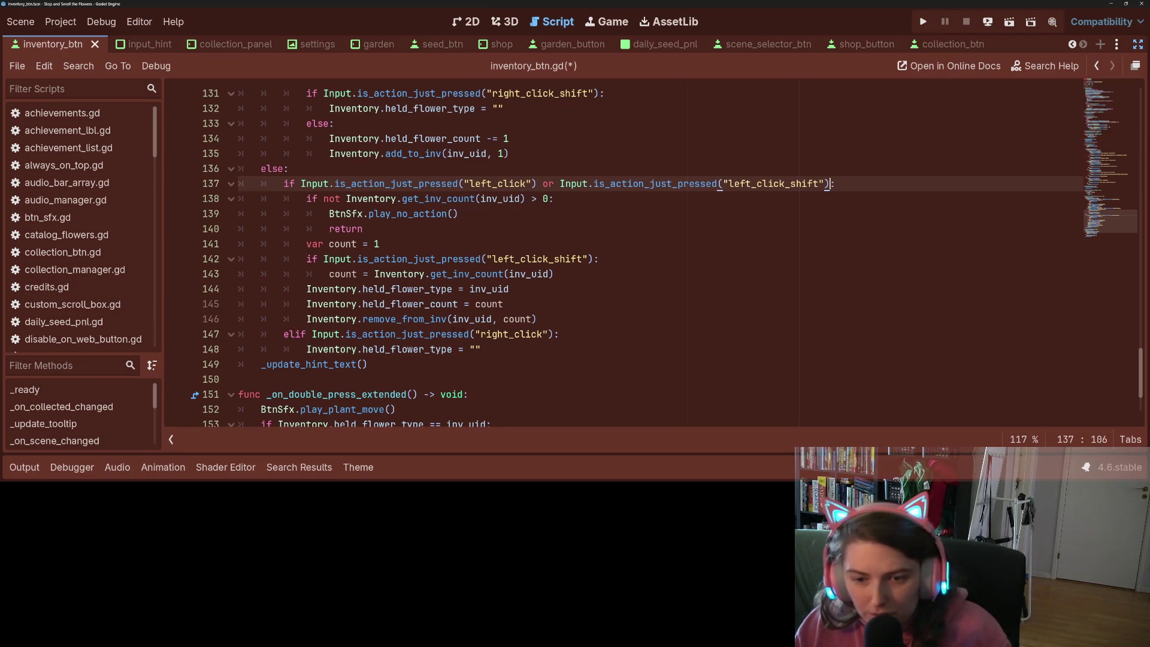
# Add 'or' plus the right_click_shift check to line 147, then save and run with F5
pyautogui.scroll(3, 667, 258)
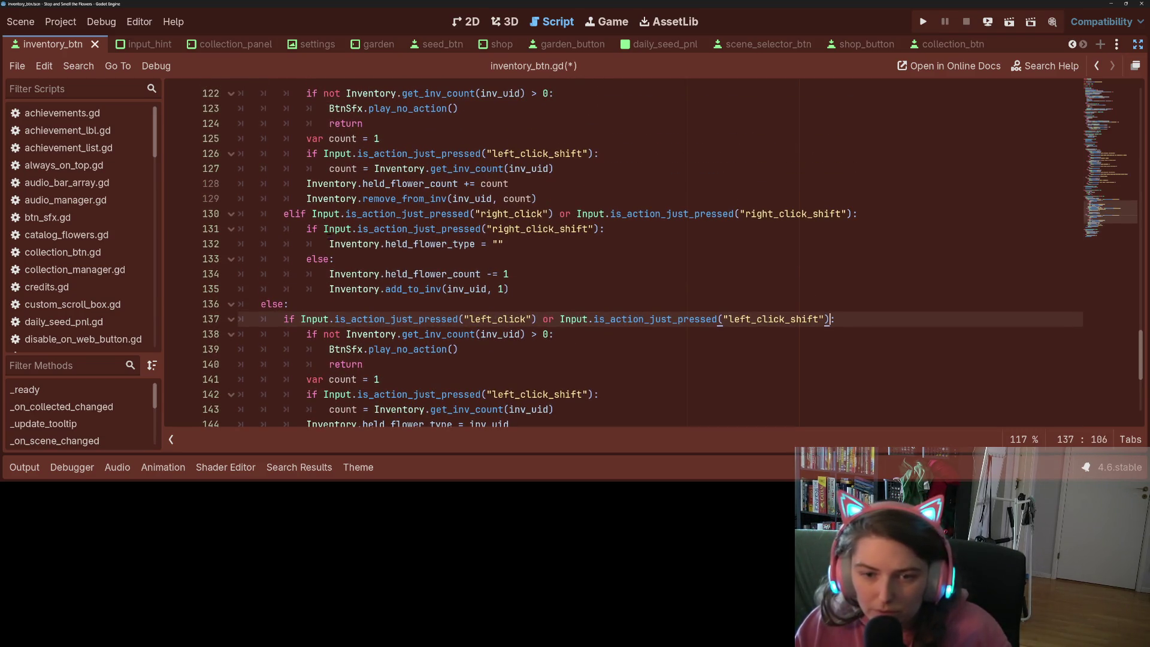
pyautogui.moveTo(323, 229); pyautogui.dragTo(599, 229)
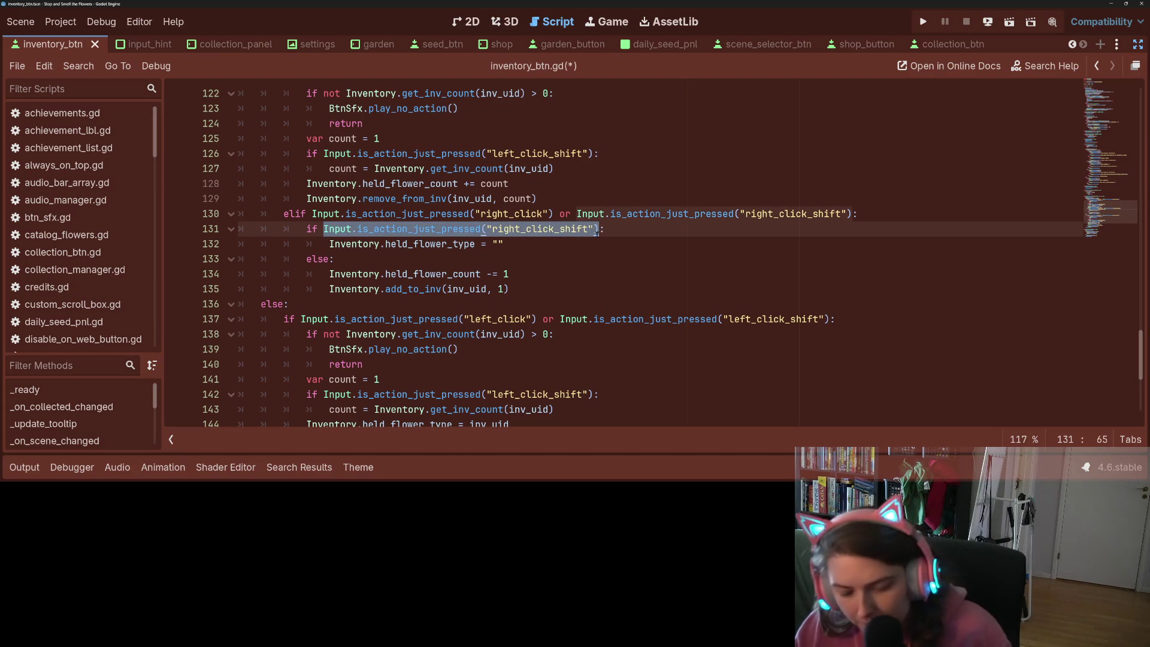
pyautogui.scroll(-4, 597, 232)
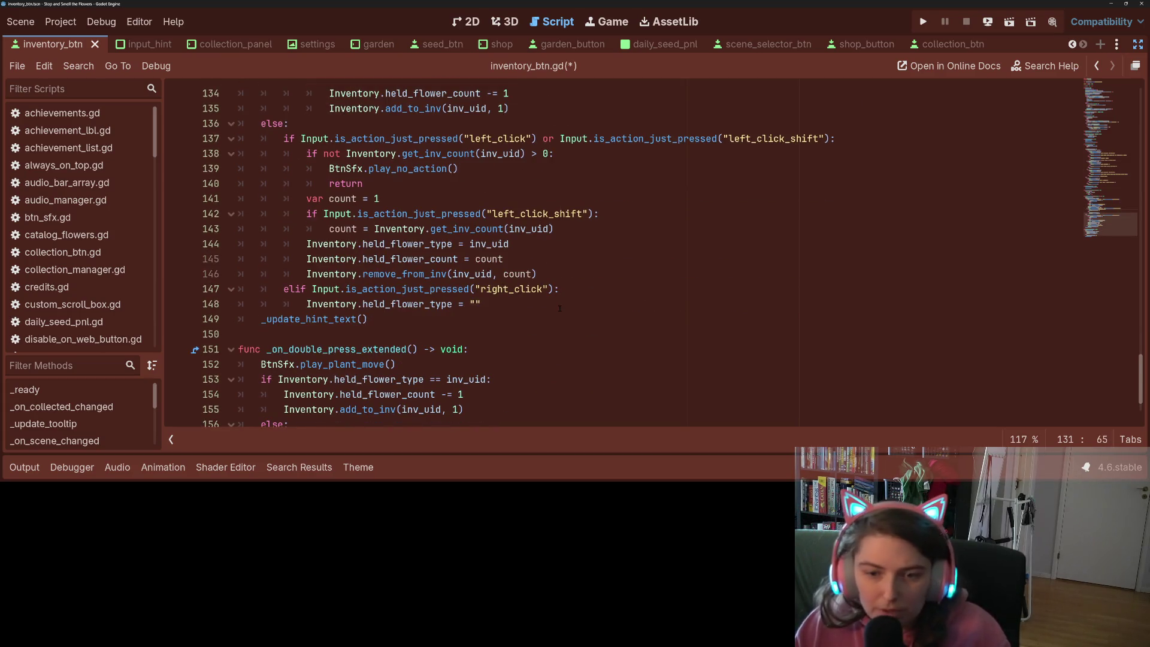
pyautogui.click(554, 289)
pyautogui.write('or')
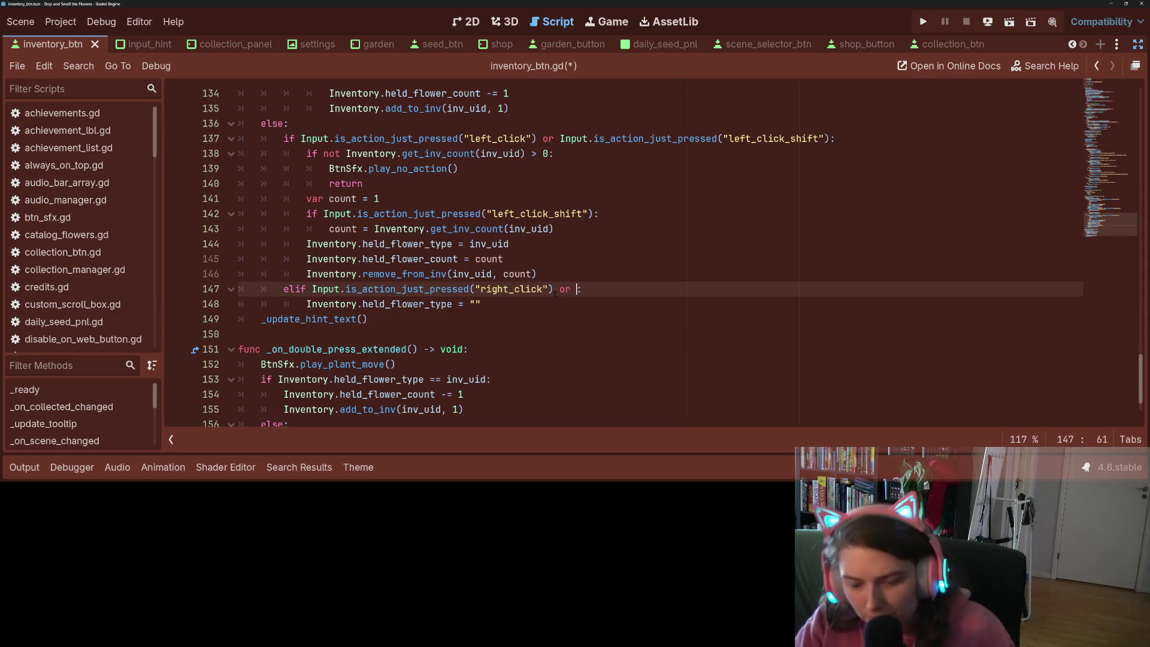
pyautogui.hotkey('ctrl', 'v')
pyautogui.press('F5')
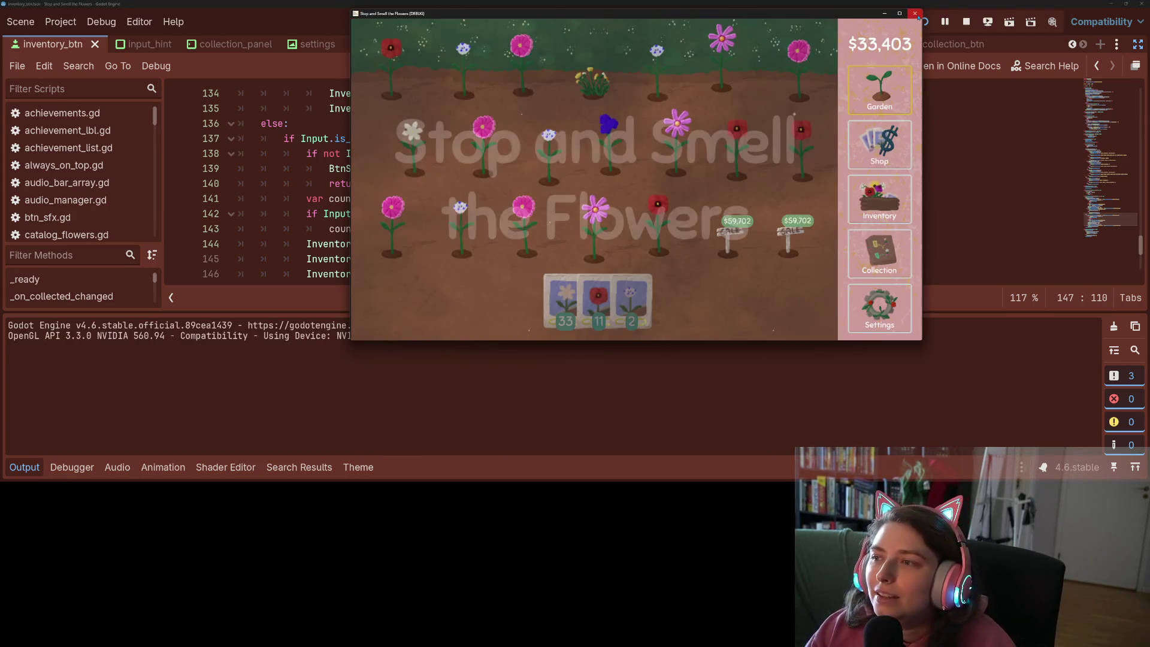
# Open the inventory and test picking up and dropping orange, magenta, 22-pink and 14-flower stacks
pyautogui.click(891, 213)
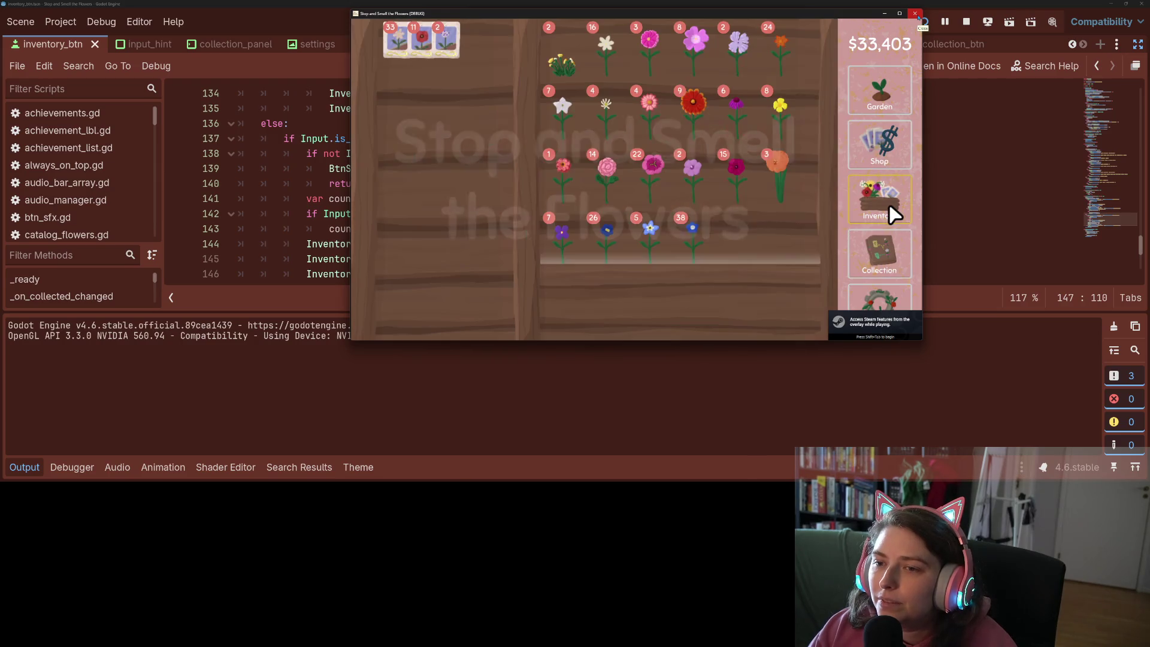
pyautogui.click(791, 188)
pyautogui.click(789, 181)
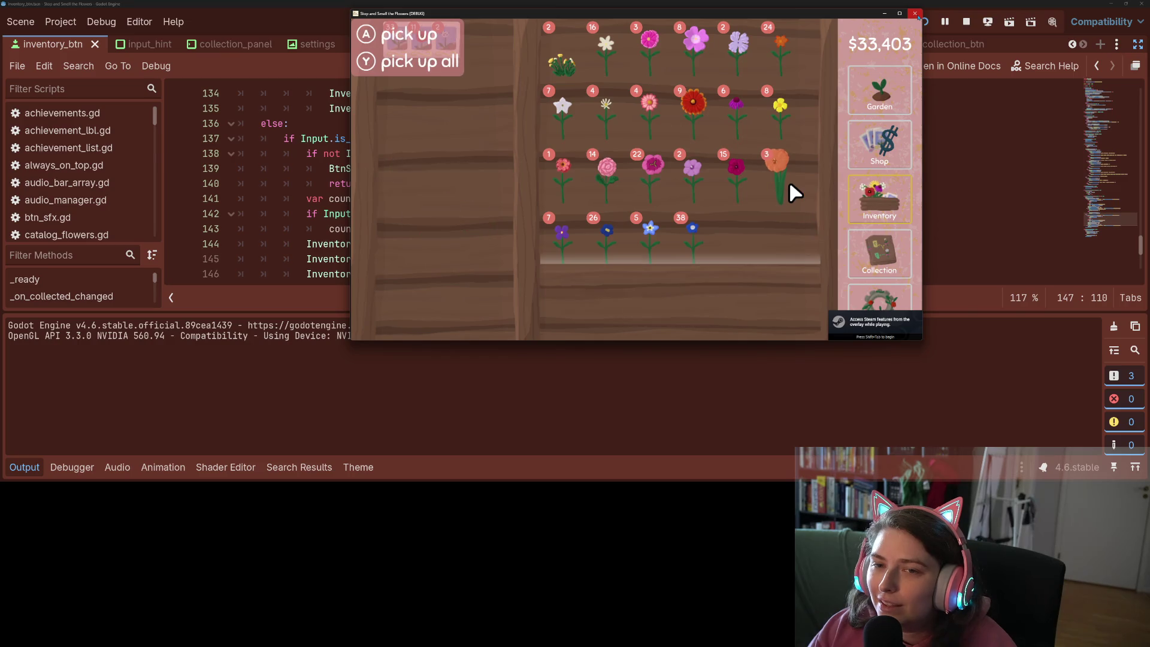
pyautogui.click(746, 181)
pyautogui.rightClick(746, 180)
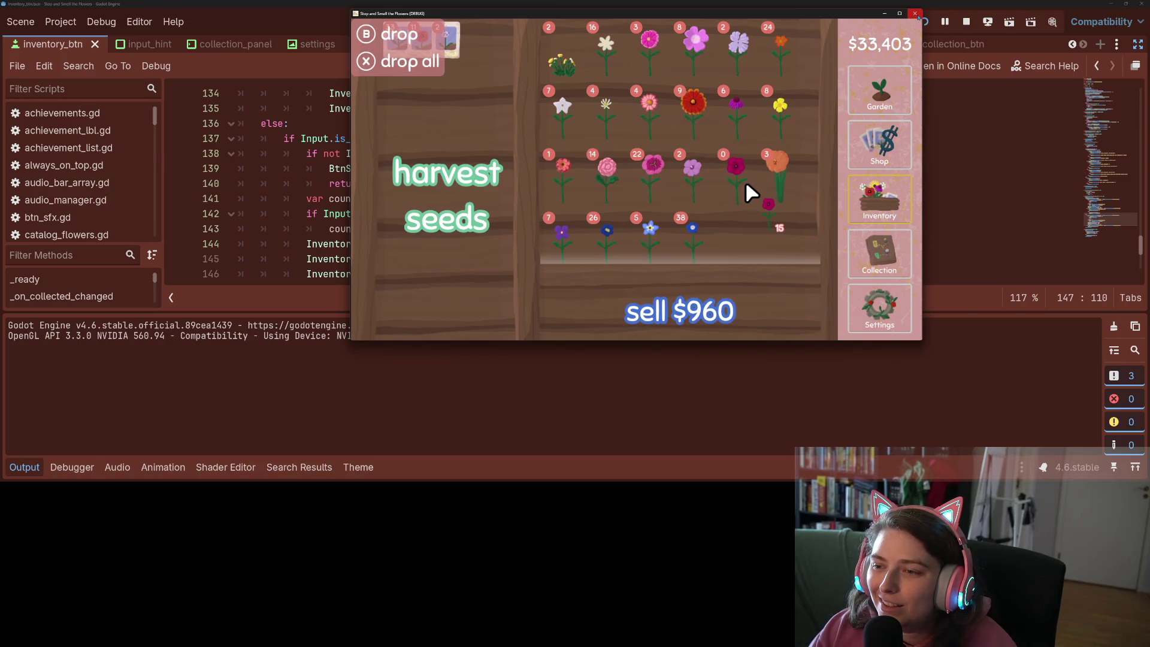
pyautogui.rightClick(702, 181)
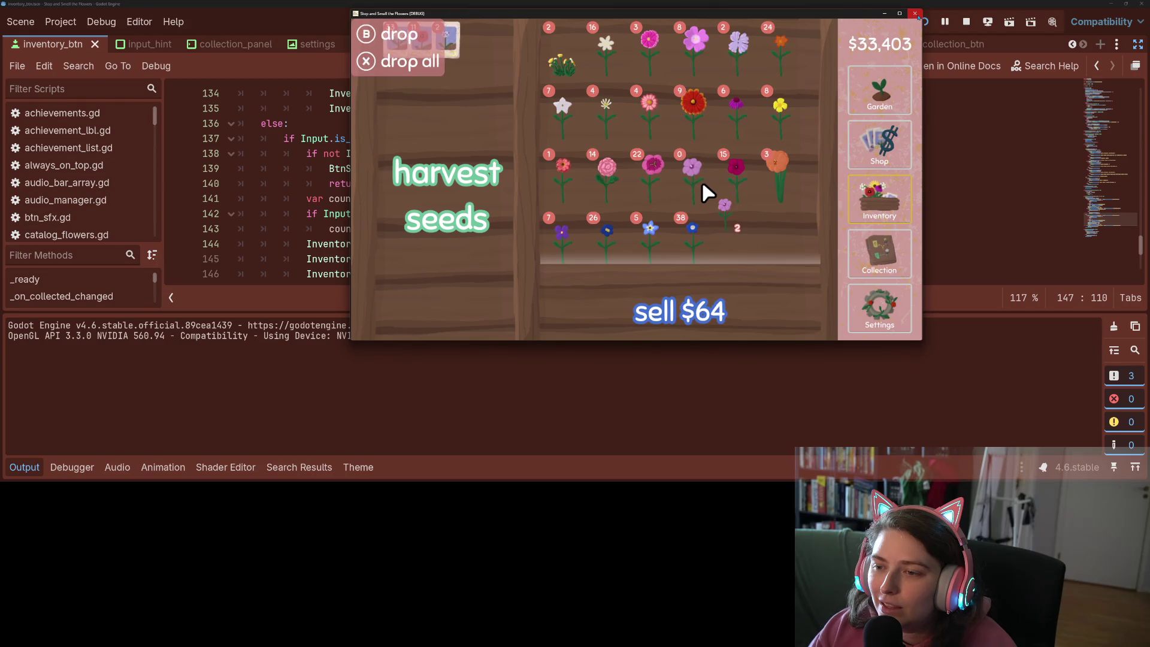
pyautogui.rightClick(658, 180)
pyautogui.rightClick(658, 181)
pyautogui.rightClick(614, 181)
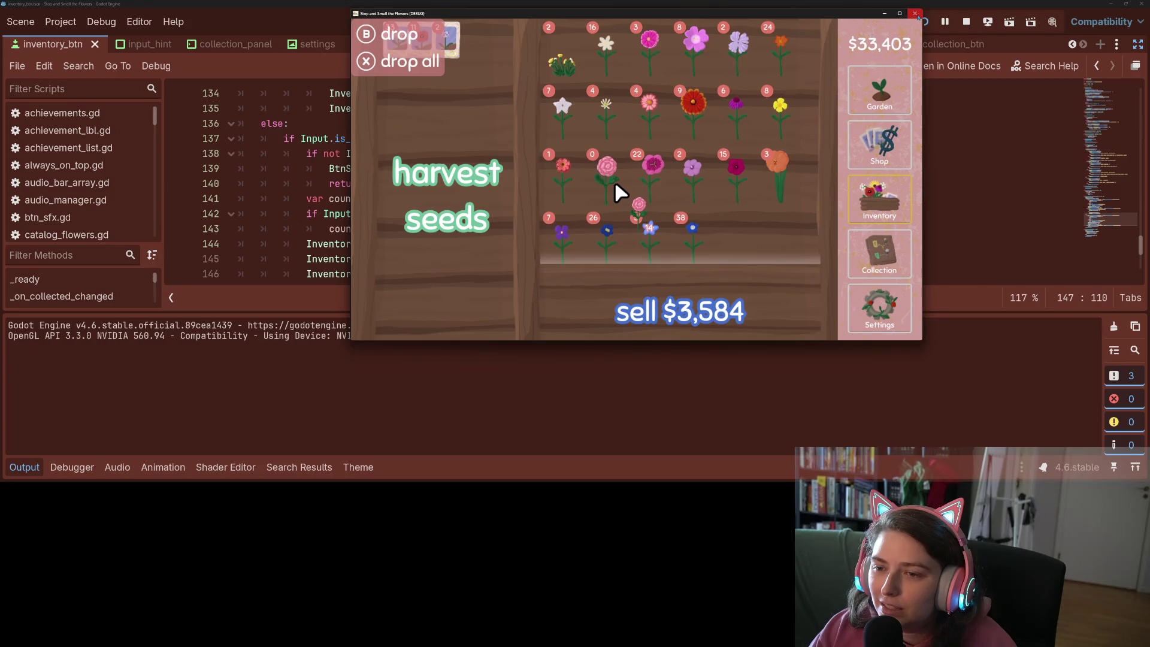
pyautogui.click(614, 181)
pyautogui.click(615, 181)
pyautogui.click(614, 181)
pyautogui.rightClick(615, 181)
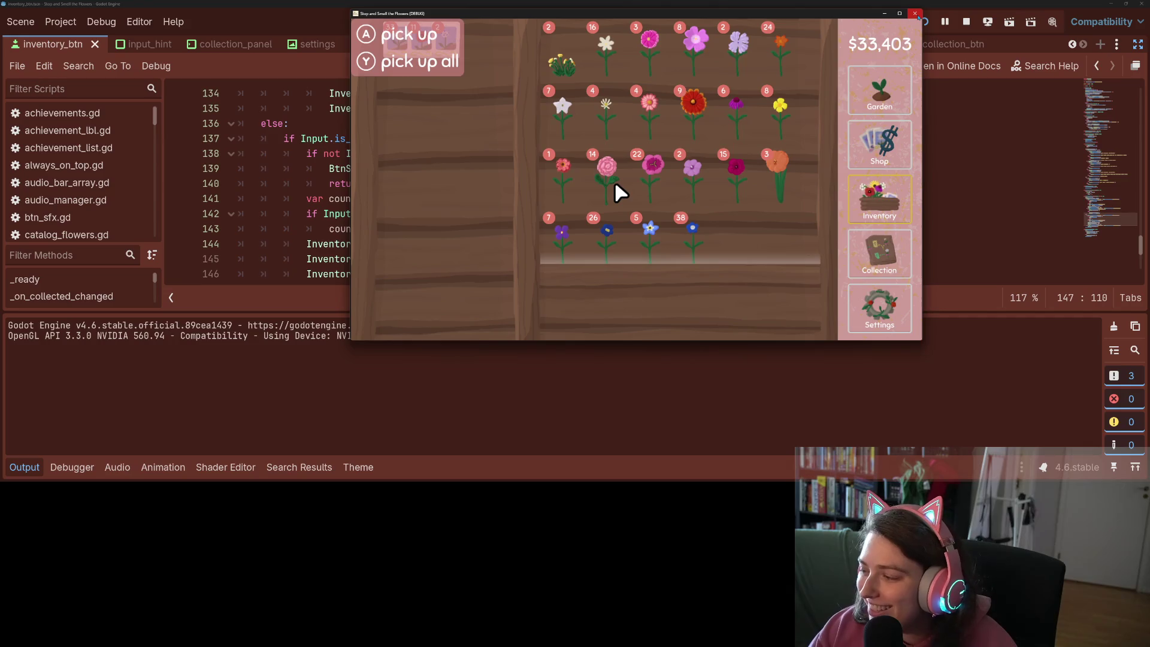
# Pick up the 26-flower blue stack, drop it with Escape, then pick up and return it again
pyautogui.click(615, 244)
pyautogui.rightClick(615, 244)
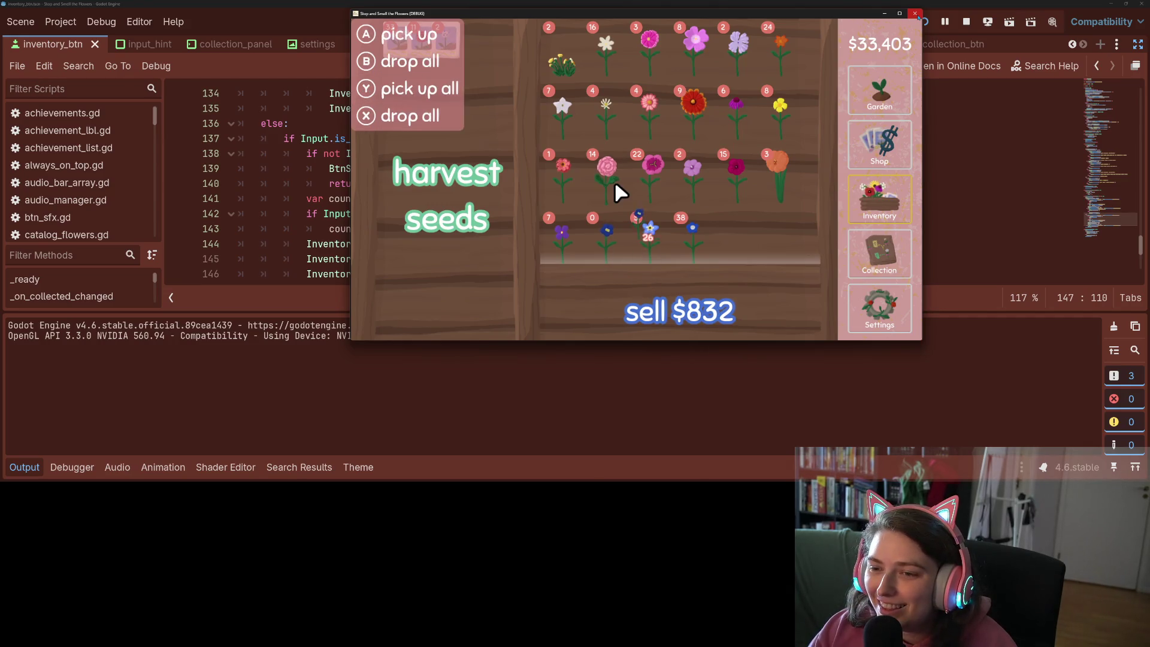
pyautogui.press('Escape')
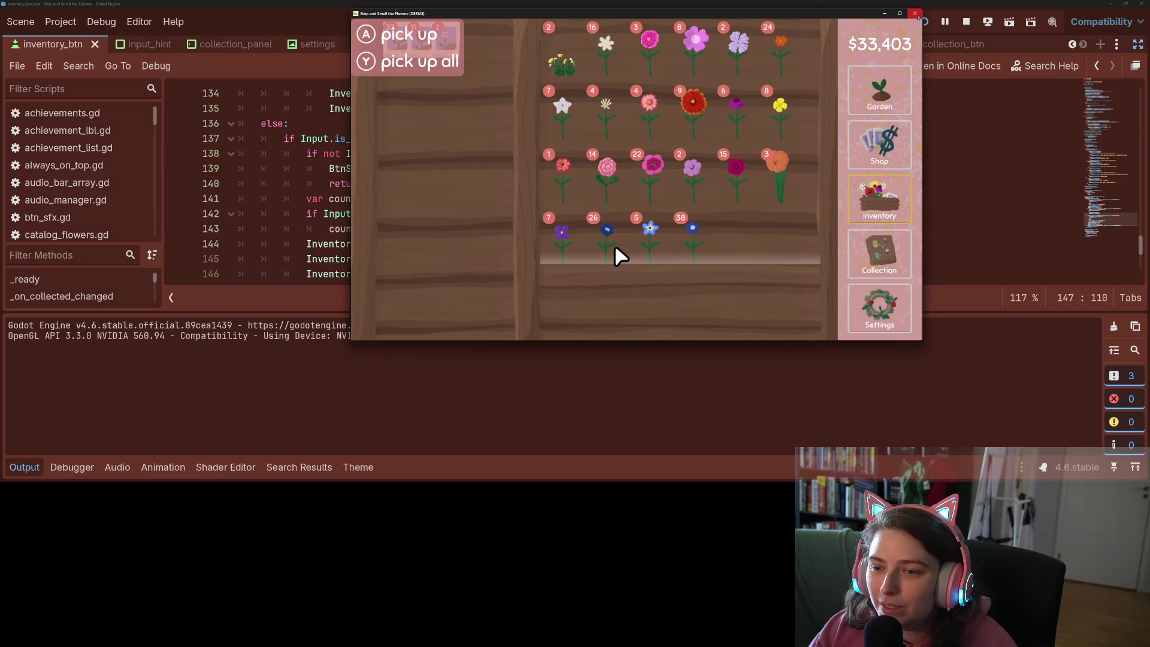
pyautogui.click(616, 245)
pyautogui.click(614, 244)
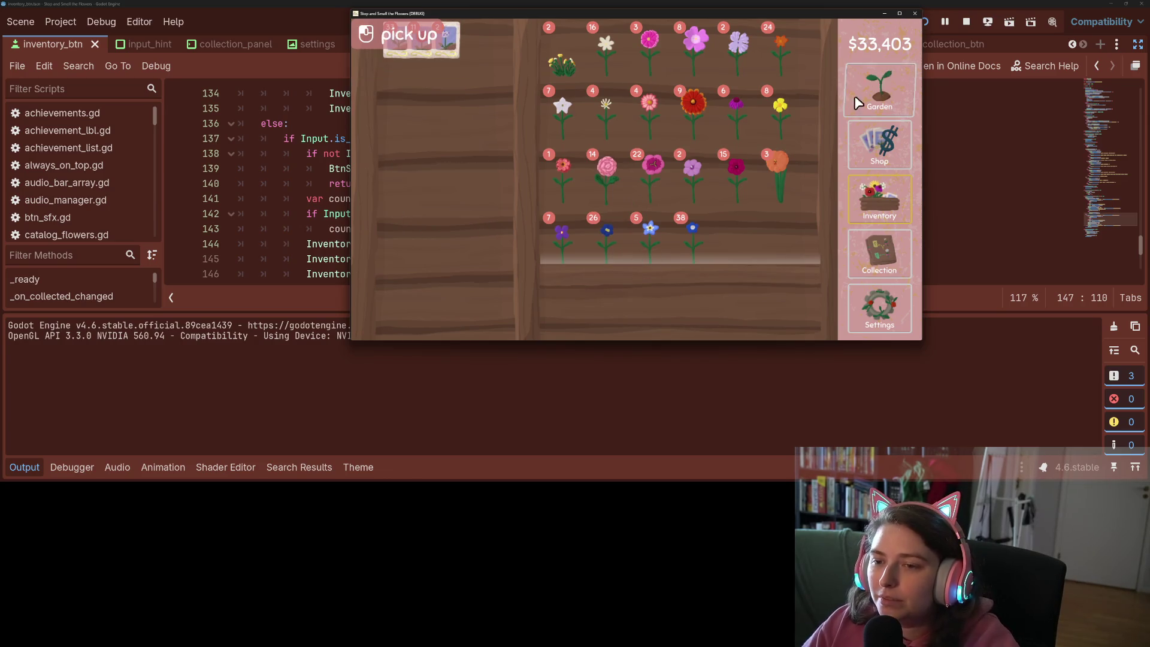
# Take pink flowers one at a time from the 22 stack, return them, and quit without saving
pyautogui.rightClick(642, 180)
pyautogui.rightClick(660, 186)
pyautogui.rightClick(660, 186)
pyautogui.rightClick(660, 186)
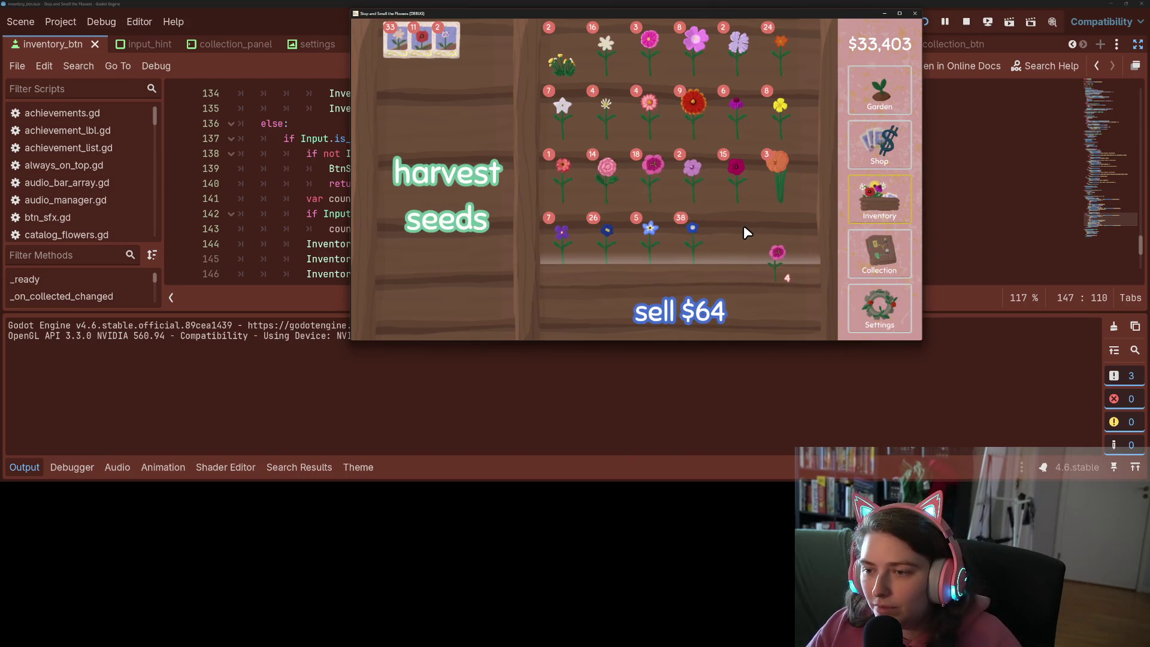
pyautogui.rightClick(656, 180)
pyautogui.rightClick(655, 178)
pyautogui.rightClick(655, 178)
pyautogui.rightClick(655, 178)
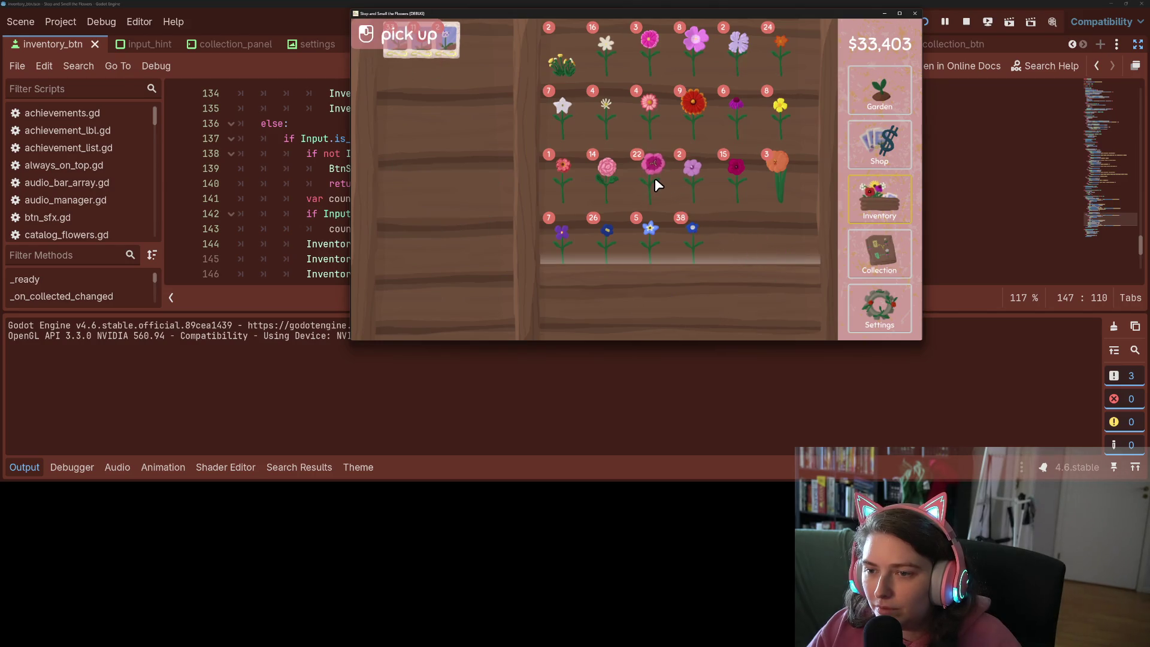
pyautogui.click(917, 17)
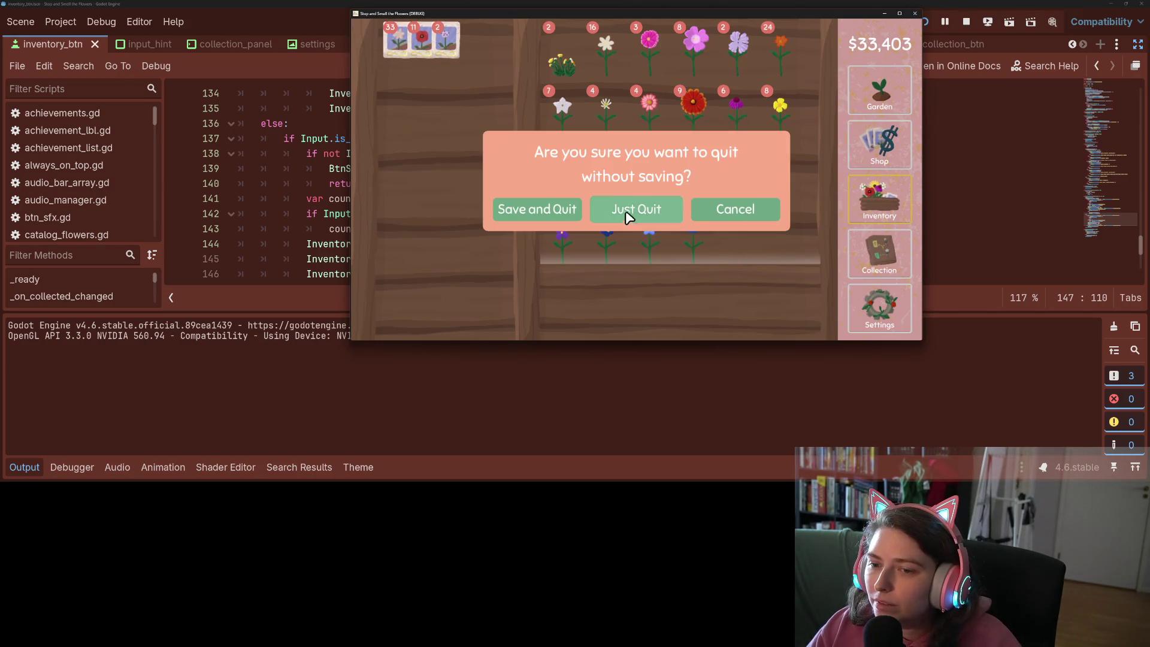
pyautogui.click(625, 214)
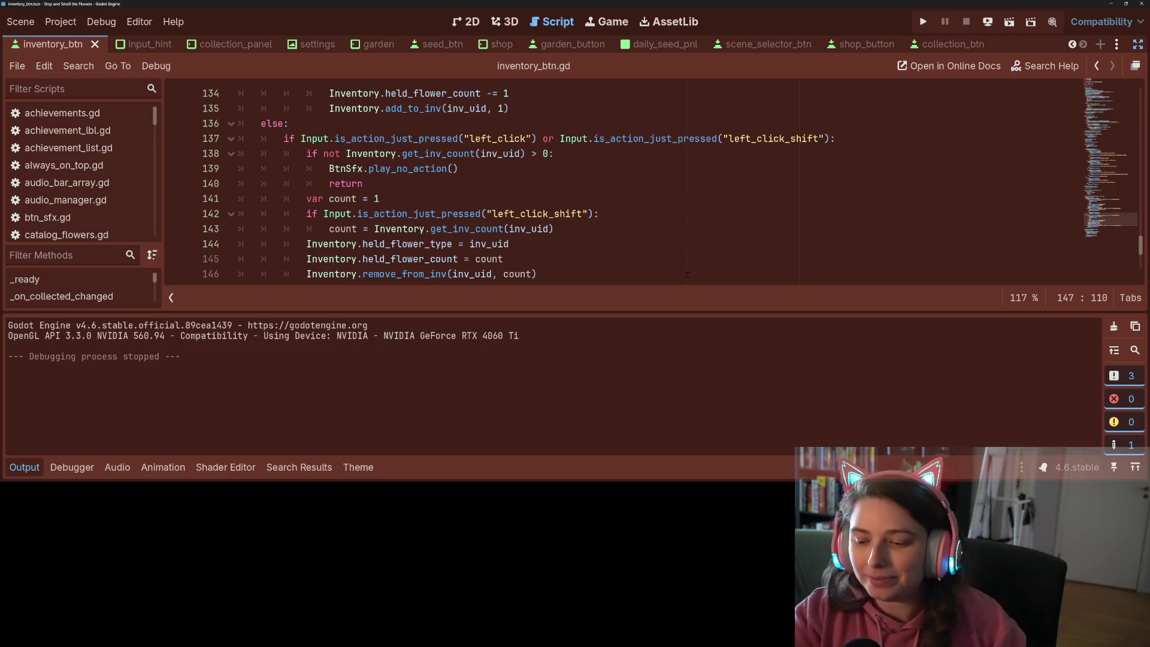
# Relaunch the game, open the inventory and harvest the purple flowers into a seed packet
pyautogui.click(932, 23)
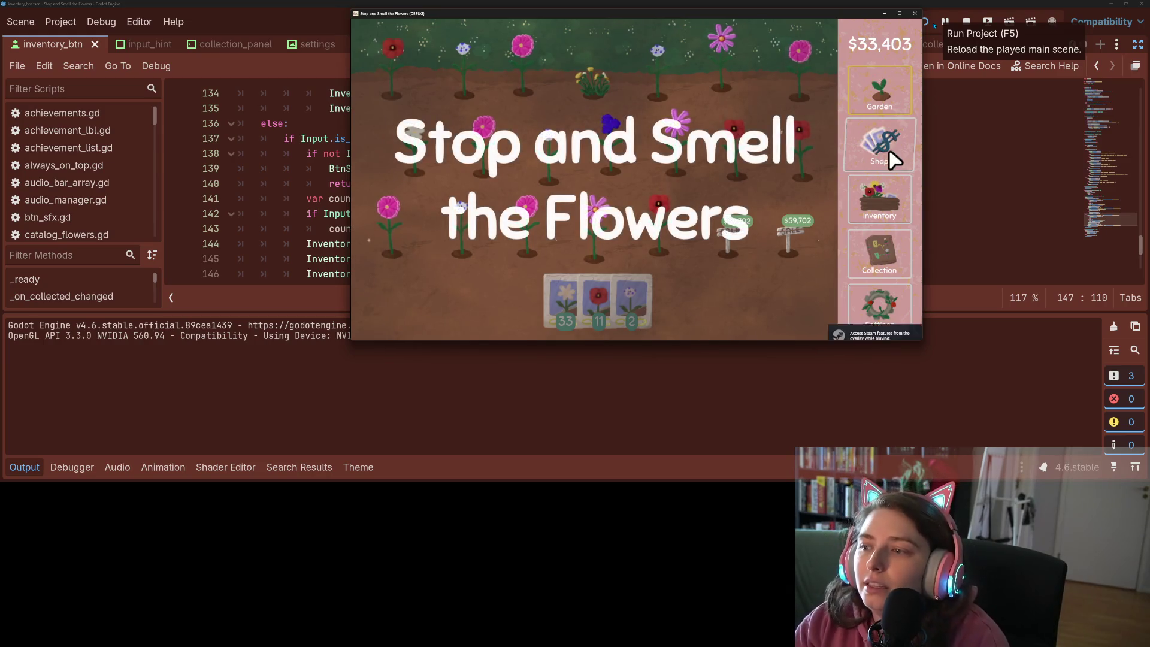
pyautogui.click(891, 213)
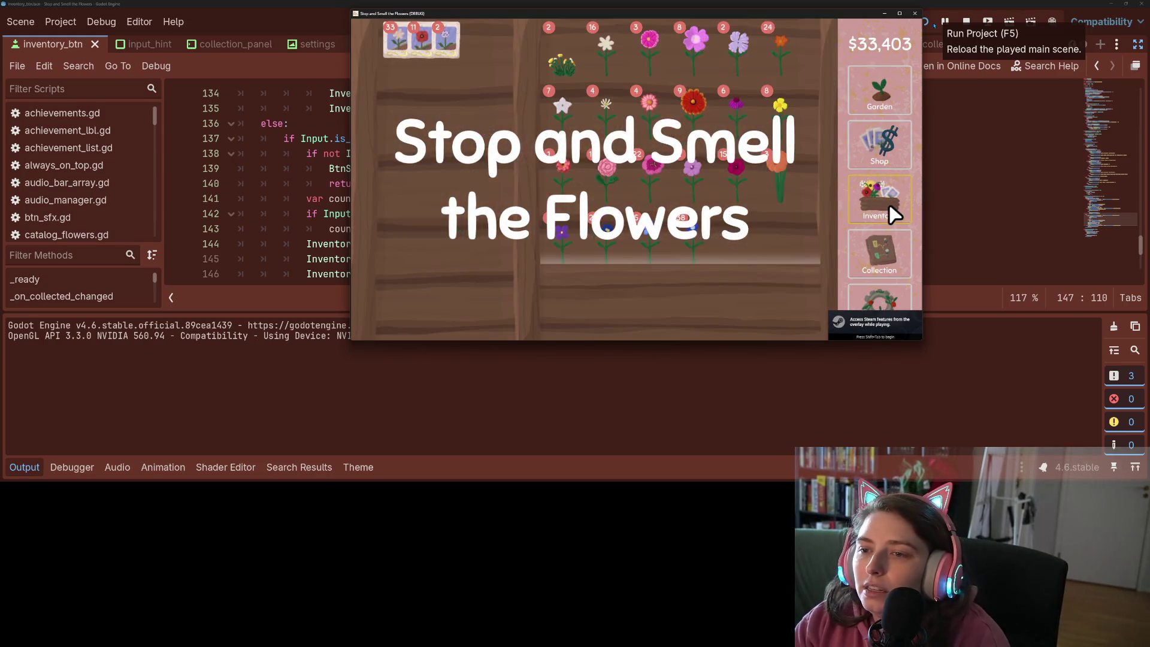
pyautogui.click(702, 181)
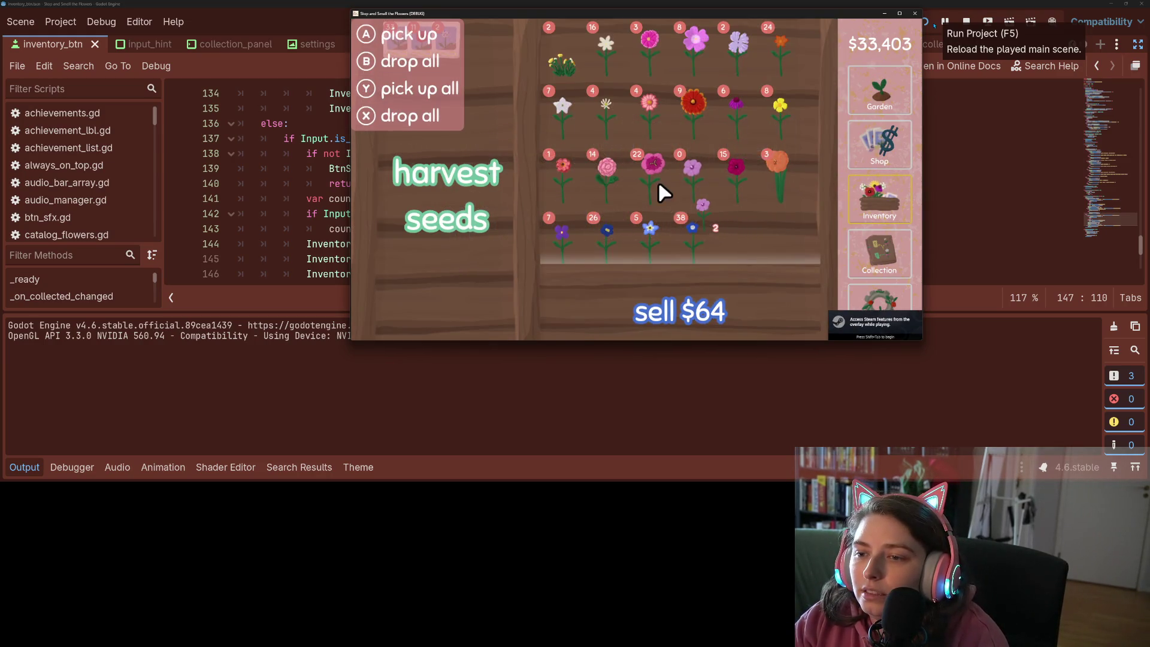
pyautogui.click(457, 188)
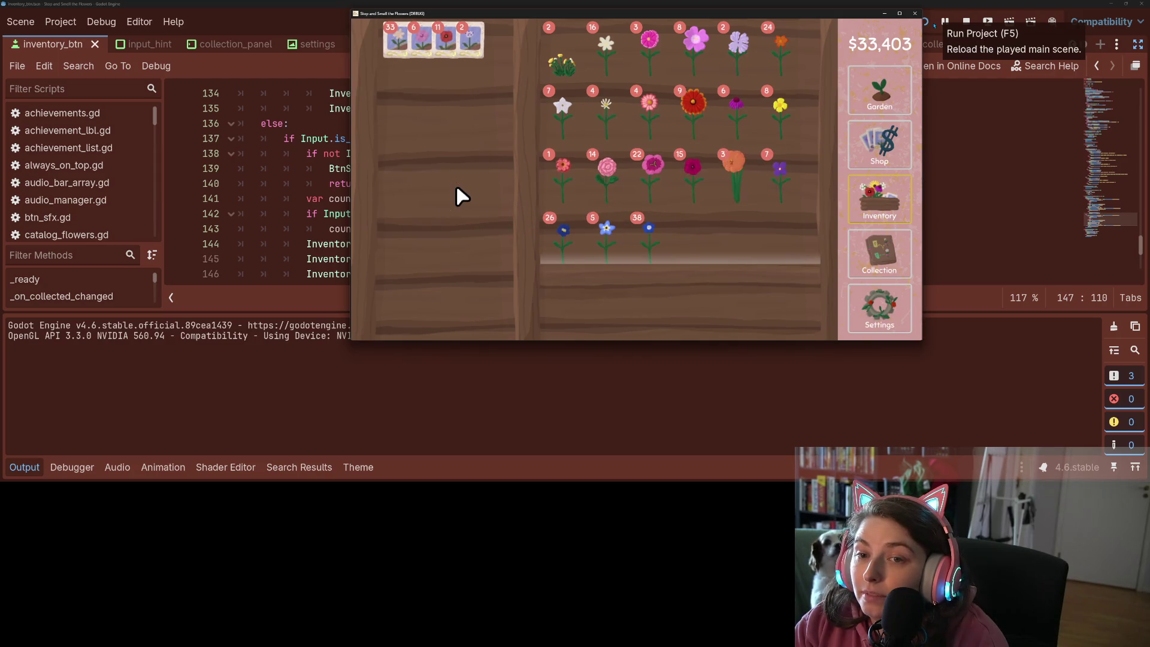
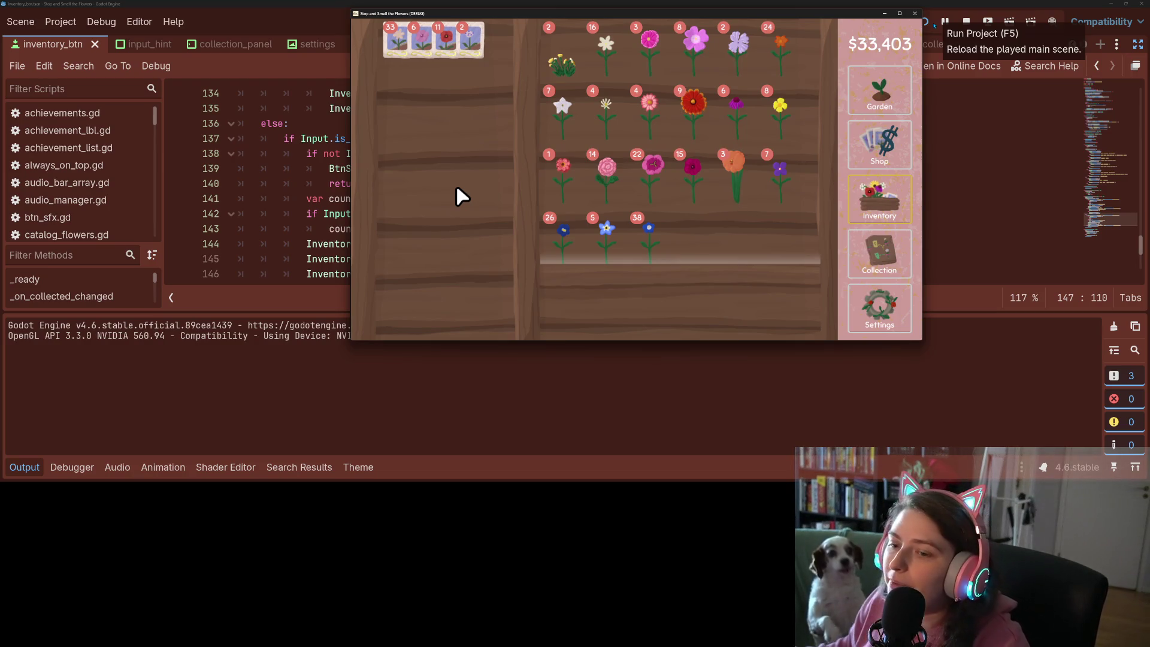
# Close the running flower game's debug window and choose Just Quit without saving
pyautogui.click(915, 13)
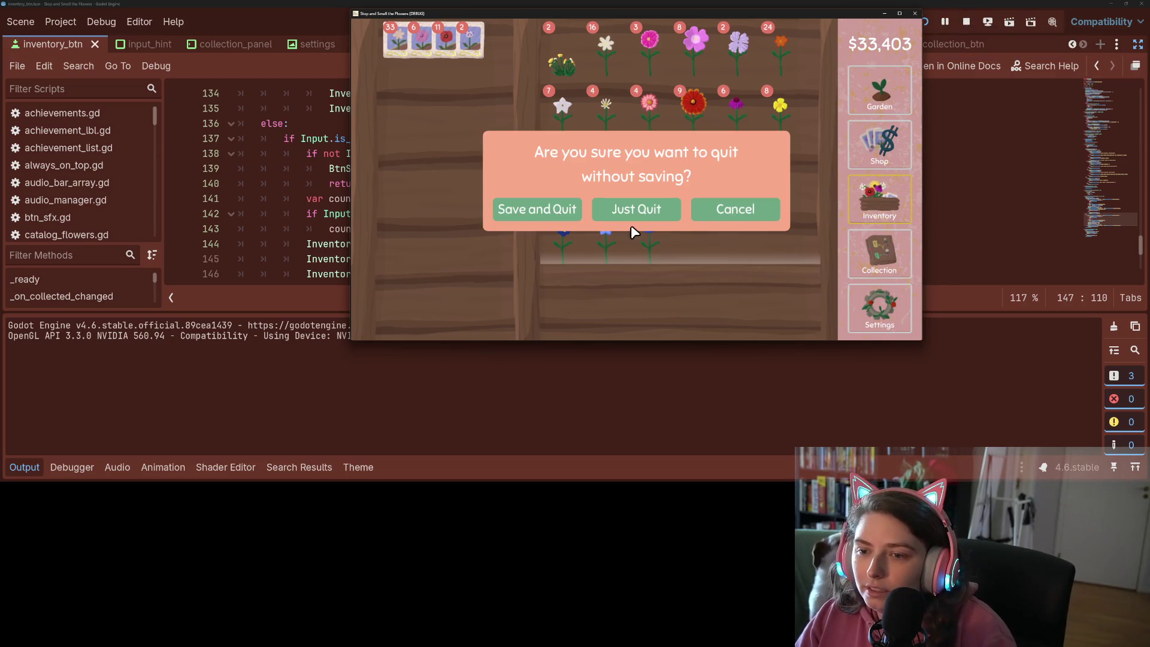
pyautogui.click(611, 217)
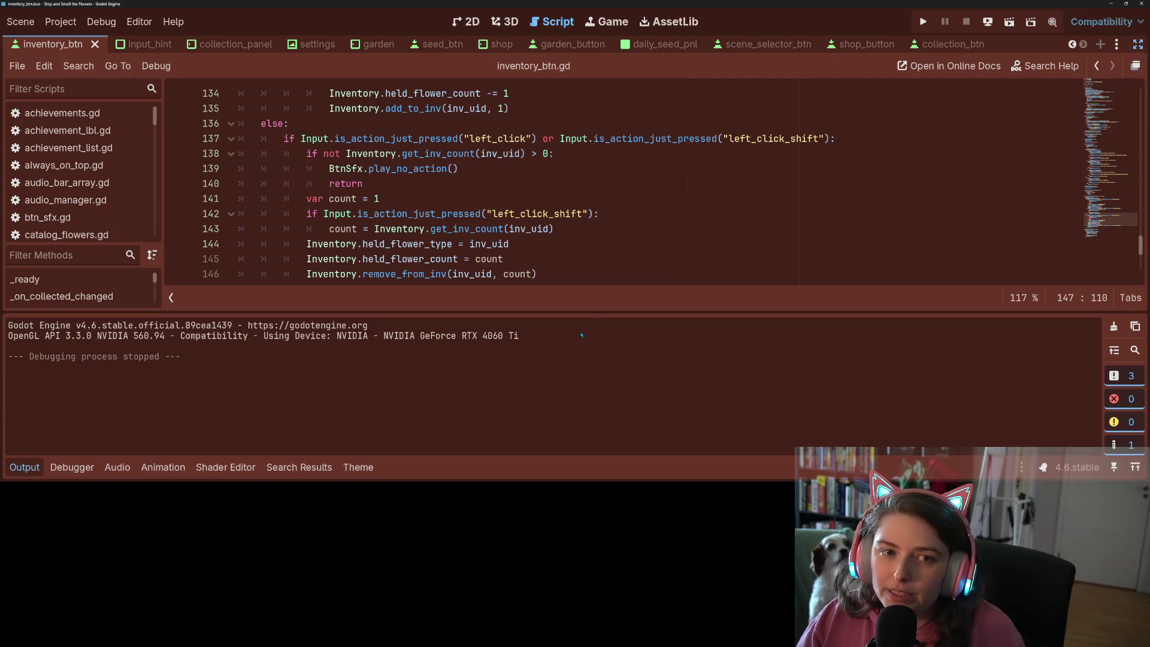
# Restore the editor docks with Ctrl+Shift+F11 and view the shop scene in 2D
pyautogui.hotkey('ctrl', 'shift', 'F11')
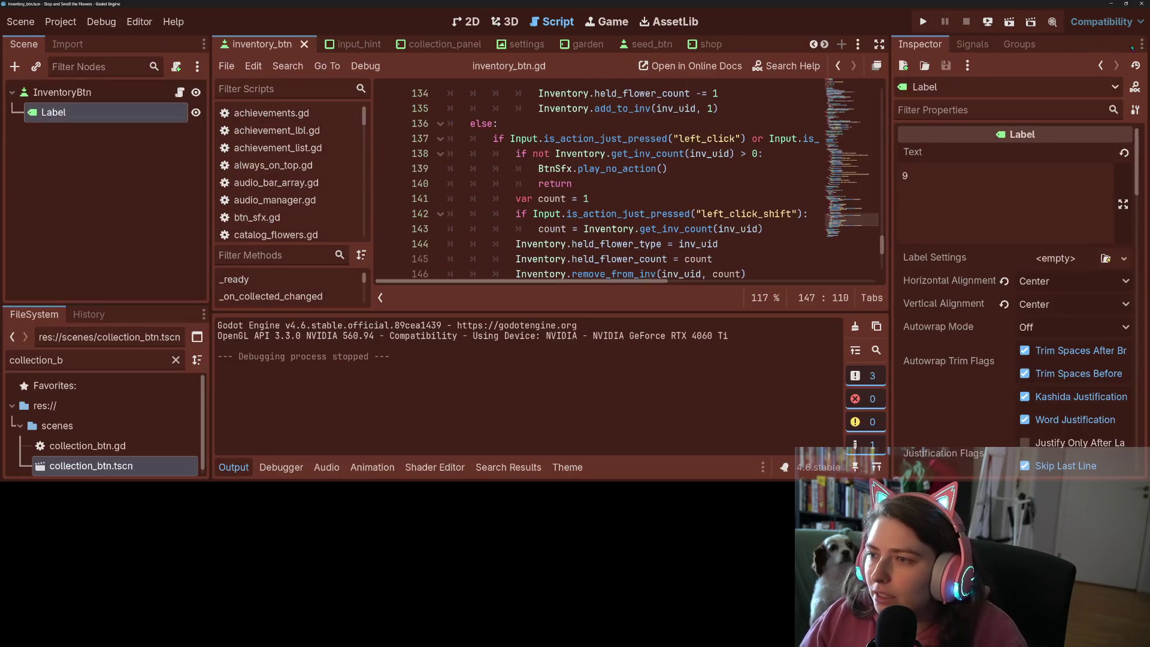
pyautogui.click(706, 43)
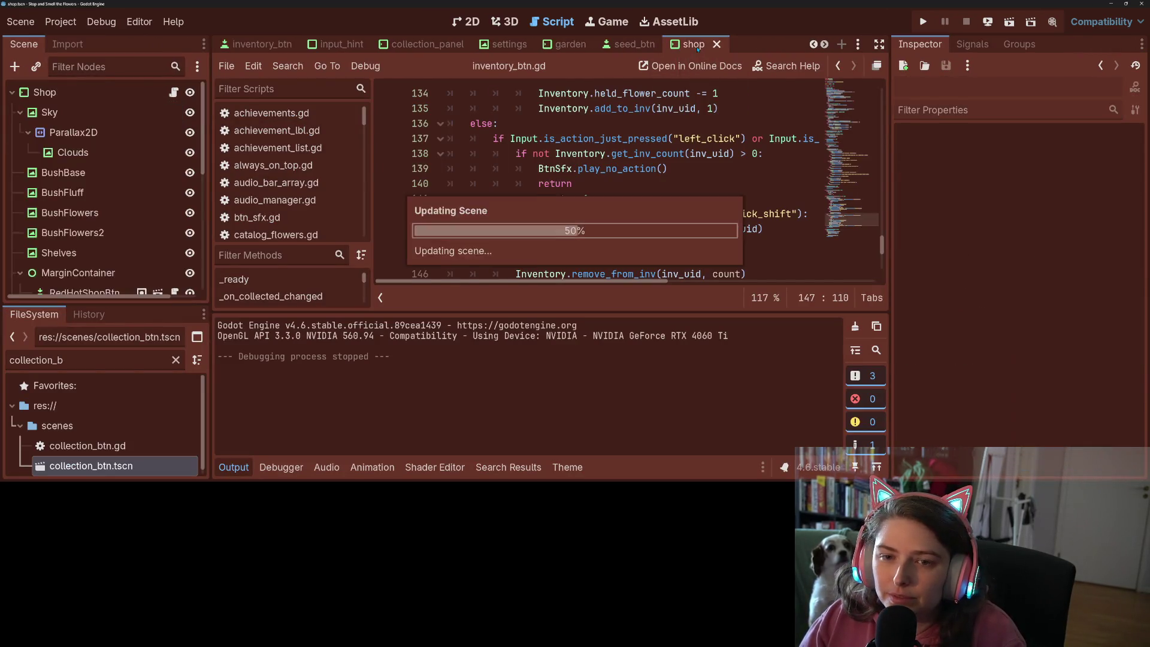
pyautogui.click(466, 21)
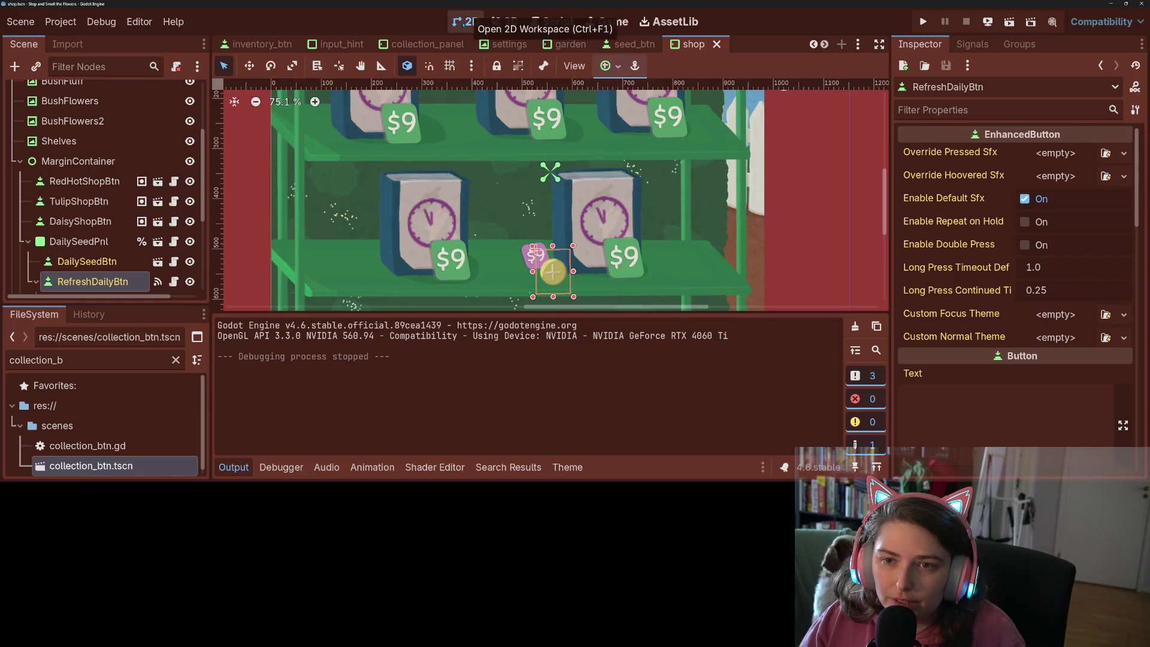
# Scroll through the open scene tabs and switch to inventory_display
pyautogui.click(262, 43)
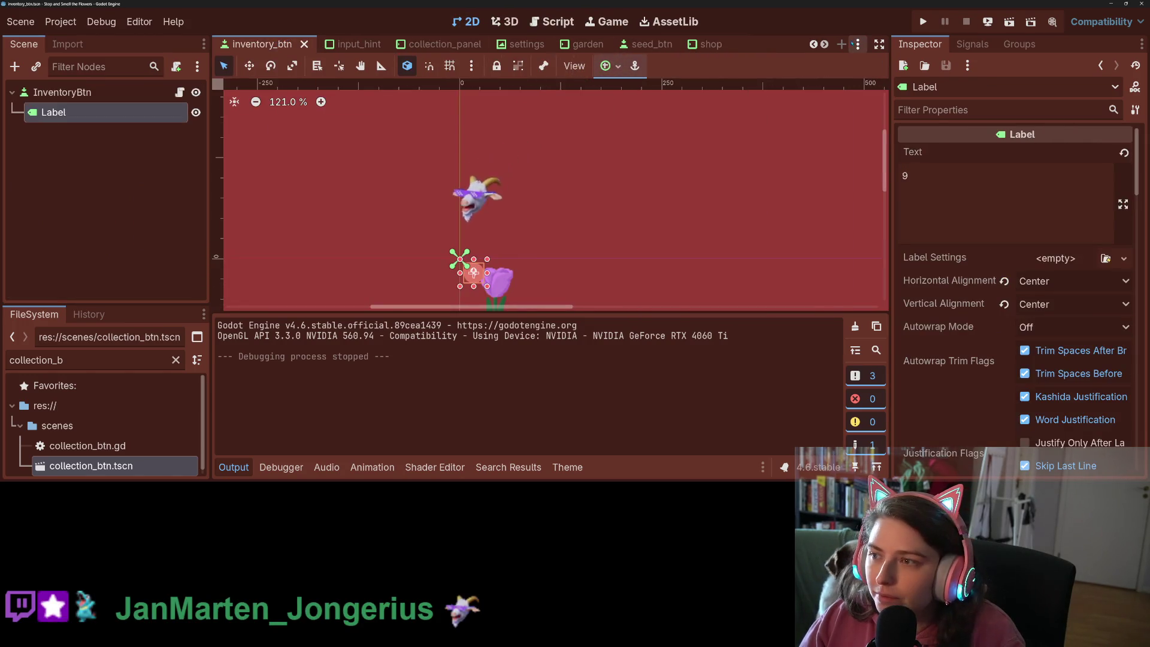
pyautogui.click(823, 45)
pyautogui.click(825, 44)
pyautogui.click(824, 44)
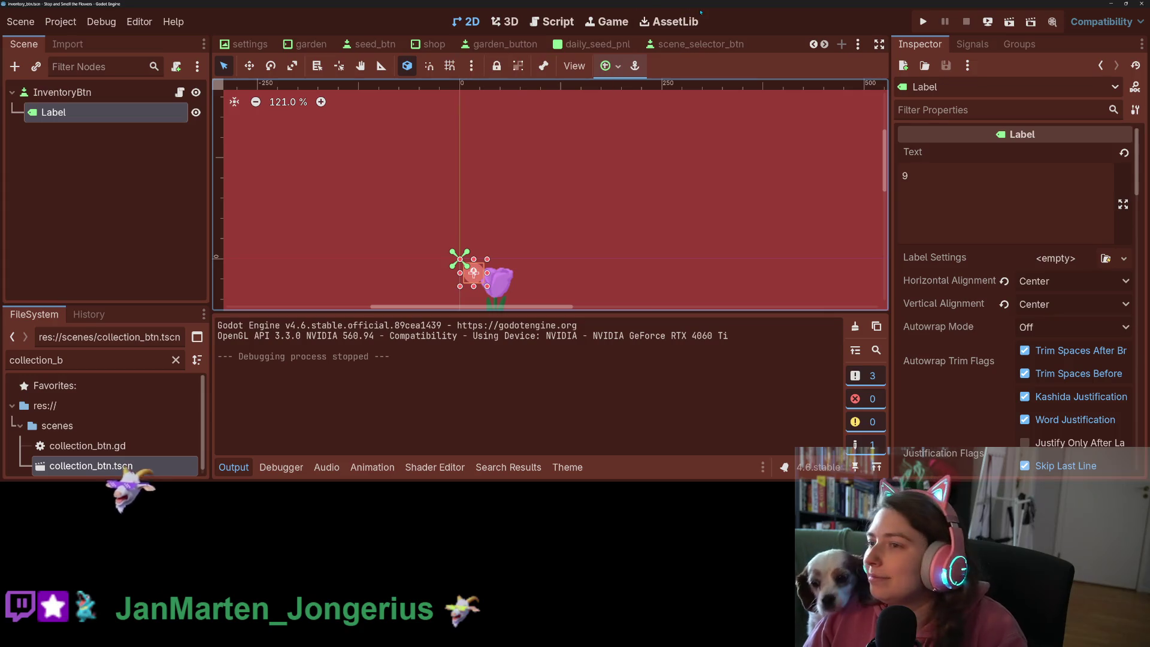
pyautogui.scroll(5, 540, 44)
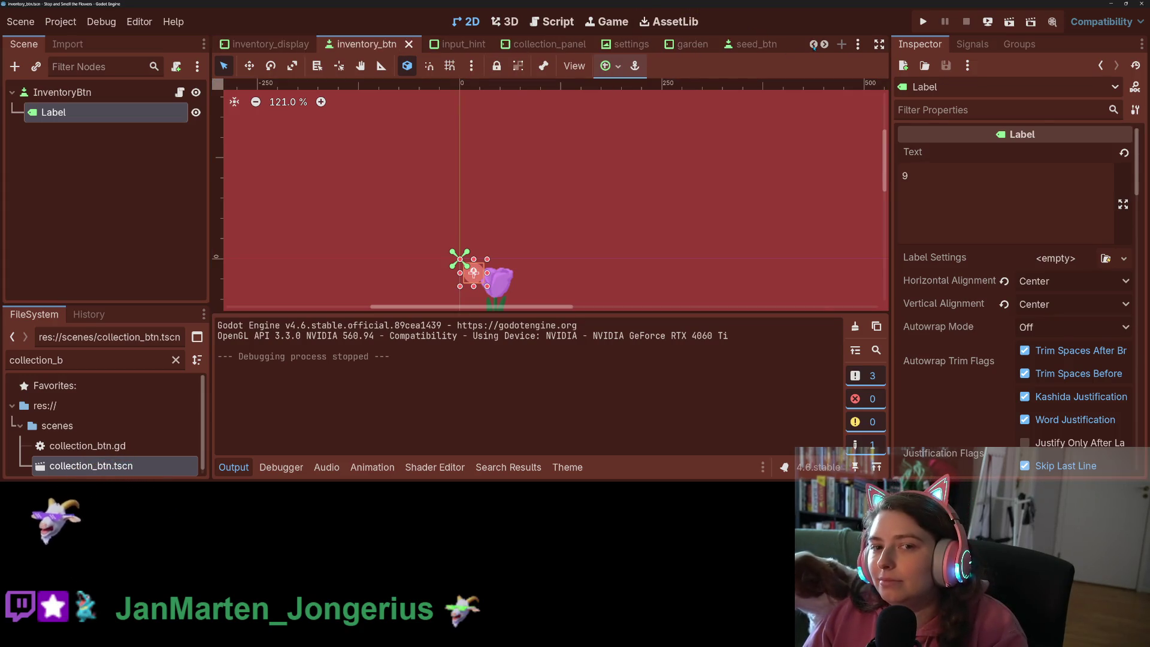
pyautogui.click(320, 44)
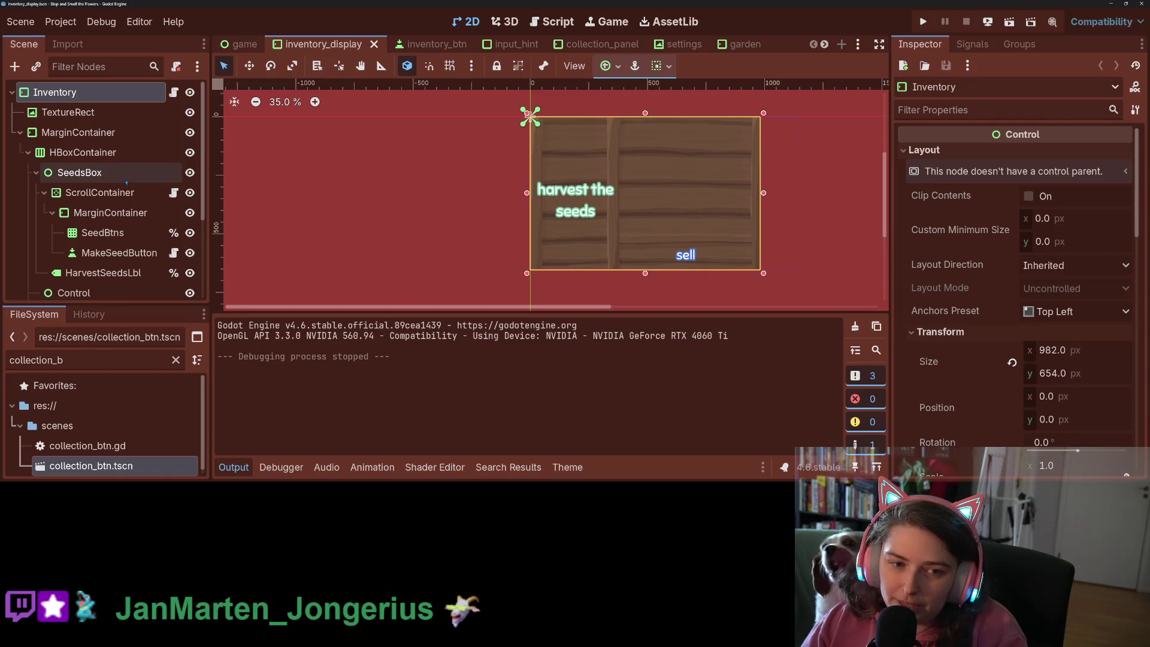
# Select MakeSeedButton and copy its Pressed style override
pyautogui.click(114, 253)
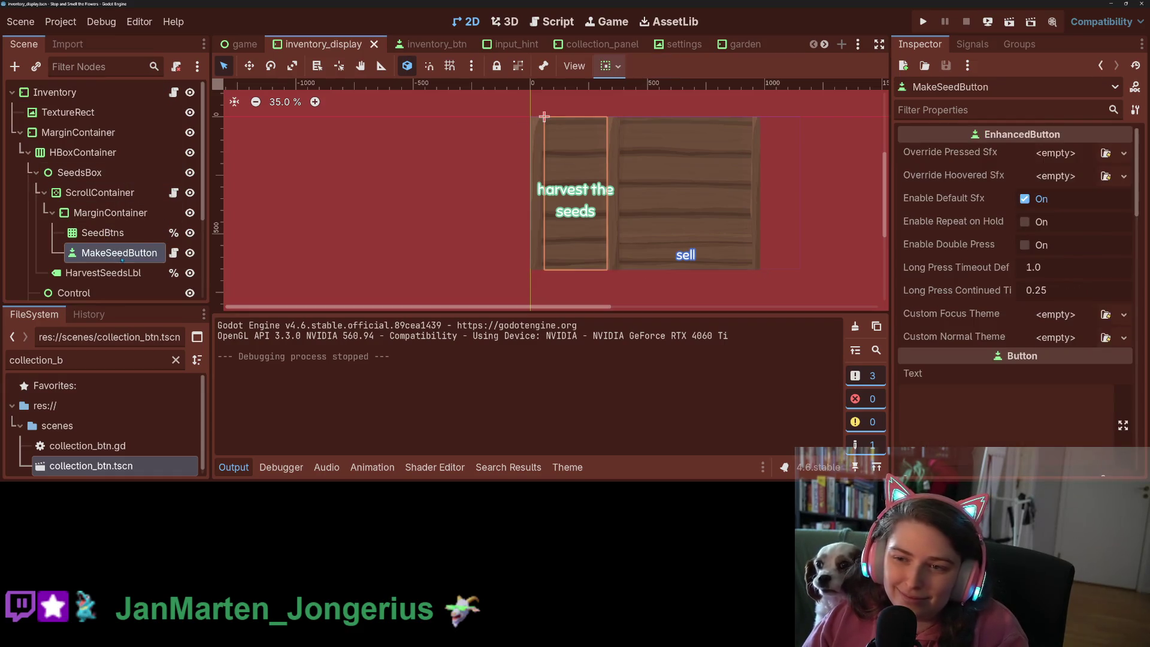
pyautogui.scroll(-15, 979, 344)
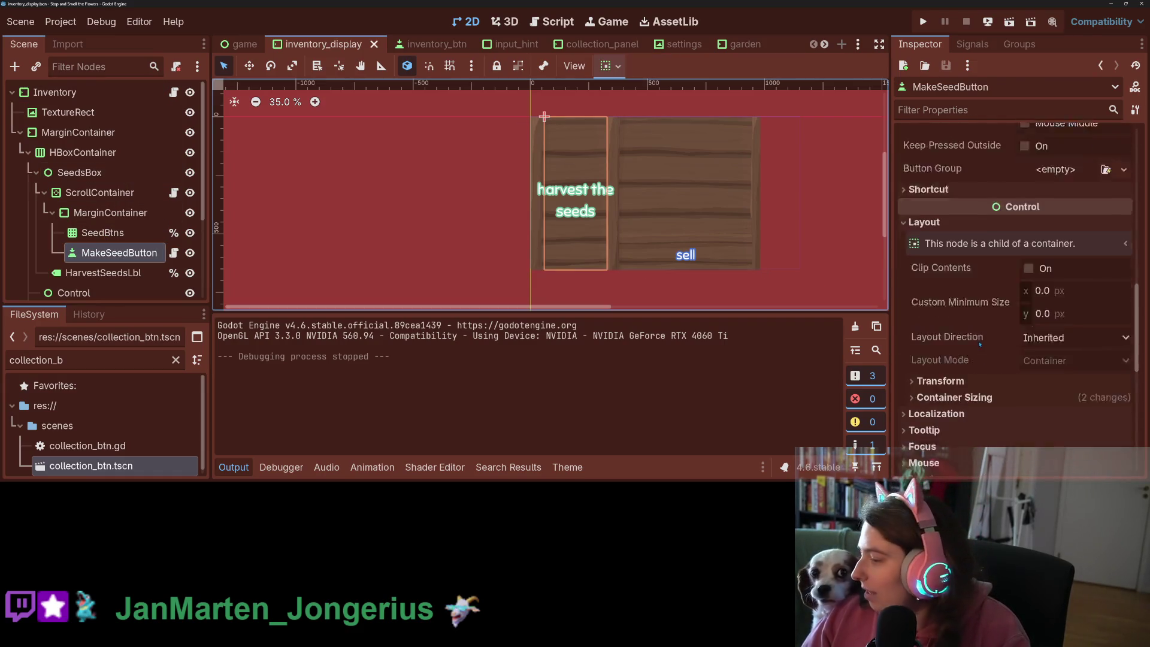
pyautogui.scroll(-10, 979, 345)
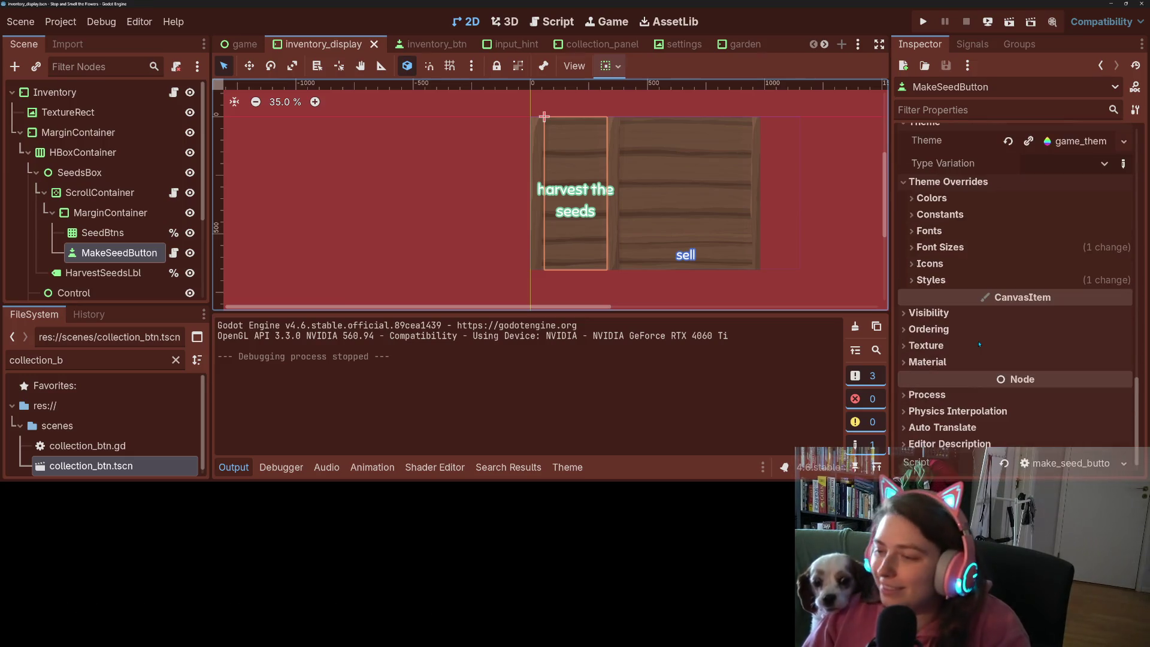
pyautogui.click(982, 281)
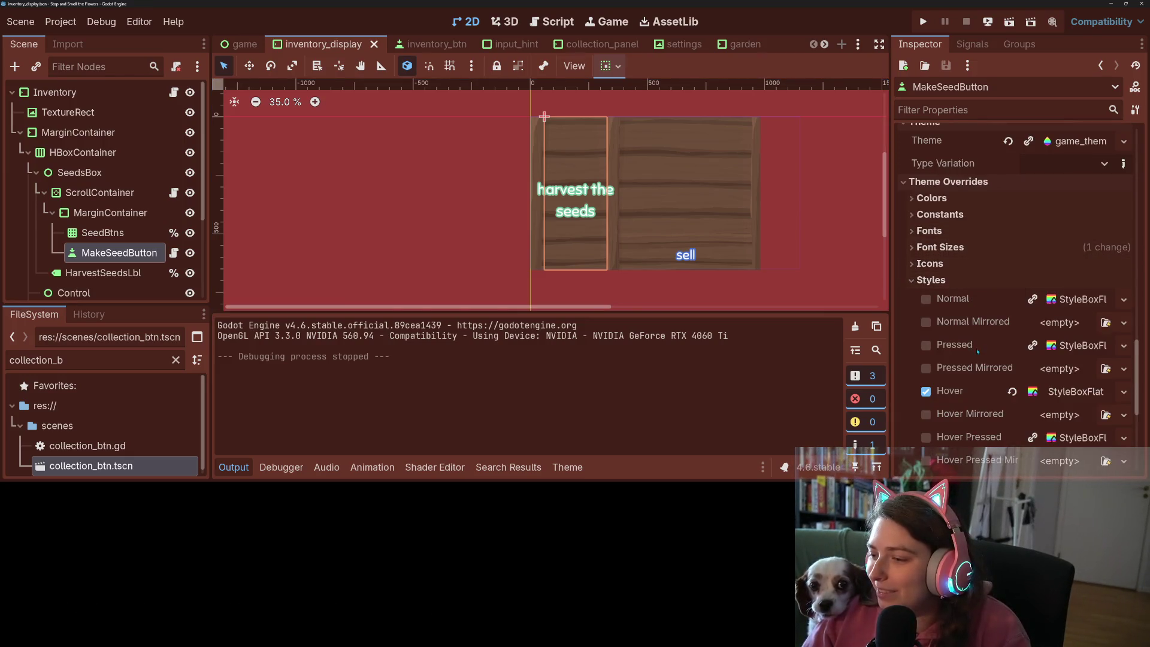
pyautogui.rightClick(969, 346)
pyautogui.click(990, 352)
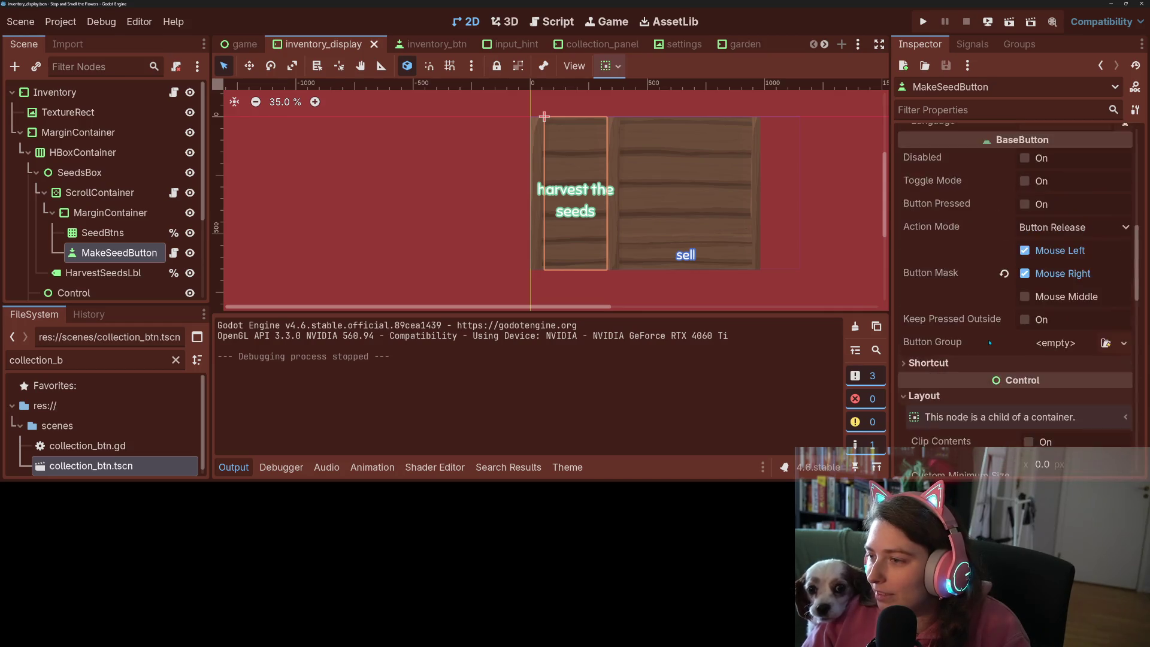
# Paste that style into MakeSeedButton's Custom Focus Theme and bring up game_theme.tres in the theme editor
pyautogui.scroll(5, 990, 343)
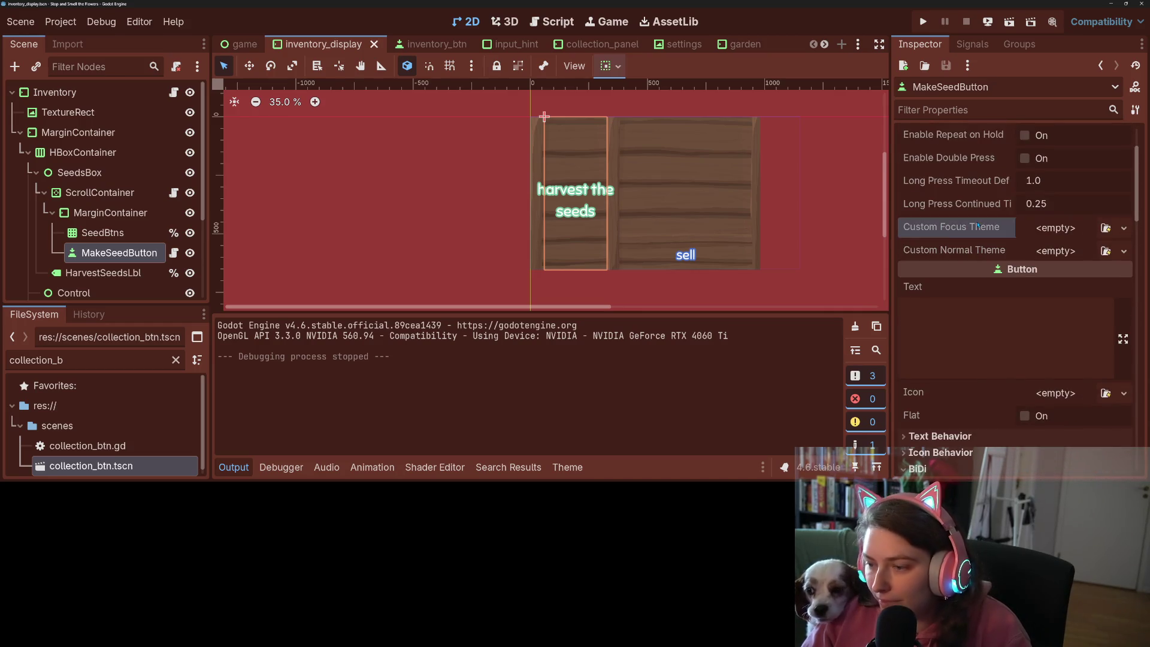
pyautogui.hotkey('ctrl', 'v')
pyautogui.scroll(-10, 999, 302)
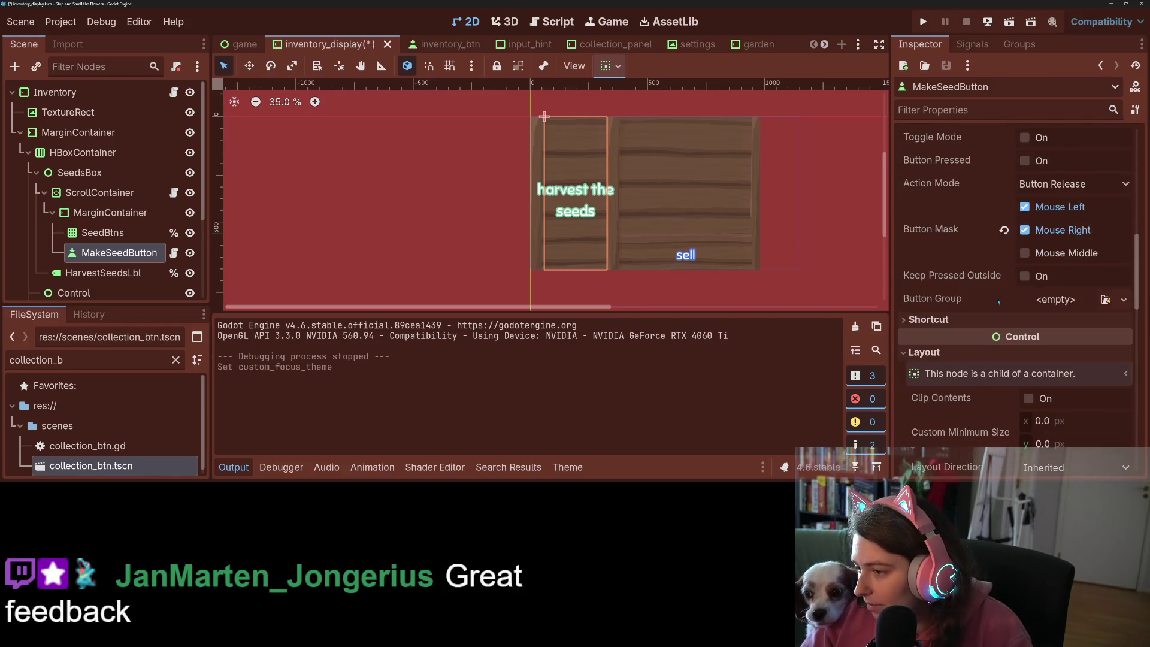
pyautogui.scroll(-4, 990, 347)
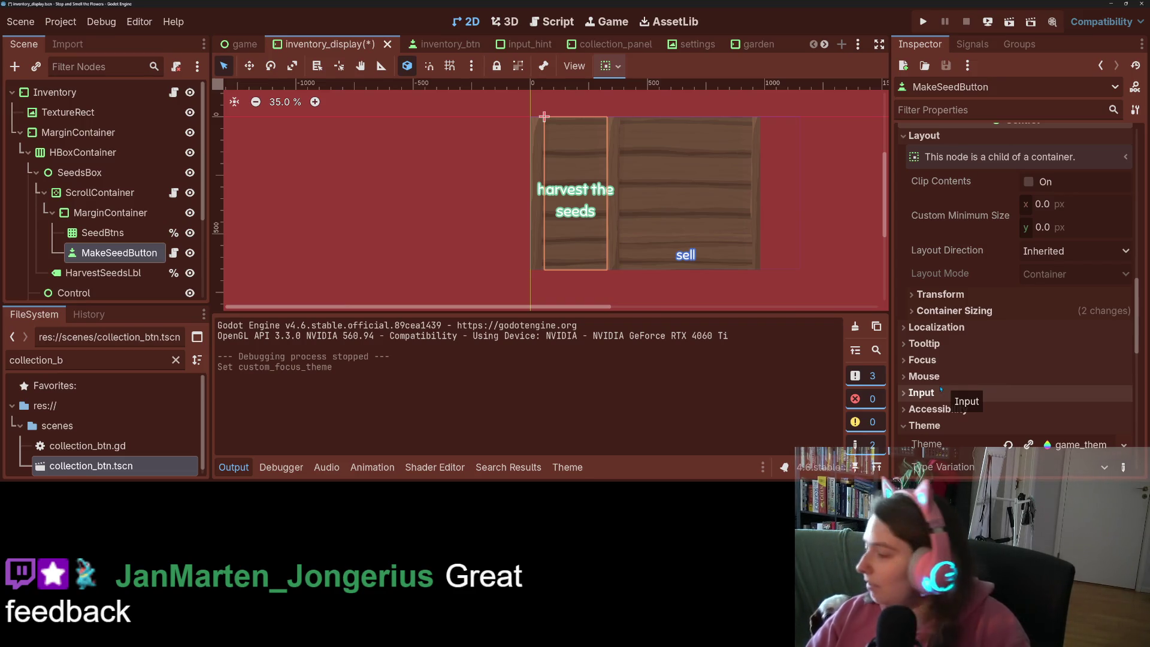
pyautogui.scroll(-5, 974, 378)
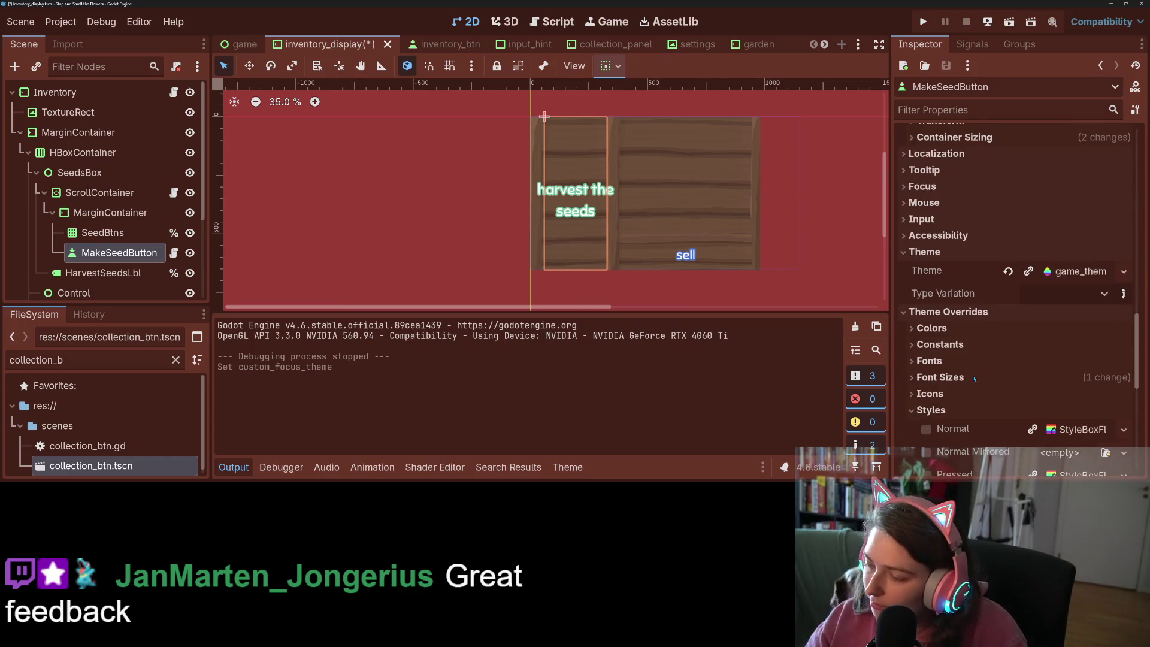
pyautogui.scroll(-5, 974, 379)
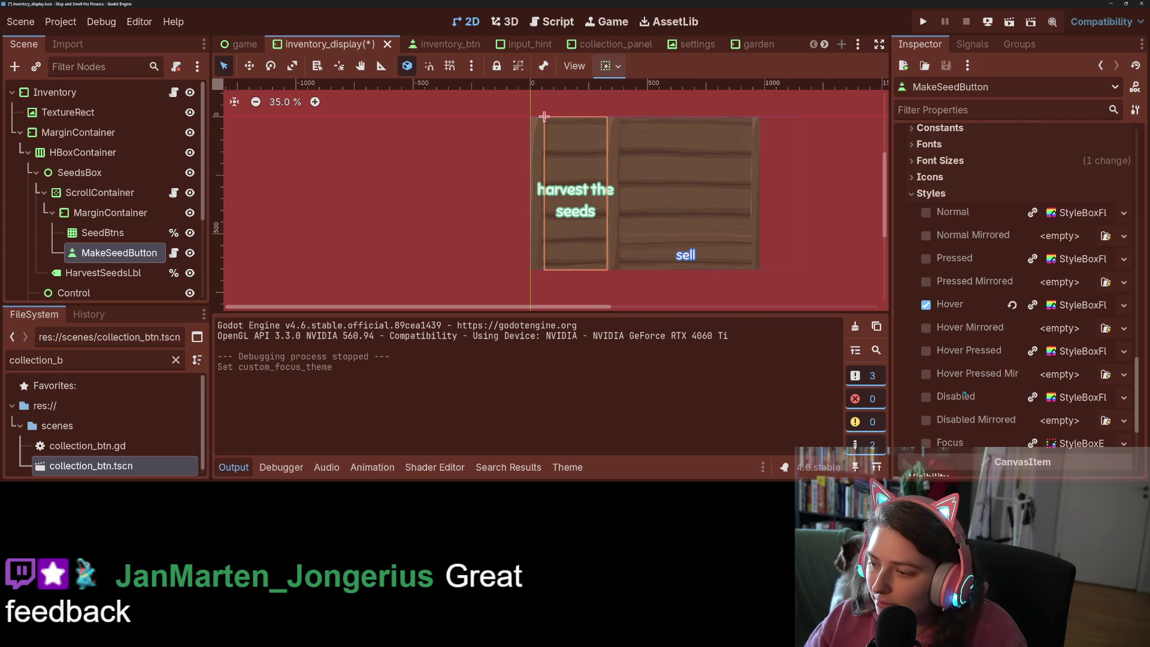
pyautogui.scroll(5, 965, 354)
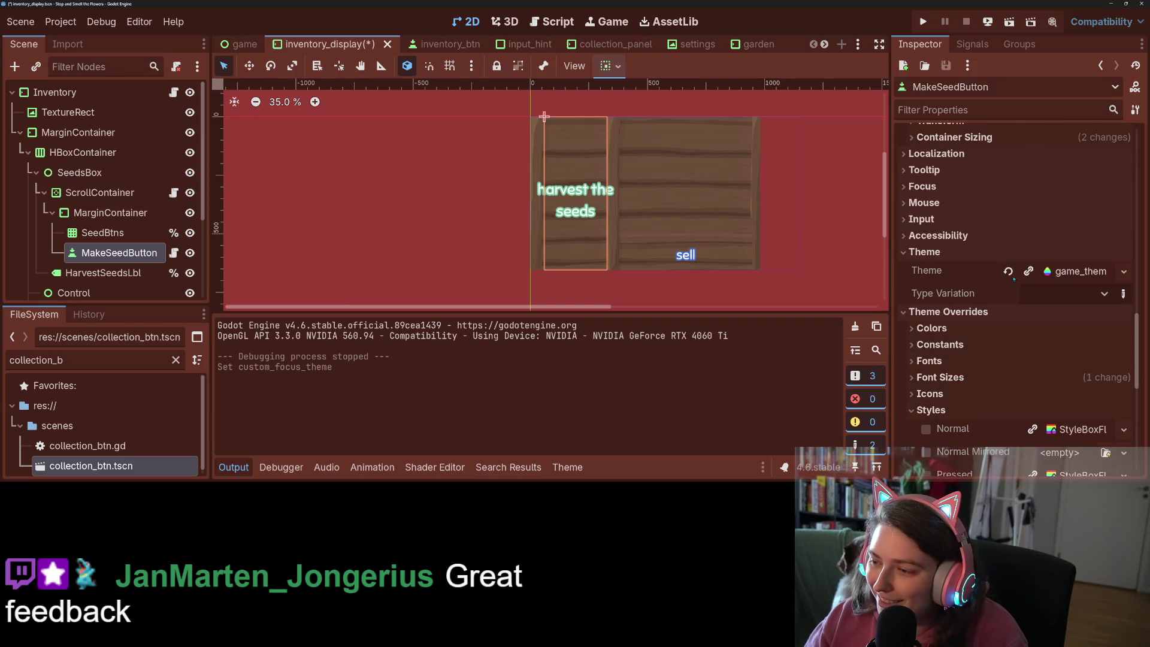
pyautogui.click(1079, 271)
# Copy the Button Normal style from game_theme.tres
pyautogui.scroll(-3, 973, 360)
pyautogui.scroll(-5, 973, 360)
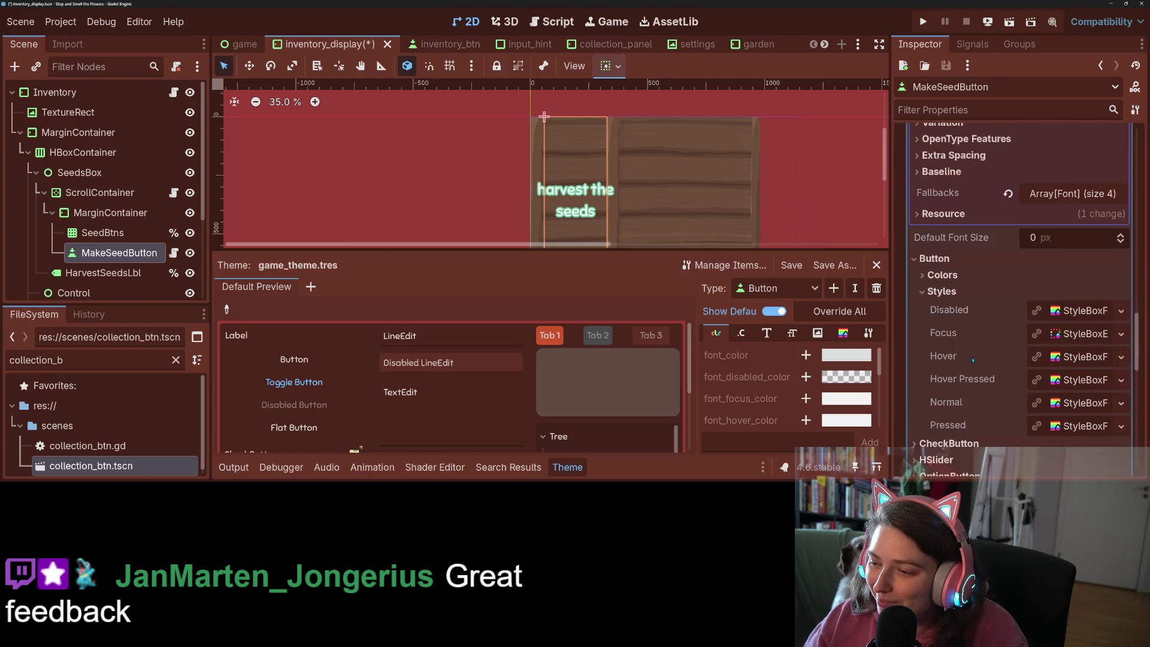
pyautogui.rightClick(956, 365)
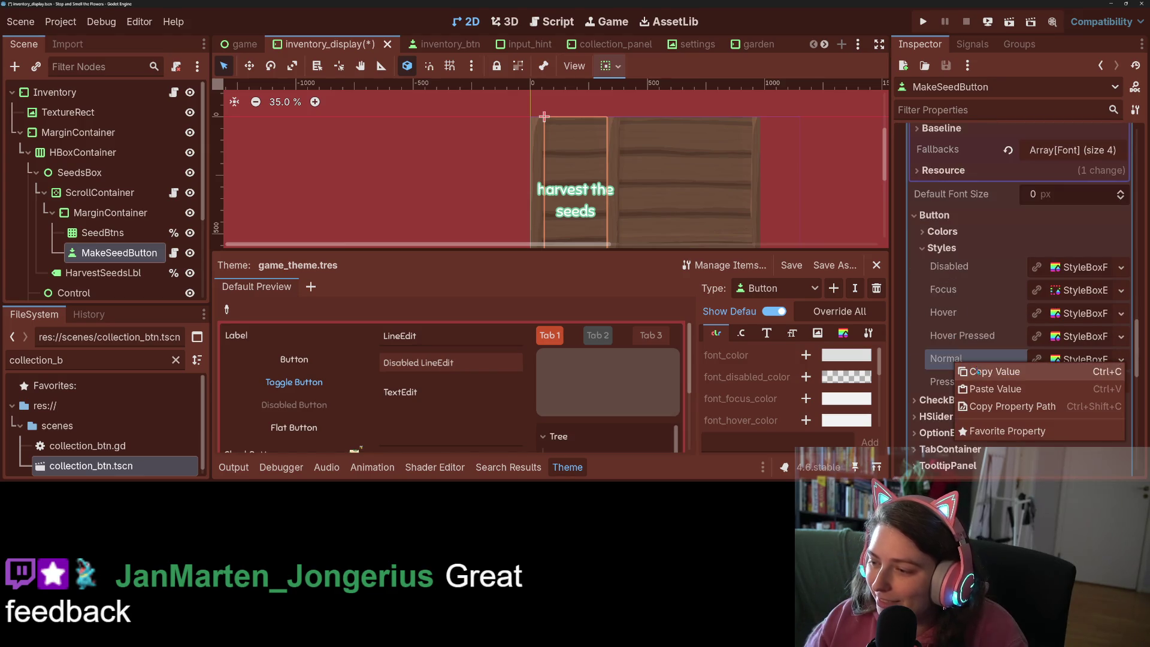
pyautogui.click(983, 369)
# Save the inventory_display scene
pyautogui.scroll(8, 984, 376)
pyautogui.scroll(8, 984, 376)
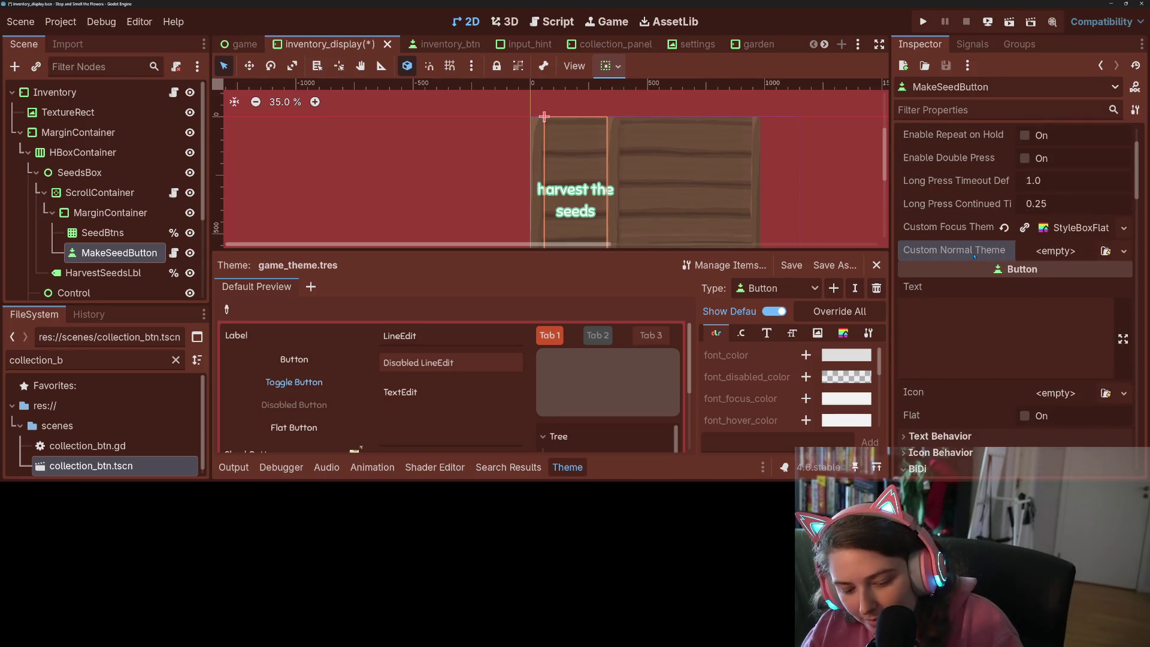
pyautogui.hotkey('ctrl', 's')
# Select the SellText label and expand its theme overrides
pyautogui.scroll(-2, 660, 226)
pyautogui.moveTo(660, 225); pyautogui.dragTo(621, 139)
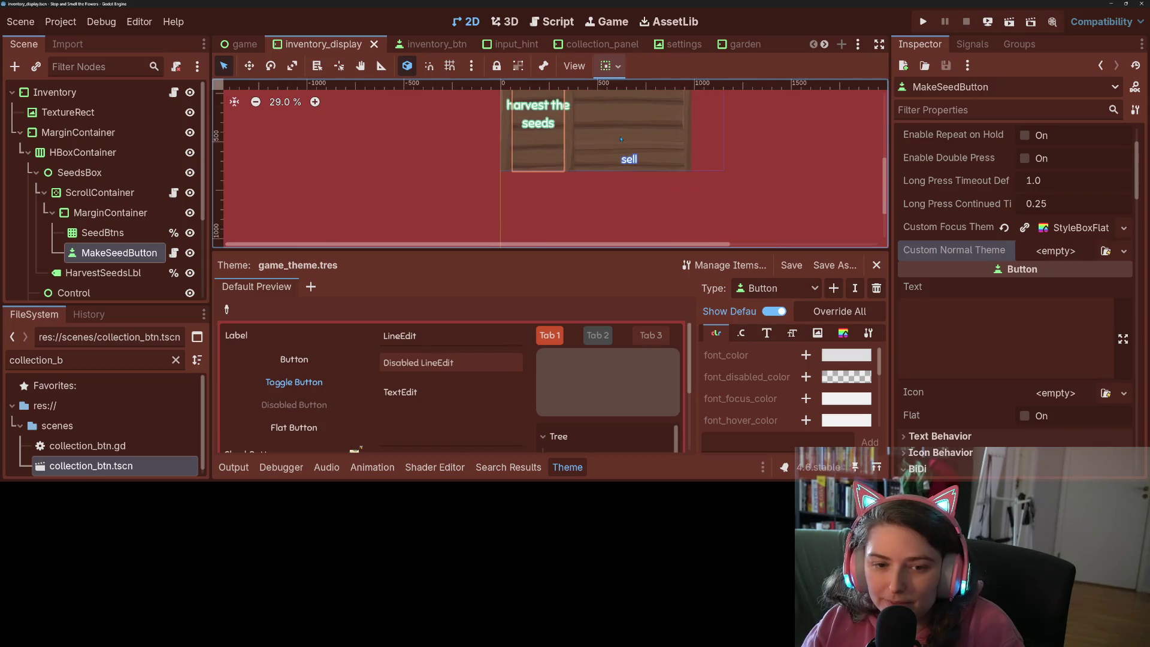
pyautogui.click(628, 168)
pyautogui.scroll(-6, 1002, 362)
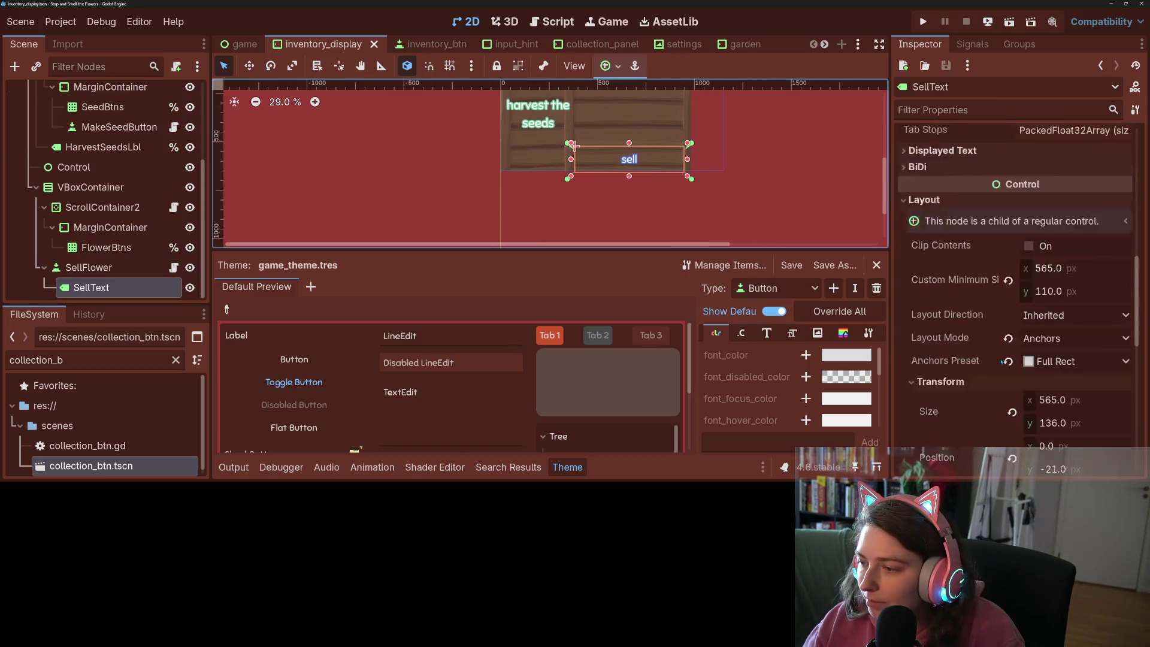
pyautogui.scroll(-3, 1002, 361)
pyautogui.click(948, 257)
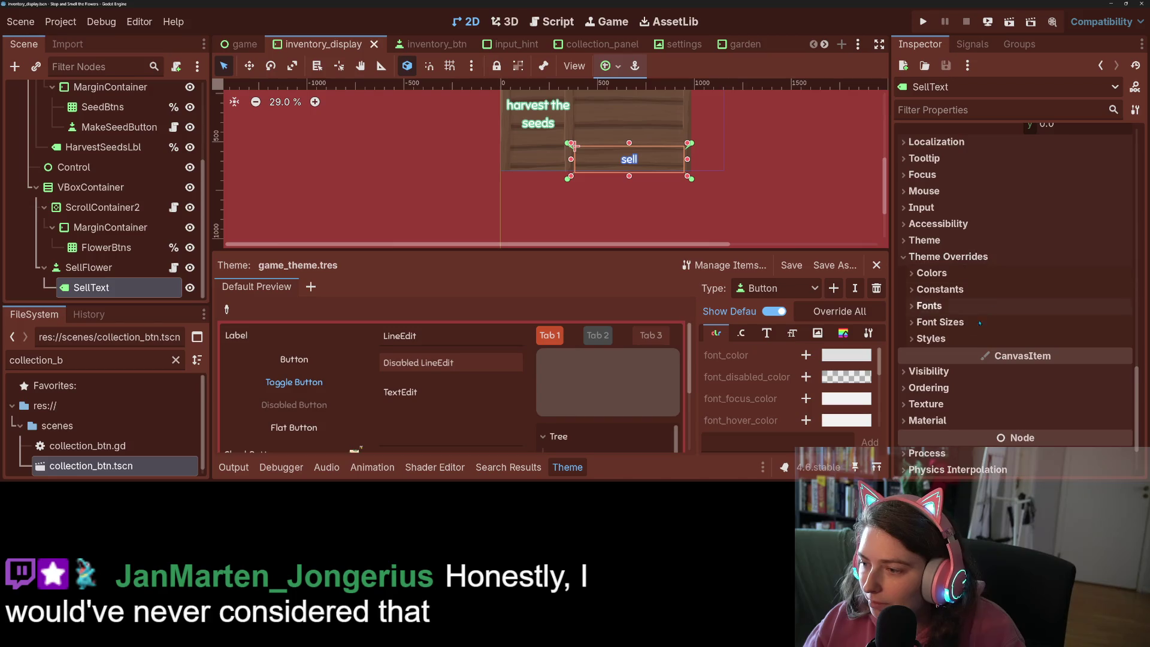
# Select the SellFlower button and copy its Hover style override
pyautogui.click(931, 339)
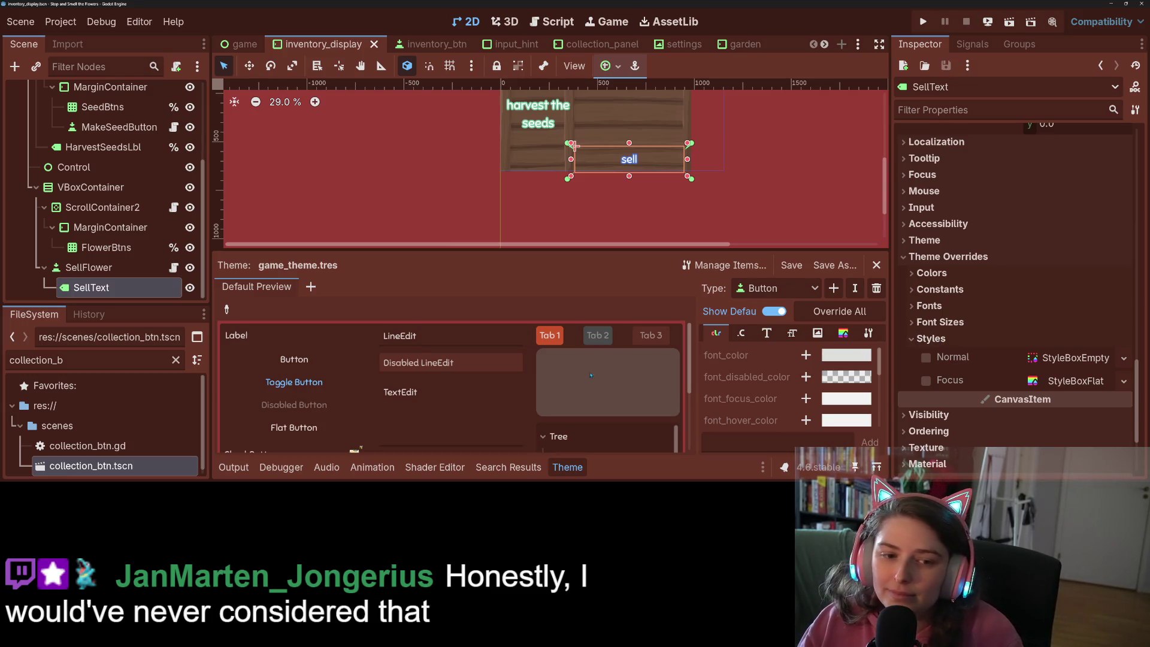
pyautogui.click(90, 268)
pyautogui.scroll(-15, 963, 319)
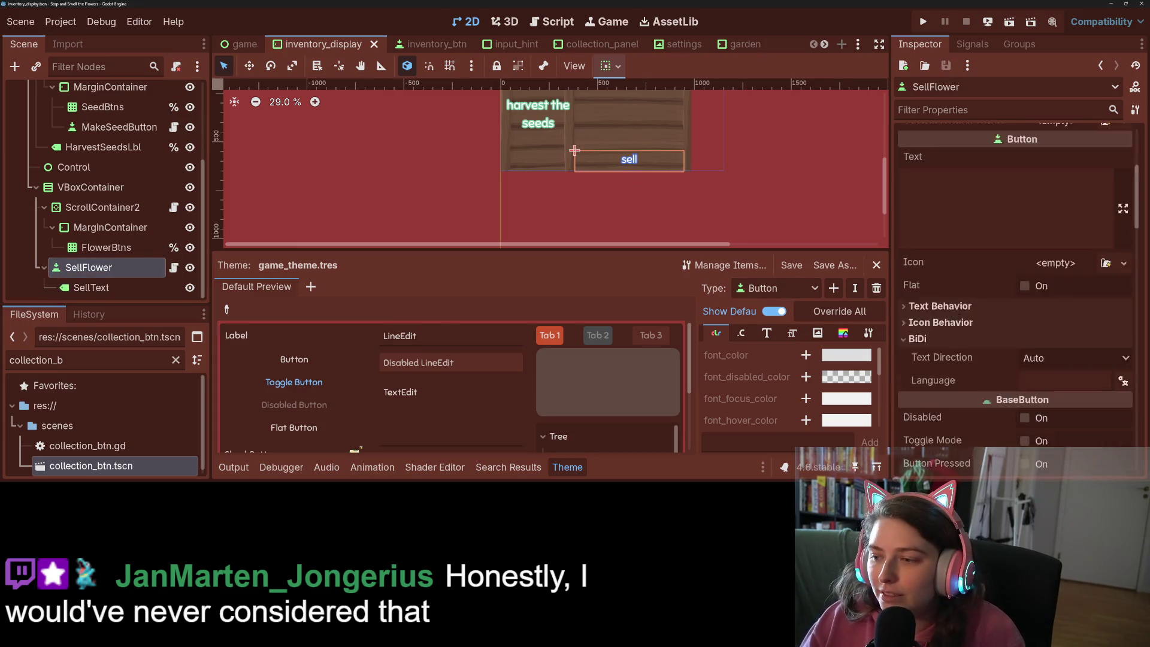
pyautogui.scroll(-5, 962, 319)
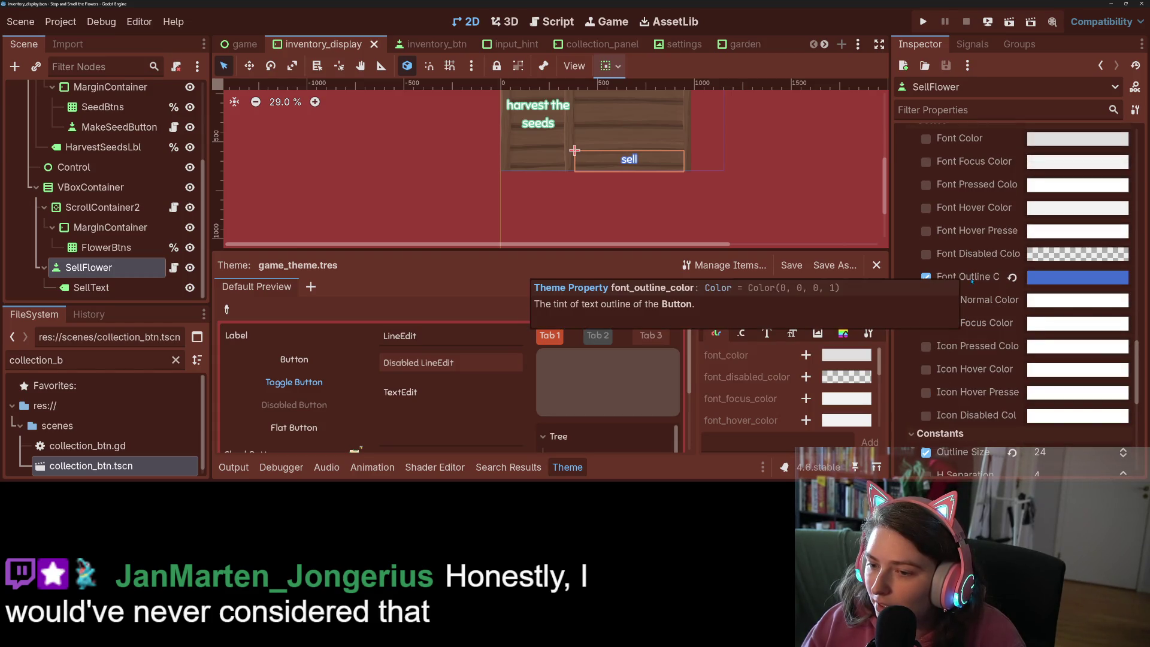
pyautogui.scroll(-5, 979, 308)
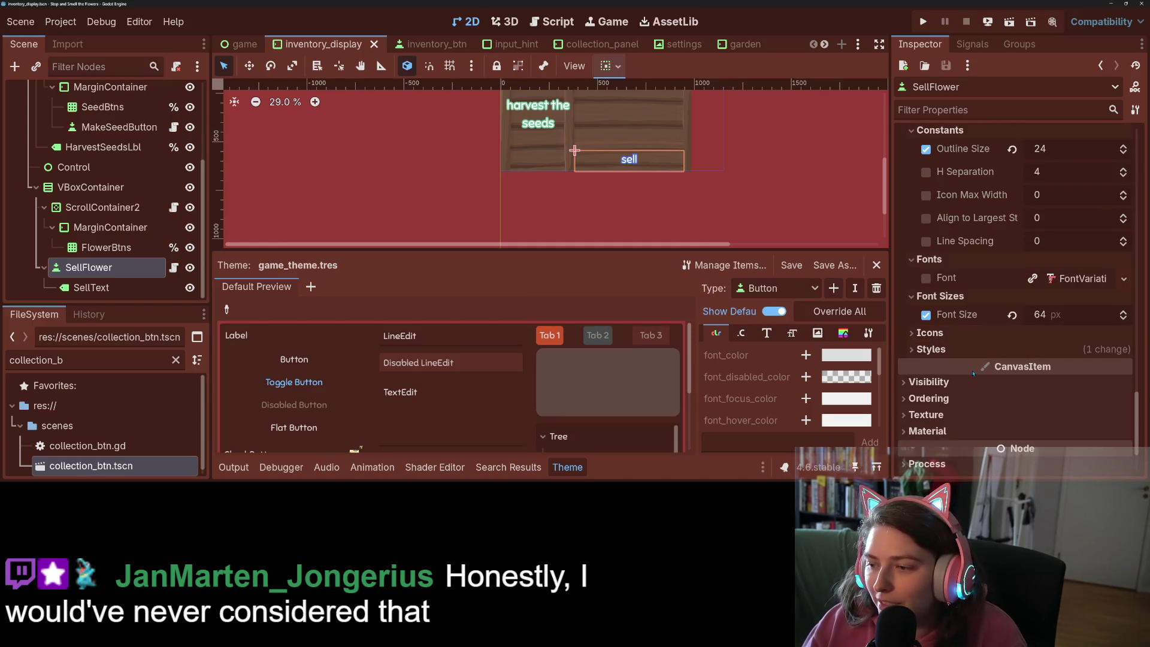
pyautogui.click(980, 352)
pyautogui.scroll(-3, 981, 420)
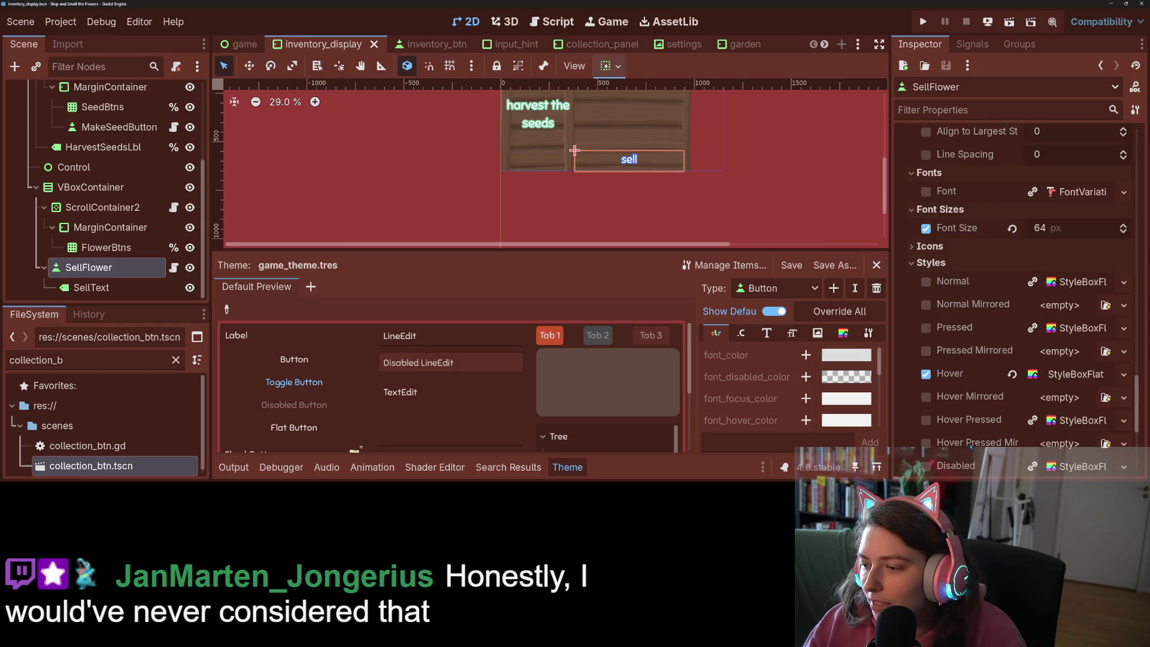
pyautogui.rightClick(966, 375)
pyautogui.click(1006, 361)
# Paste the Hover style into SellFlower's Custom Focus Theme
pyautogui.scroll(10, 971, 399)
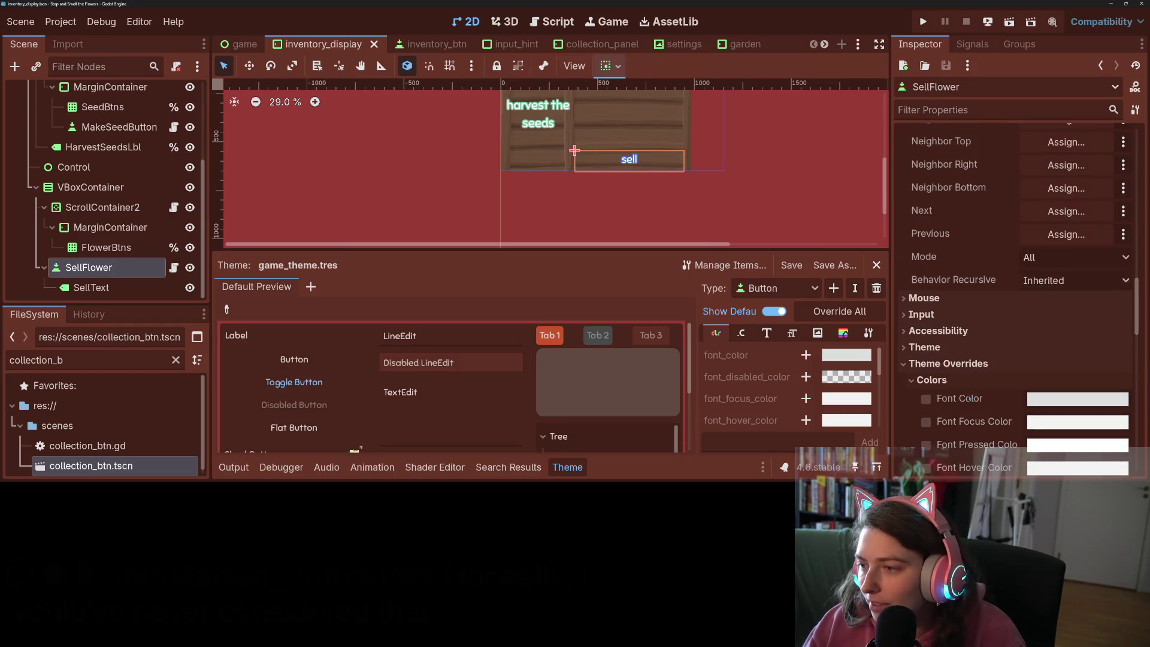
pyautogui.scroll(10, 969, 359)
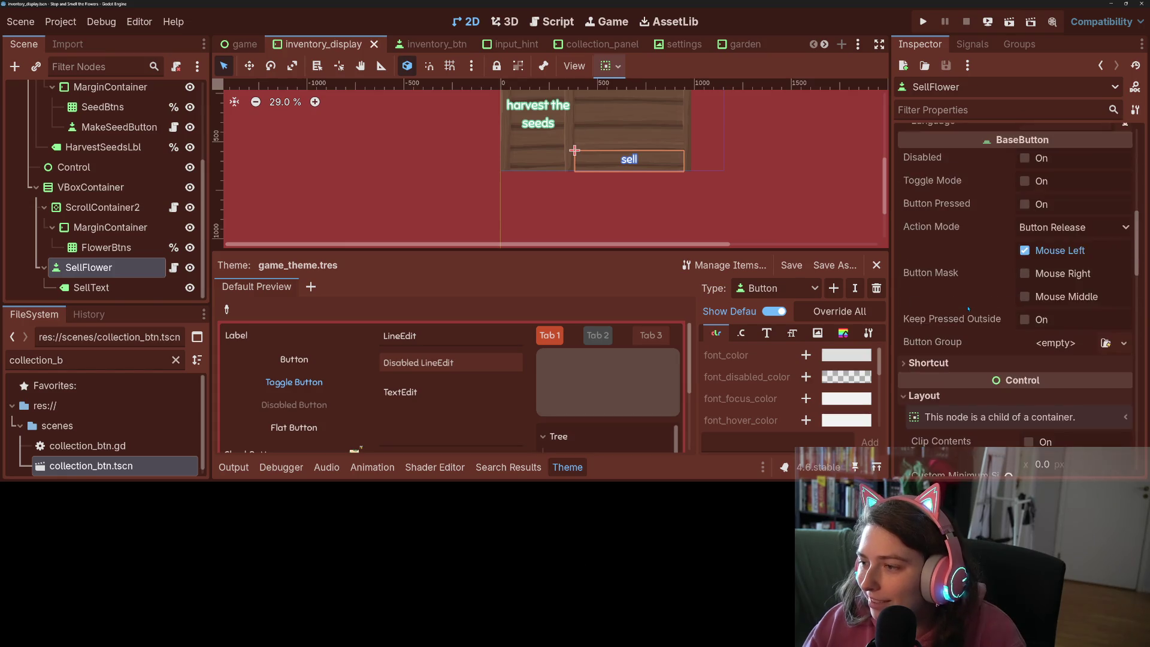
pyautogui.scroll(8, 968, 309)
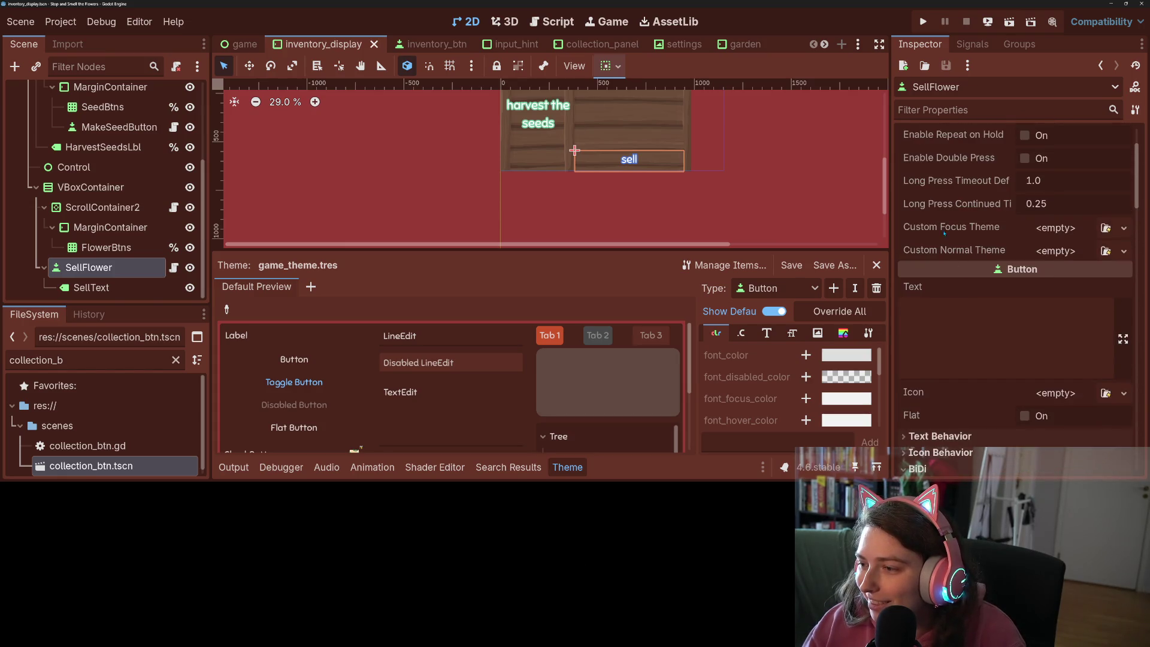
pyautogui.rightClick(944, 232)
pyautogui.click(998, 252)
# Expand SellFlower's Theme section and bring up the theme file picker
pyautogui.scroll(-5, 968, 323)
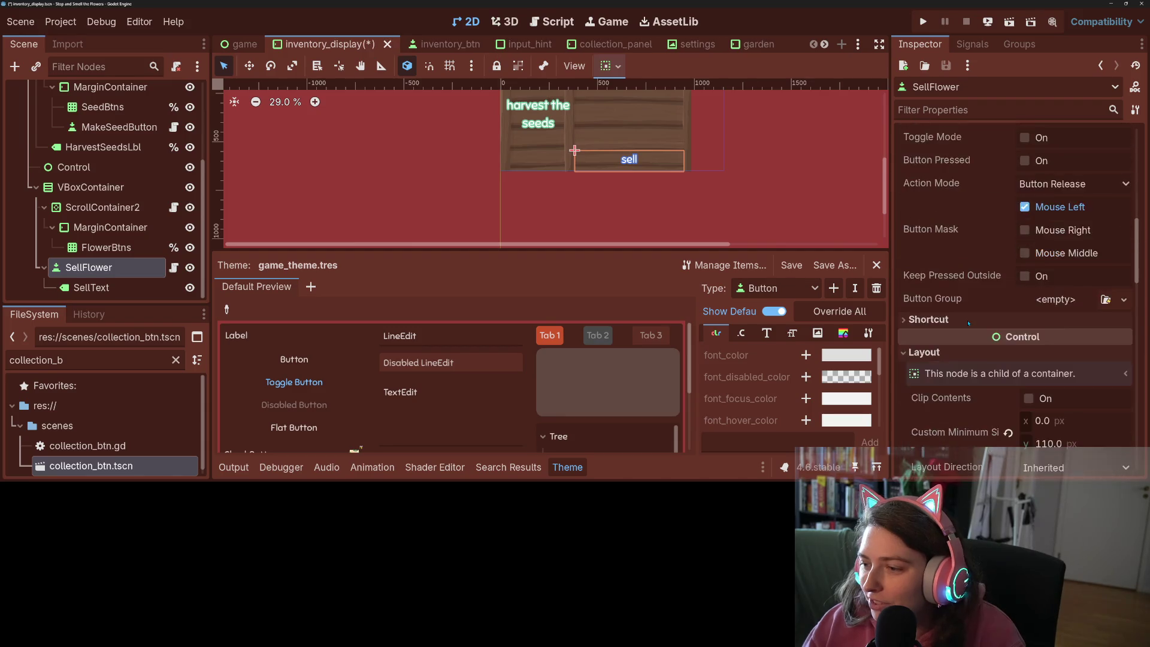
pyautogui.scroll(-8, 968, 323)
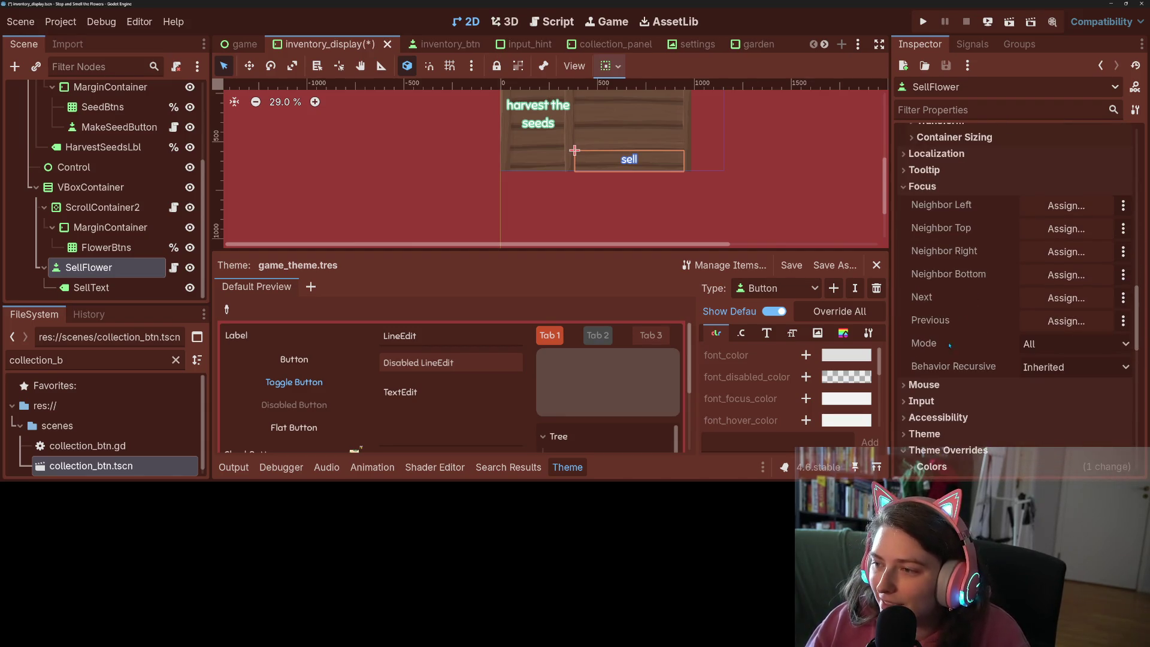
pyautogui.scroll(-3, 950, 345)
pyautogui.click(926, 293)
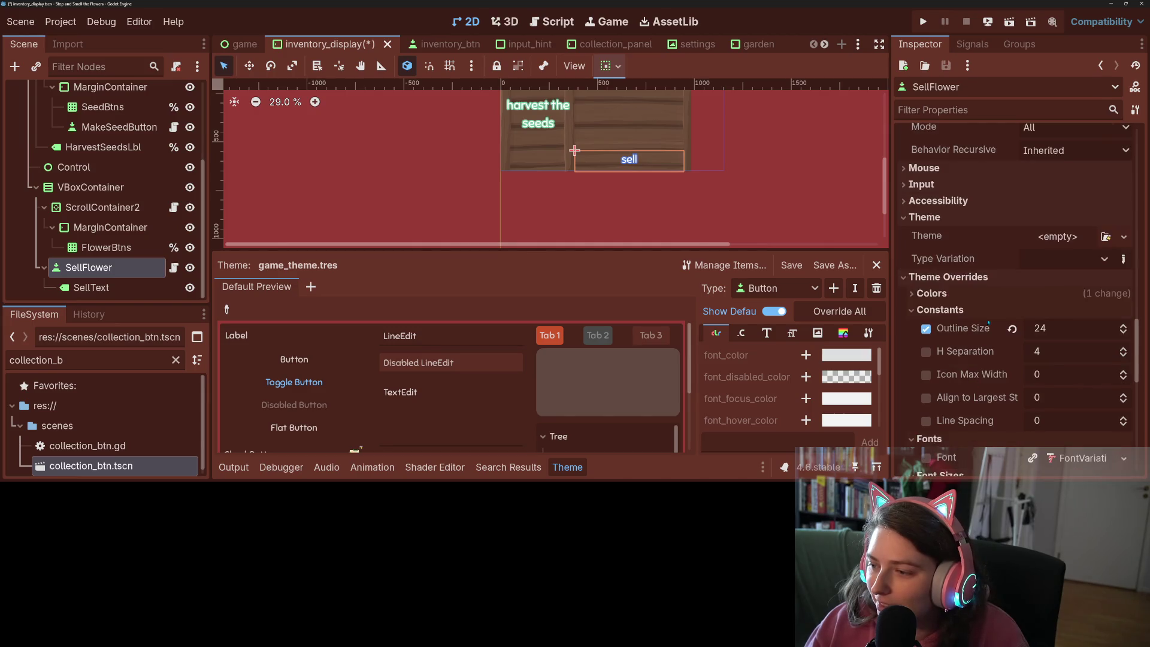
pyautogui.click(1106, 237)
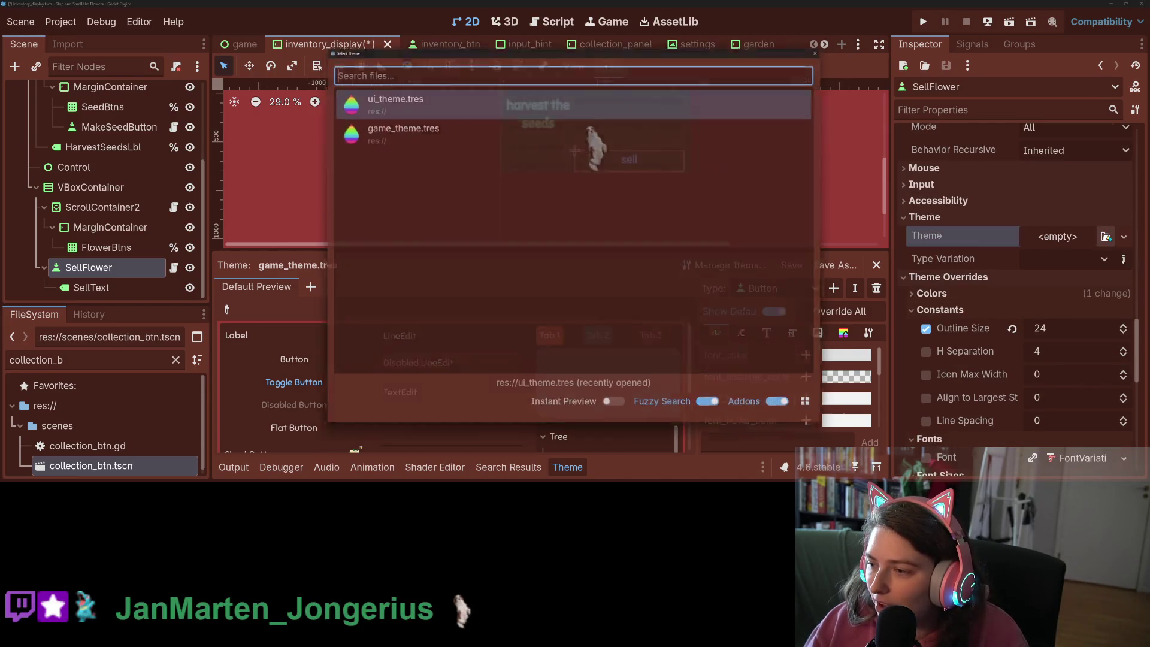
# Assign game_theme.tres as SellFlower's theme and copy its Button Normal style
pyautogui.click(396, 127)
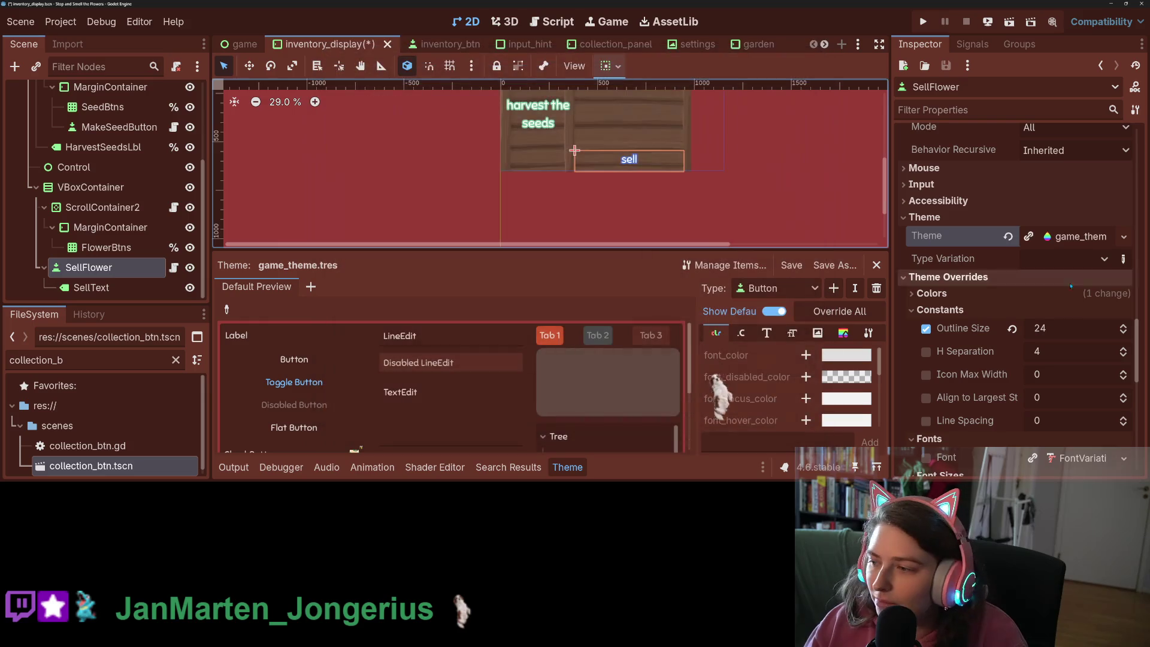
pyautogui.click(1061, 241)
pyautogui.scroll(-10, 1007, 363)
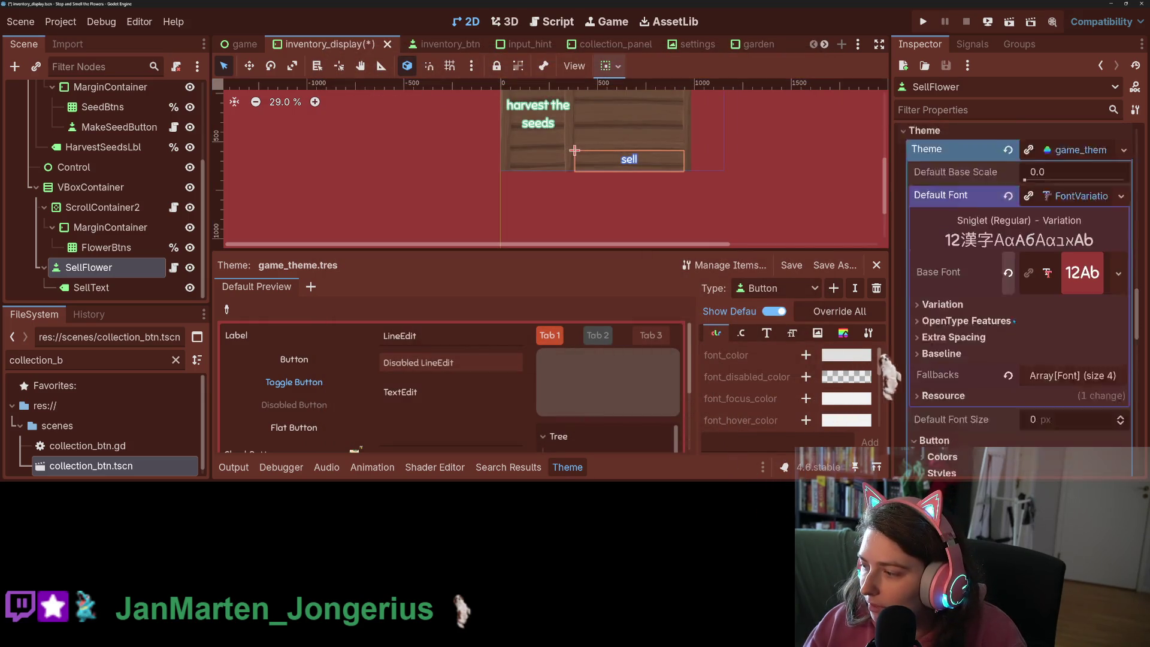
pyautogui.scroll(-2, 1008, 363)
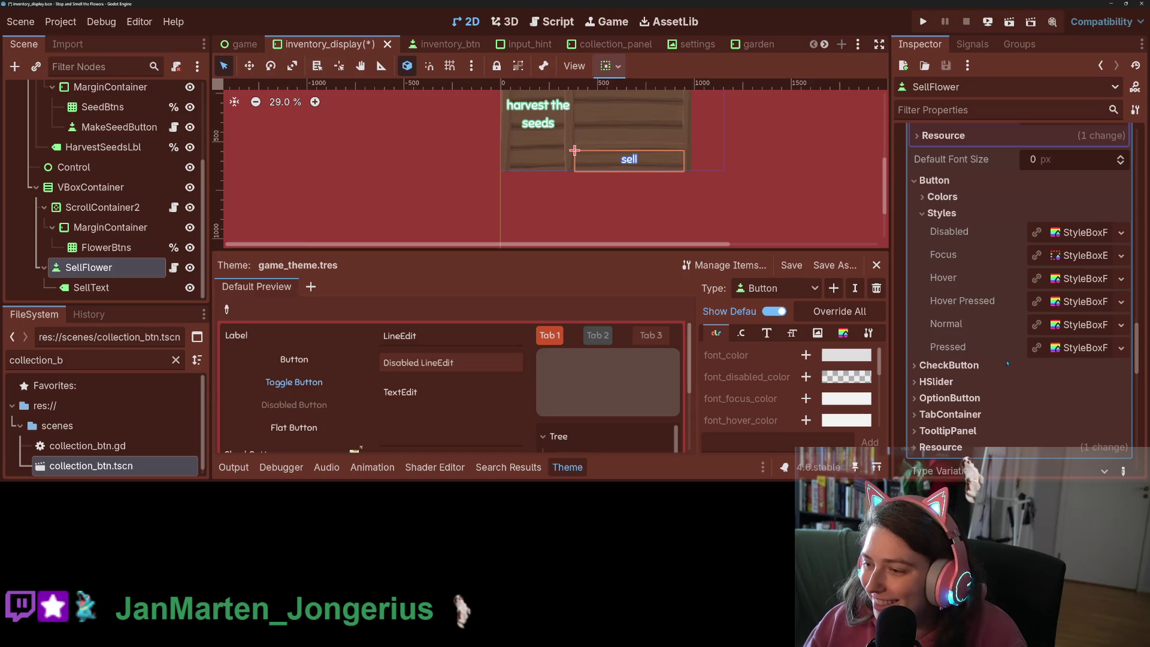
pyautogui.rightClick(963, 330)
pyautogui.press('Escape')
pyautogui.scroll(15, 987, 346)
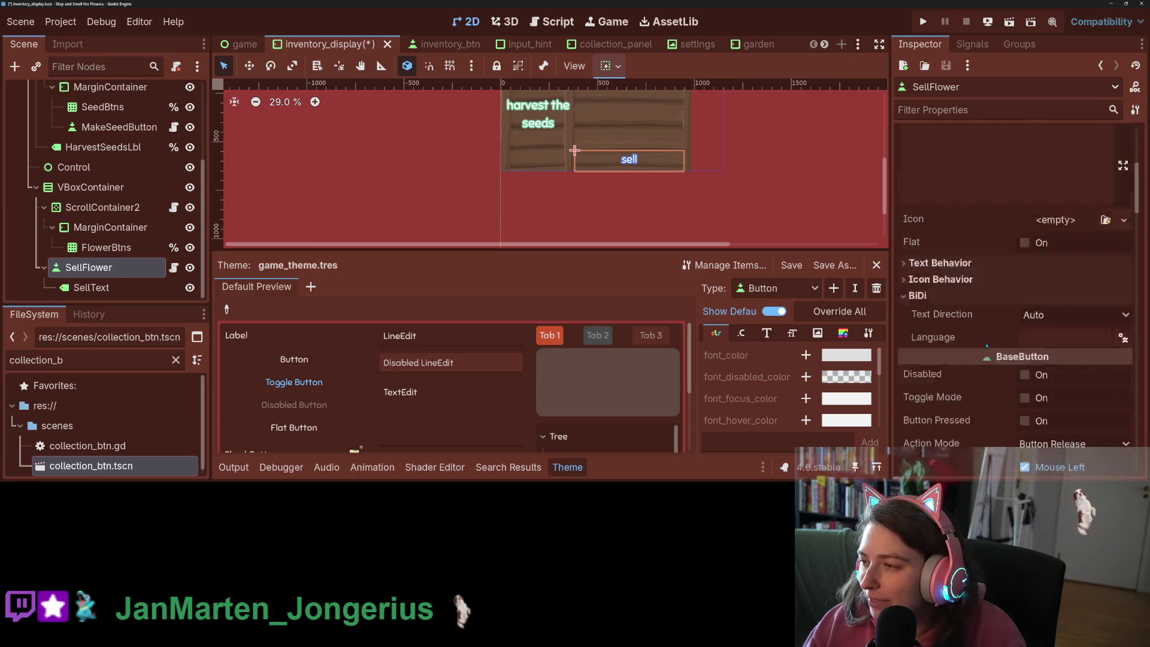
pyautogui.scroll(10, 987, 346)
pyautogui.rightClick(961, 298)
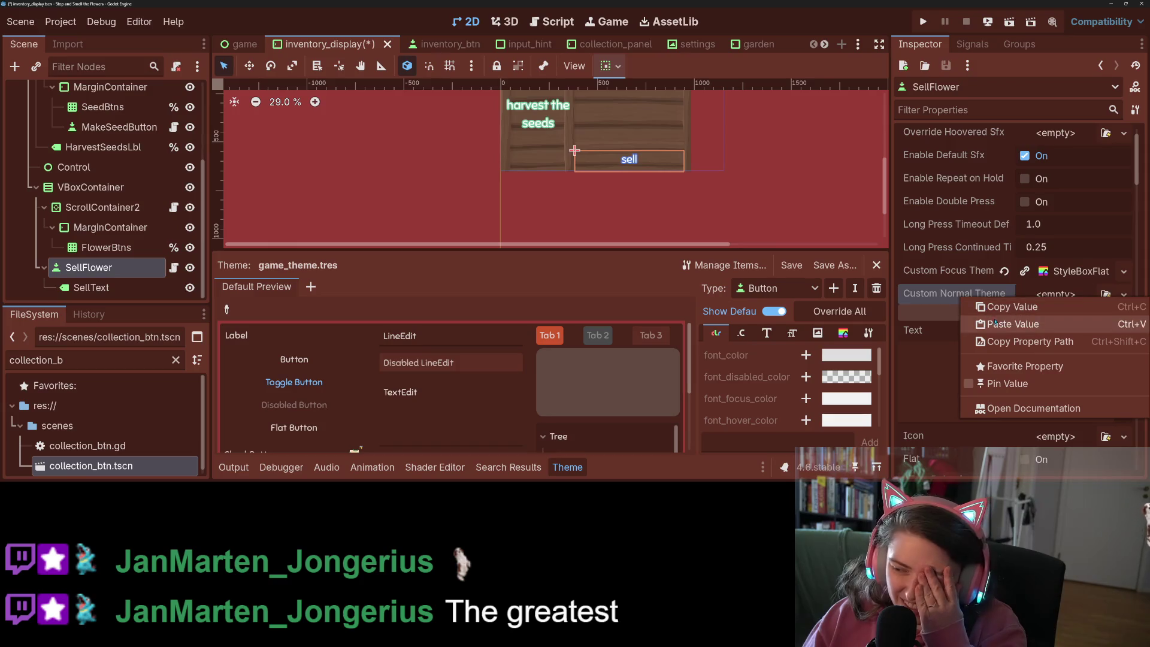
# Paste the style into SellFlower's Custom Normal Theme and save inventory_display
pyautogui.click(996, 325)
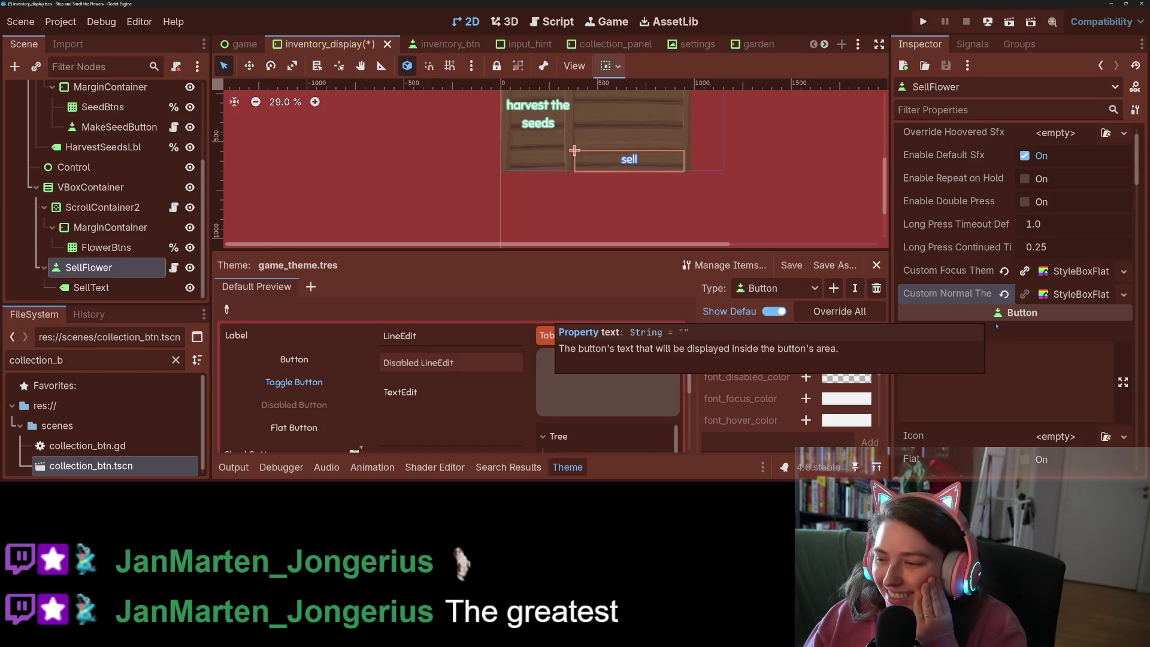
pyautogui.hotkey('ctrl', 's')
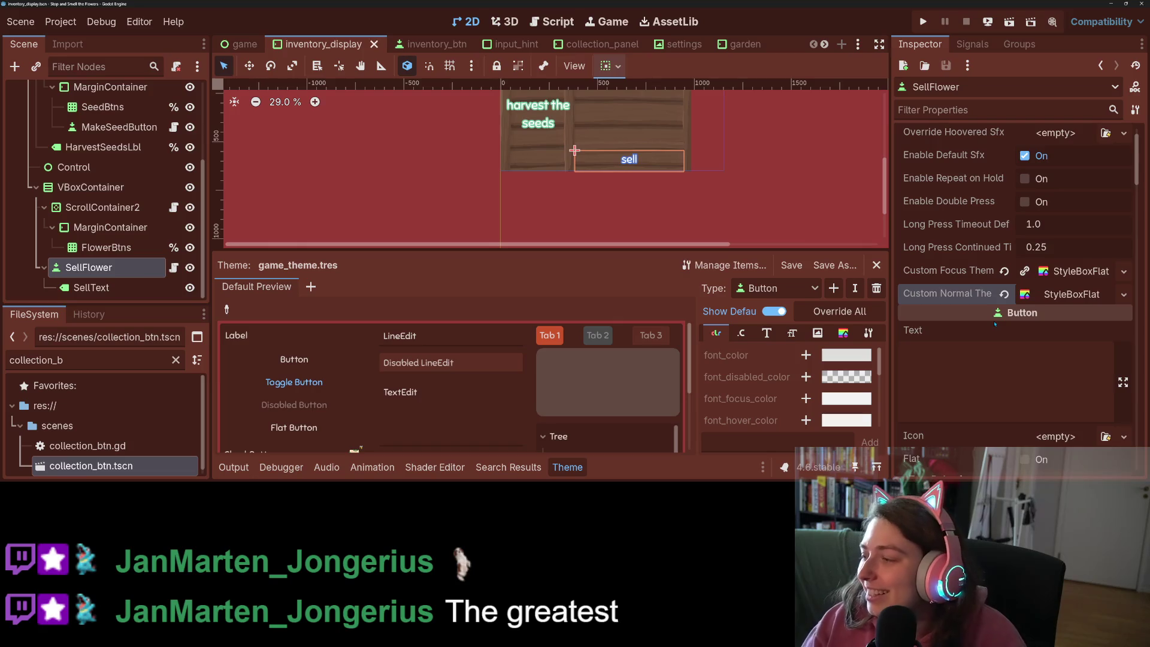
pyautogui.scroll(2, 998, 323)
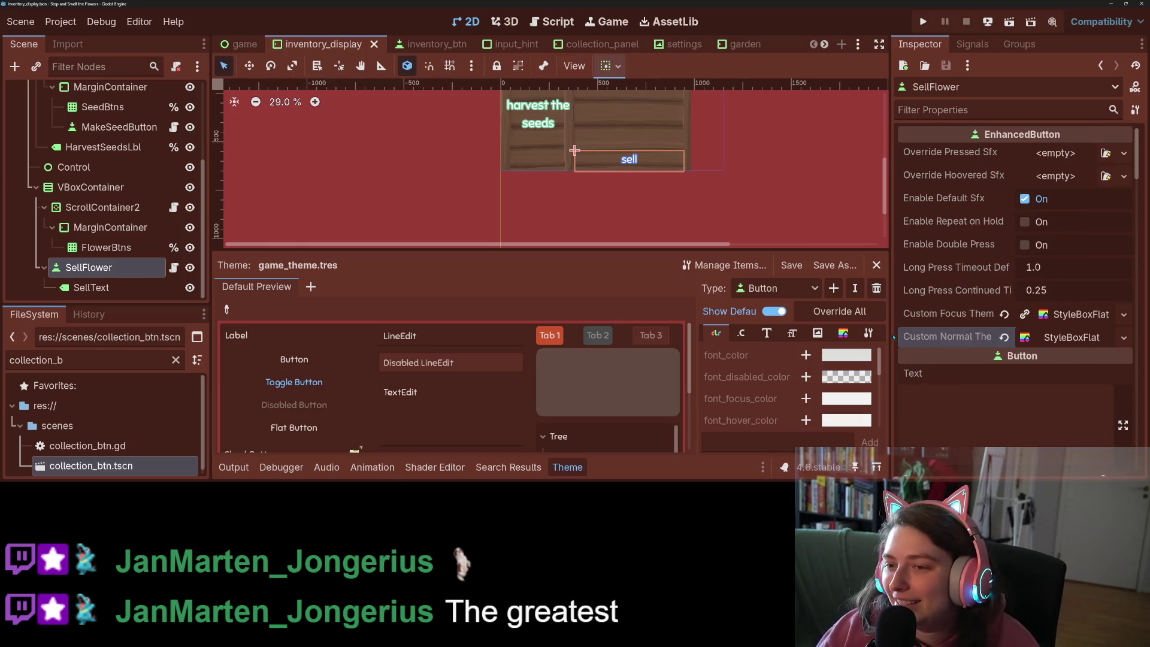
# Frame the inventory panel and start assigning SellFlower's Focus Next node
pyautogui.moveTo(699, 144); pyautogui.dragTo(687, 201)
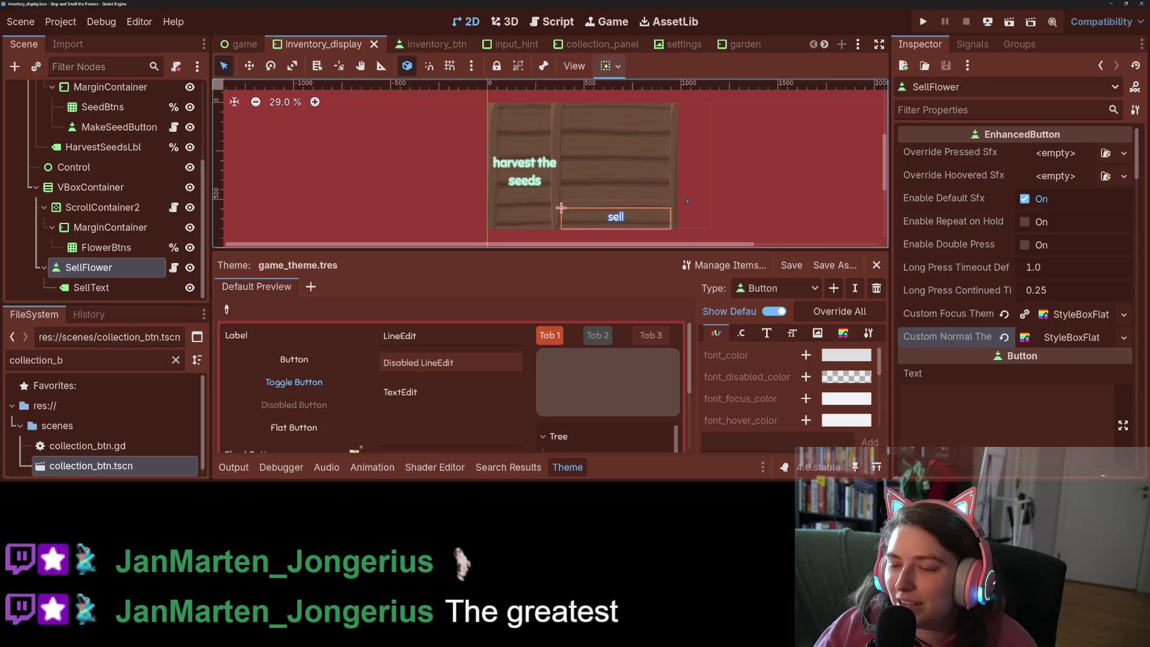
pyautogui.scroll(-15, 971, 293)
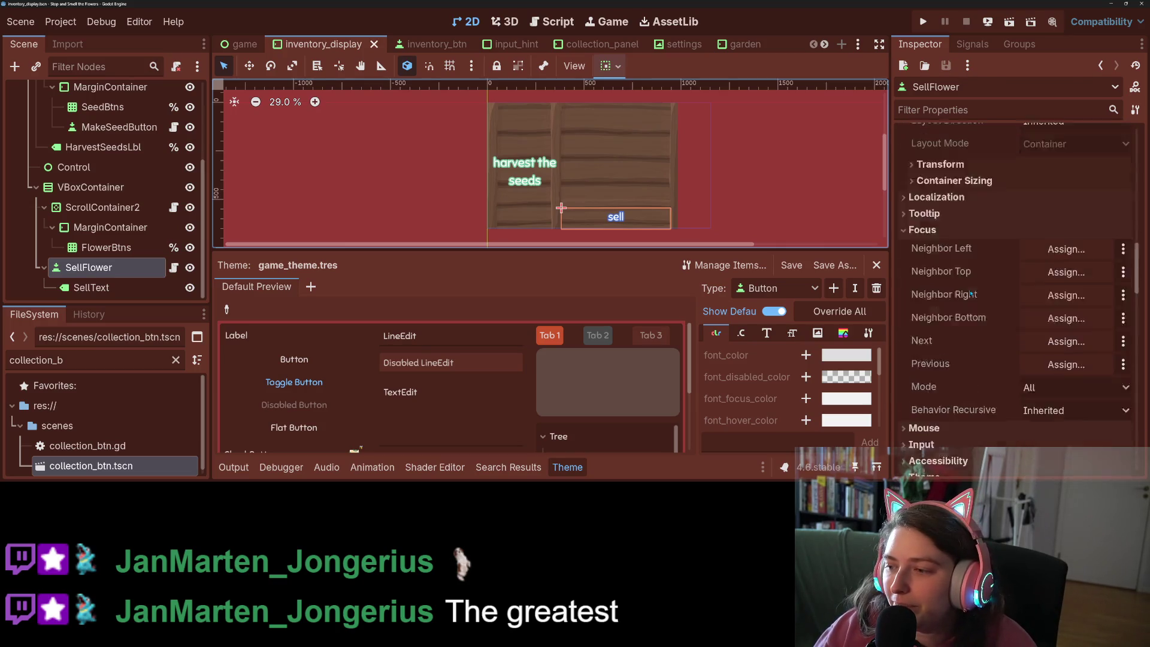
pyautogui.scroll(3, 972, 293)
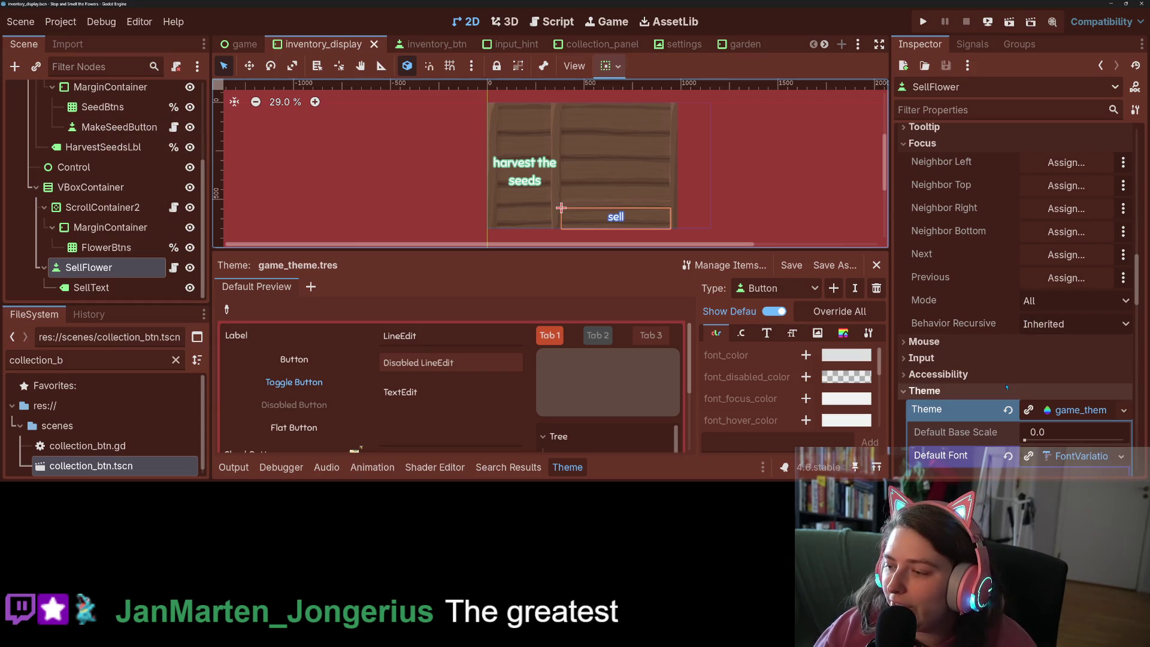
pyautogui.click(1067, 255)
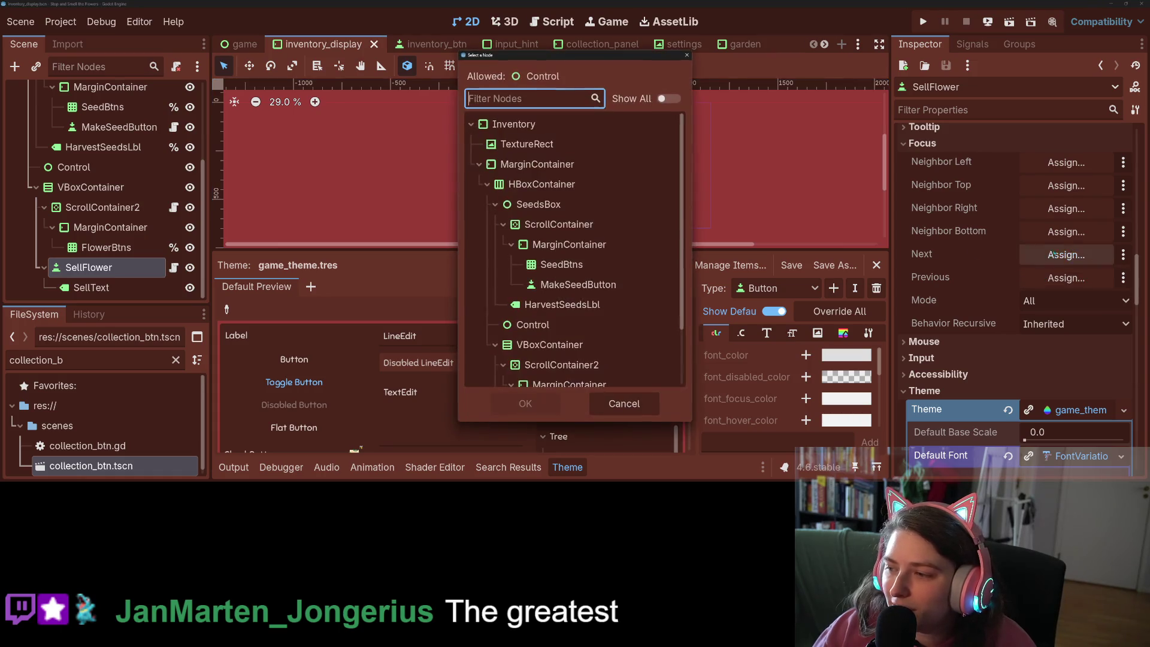
# Dismiss the node picker without assigning a Next focus node and run the project
pyautogui.scroll(-2, 560, 324)
pyautogui.scroll(3, 561, 325)
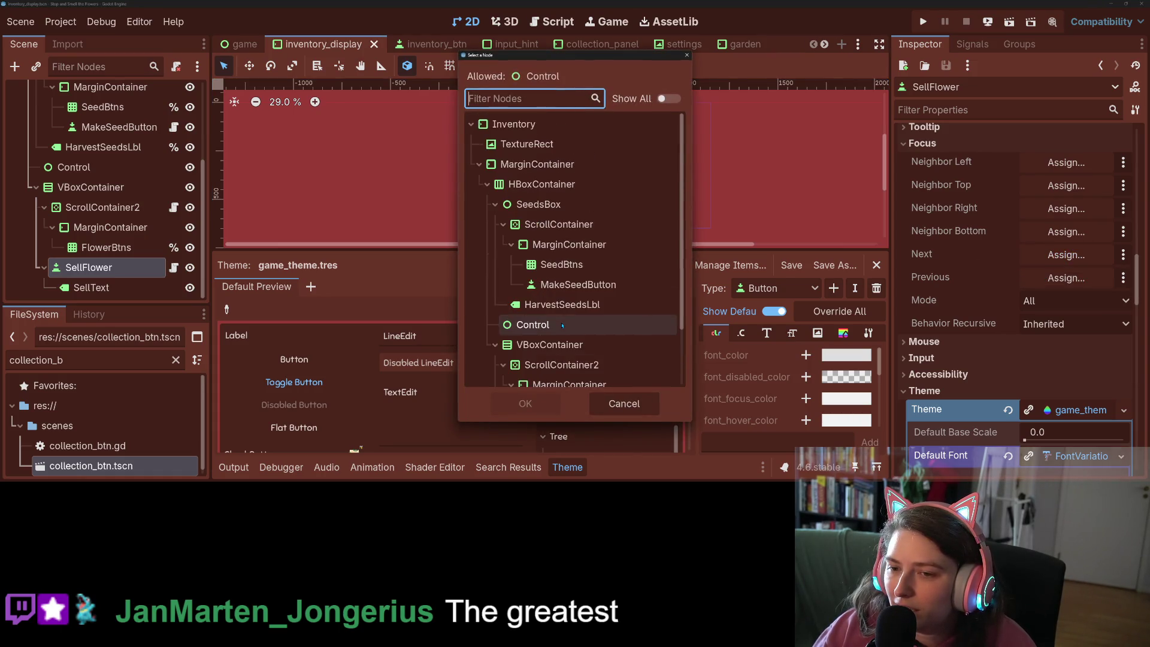
pyautogui.click(688, 56)
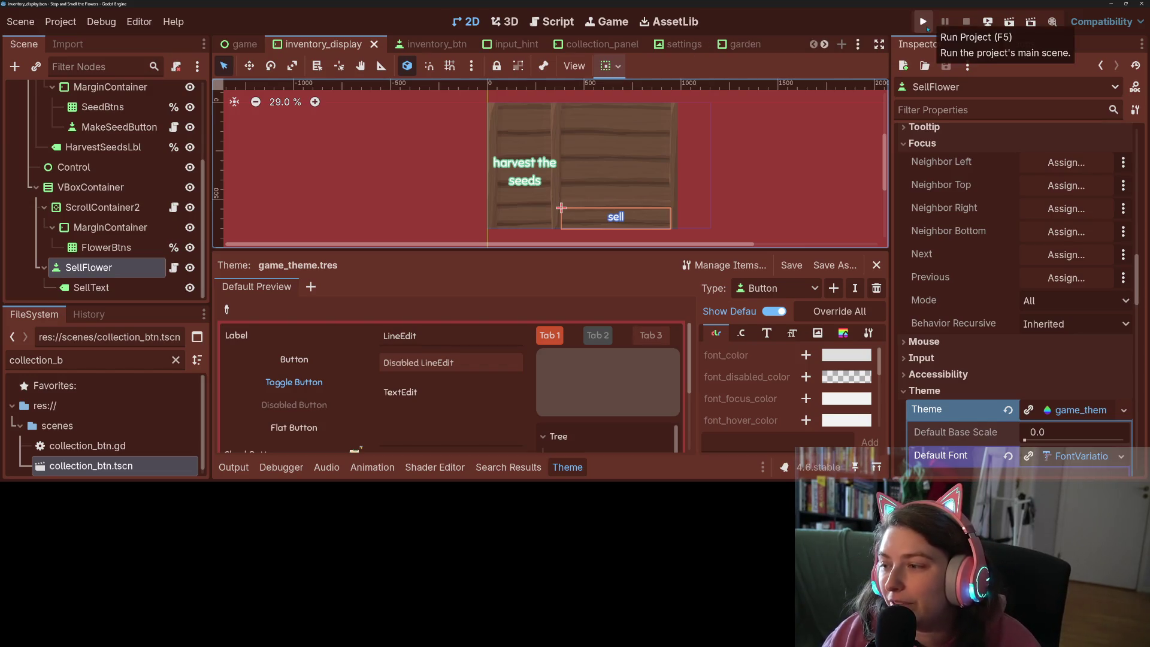
pyautogui.click(923, 24)
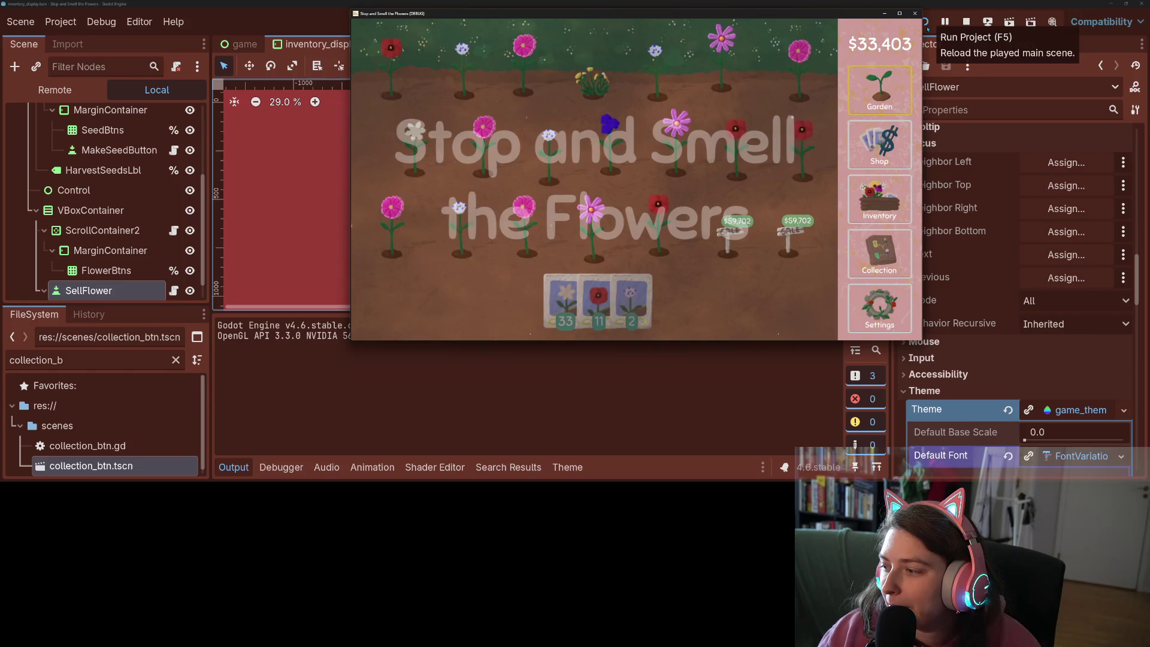
# In the game's inventory, pick up both purple flowers and drop them on harvest seeds
pyautogui.click(906, 201)
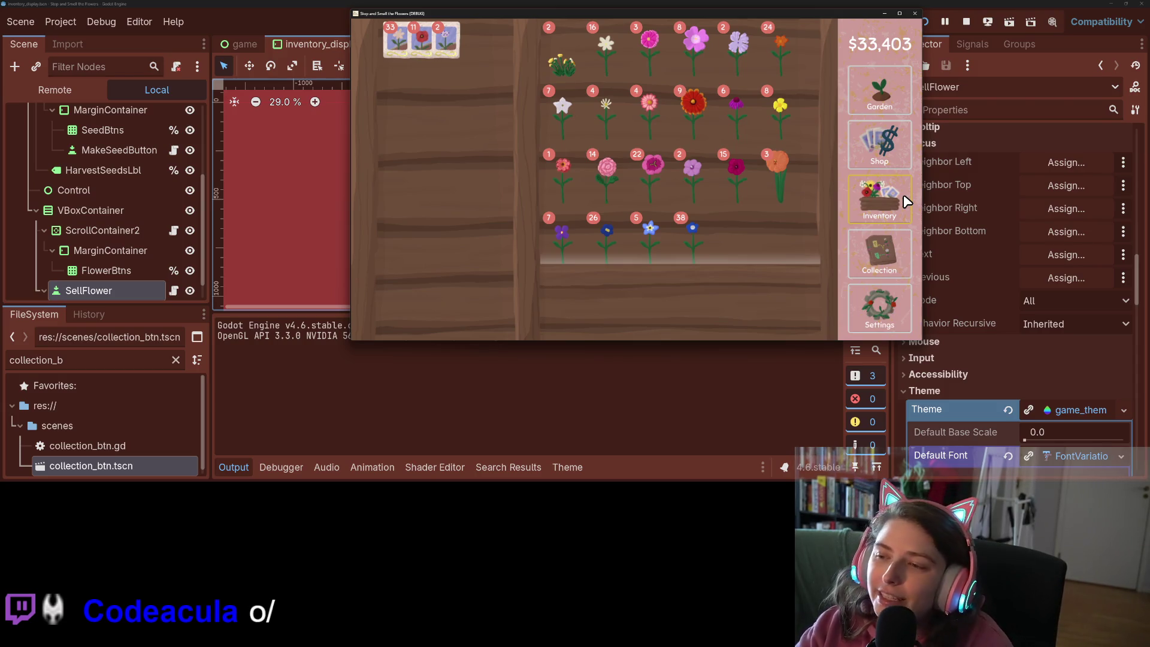
pyautogui.moveTo(789, 181)
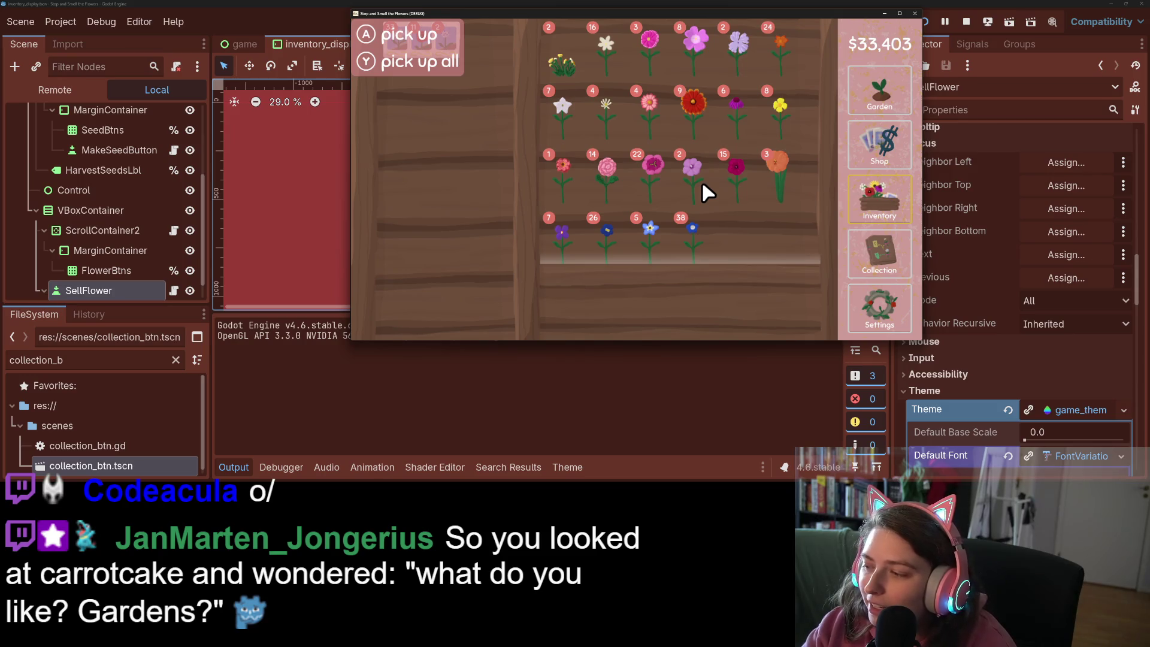
pyautogui.click(703, 184)
pyautogui.click(703, 184)
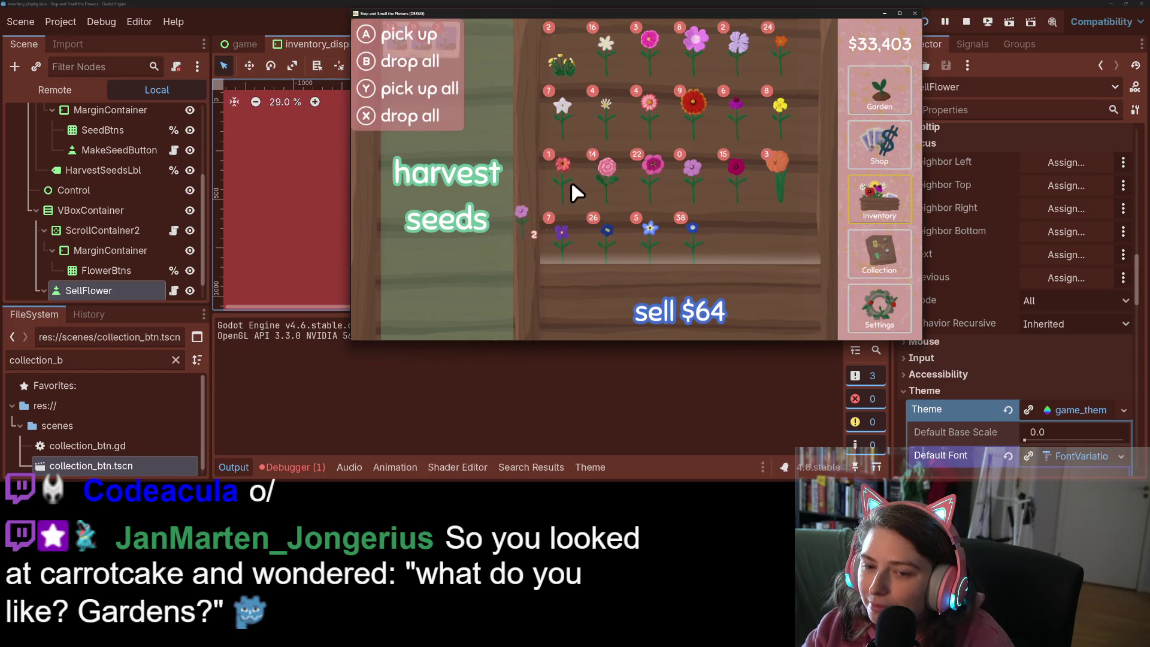
pyautogui.click(462, 196)
# Check the debugger's Errors list, then quit the game with Just Quit
pyautogui.click(293, 468)
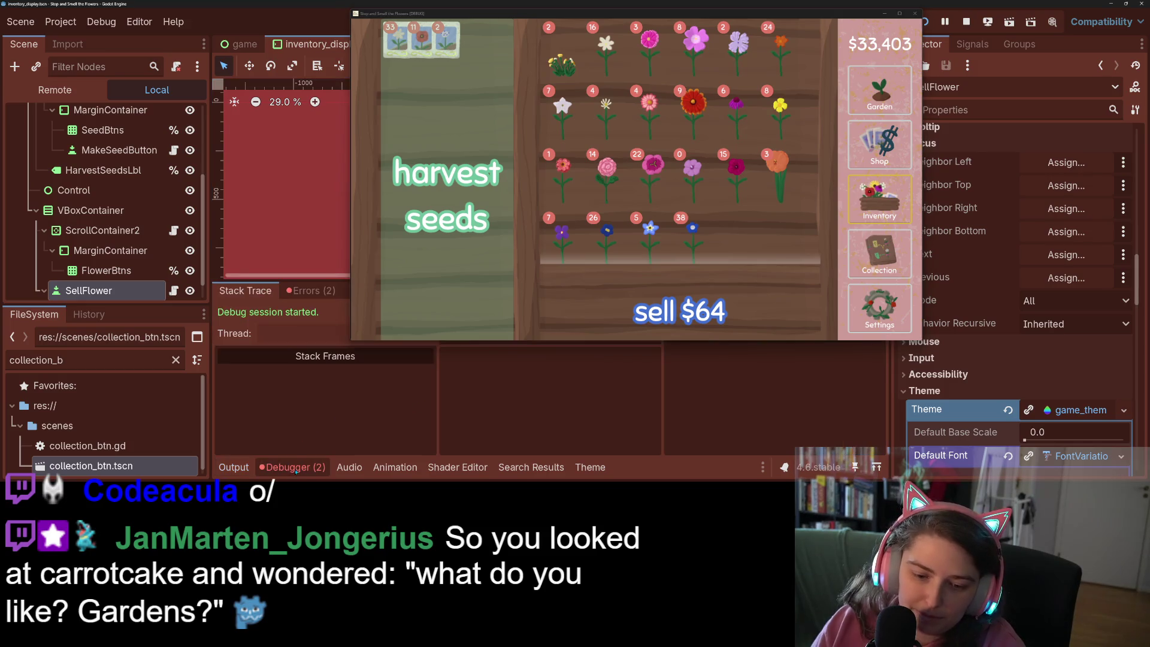
pyautogui.click(311, 291)
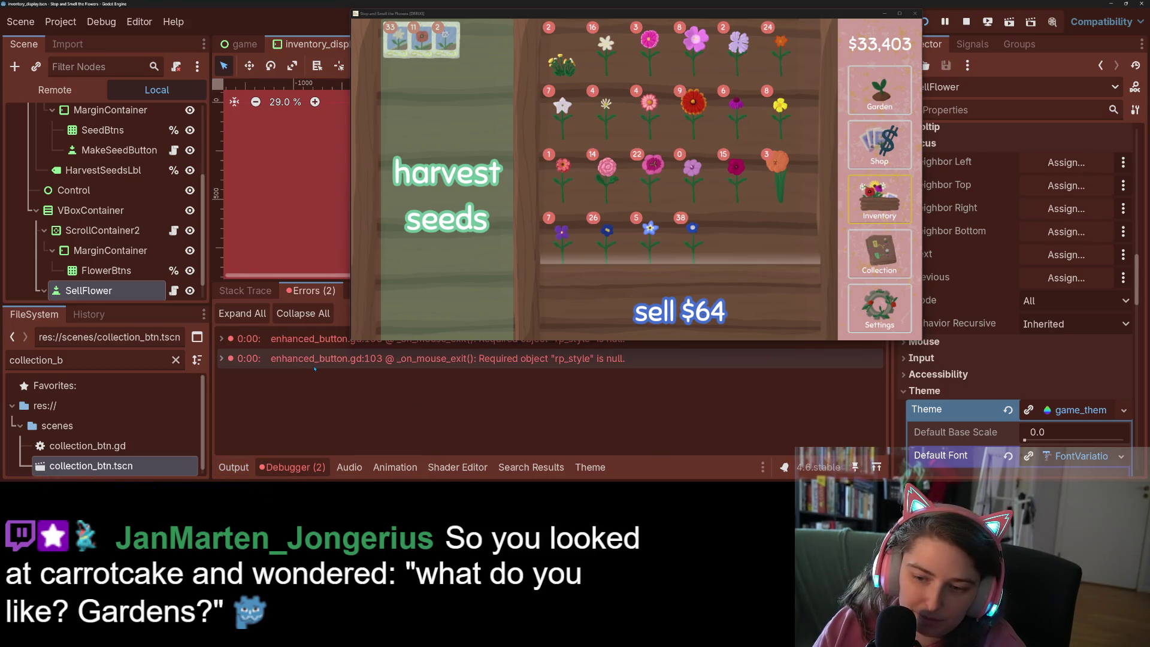
pyautogui.moveTo(315, 368)
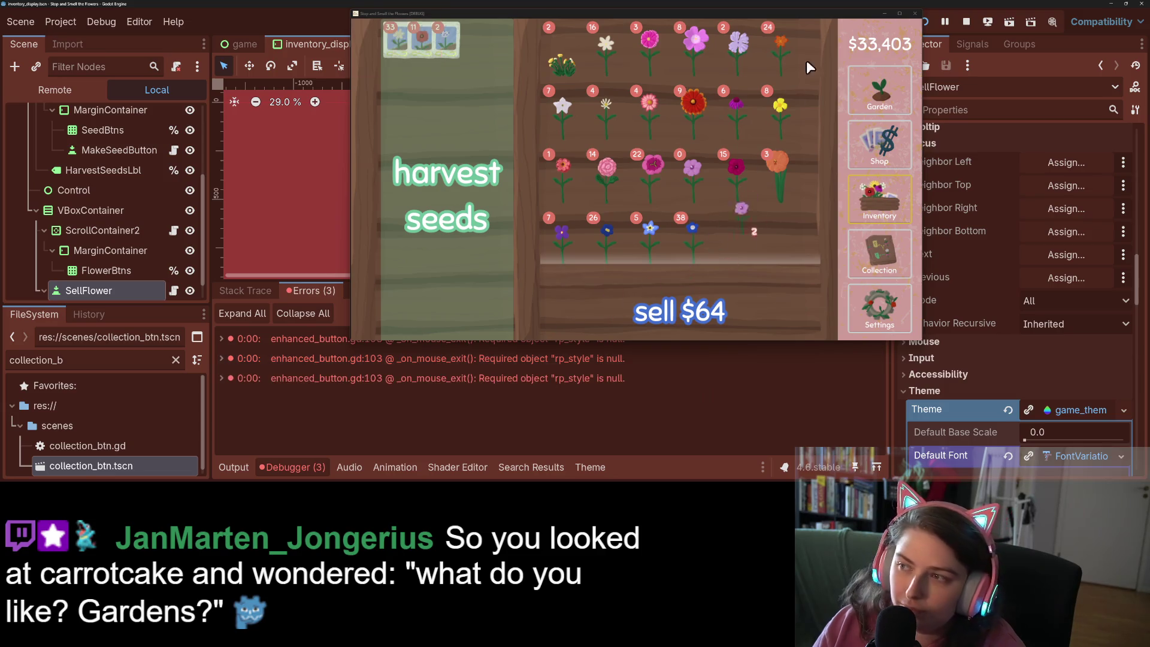
pyautogui.click(915, 13)
pyautogui.click(636, 222)
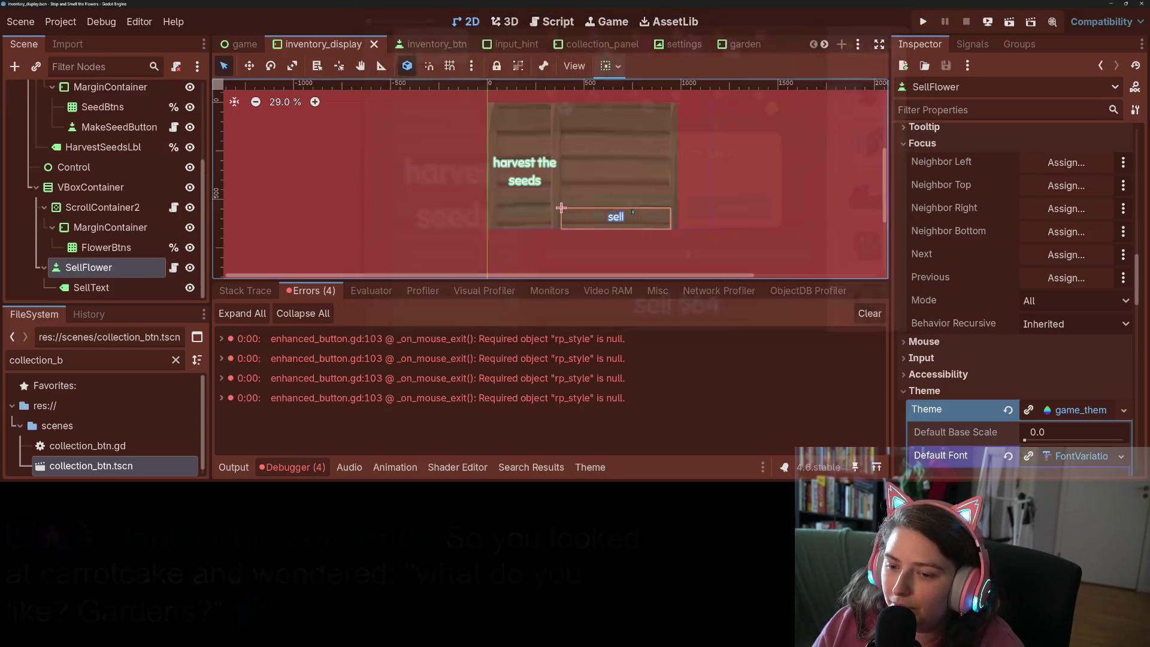
# Jump to the first error at enhanced_button.gd line 103 and reselect the SellFlower button
pyautogui.doubleClick(574, 341)
pyautogui.moveTo(574, 347)
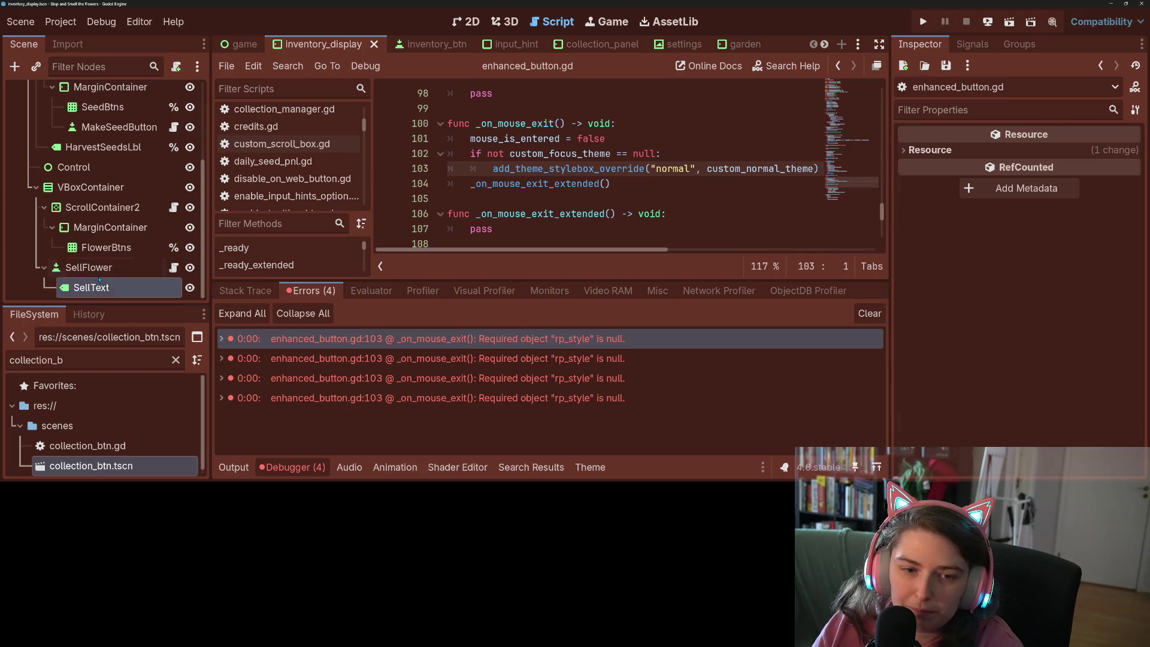
pyautogui.click(91, 287)
pyautogui.click(1073, 405)
# Expand SellFlower's Custom Normal StyleBoxFlat to review its 4 px content margins and resource, then collapse them
pyautogui.scroll(10, 1007, 335)
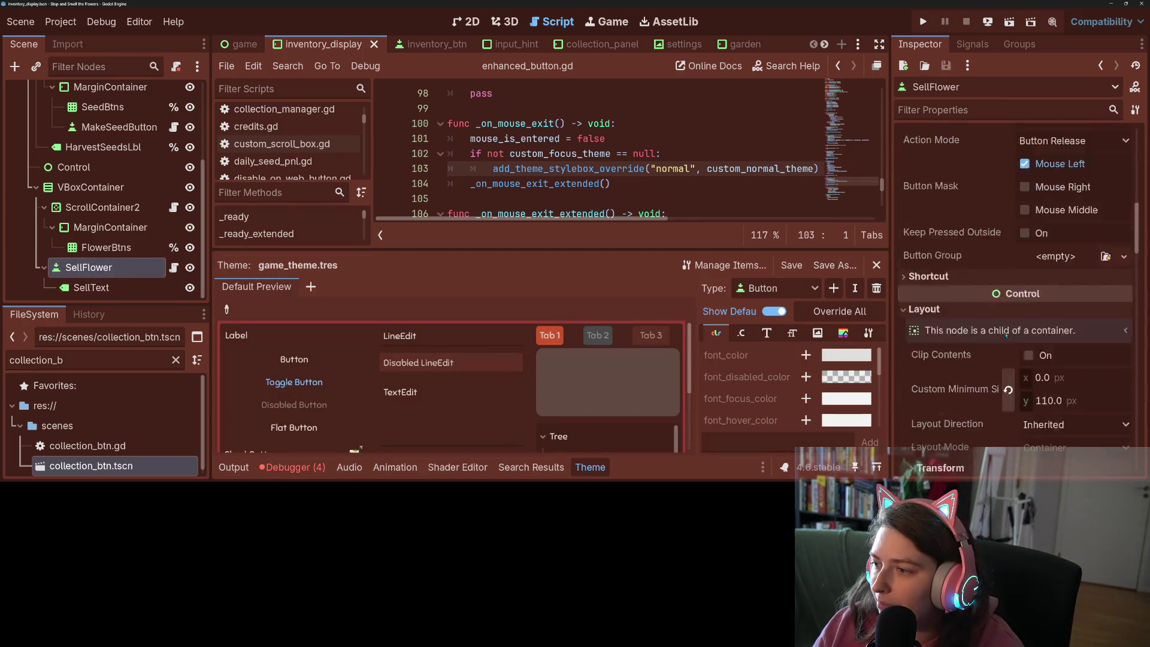
pyautogui.scroll(5, 1007, 336)
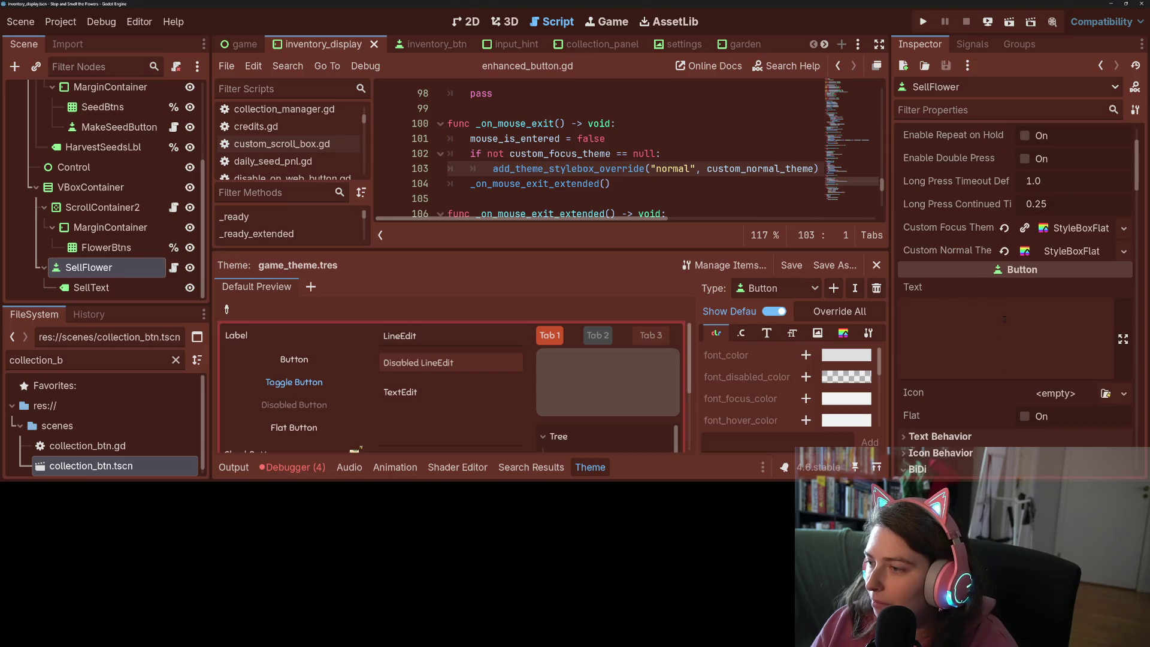
pyautogui.click(1046, 251)
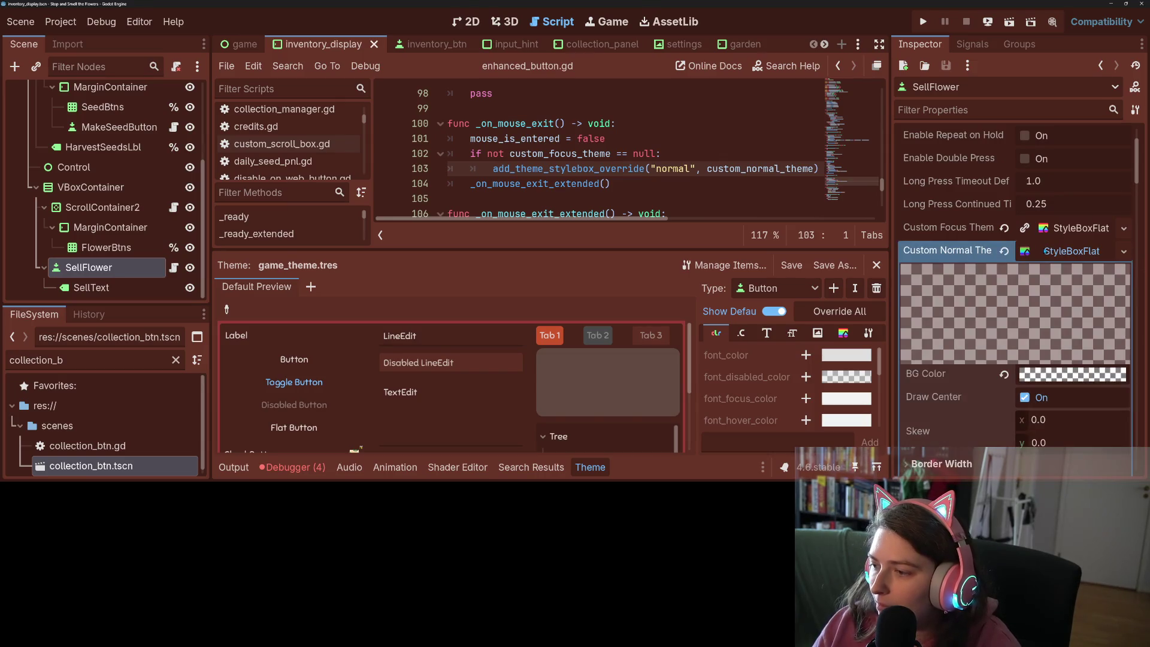
pyautogui.scroll(-5, 987, 347)
pyautogui.scroll(3, 987, 346)
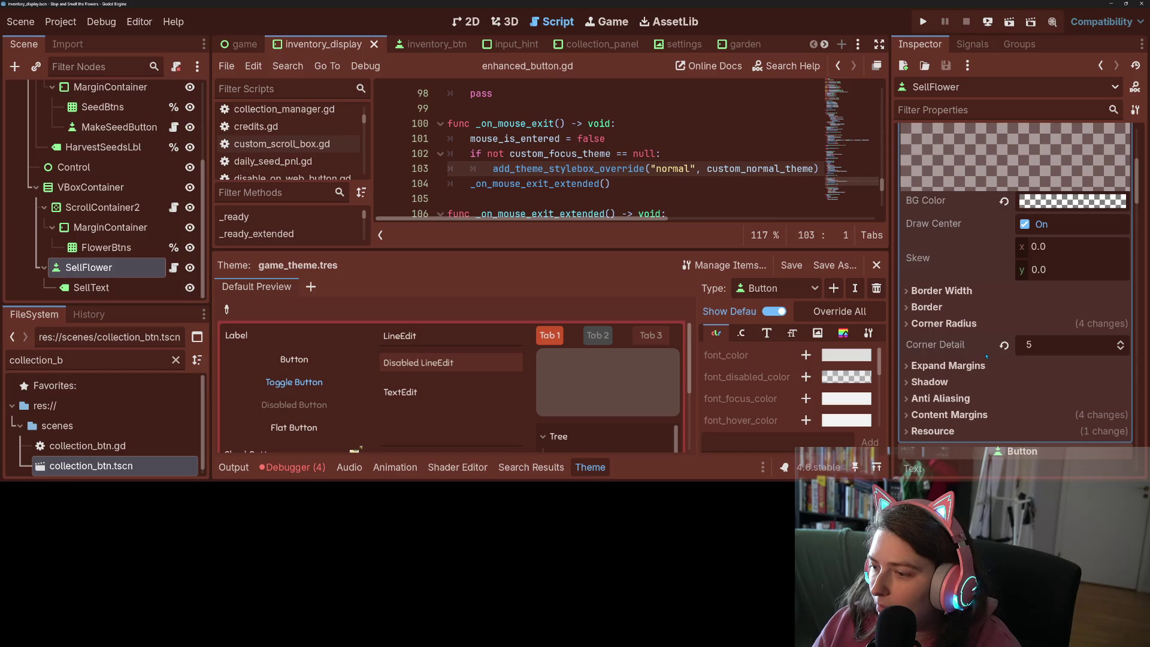
pyautogui.click(982, 415)
pyautogui.scroll(-4, 983, 414)
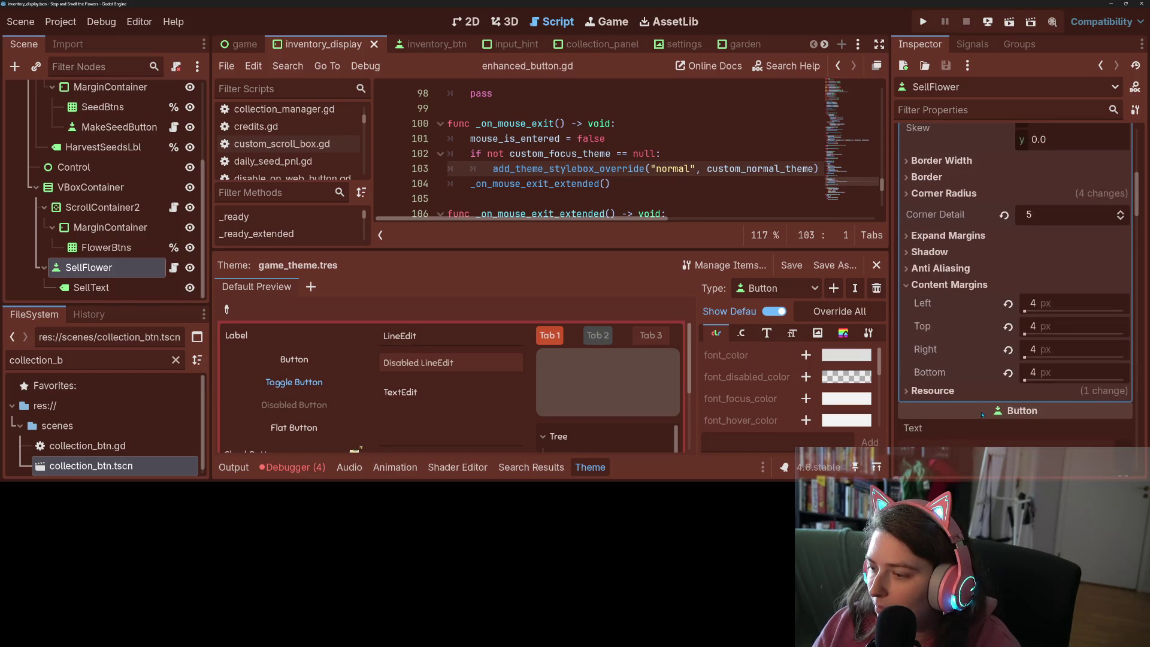
pyautogui.click(970, 390)
pyautogui.click(971, 390)
pyautogui.click(959, 285)
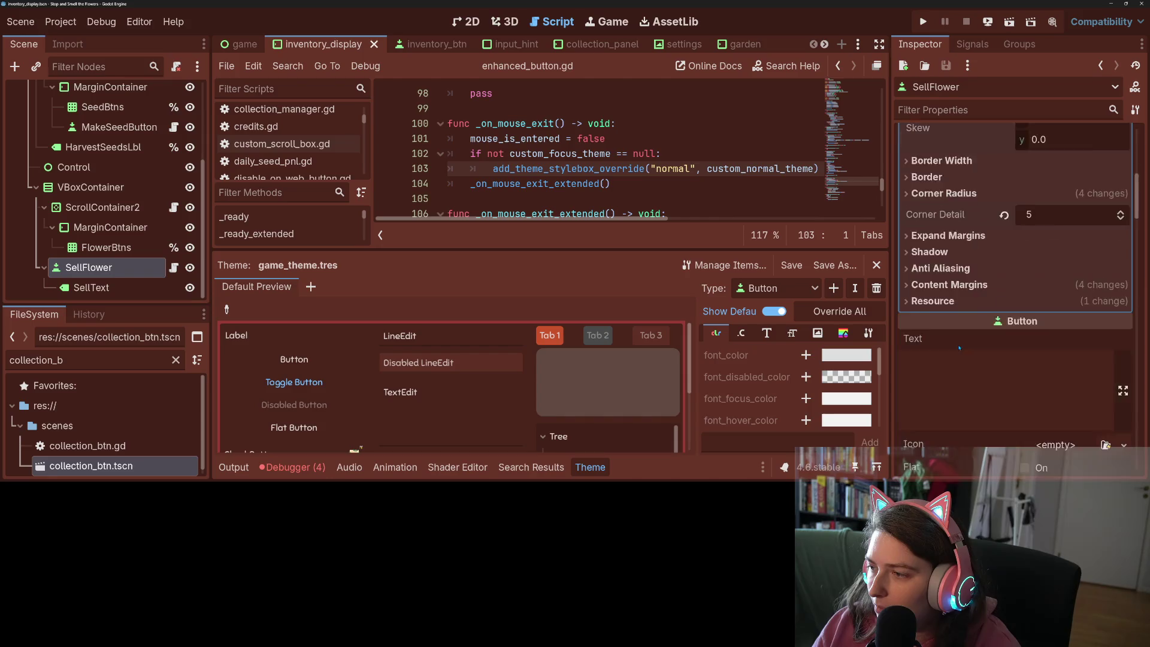
pyautogui.scroll(10, 959, 347)
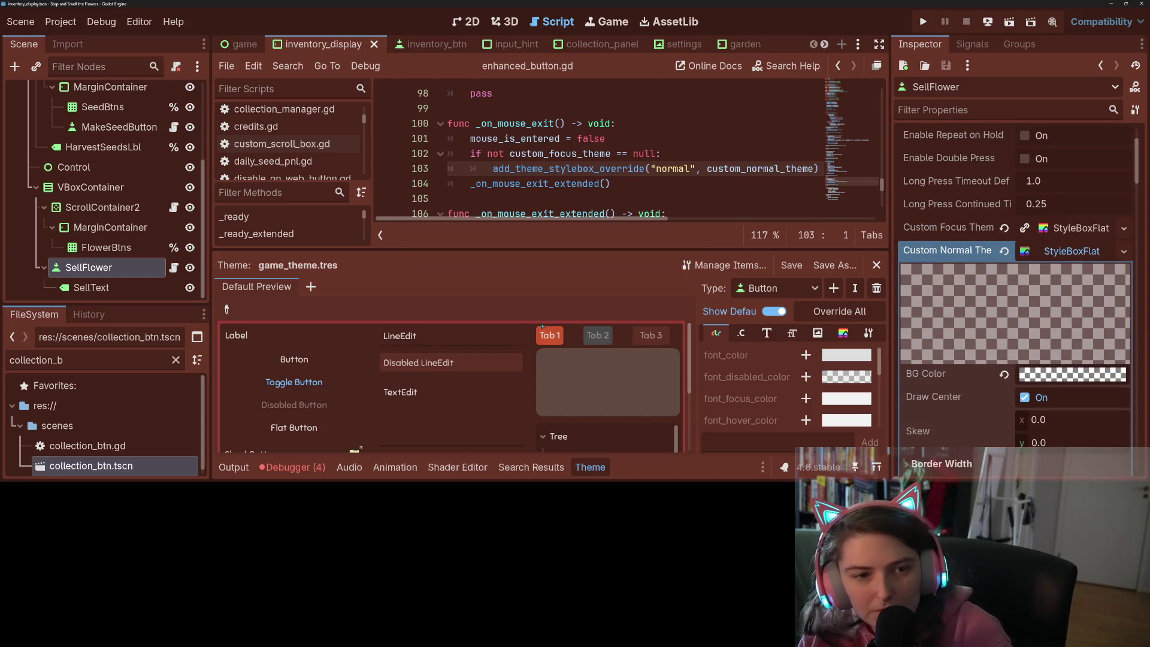
# Select MakeSeedButton and copy the Button theme's Normal style box value
pyautogui.click(109, 127)
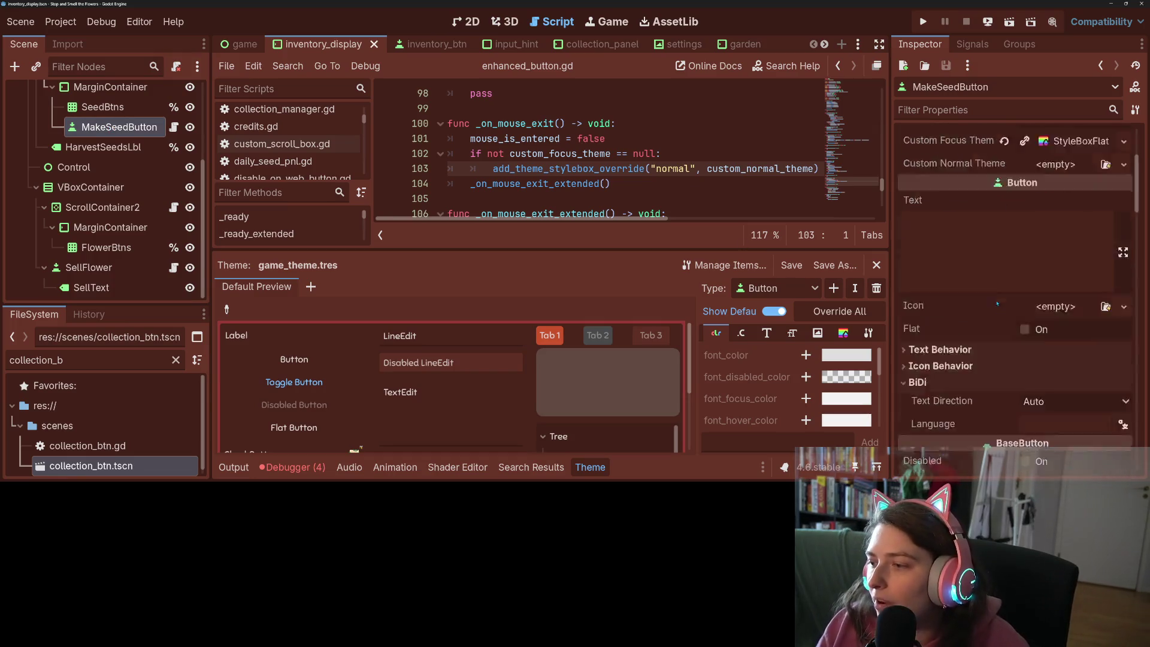
pyautogui.scroll(-10, 997, 303)
pyautogui.scroll(-5, 985, 314)
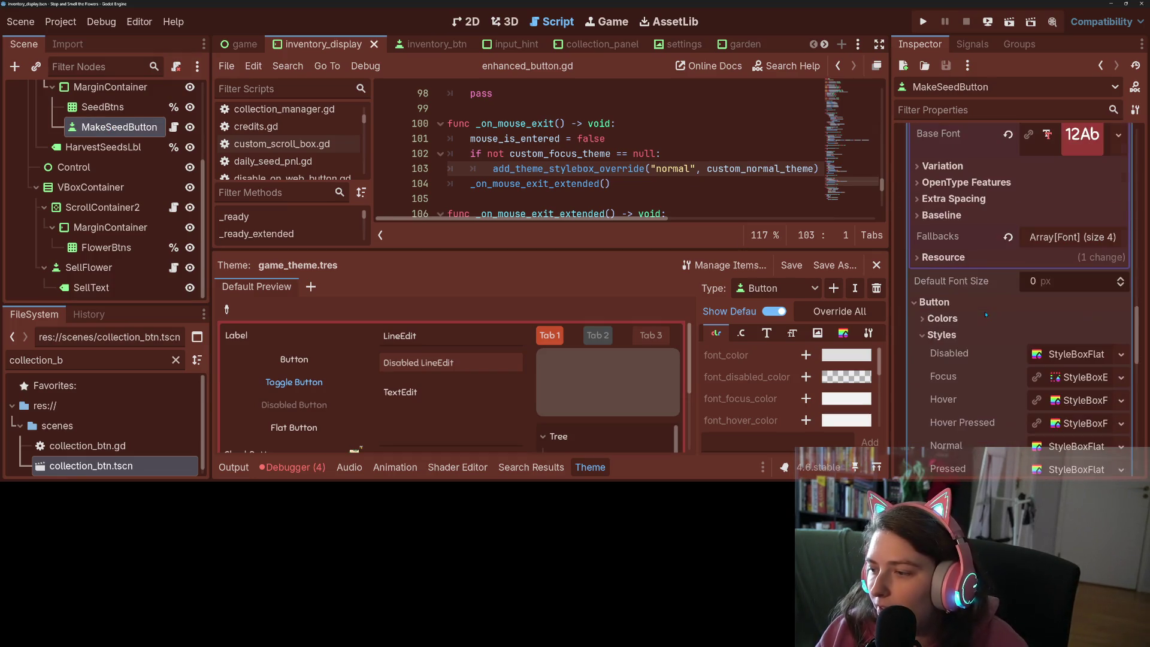
pyautogui.rightClick(958, 358)
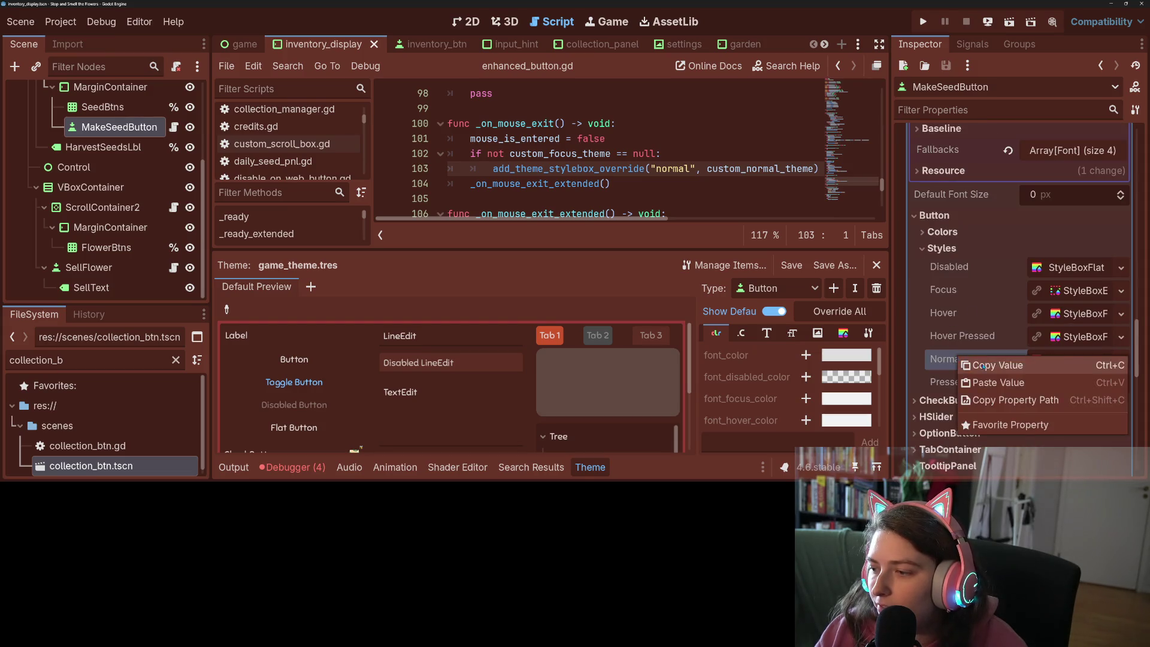
pyautogui.scroll(6, 988, 352)
pyautogui.scroll(10, 988, 352)
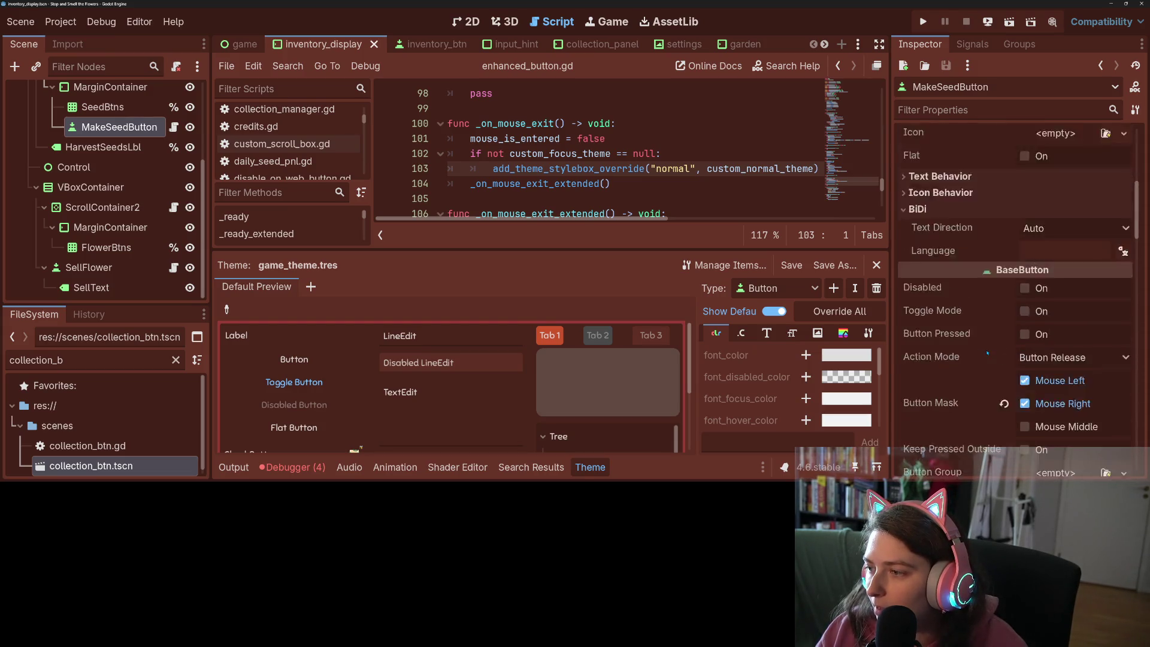
pyautogui.scroll(3, 987, 354)
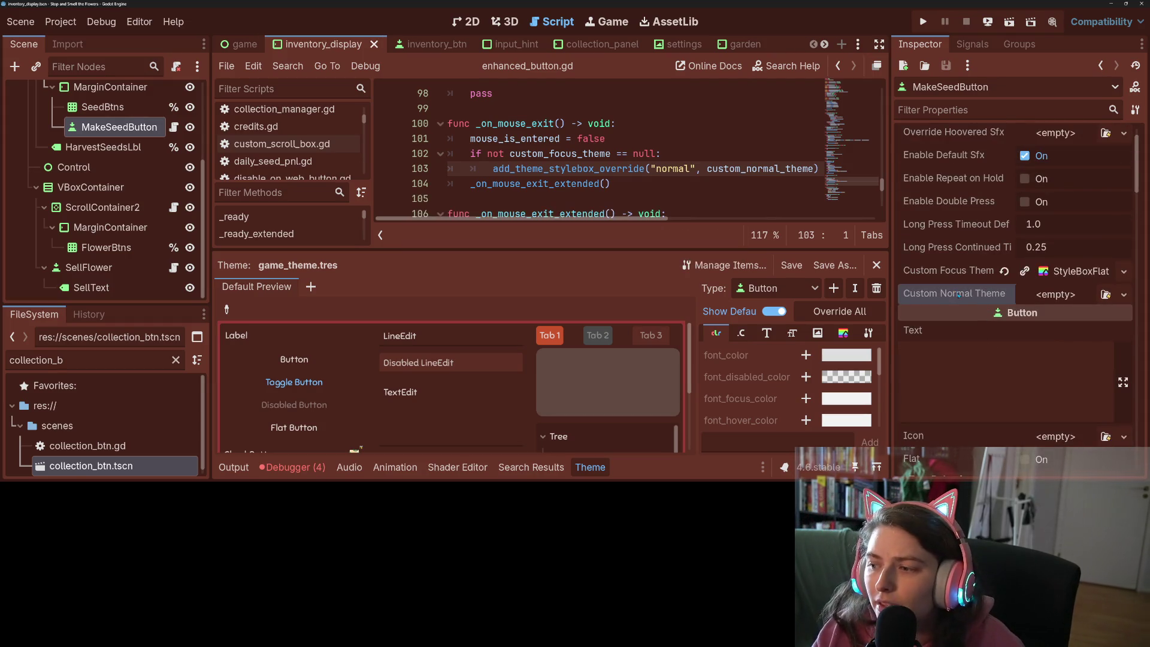
pyautogui.rightClick(957, 293)
pyautogui.click(939, 298)
pyautogui.scroll(-15, 939, 298)
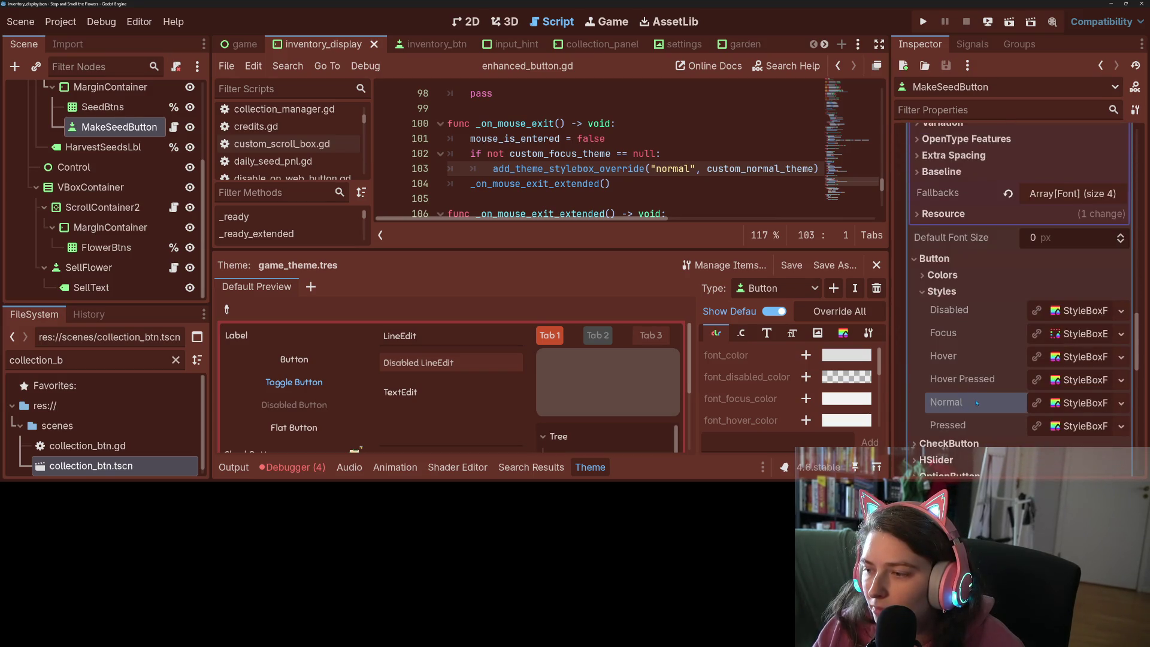
pyautogui.rightClick(977, 403)
pyautogui.click(1016, 403)
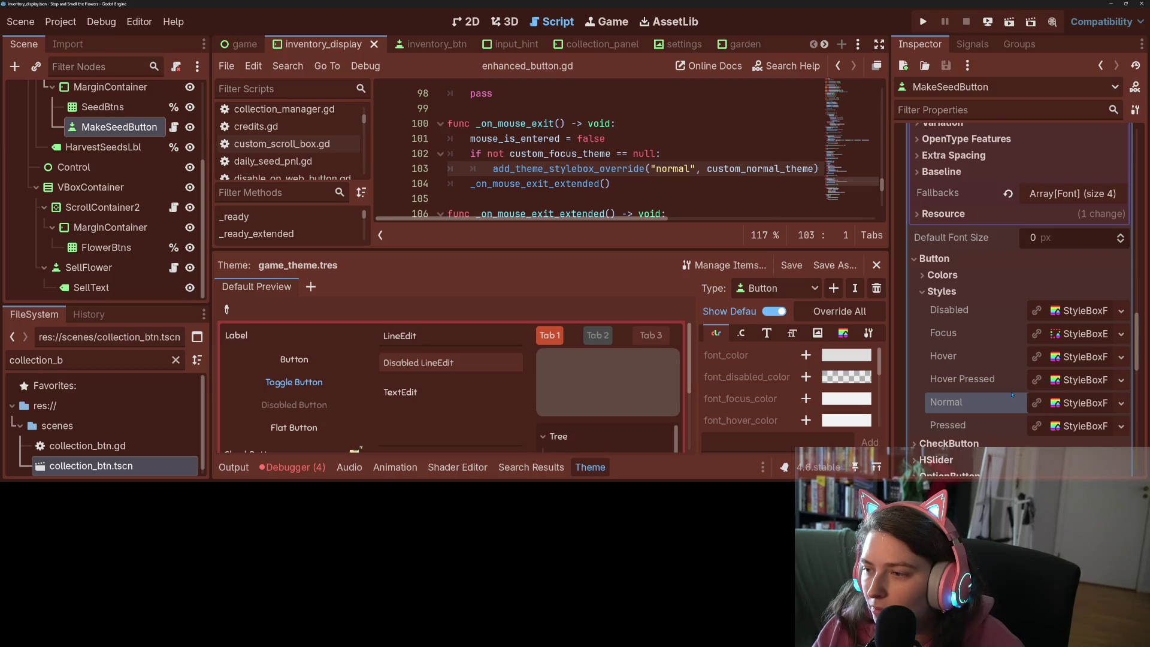
# Paste the style box into Custom Normal Theme, save the scene, and run the game
pyautogui.scroll(10, 1012, 395)
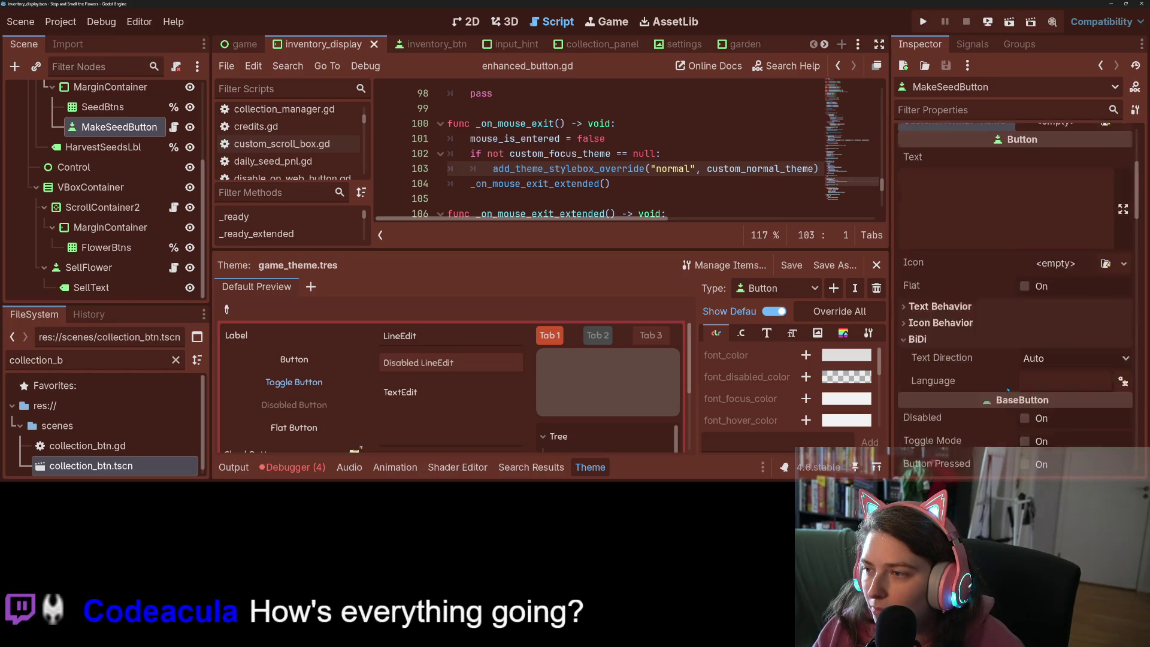
pyautogui.scroll(4, 1008, 389)
pyautogui.rightClick(990, 339)
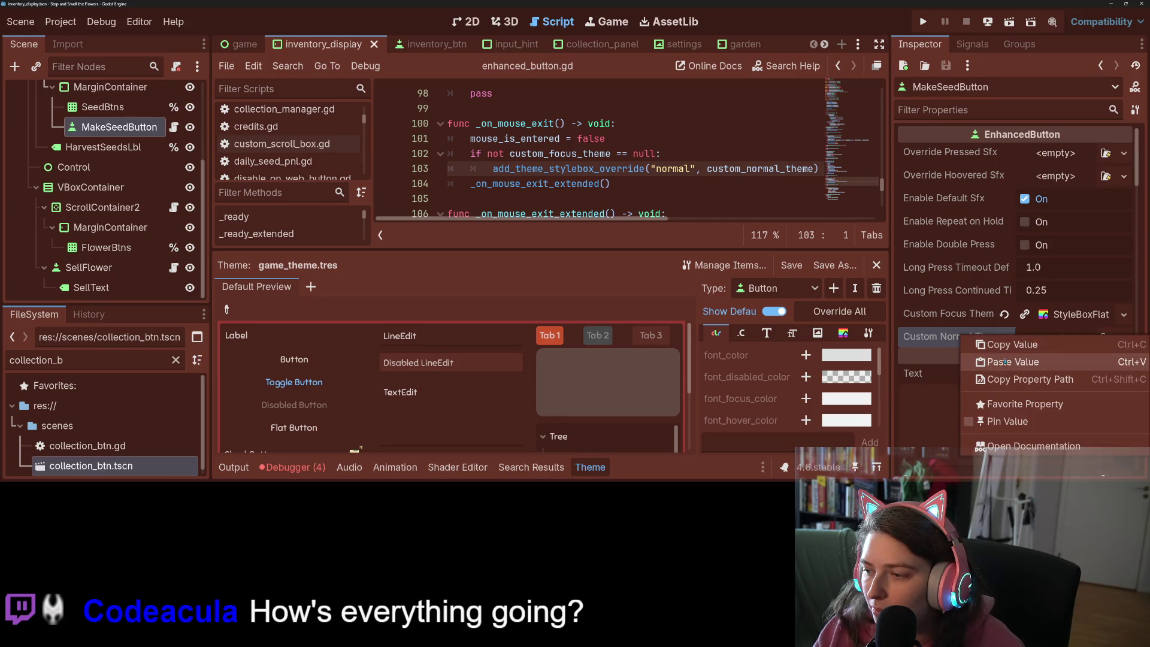
pyautogui.click(1012, 361)
pyautogui.hotkey('ctrl', 's')
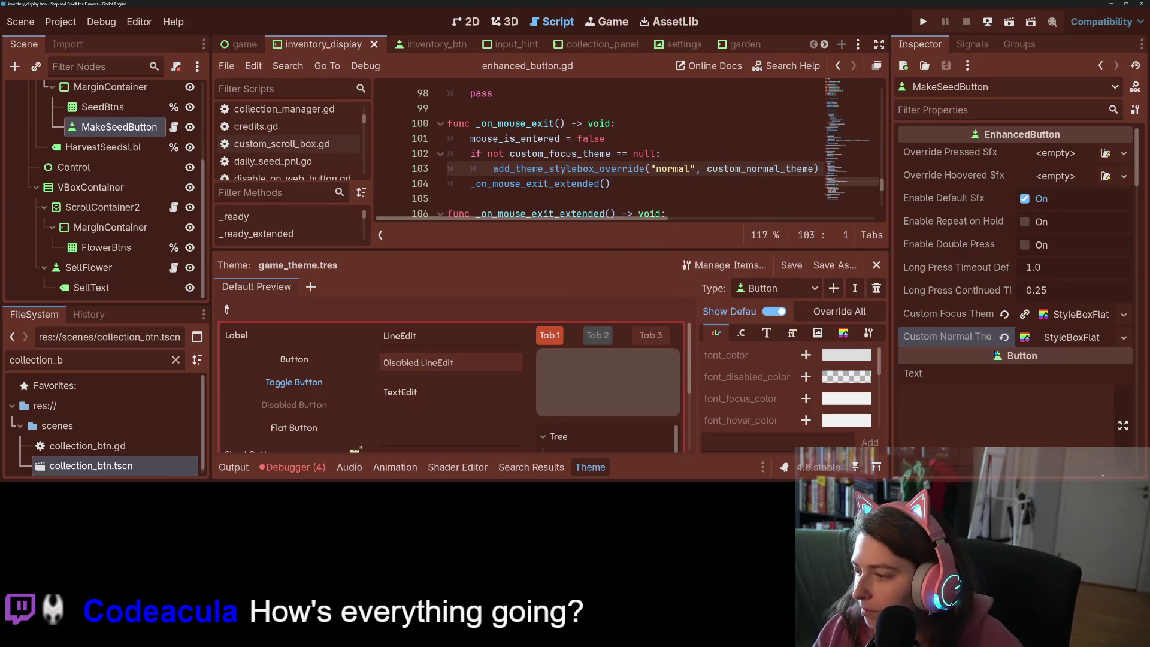
pyautogui.moveTo(1012, 358)
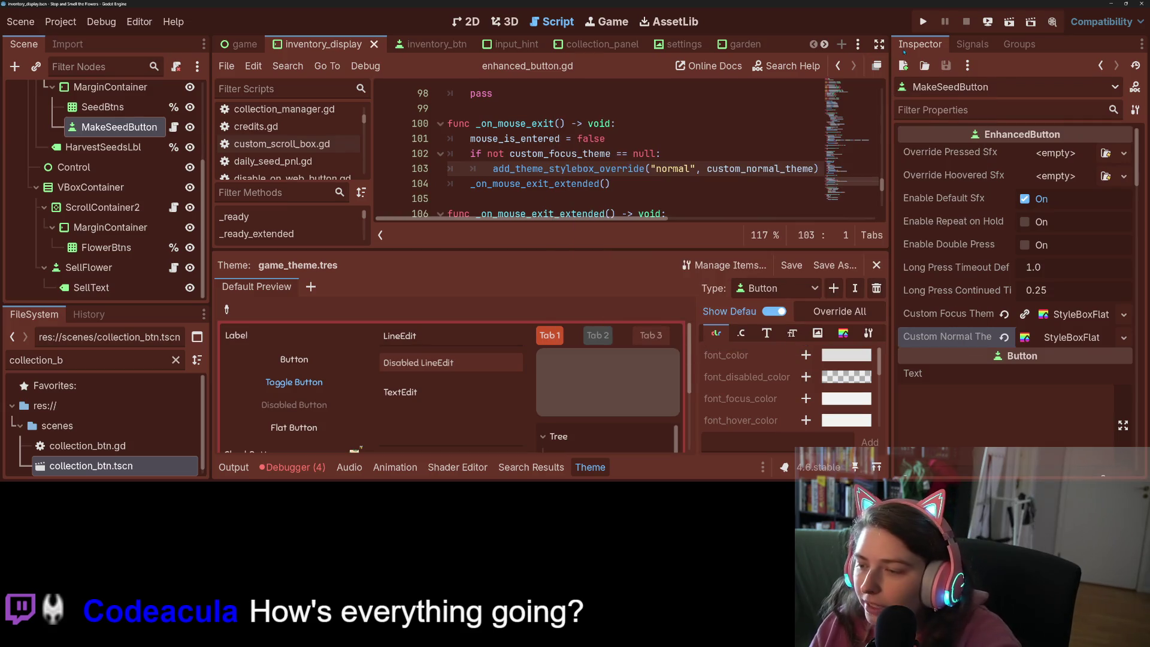
pyautogui.click(922, 22)
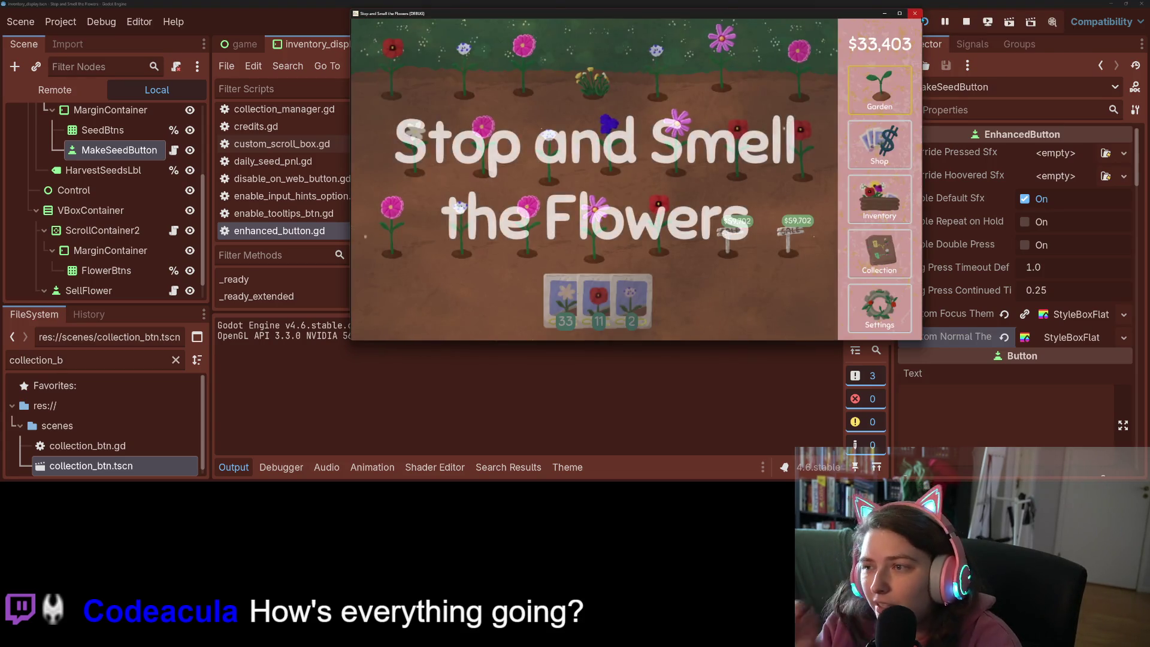
# Pick up three flowers from the Inventory and harvest them into seeds
pyautogui.click(891, 213)
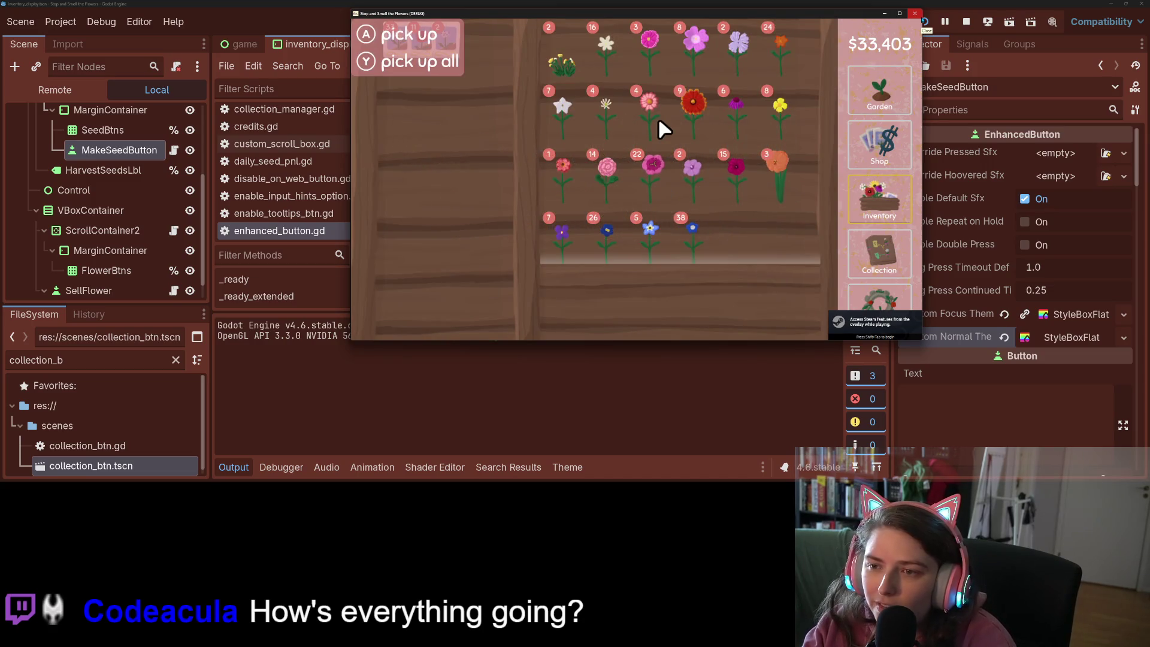
pyautogui.click(659, 123)
pyautogui.click(659, 122)
pyautogui.click(659, 123)
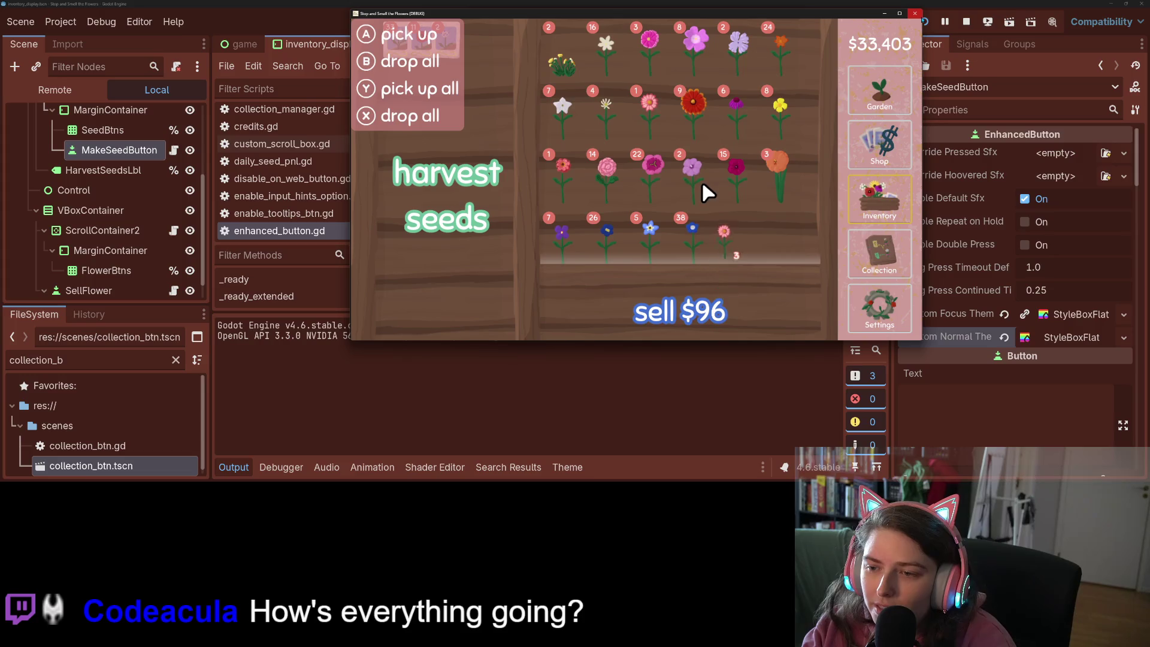
pyautogui.click(457, 189)
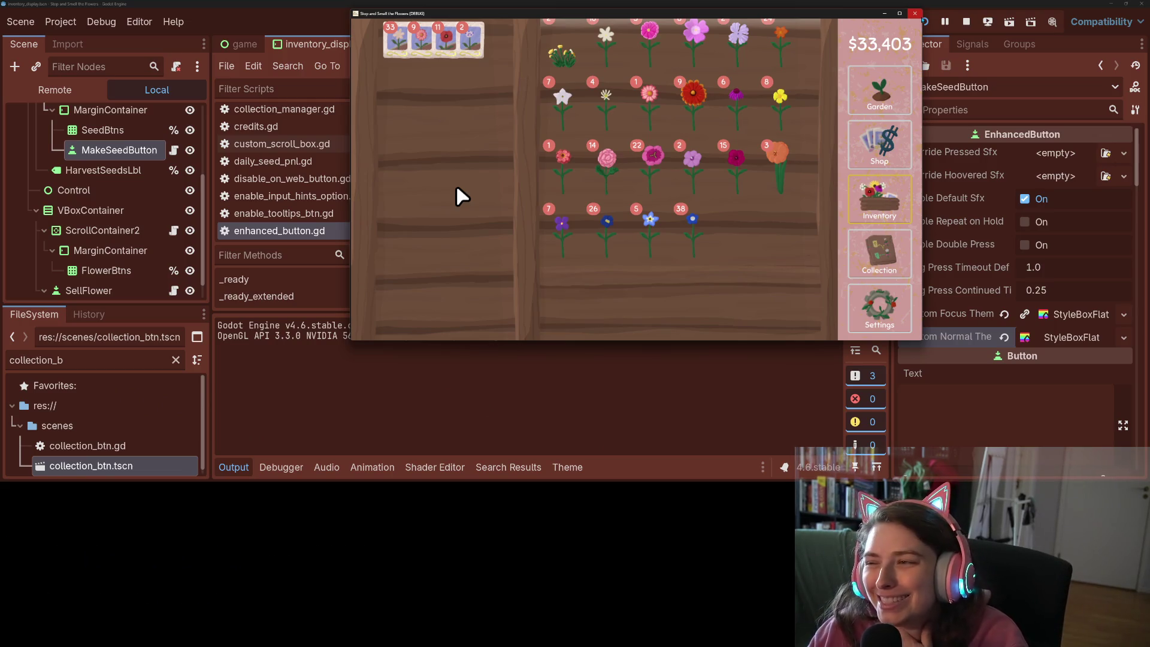
# Quit the game without saving and open make_seed_button.gd
pyautogui.click(915, 13)
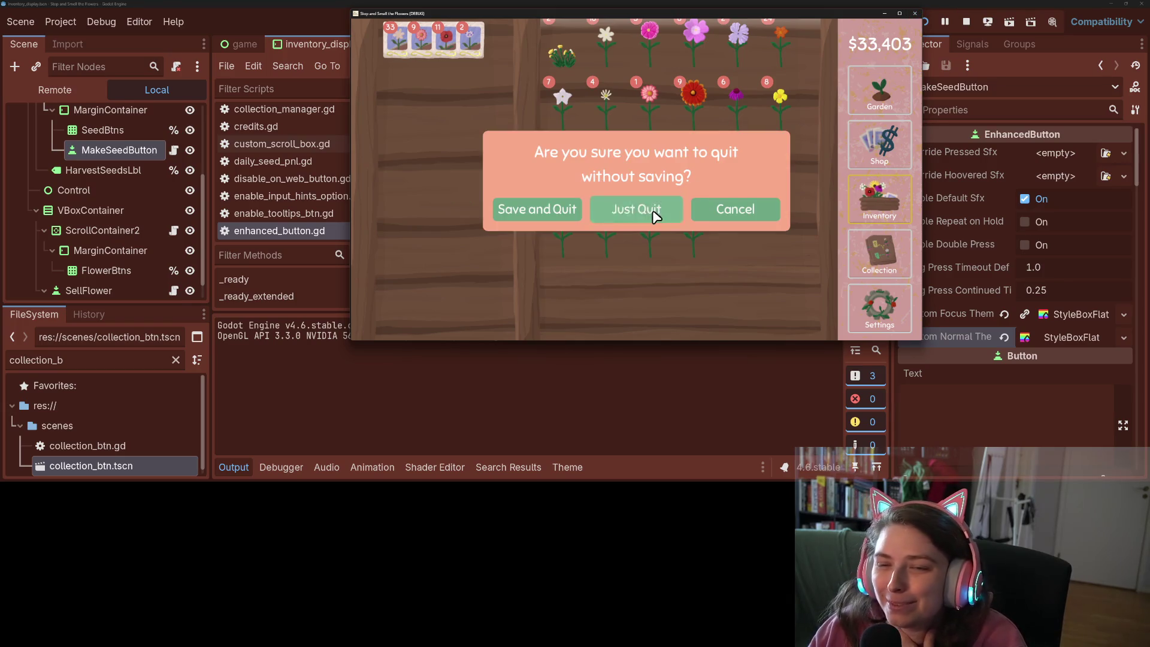
pyautogui.click(655, 211)
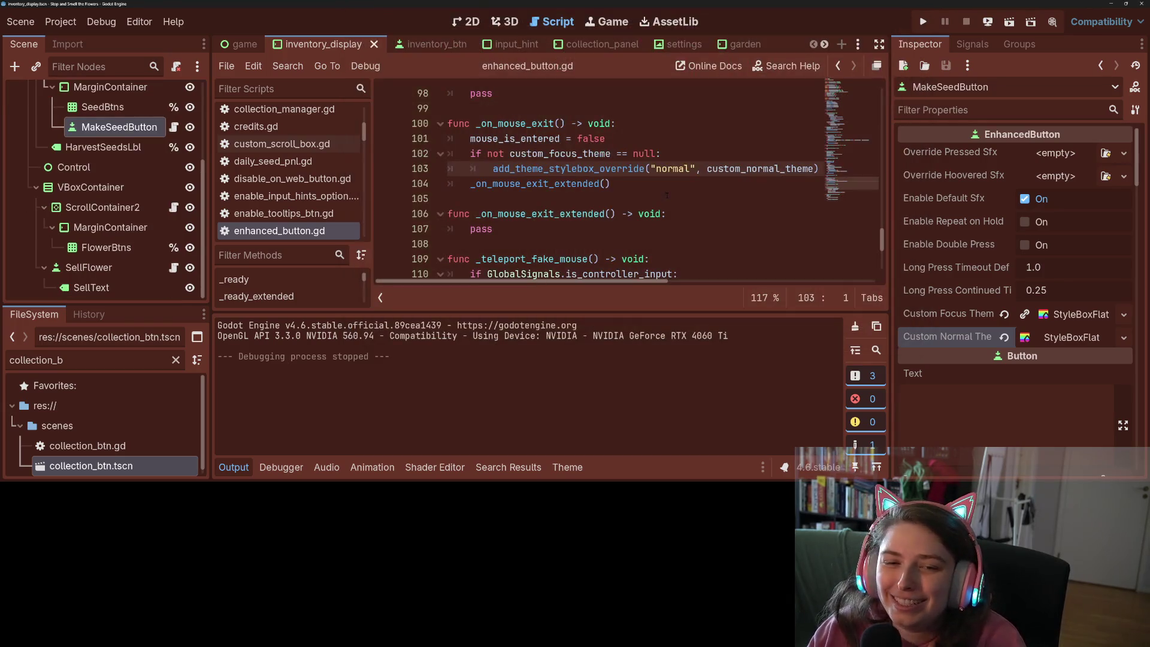
pyautogui.click(174, 127)
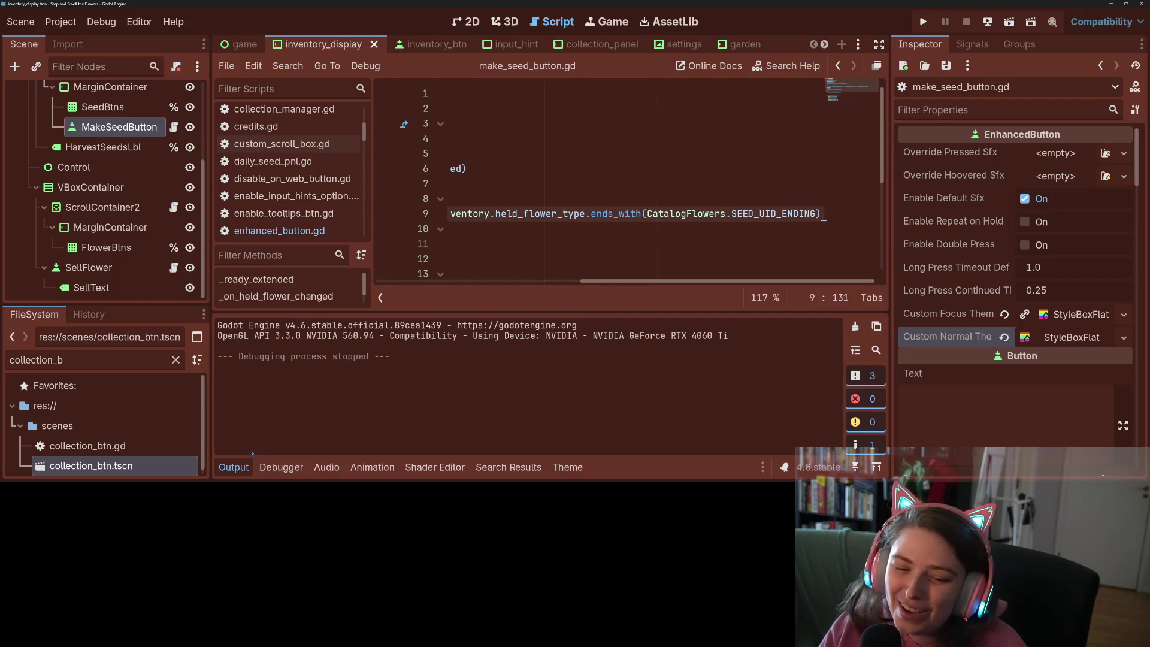
# Hide the Output panel and add a blank line after line 23's change_scene(2) call
pyautogui.hotkey('ctrl', 'j')
pyautogui.hscroll(-10, 648, 429)
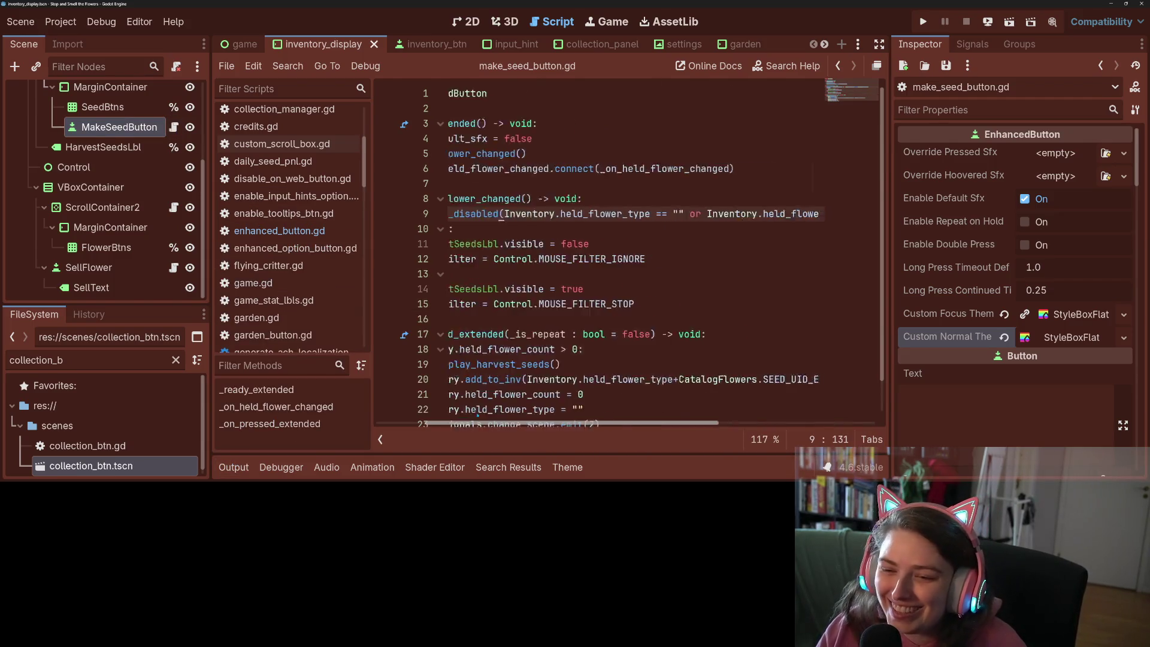
pyautogui.click(538, 244)
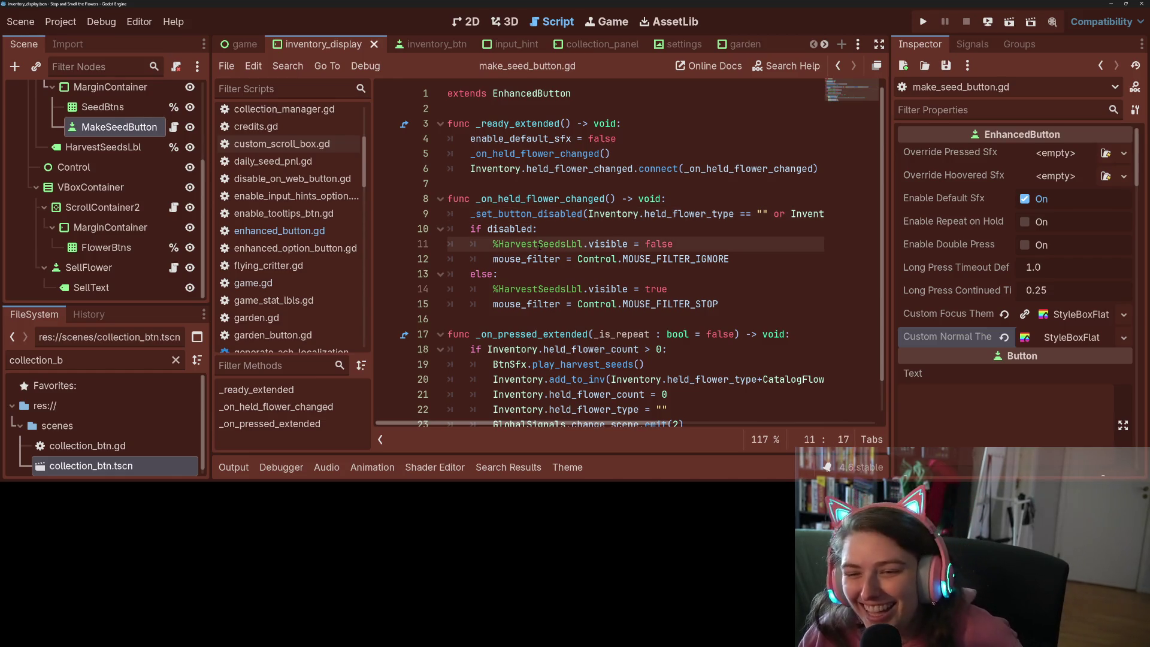
pyautogui.scroll(-1, 513, 286)
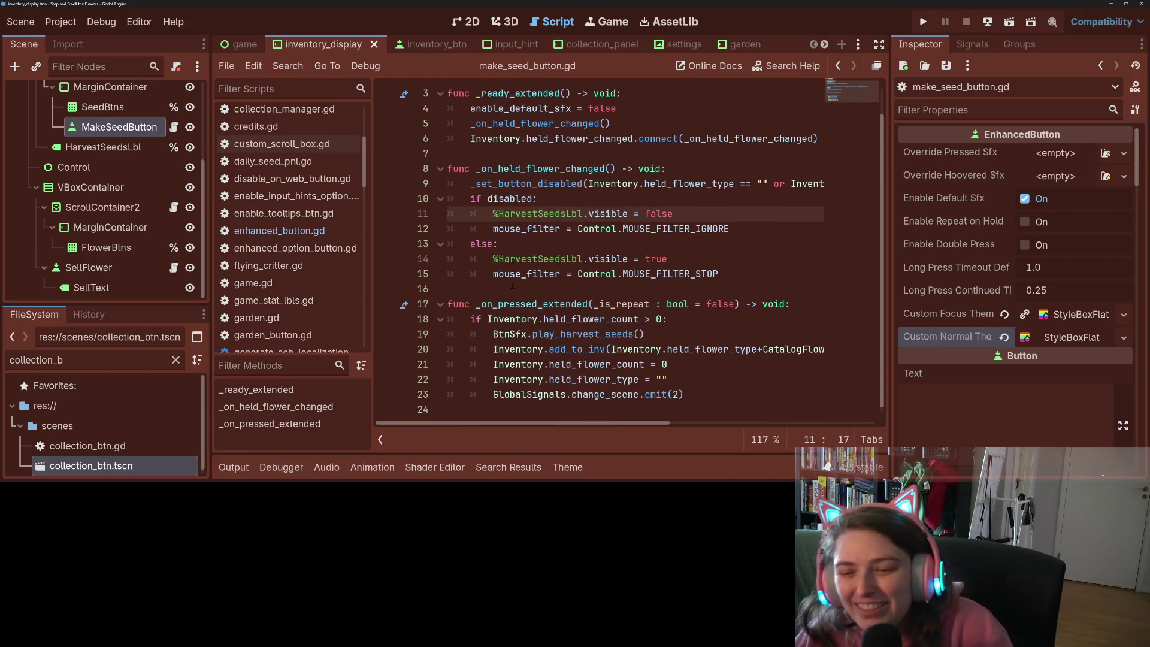
pyautogui.doubleClick(557, 318)
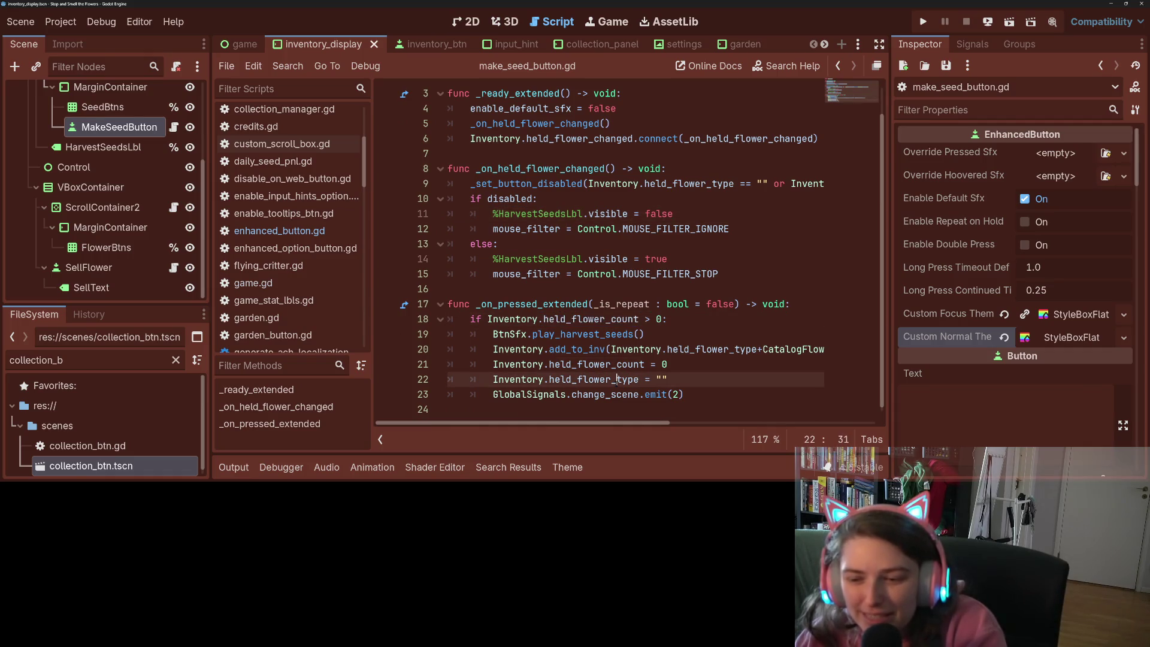
pyautogui.click(555, 319)
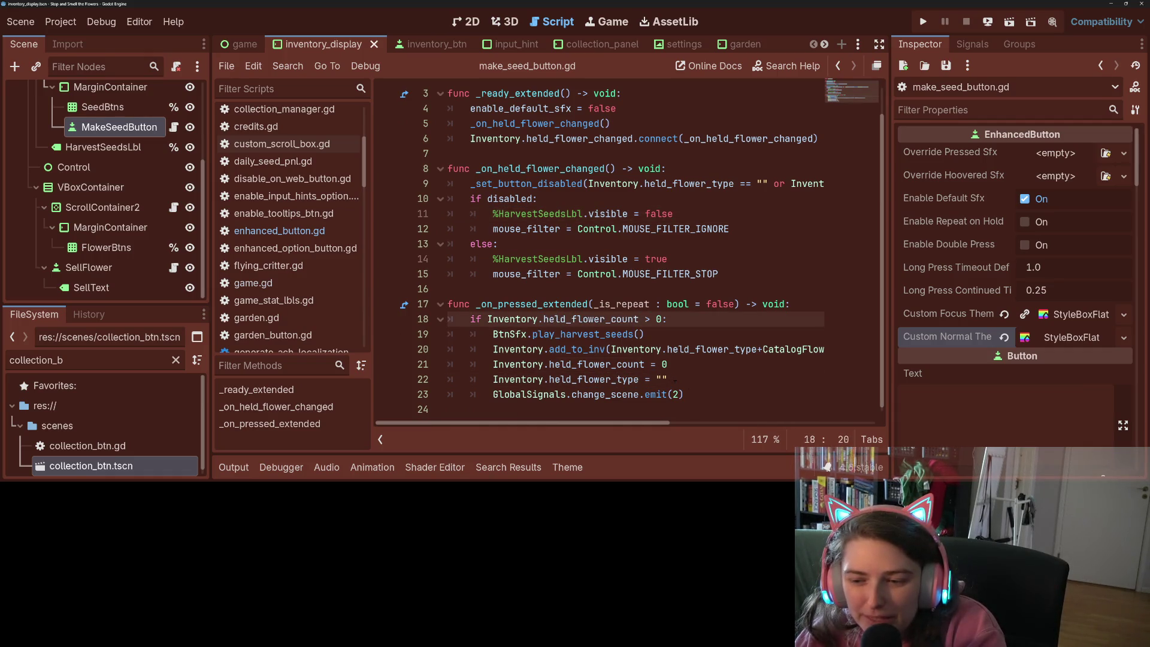
pyautogui.click(701, 394)
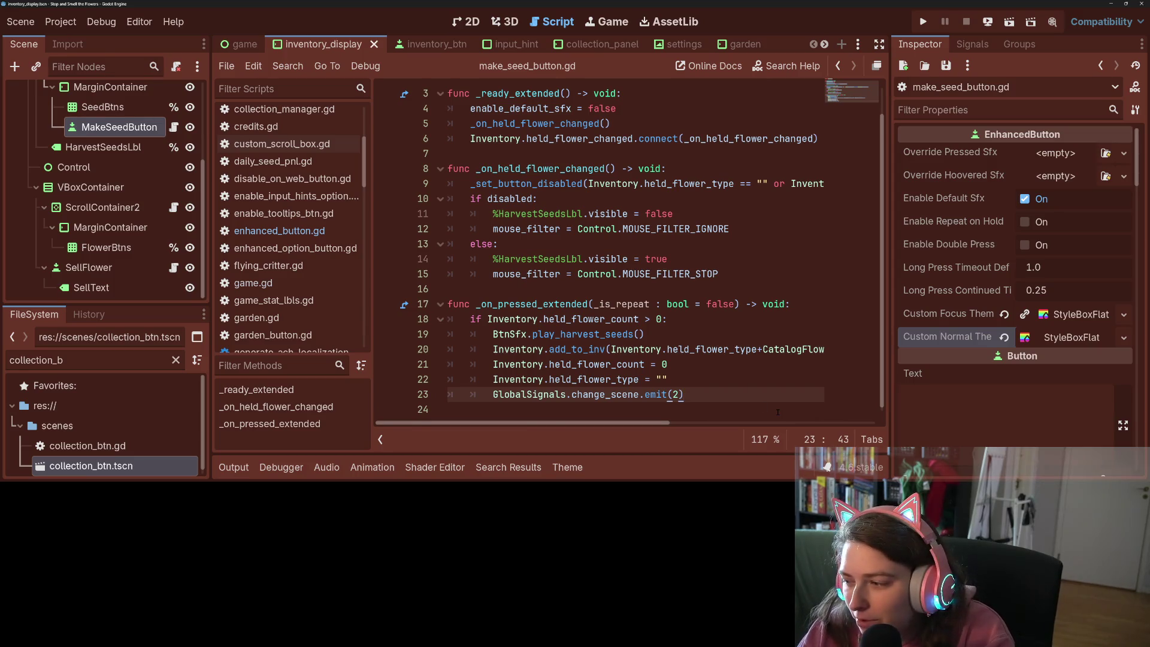
pyautogui.press('Return')
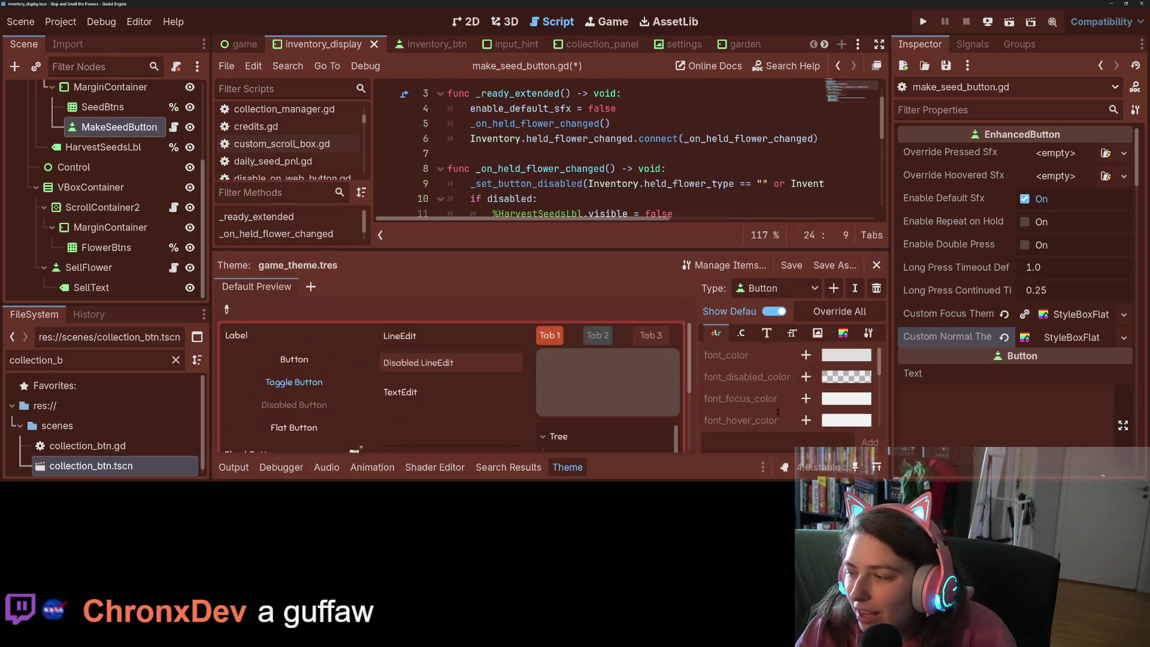
pyautogui.scroll(-5, 630, 149)
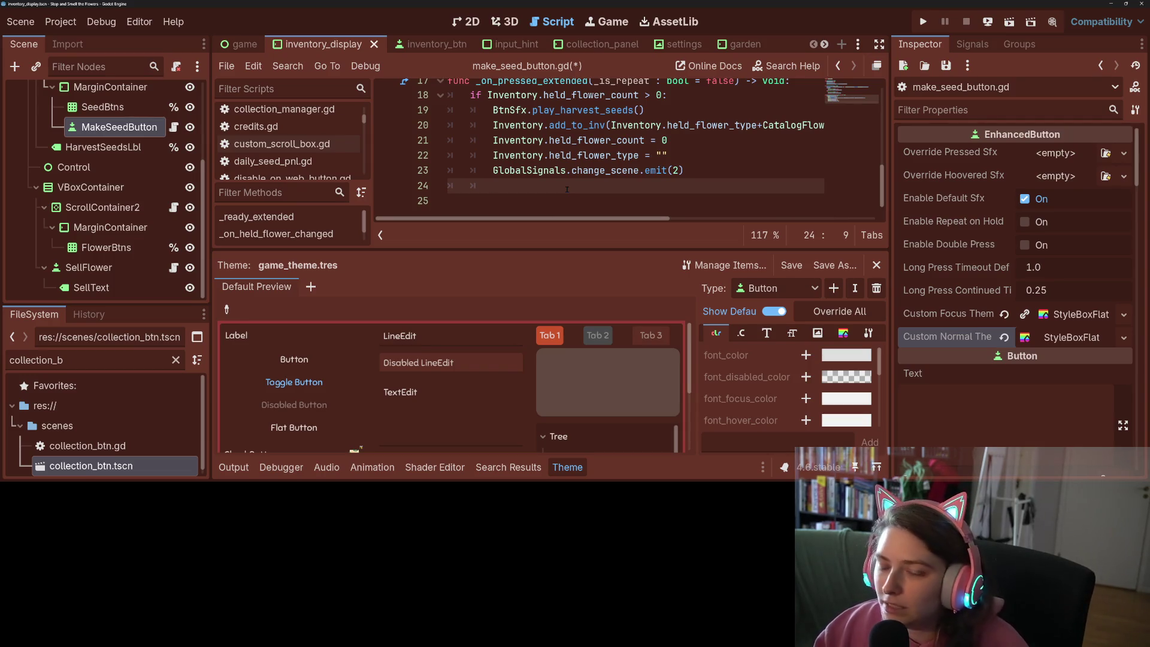
# Save make_seed_button.gd and hide the theme preview to enlarge the script
pyautogui.hotkey('ctrl', 's')
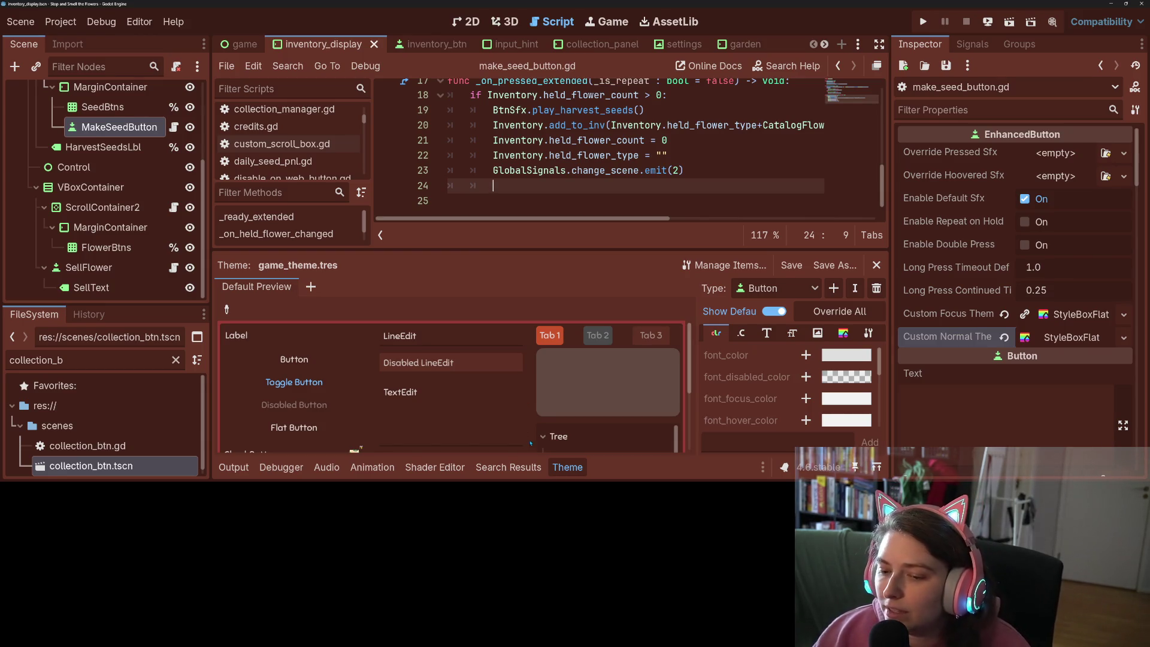
pyautogui.click(568, 468)
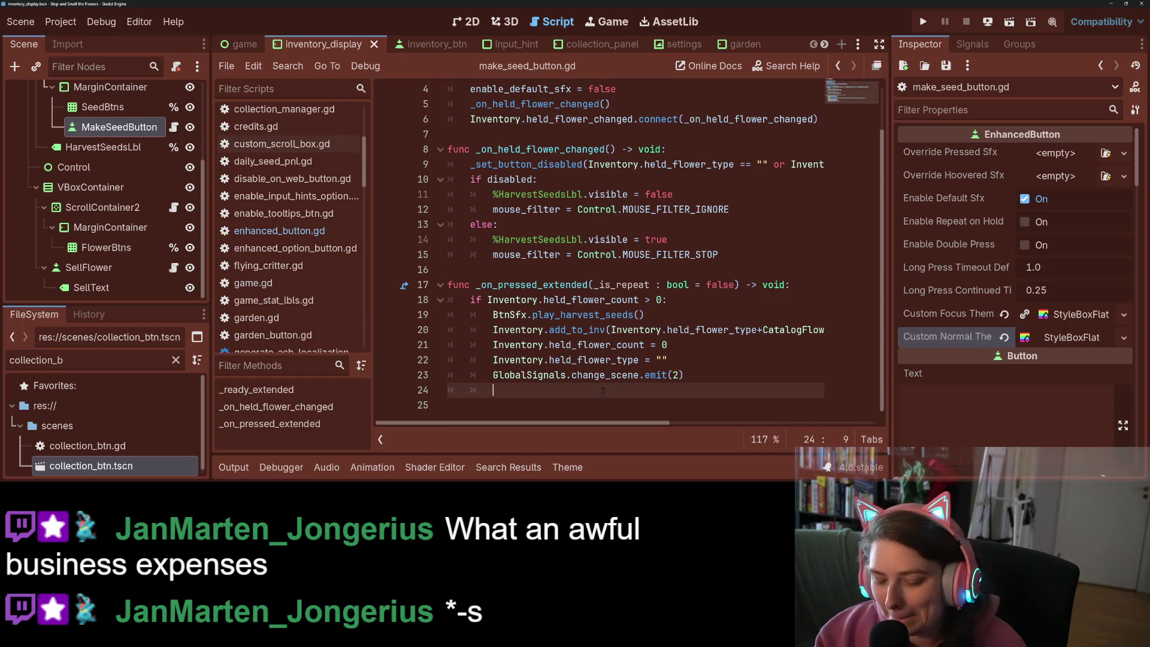
# Insert find_next_valid_focus() on line 24 by autocompleting from 'focu'
pyautogui.write('fo')
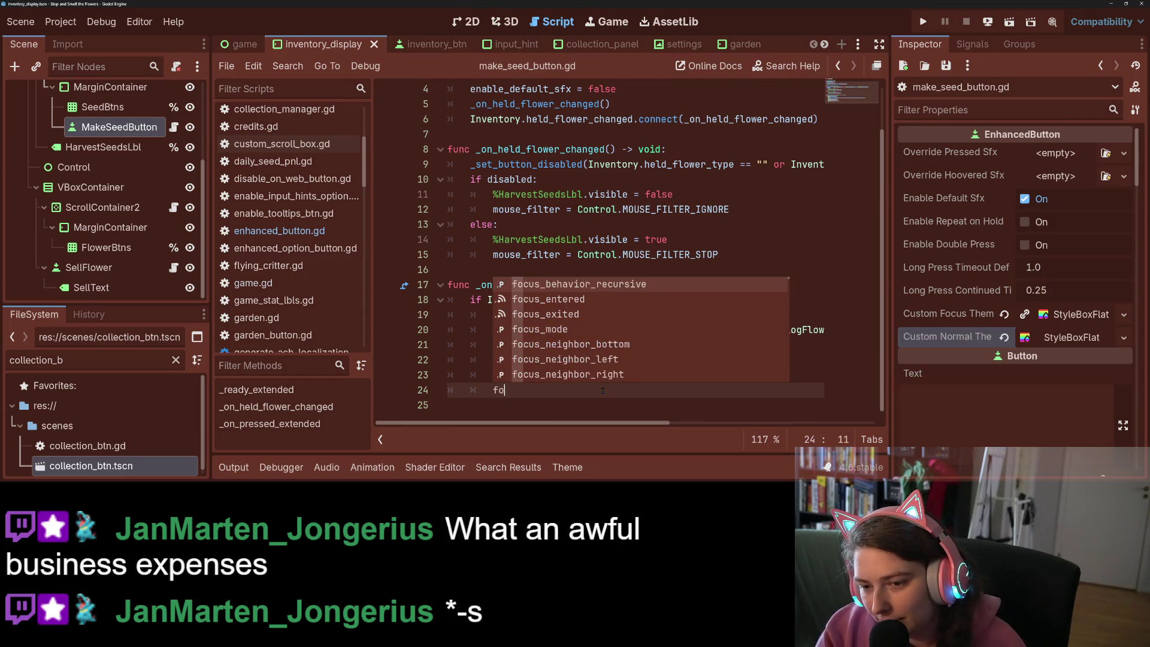
pyautogui.write('cu')
pyautogui.press('Down')
pyautogui.press('Down')
pyautogui.press('Down')
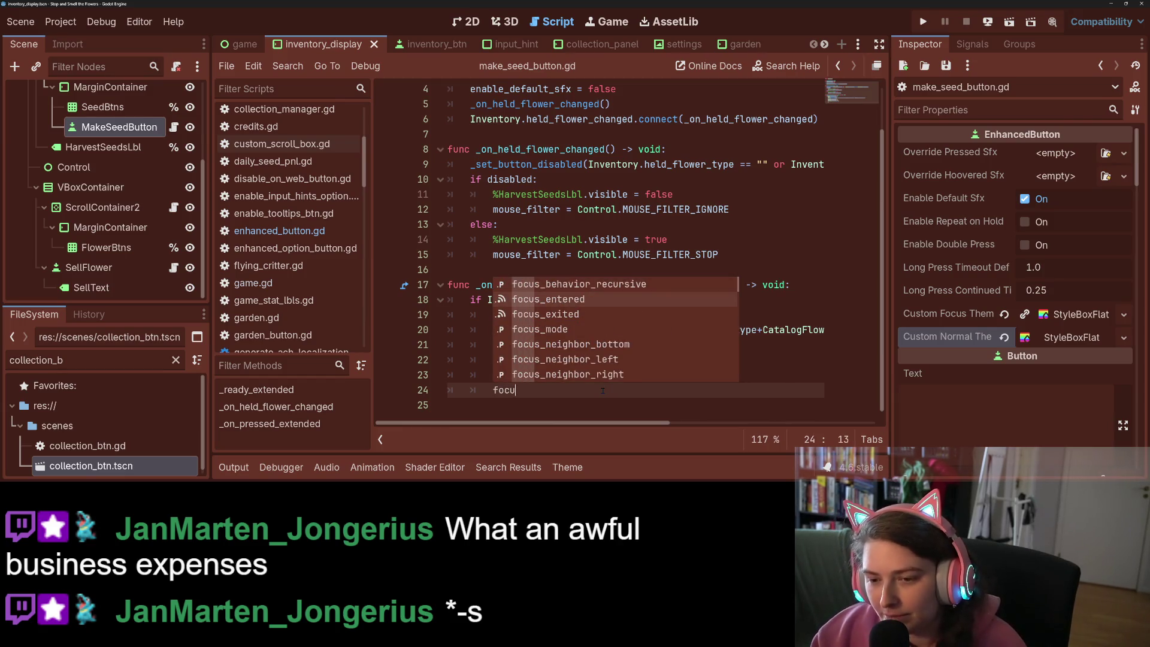
pyautogui.press('Down')
pyautogui.press('Down')
pyautogui.press('Down')
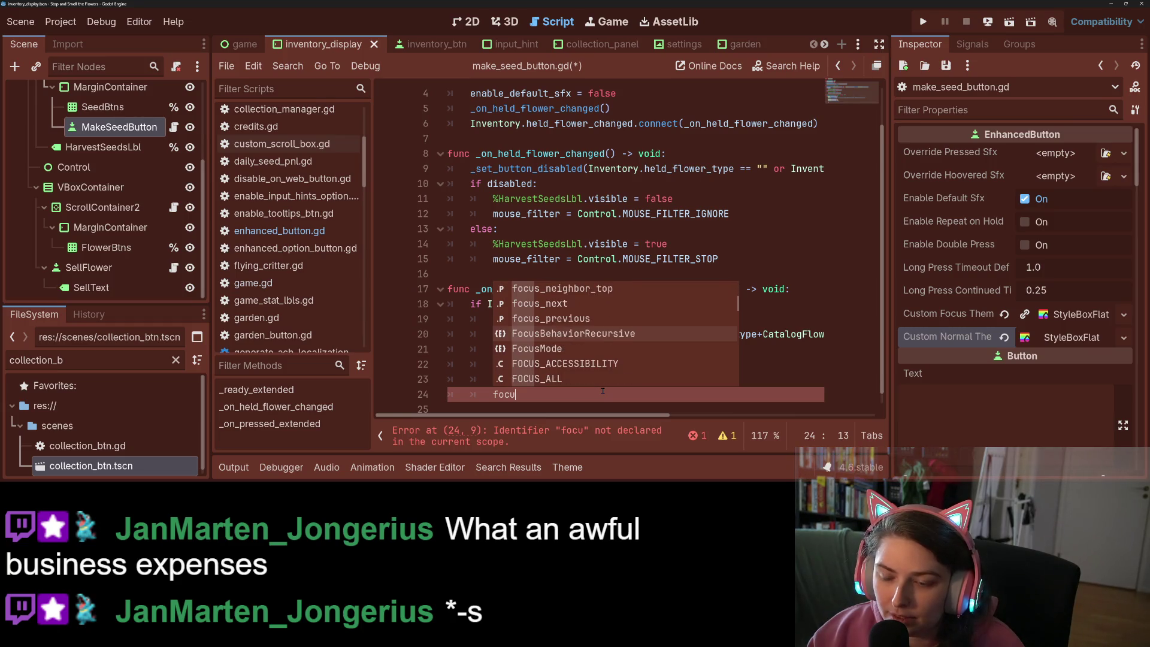
pyautogui.press('Down')
pyautogui.press('Down')
pyautogui.press('Down')
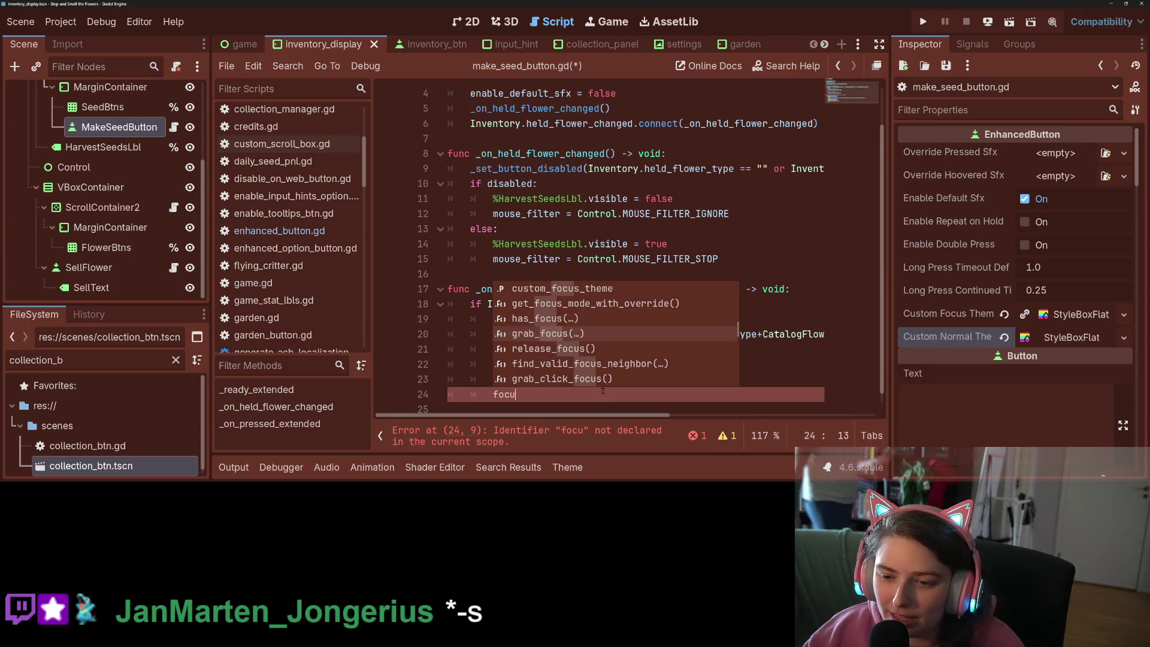
pyautogui.press('Down')
pyautogui.press('Down')
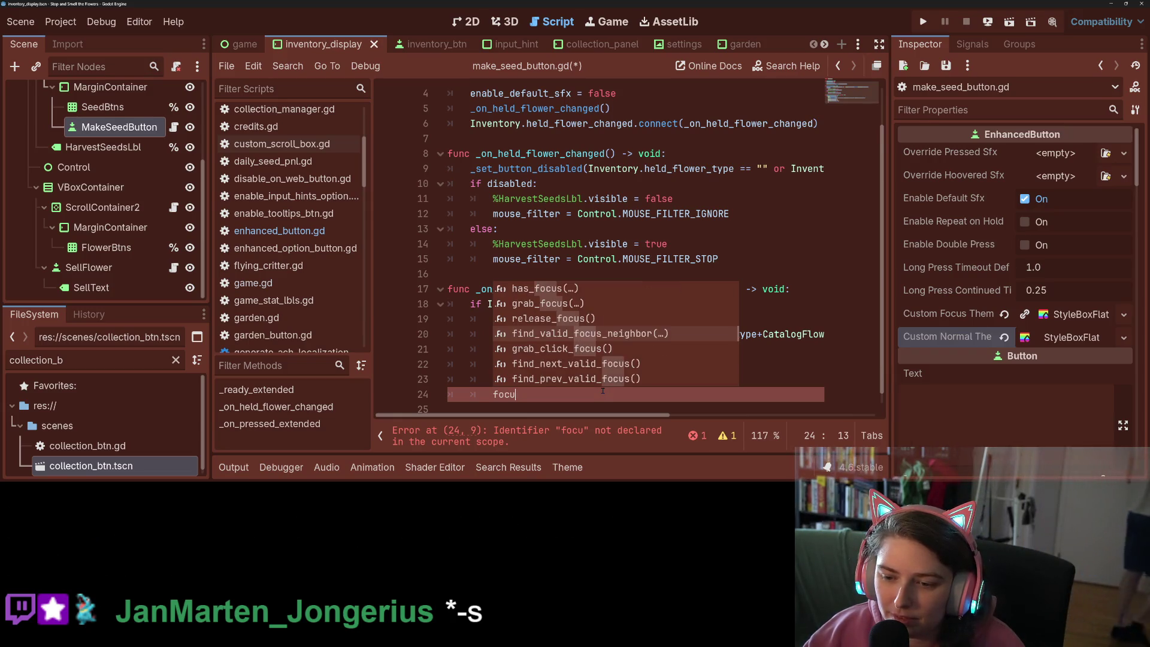
pyautogui.press('Down')
pyautogui.press('Down')
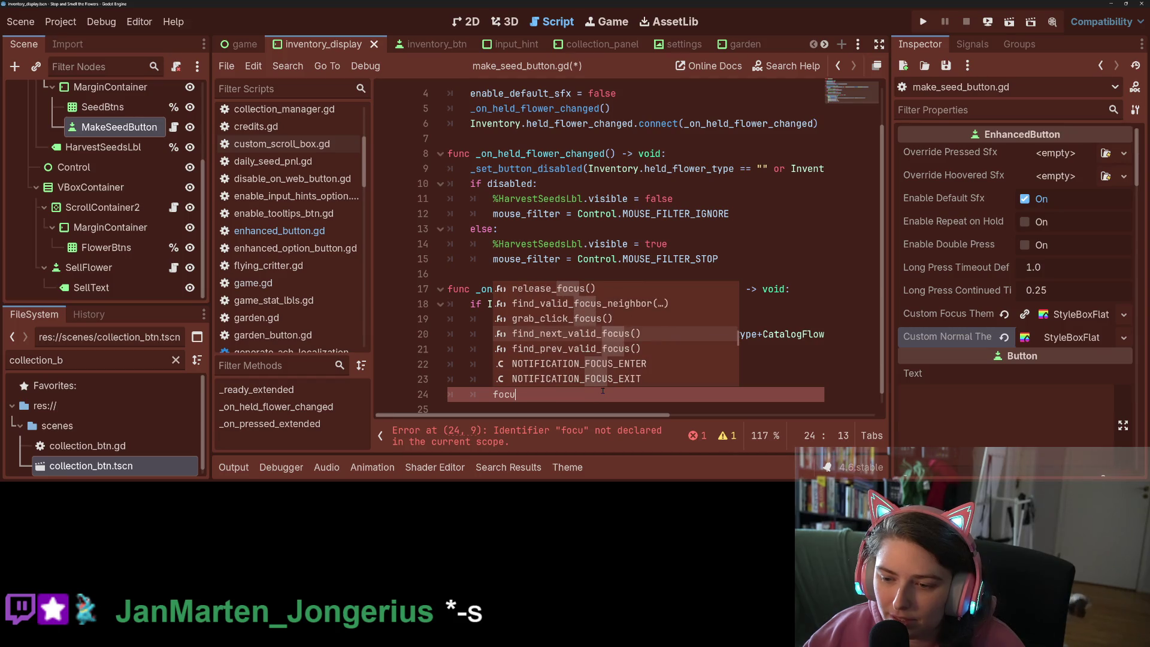
pyautogui.press('Return')
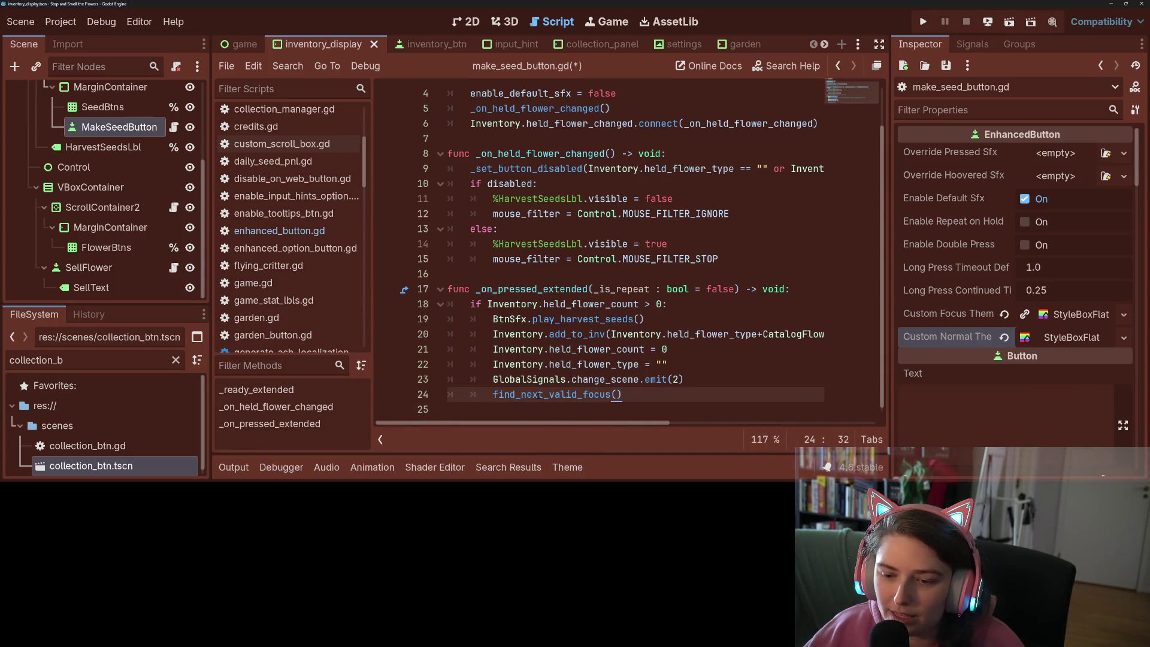
pyautogui.moveTo(548, 394)
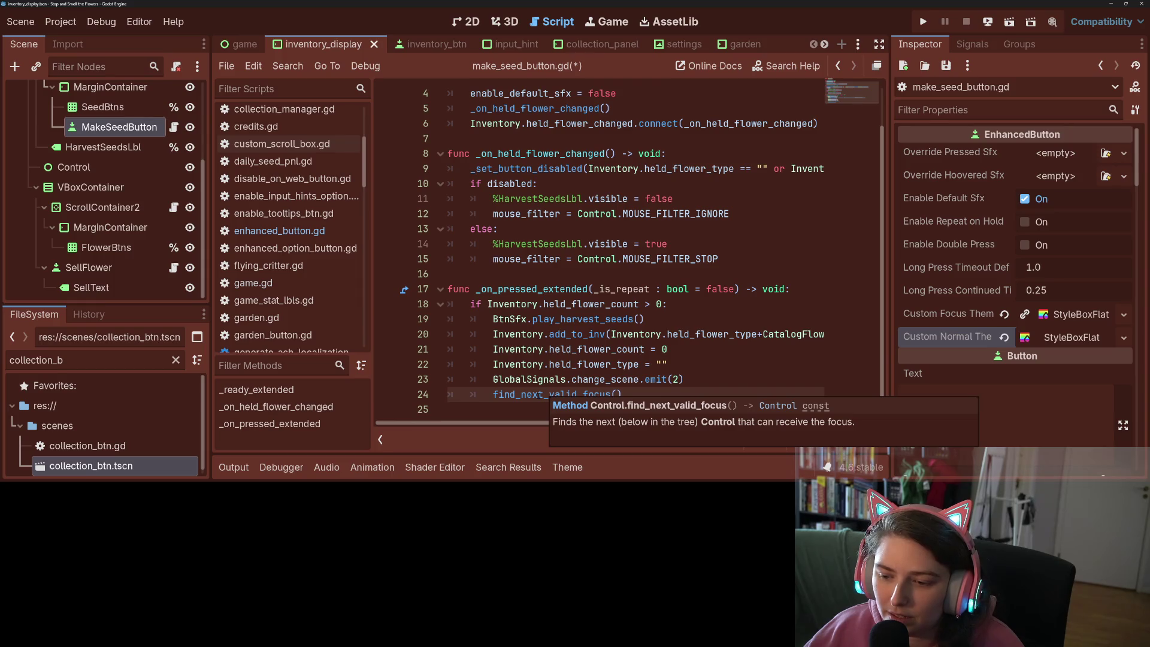
pyautogui.click(537, 394)
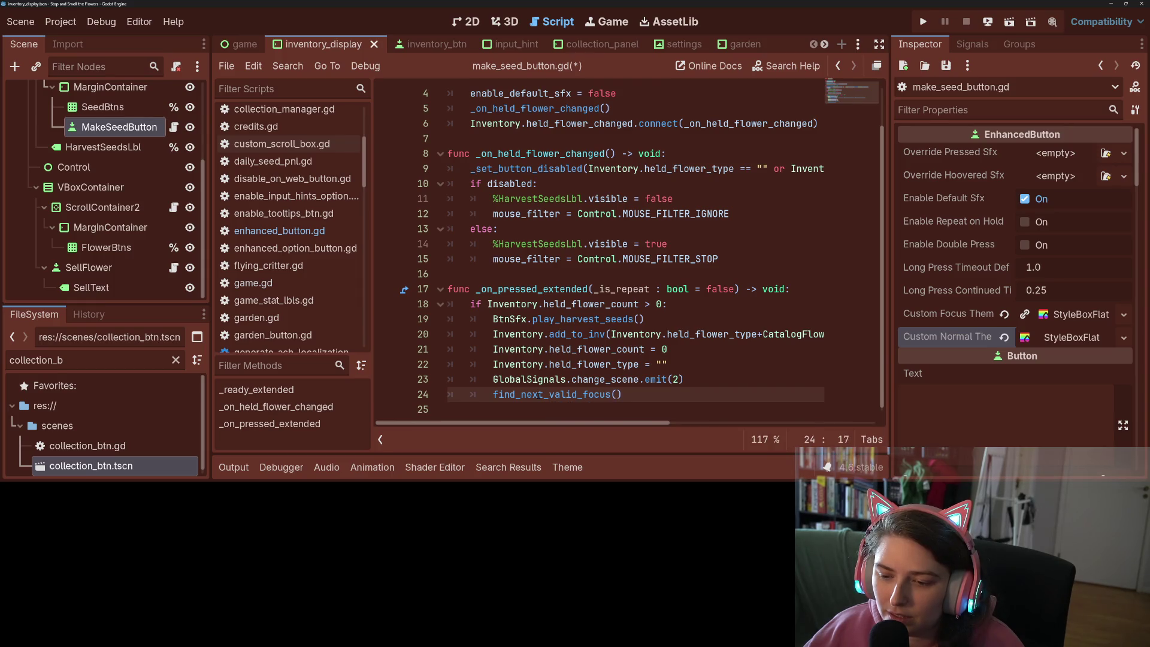
pyautogui.moveTo(537, 394)
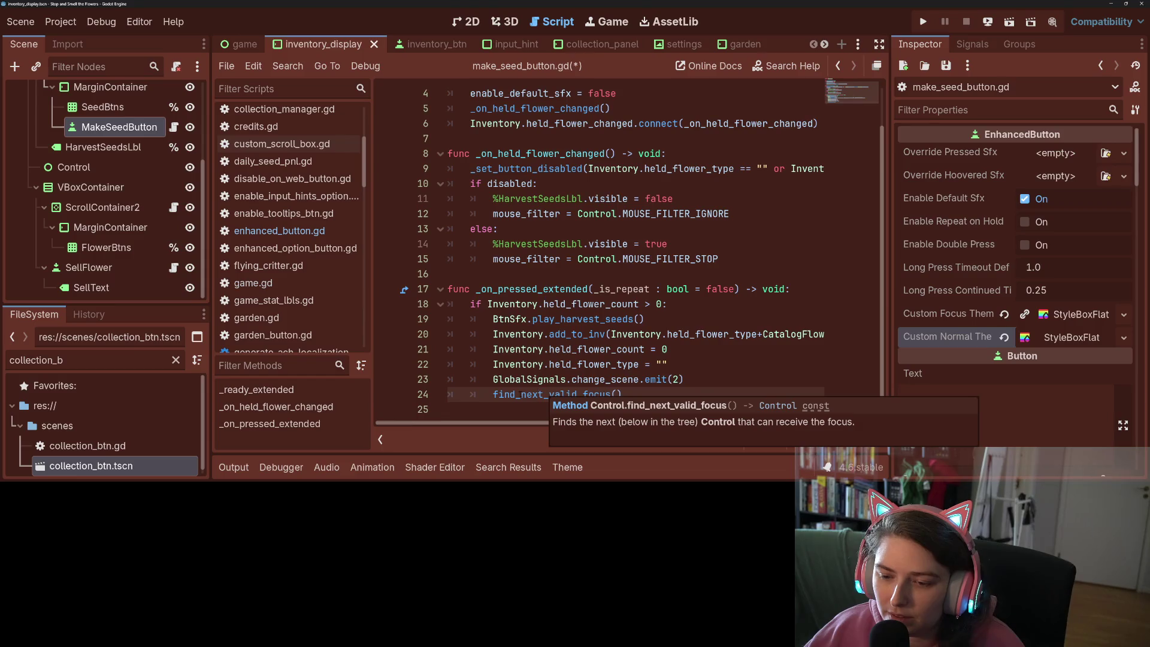
pyautogui.click(493, 394)
# Assign the call on line 24 to 'var next_focus ='
pyautogui.moveTo(494, 394)
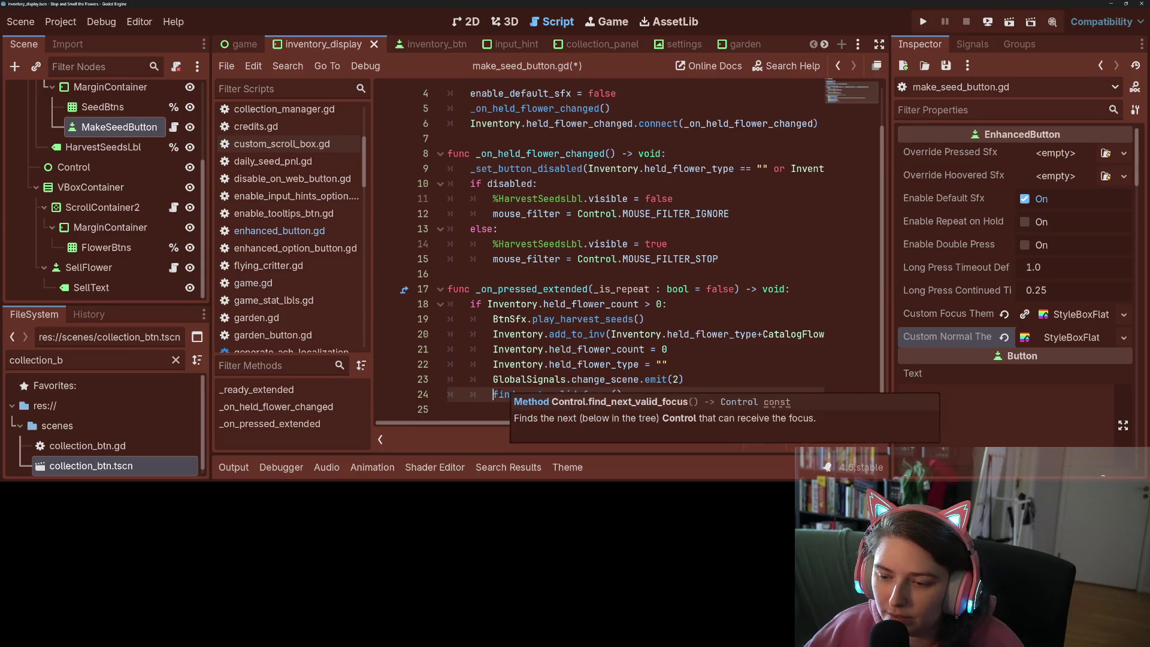
pyautogui.write('var next')
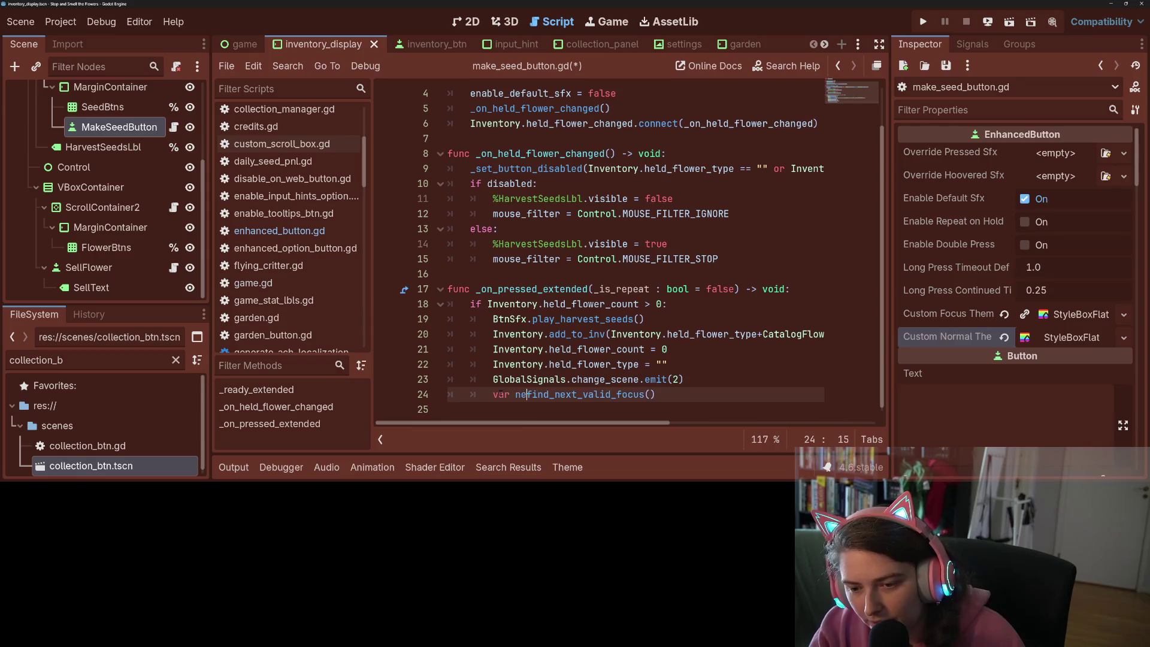
pyautogui.write('_focus =')
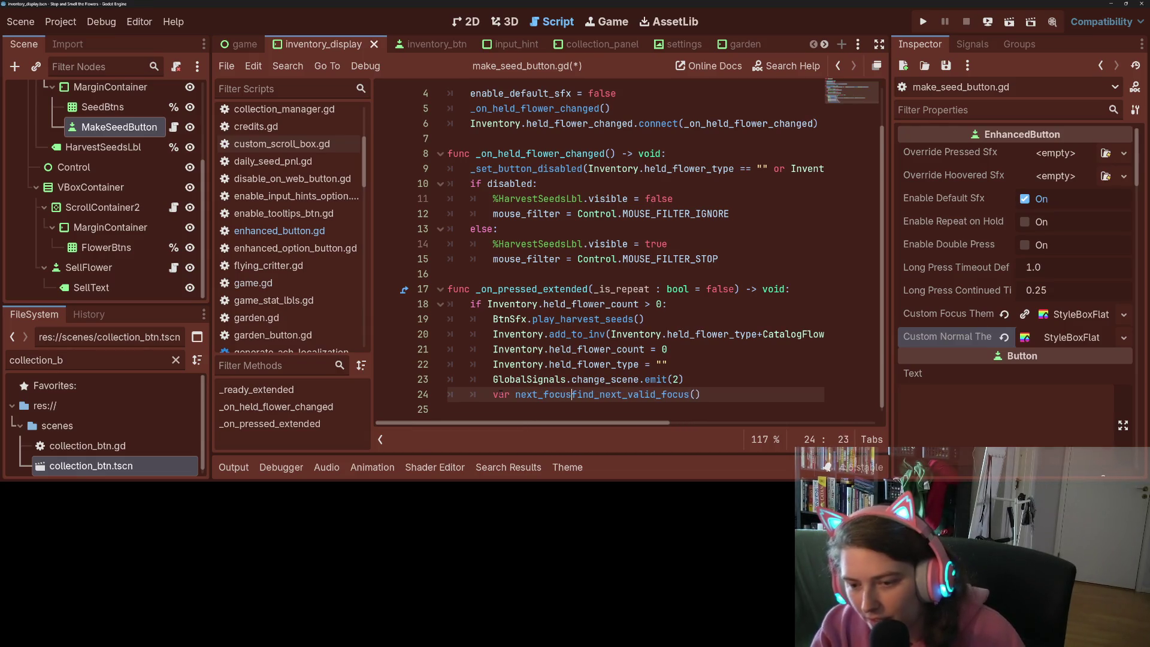
pyautogui.press('End')
pyautogui.press('Return')
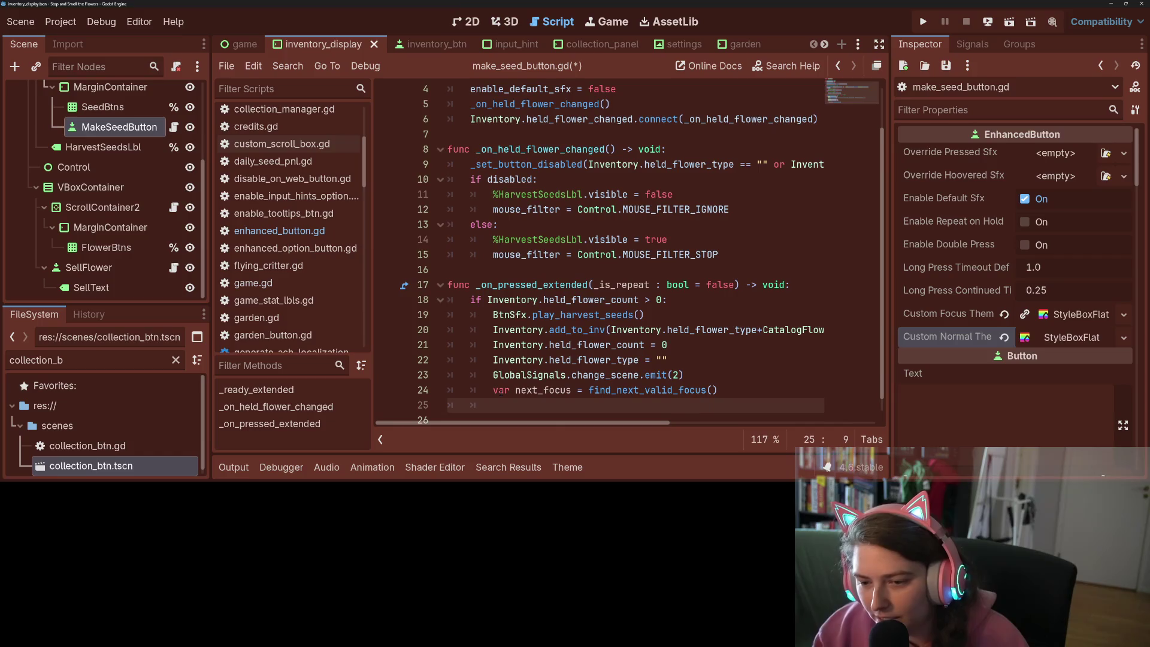
# Add 'if next_focus:' with an indented next_focus.grab_focus() using autocomplete
pyautogui.write('if ne')
pyautogui.press('Return')
pyautogui.write(':')
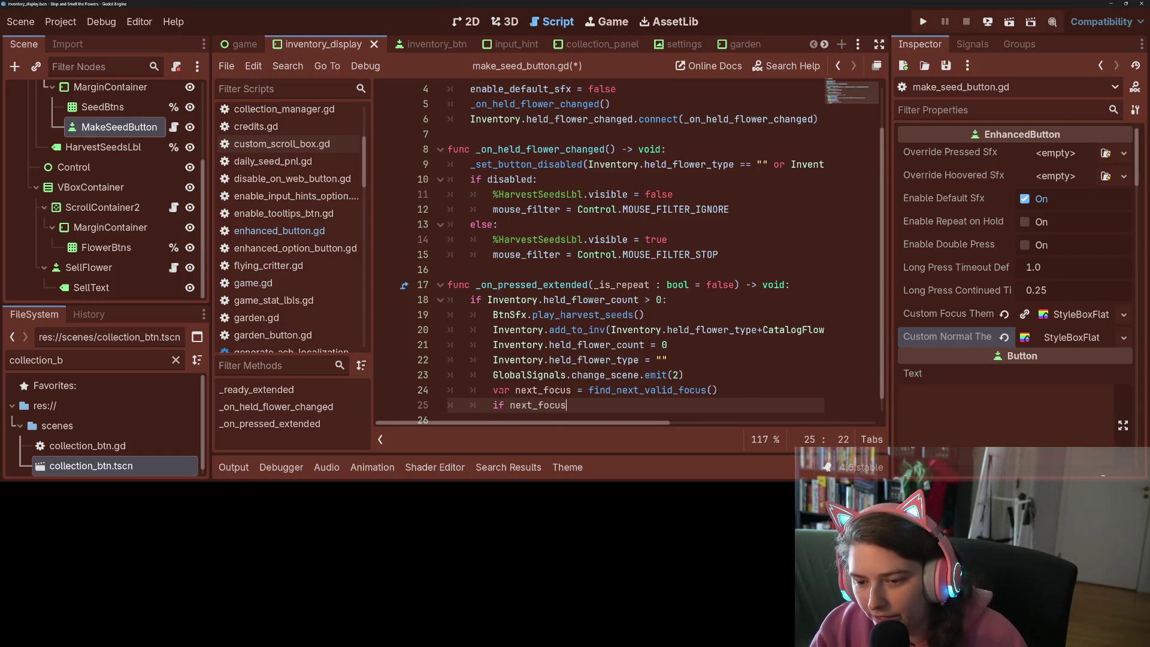
pyautogui.press('Return')
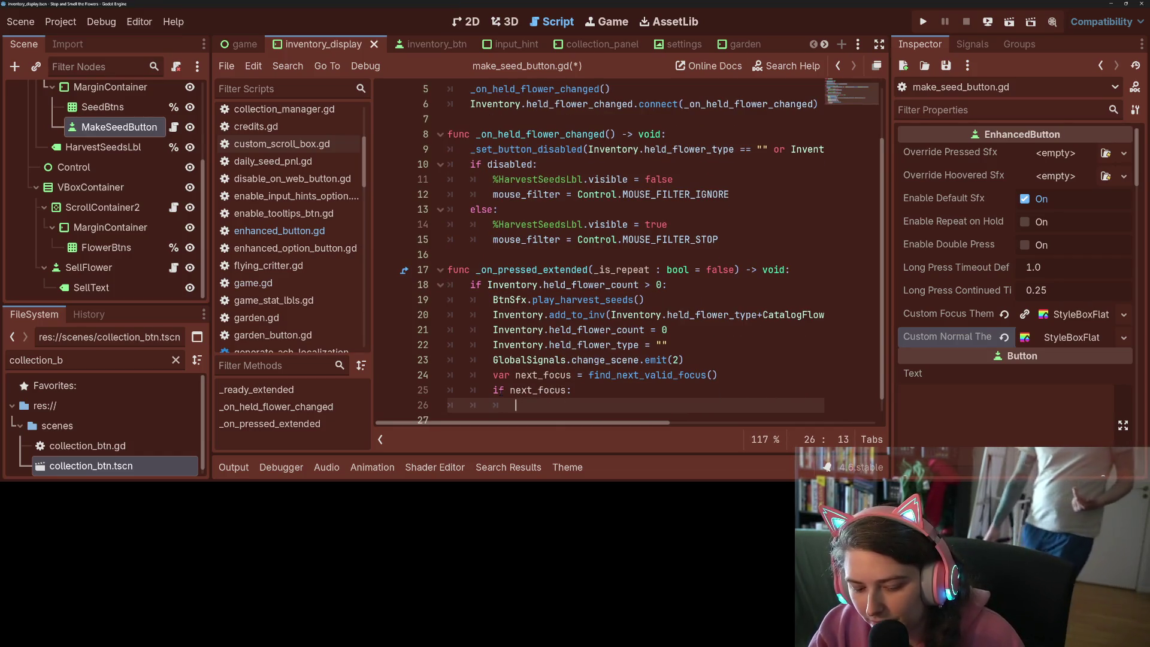
pyautogui.write('ne')
pyautogui.press('Return')
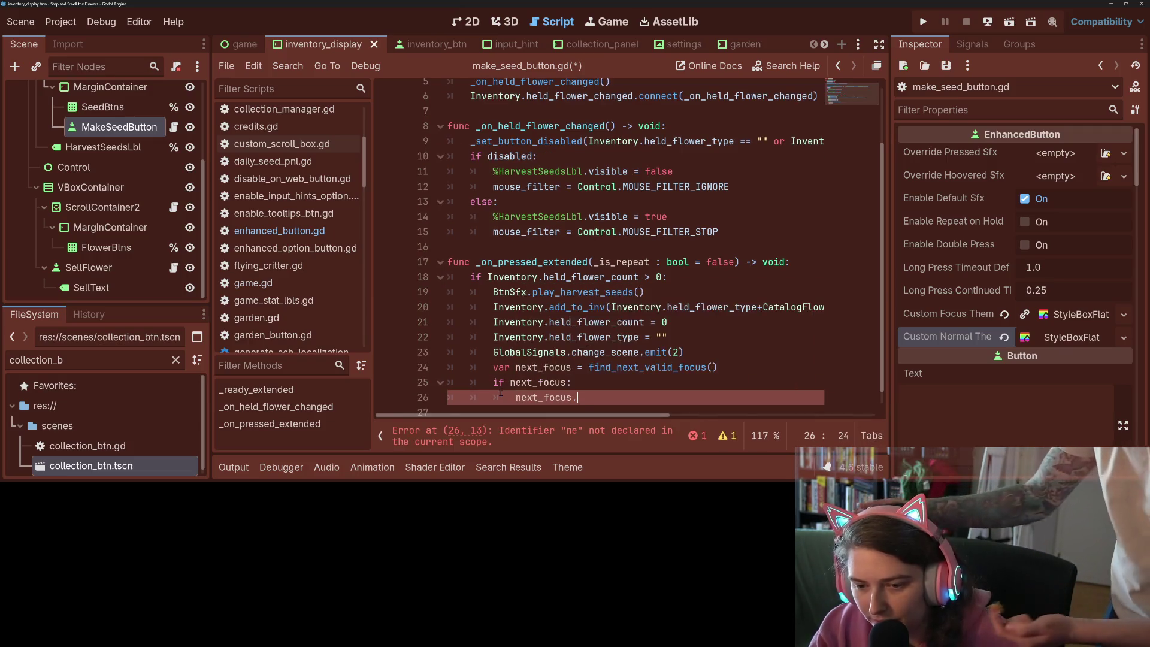
pyautogui.write('.gra')
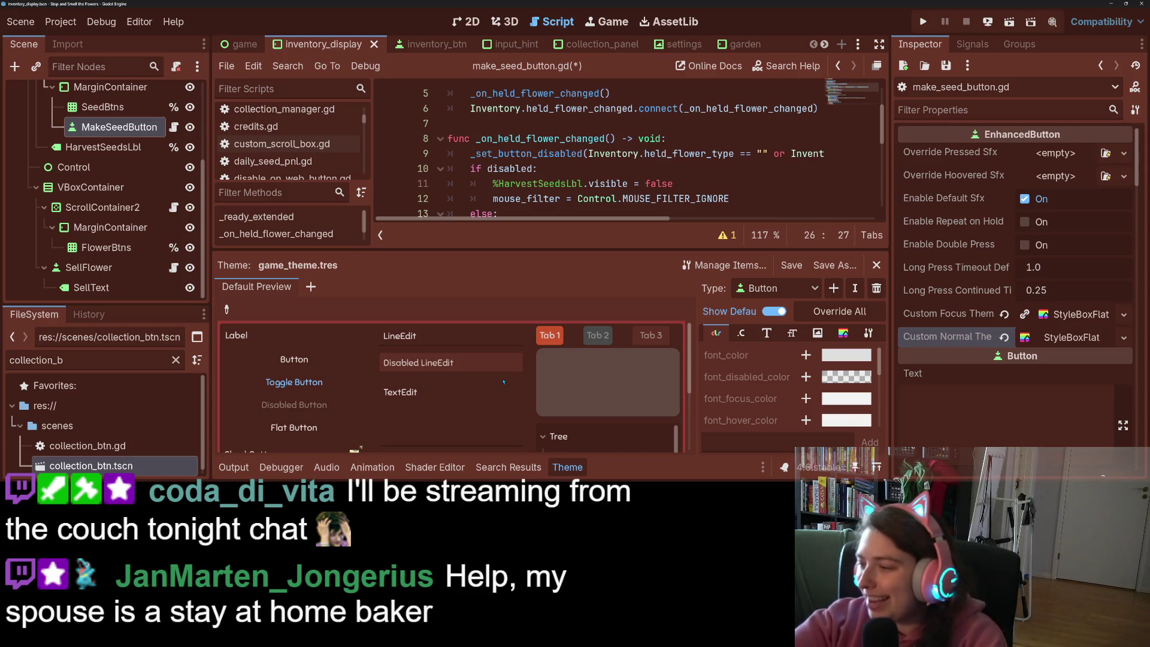
pyautogui.click(563, 468)
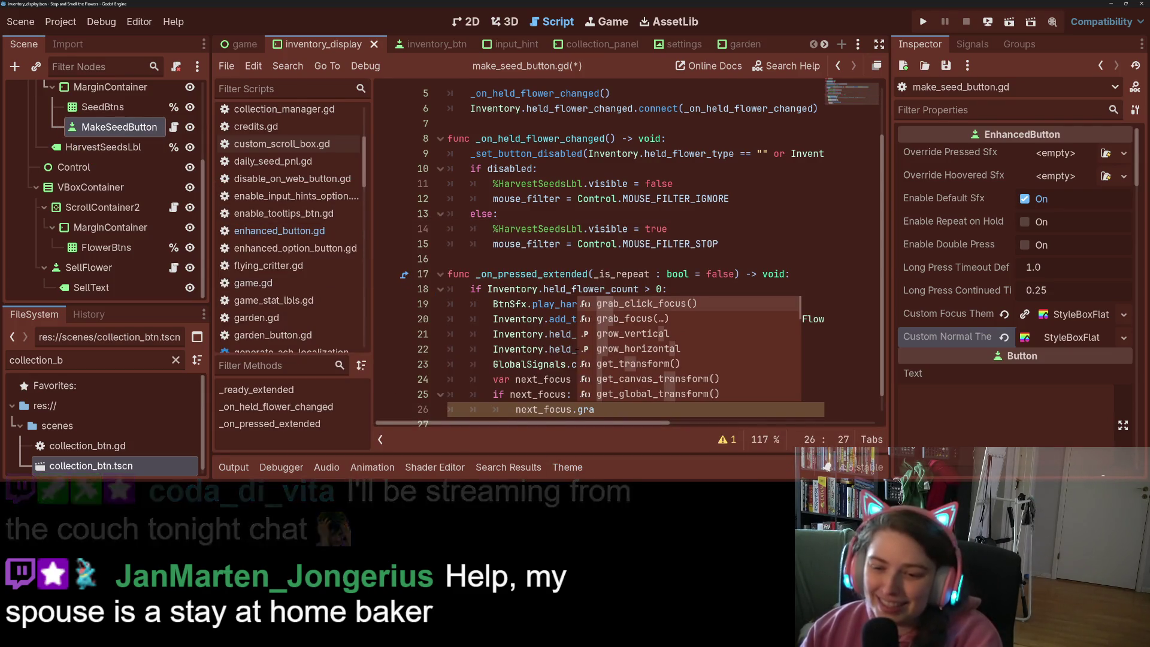
pyautogui.doubleClick(652, 317)
# Close the grab_focus() call and save the script
pyautogui.write(')')
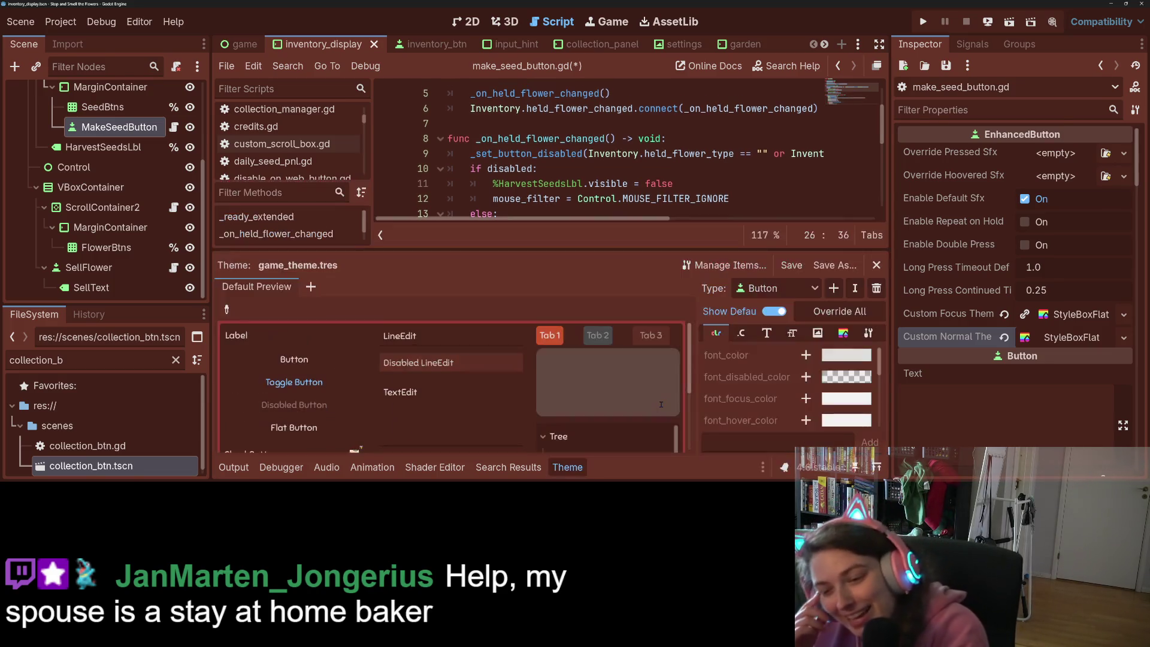
pyautogui.scroll(-5, 629, 150)
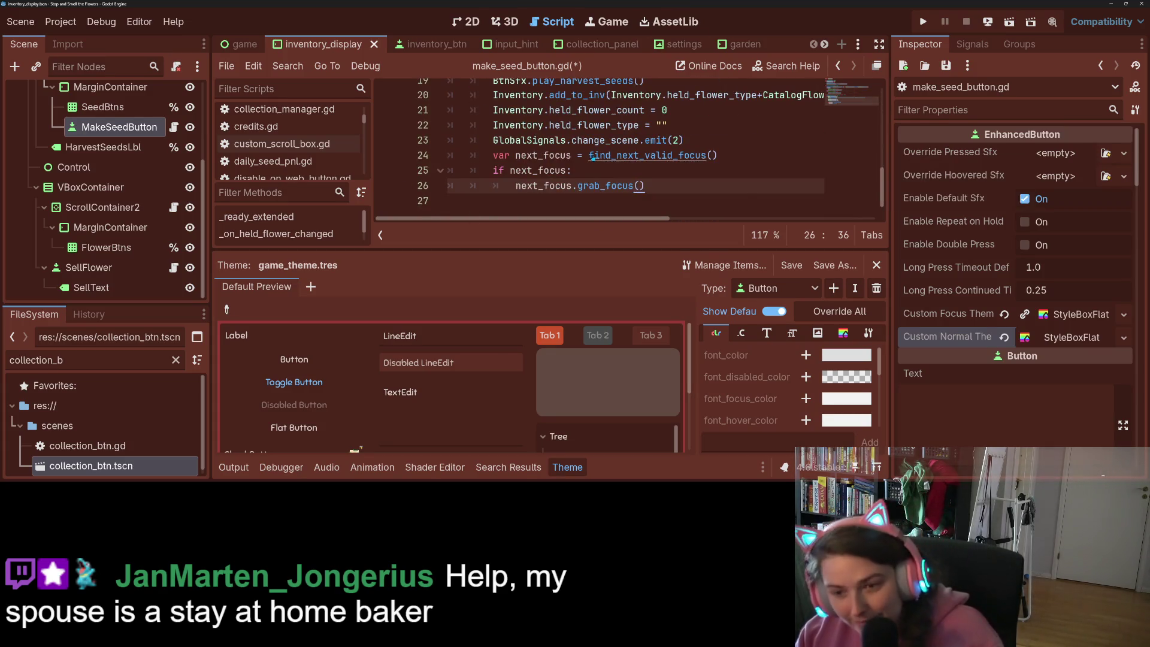
pyautogui.hotkey('ctrl', 's')
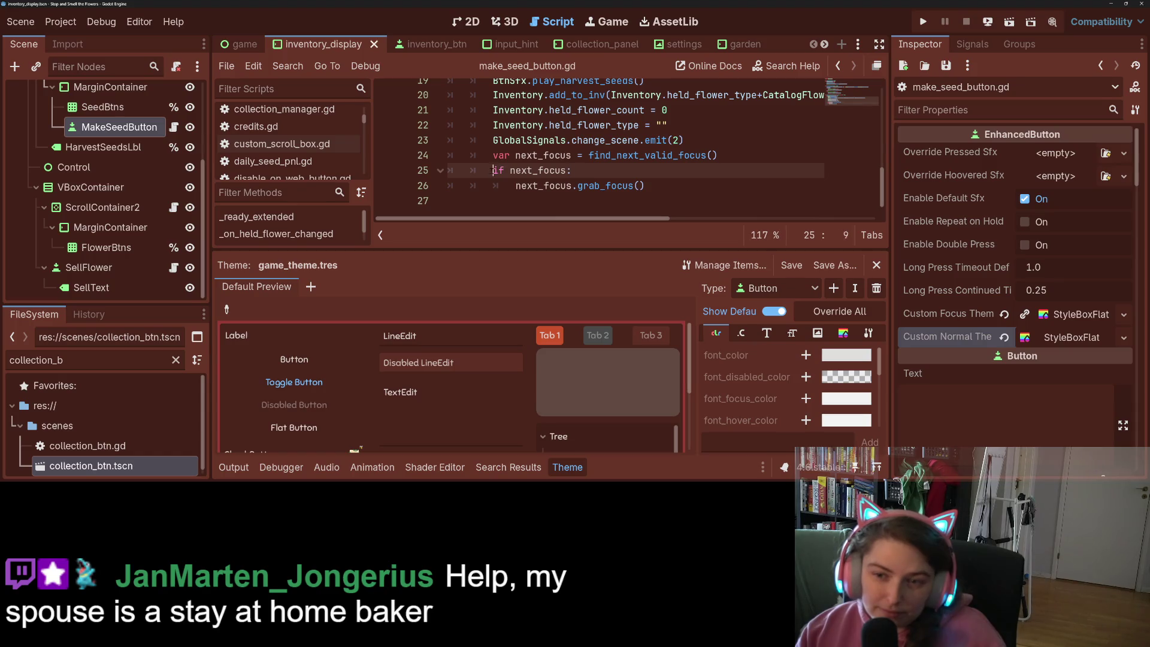
pyautogui.moveTo(493, 170)
pyautogui.mouseDown()
pyautogui.moveTo(662, 186)
pyautogui.moveTo(495, 155)
pyautogui.mouseUp()
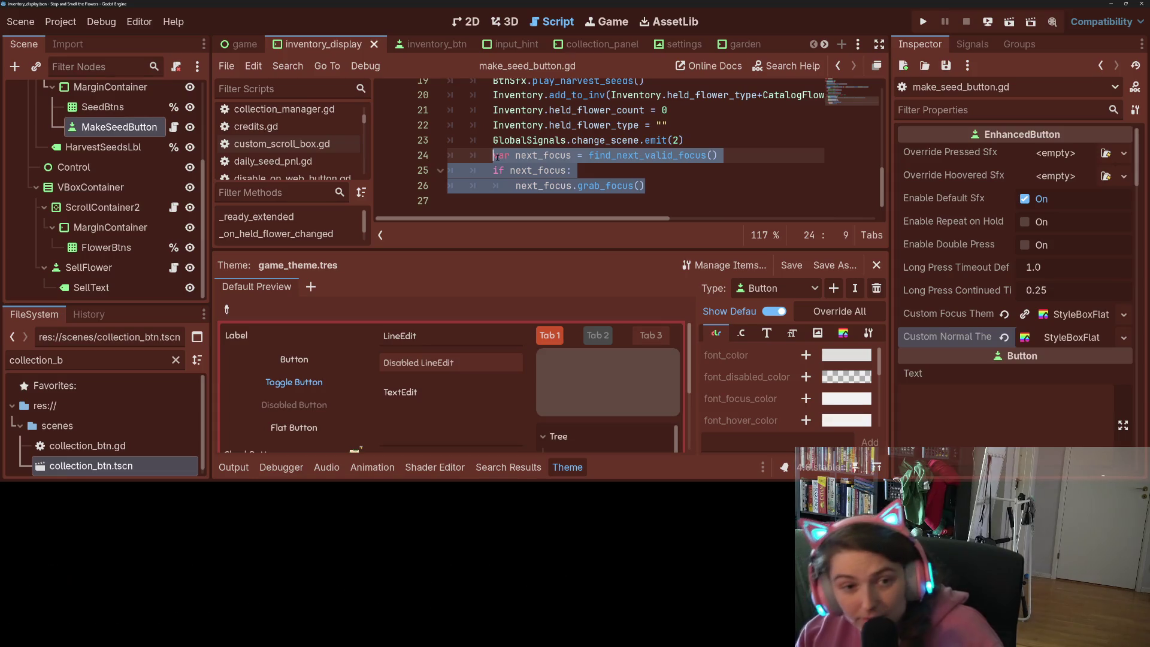
# Add an 'else:' branch calling release_focus(), then select the block and save
pyautogui.click(659, 182)
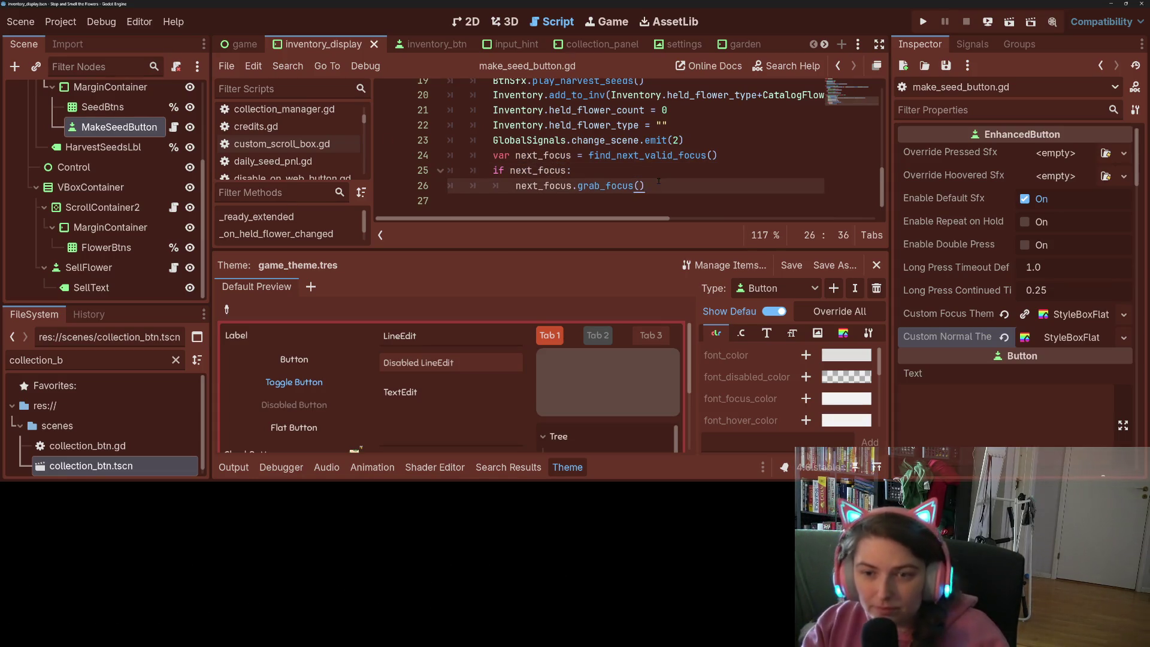
pyautogui.press('Return')
pyautogui.press('BackSpace')
pyautogui.write('else:')
pyautogui.press('Return')
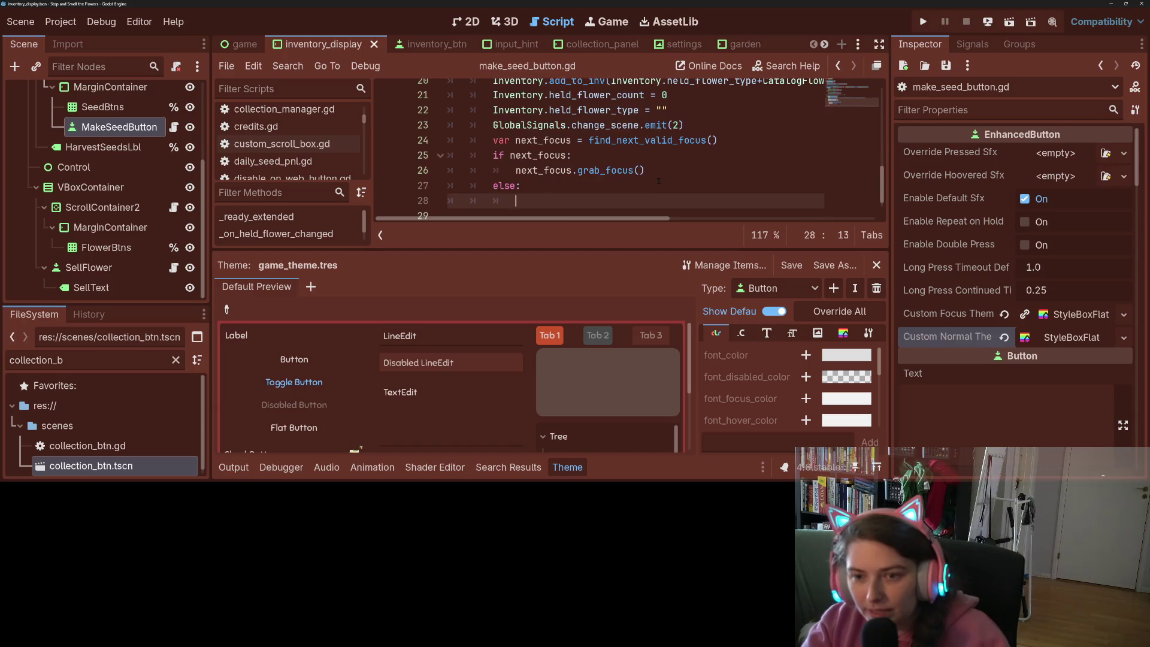
pyautogui.write('rele')
pyautogui.press('Return')
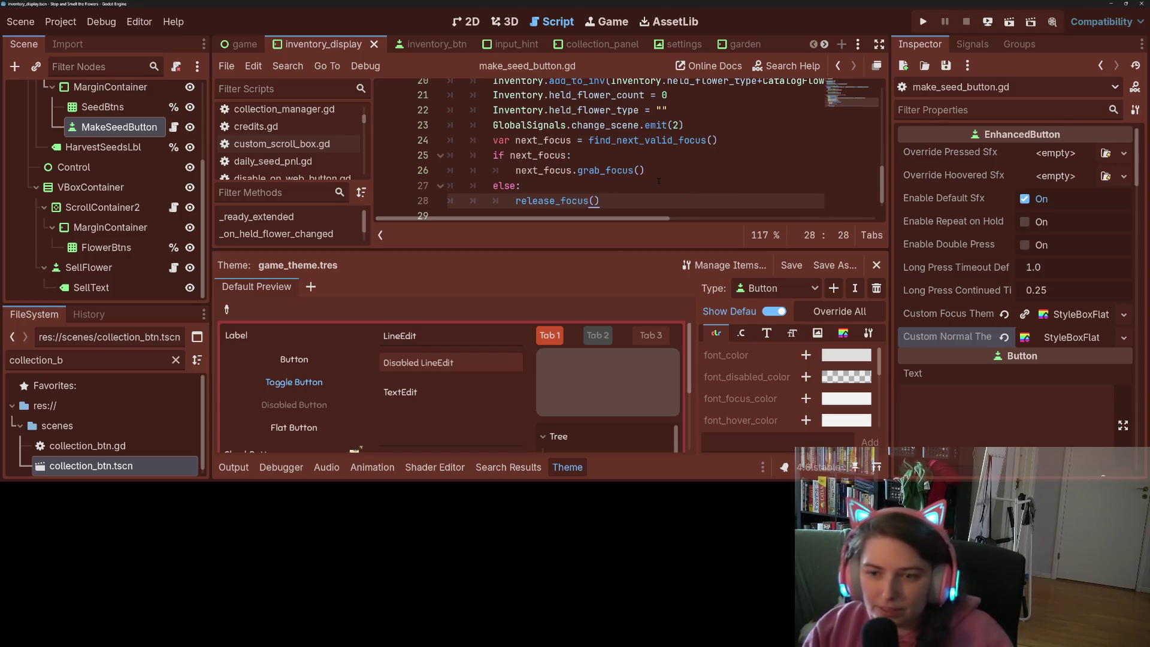
pyautogui.keyDown('shift'); pyautogui.click(490, 141); pyautogui.keyUp('shift')
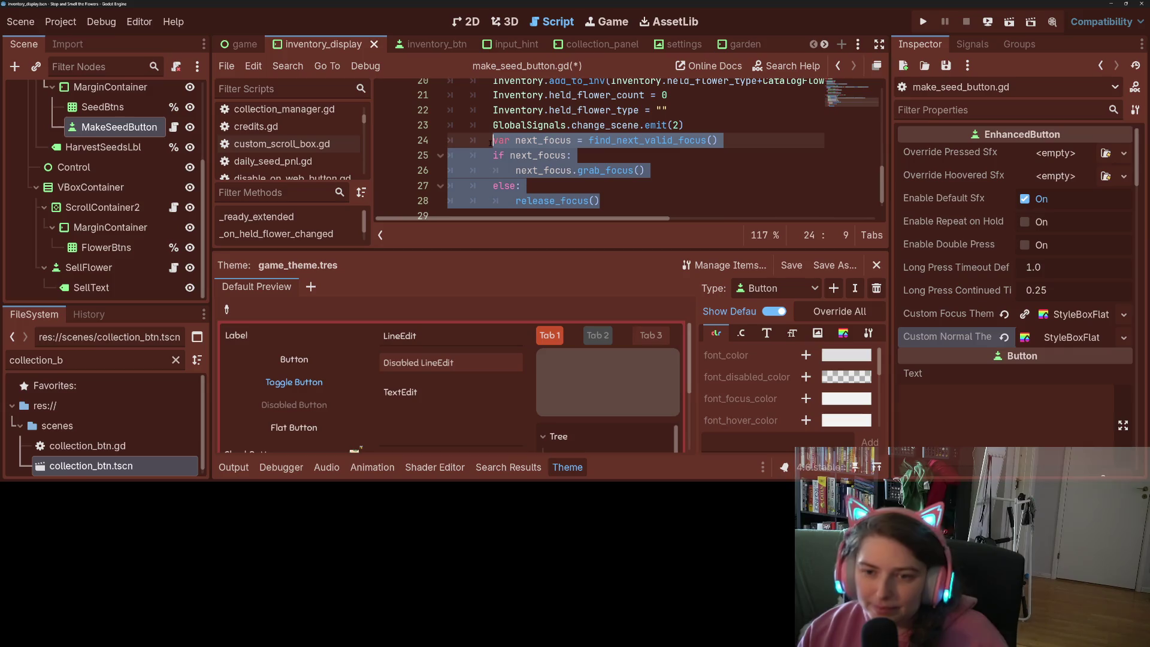
pyautogui.hotkey('ctrl', 's')
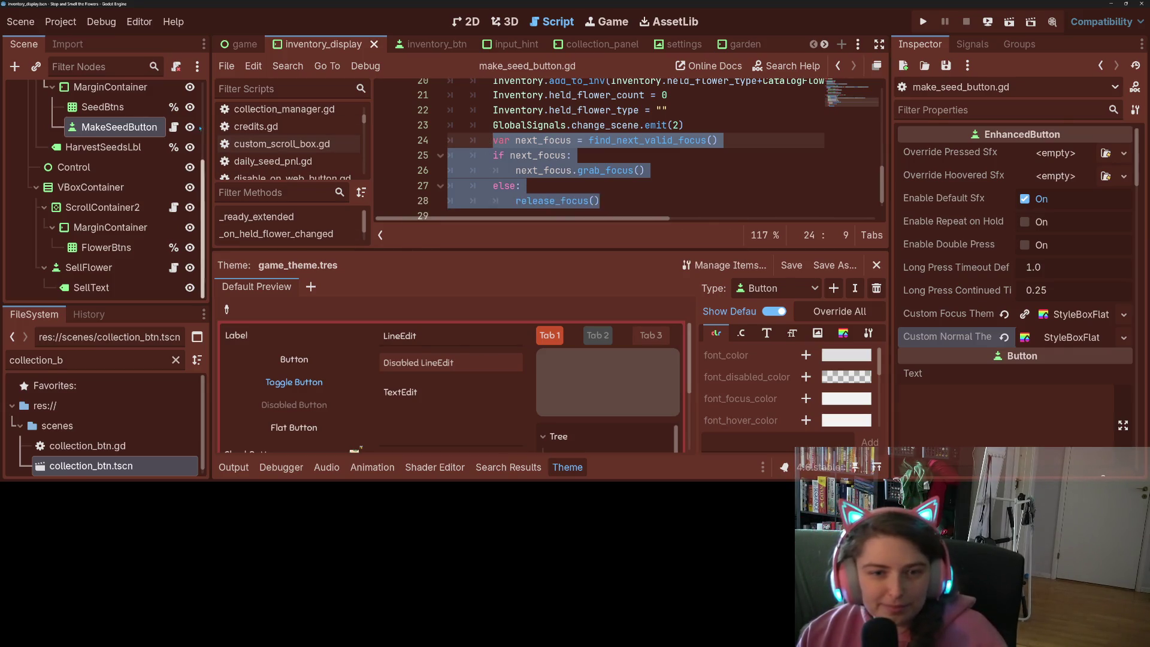
pyautogui.click(174, 127)
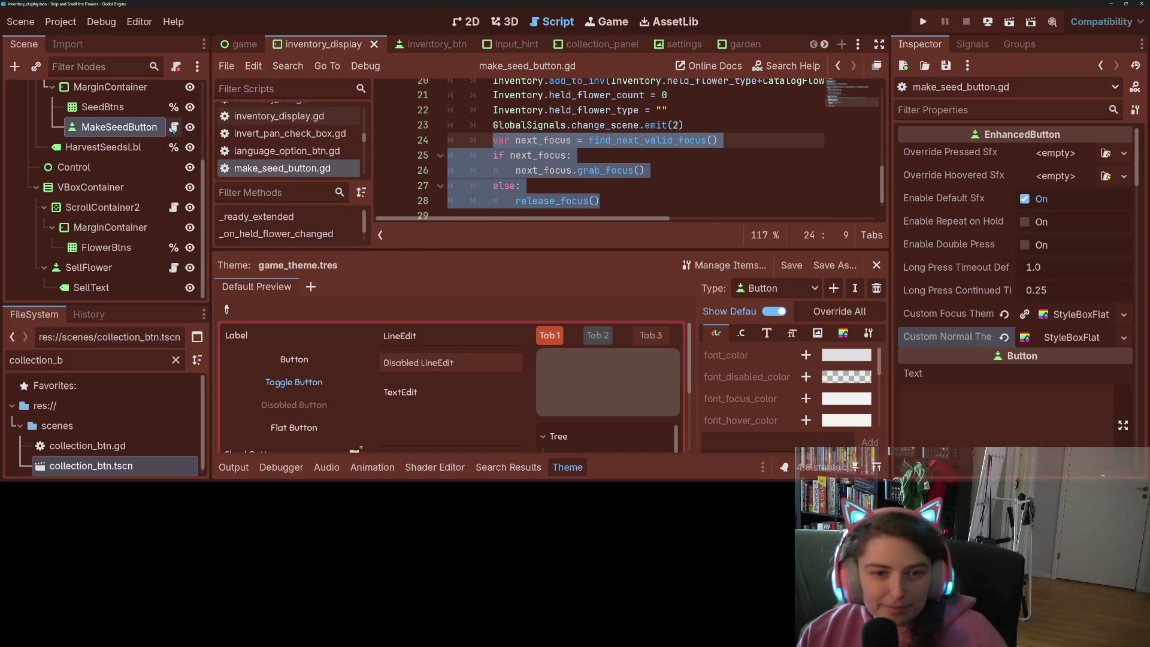
# Paste the next_focus block after sell_flower.gd's change_scene(2) line, save, and run the game
pyautogui.click(173, 267)
pyautogui.scroll(-6, 521, 171)
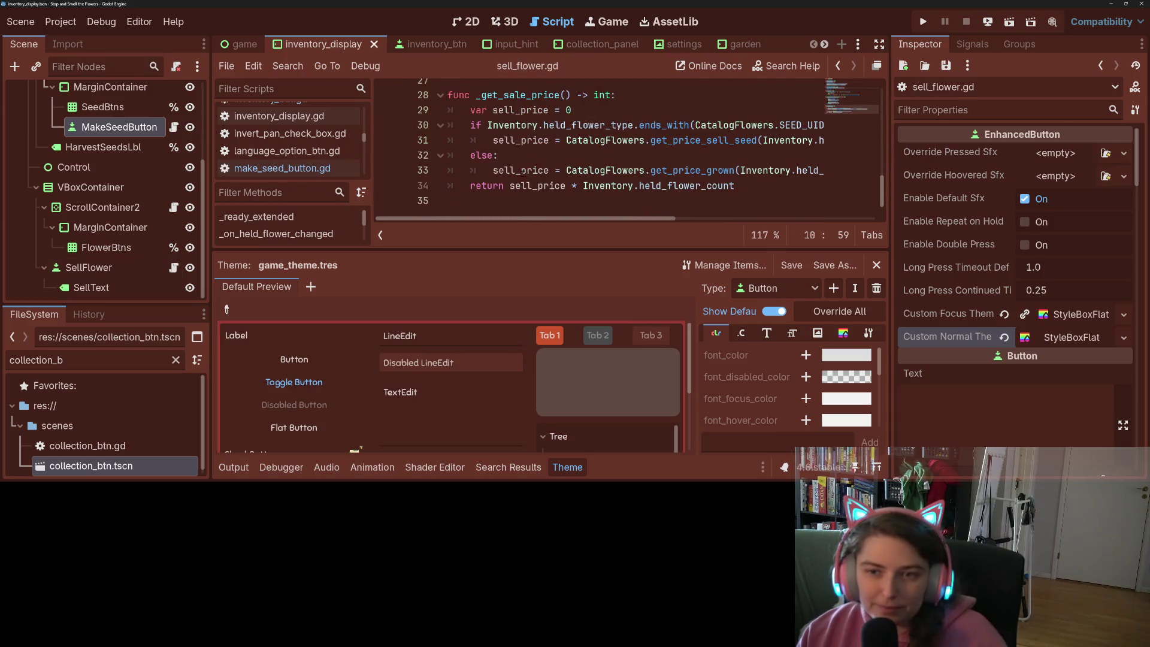
pyautogui.scroll(3, 522, 171)
pyautogui.click(578, 200)
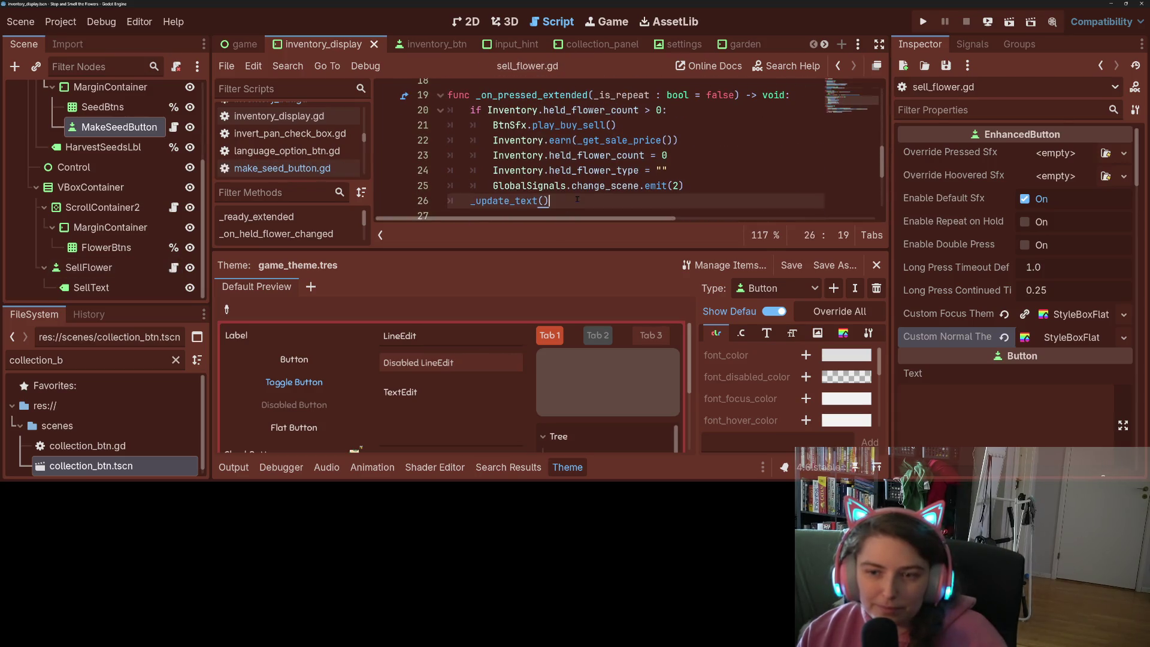
pyautogui.click(733, 184)
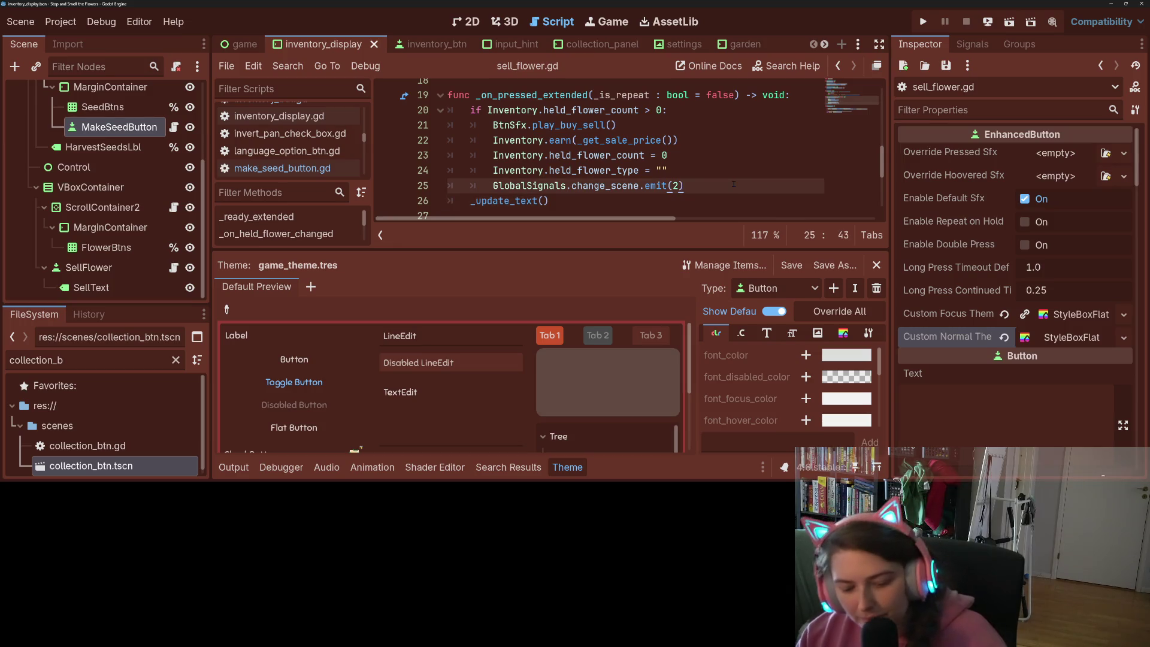
pyautogui.press('Return')
pyautogui.write('var next_focus = find_next_valid_focus() \t\tif next_focus: \t\t\tnext_focus.grab_focus() \t\telse: \t\t\trelease_focus()')
pyautogui.hotkey('ctrl', 's')
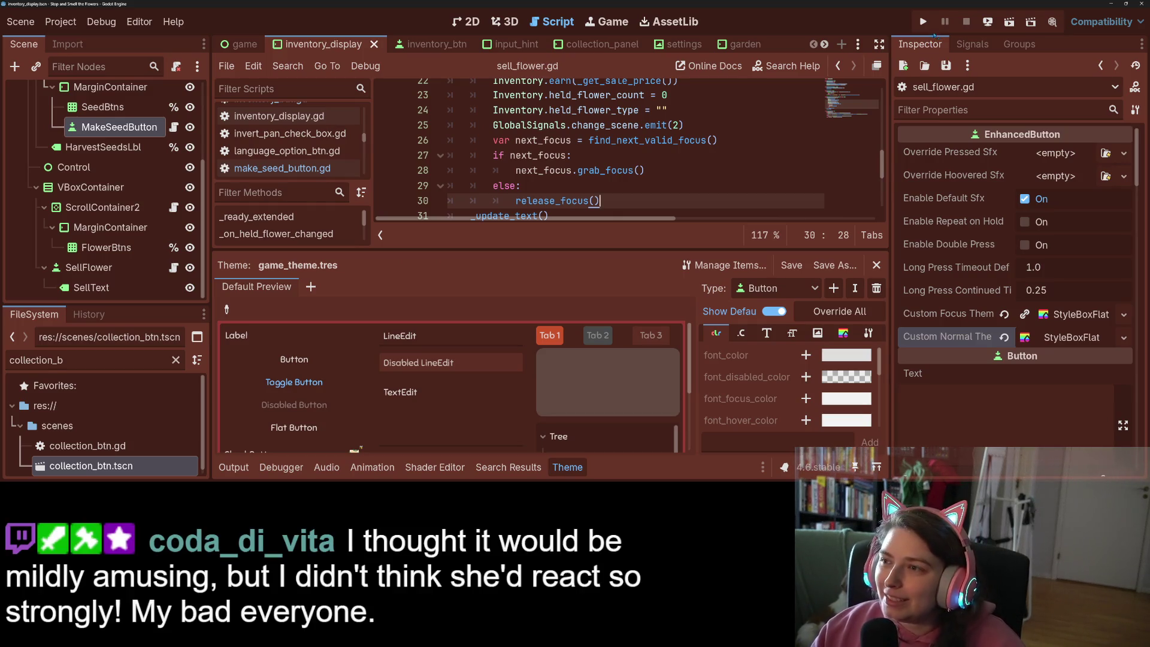
pyautogui.click(923, 22)
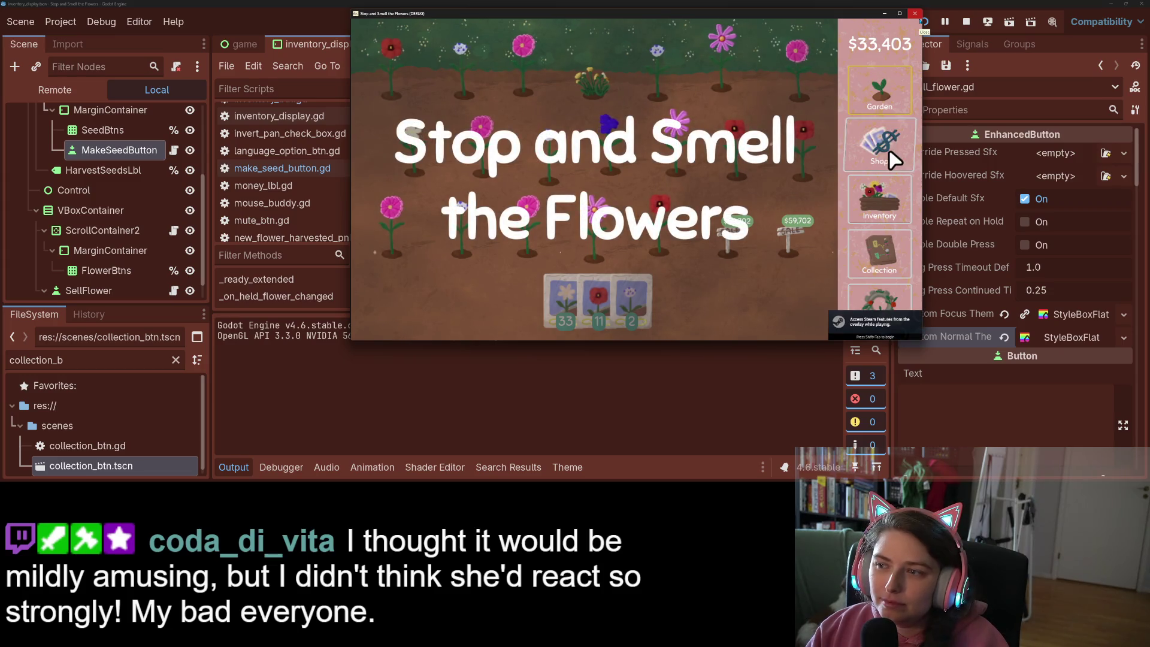
# Open the Inventory and harvest flowers from the 15-count stack into seeds
pyautogui.click(890, 211)
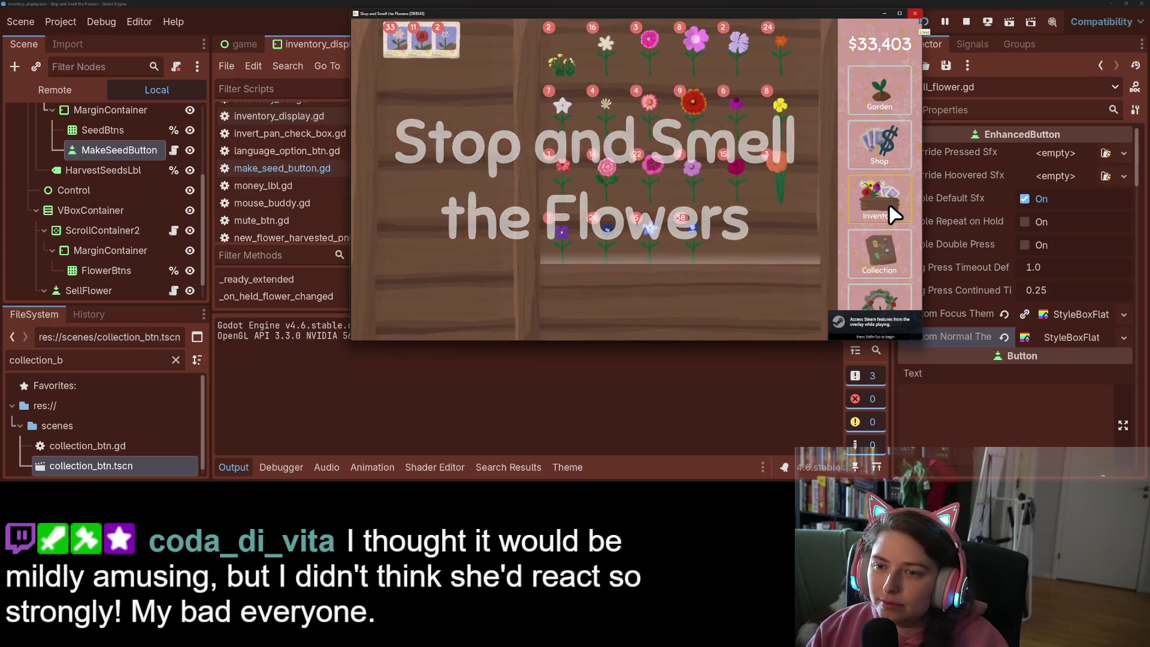
pyautogui.click(745, 181)
pyautogui.click(745, 181)
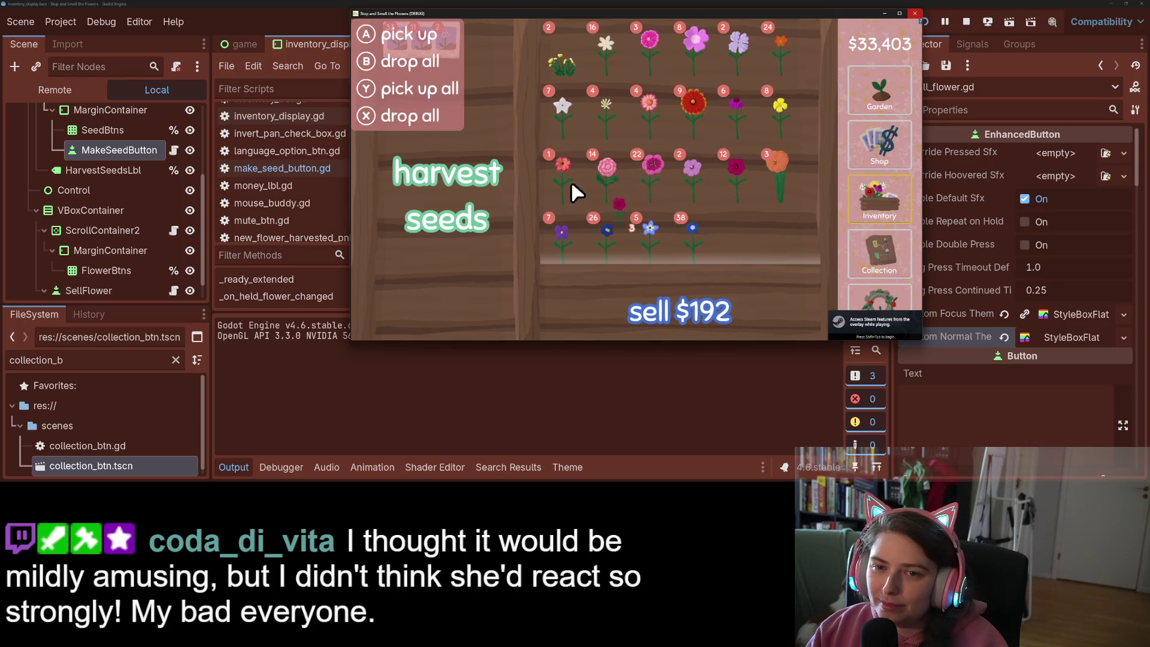
pyautogui.click(460, 198)
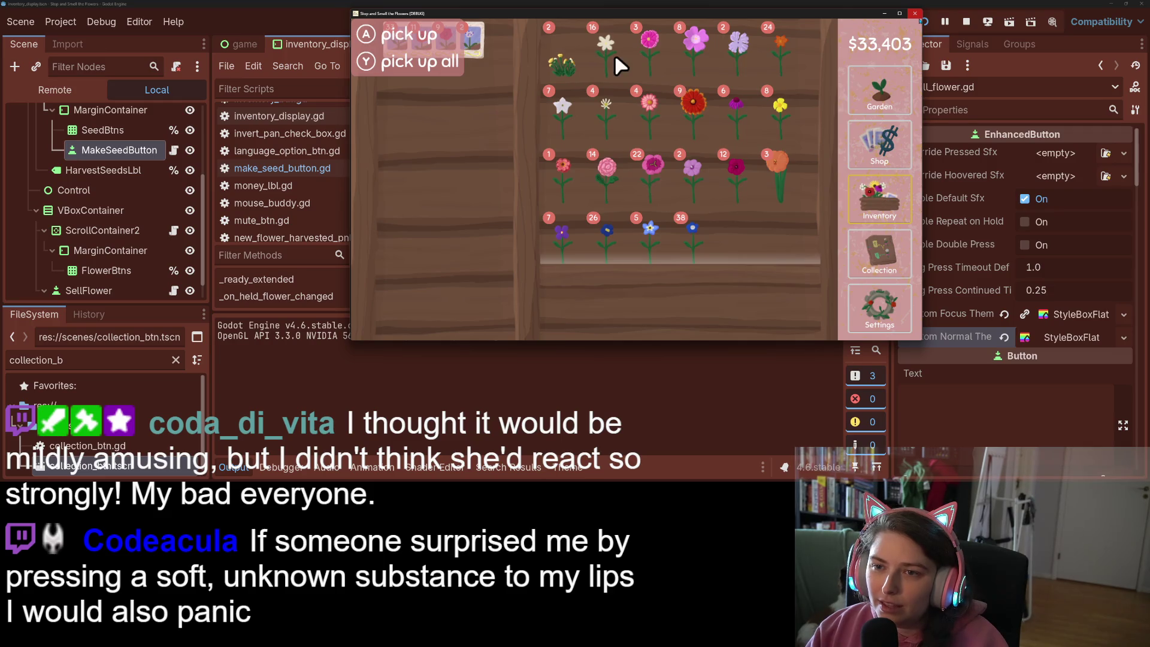
# Sell the pink flowers and harvest the last red flower into seeds
pyautogui.doubleClick(658, 52)
pyautogui.click(657, 53)
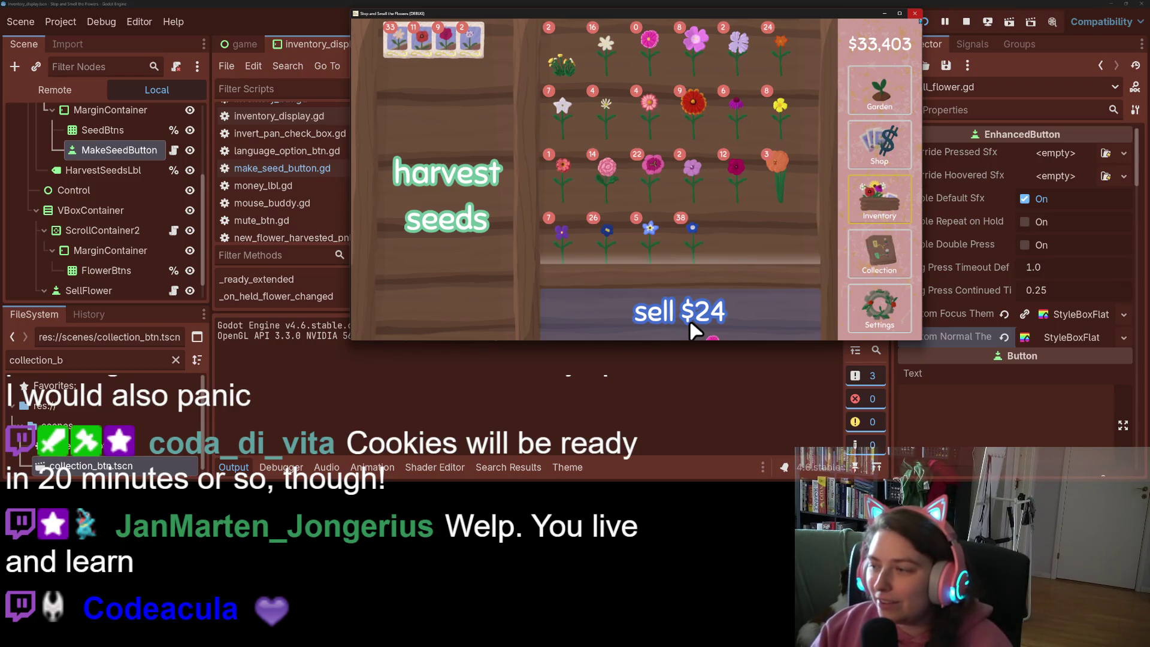
pyautogui.click(691, 324)
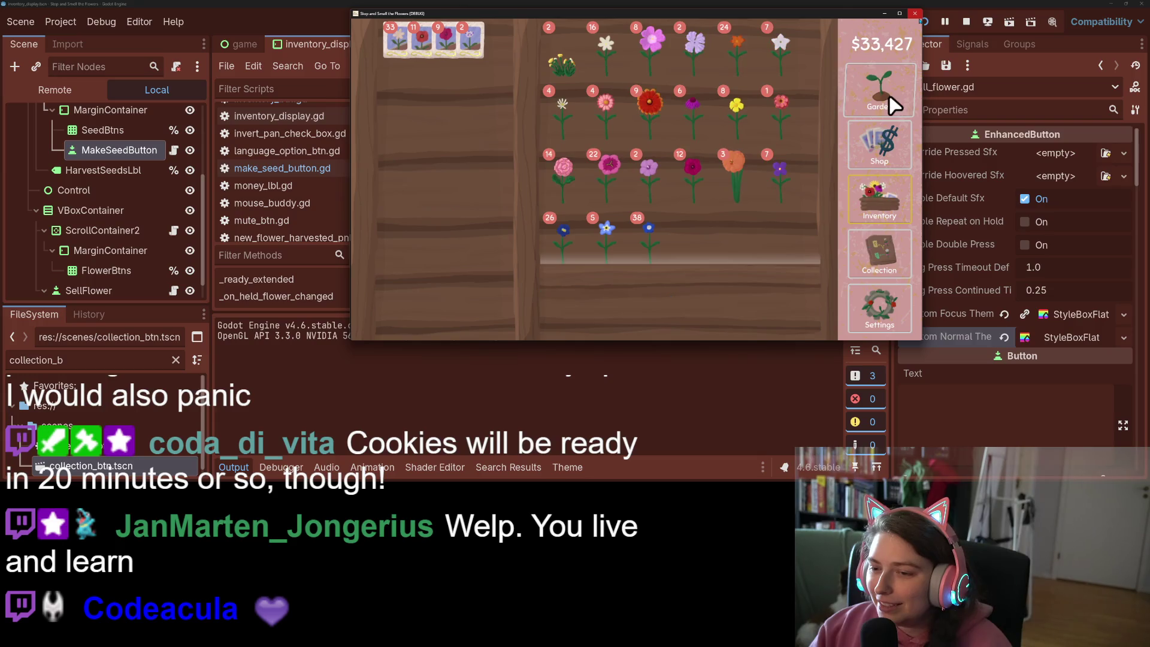
pyautogui.click(784, 108)
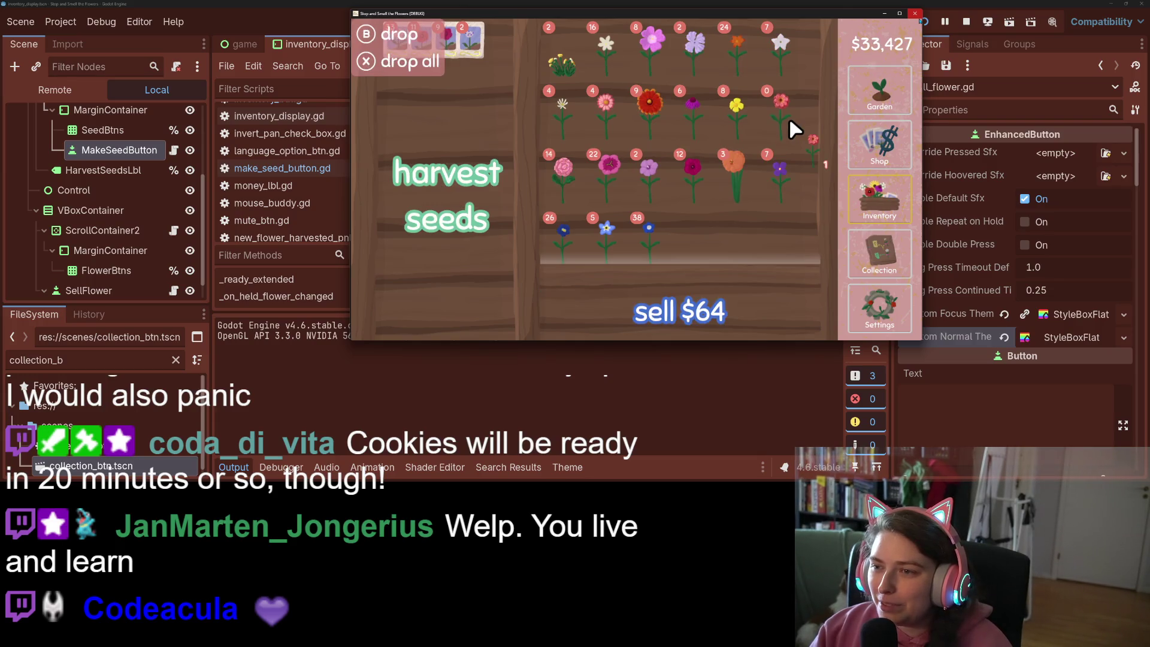
pyautogui.click(455, 192)
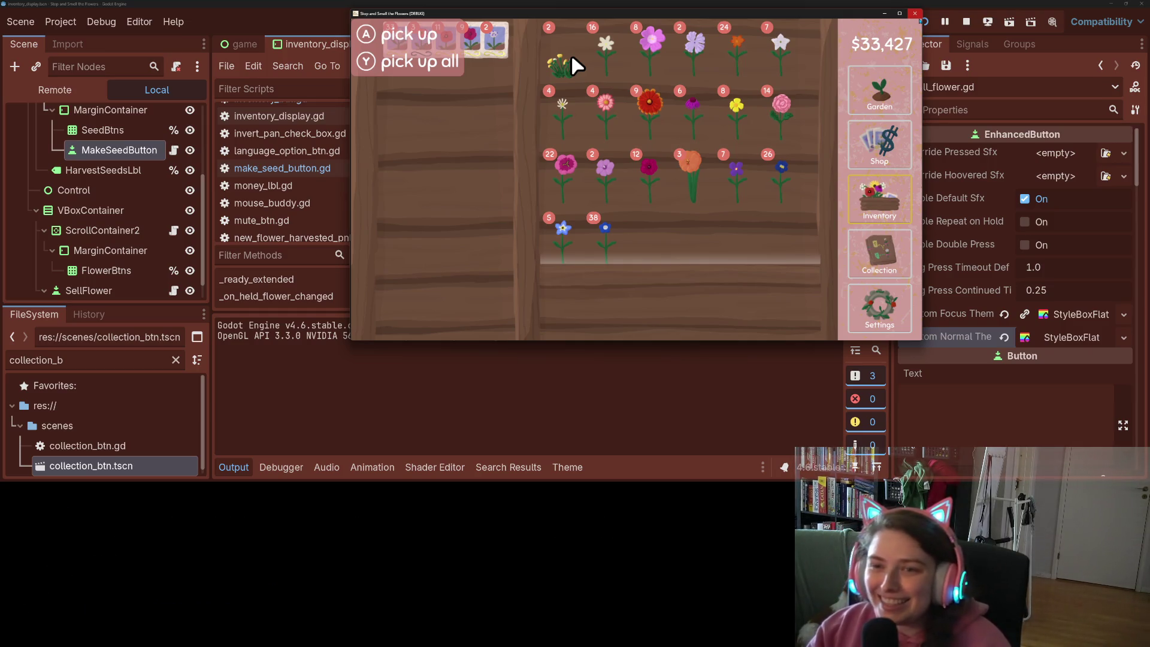
# Sell two yellow flowers and the pink flowers for $512, then quit without saving
pyautogui.click(571, 58)
pyautogui.click(571, 58)
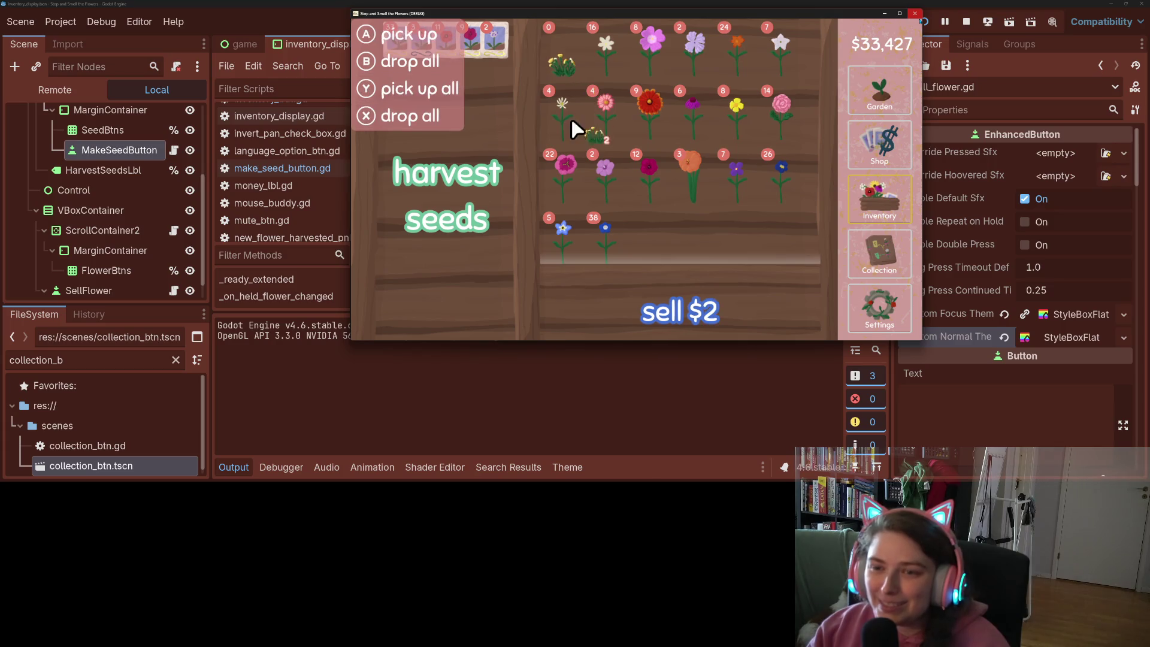
pyautogui.click(689, 319)
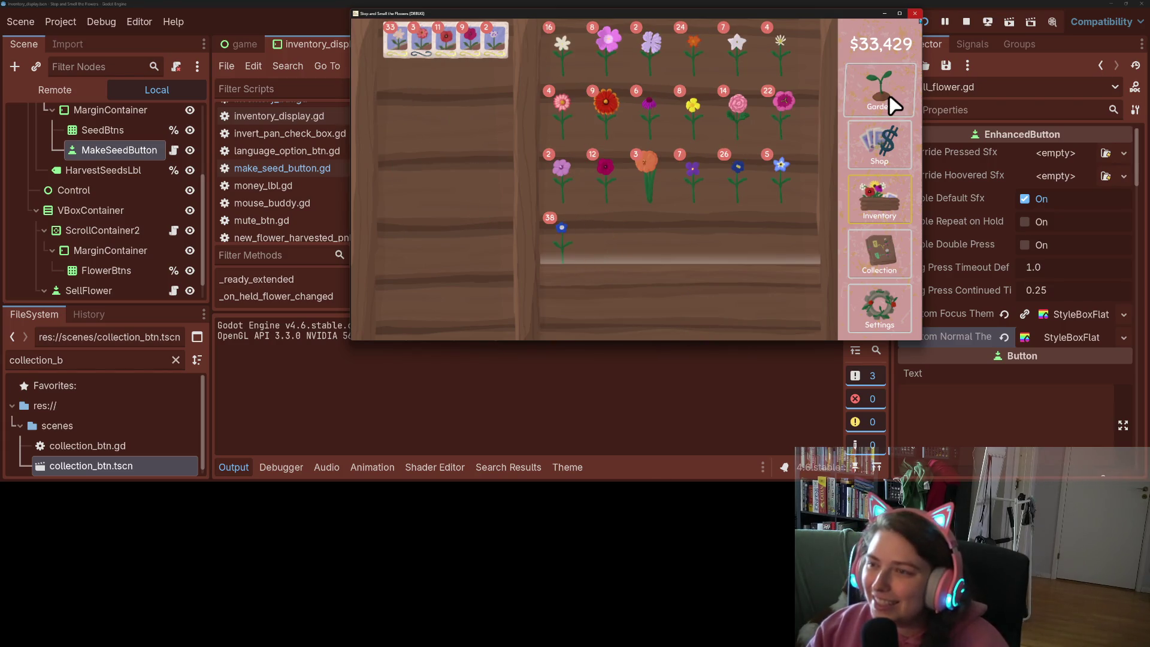
pyautogui.click(742, 117)
pyautogui.click(743, 117)
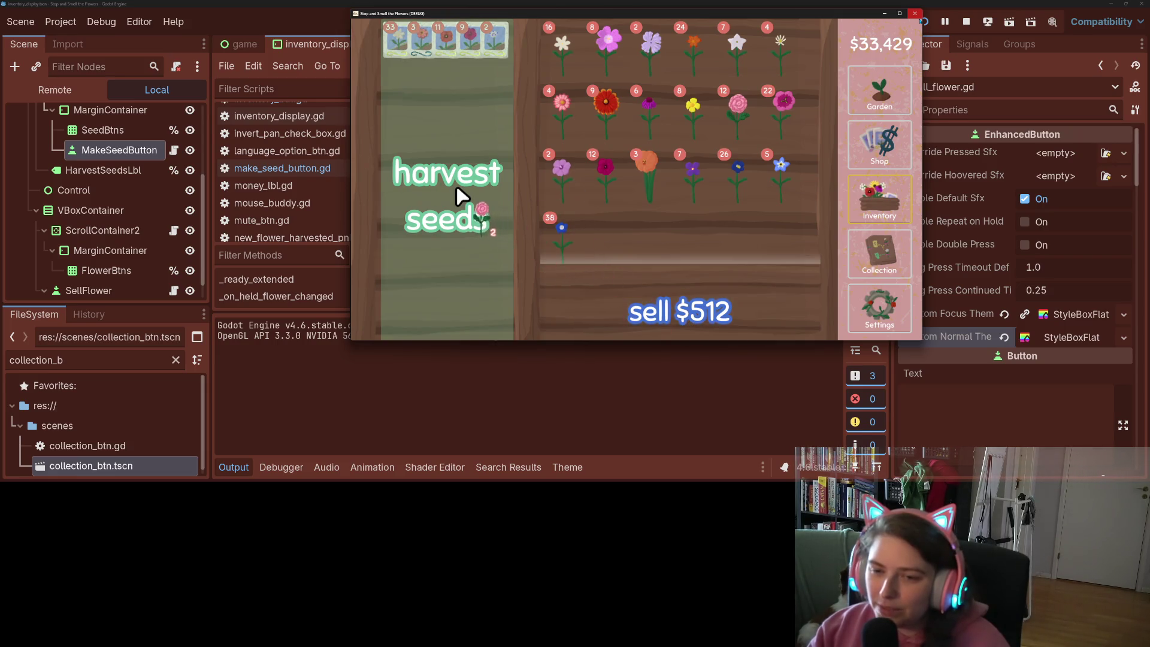
pyautogui.click(688, 319)
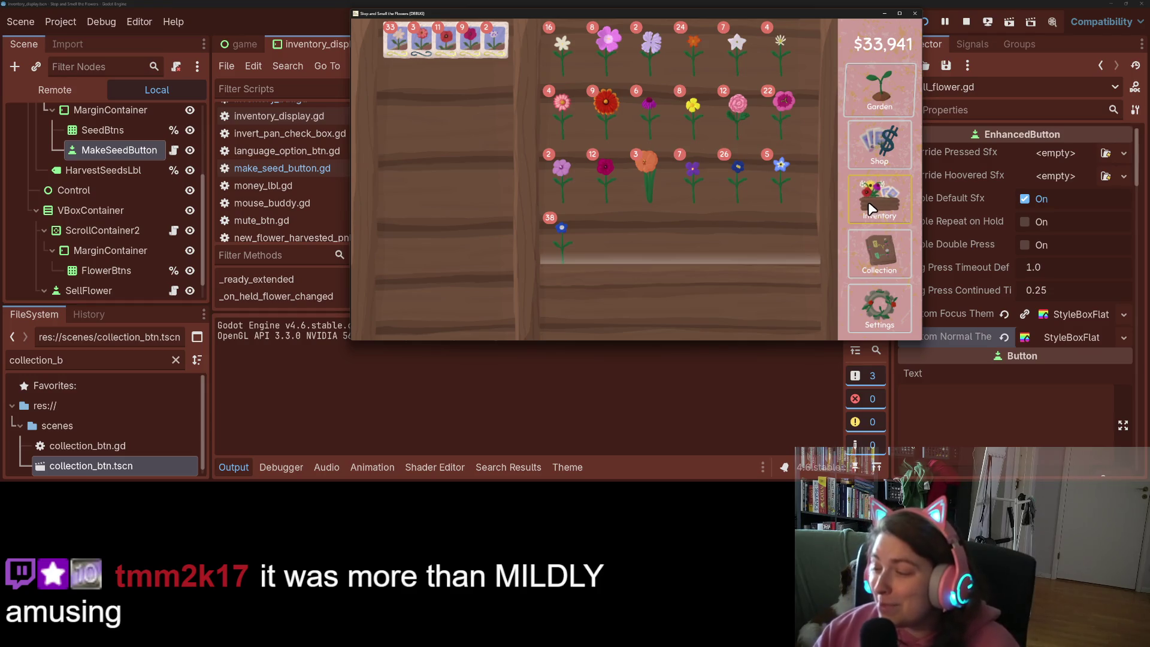
pyautogui.click(915, 13)
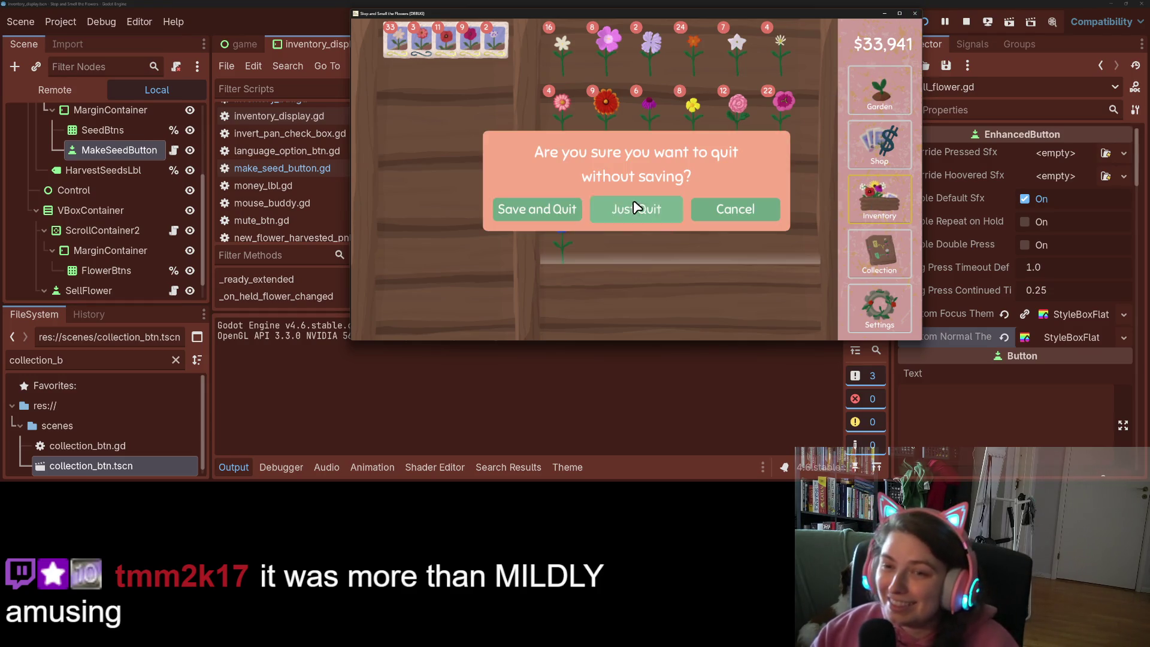
pyautogui.click(636, 210)
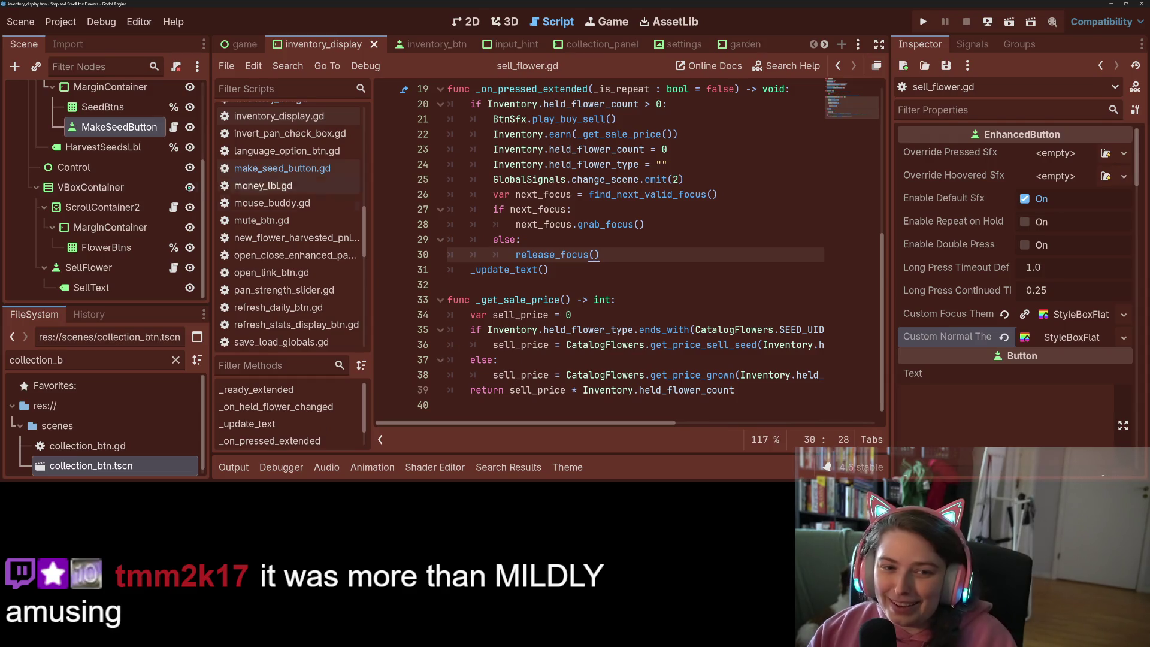
# Collapse the Theme resource in the Inspector and expand MakeSeedButton's Focus section
pyautogui.scroll(-15, 958, 362)
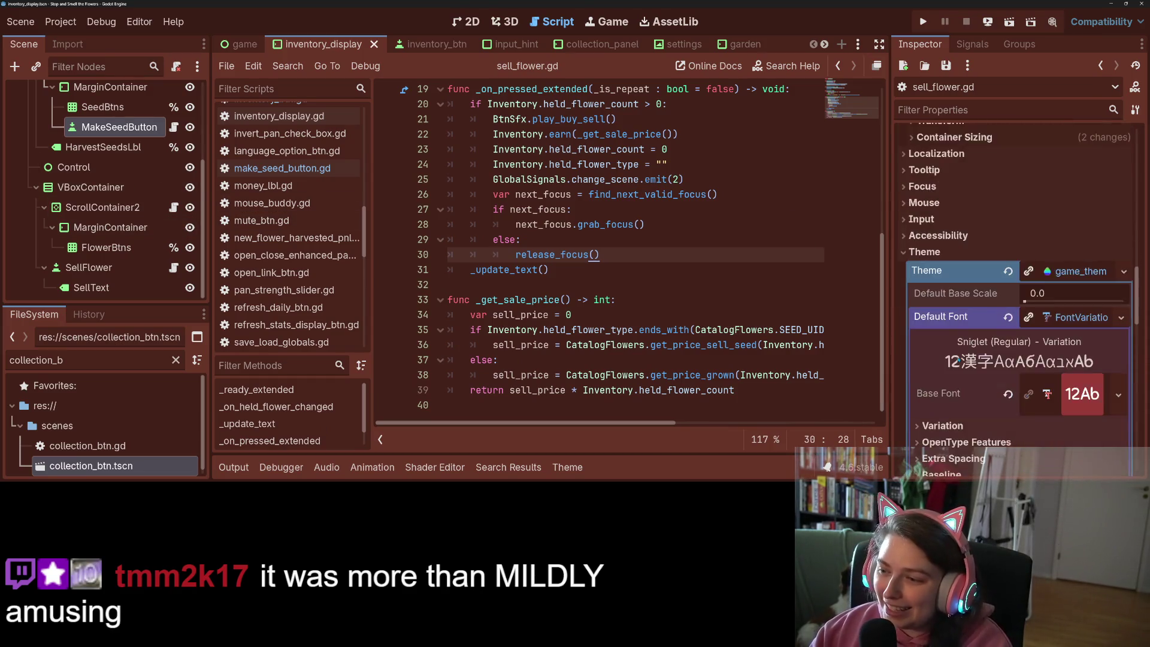
pyautogui.scroll(-5, 958, 363)
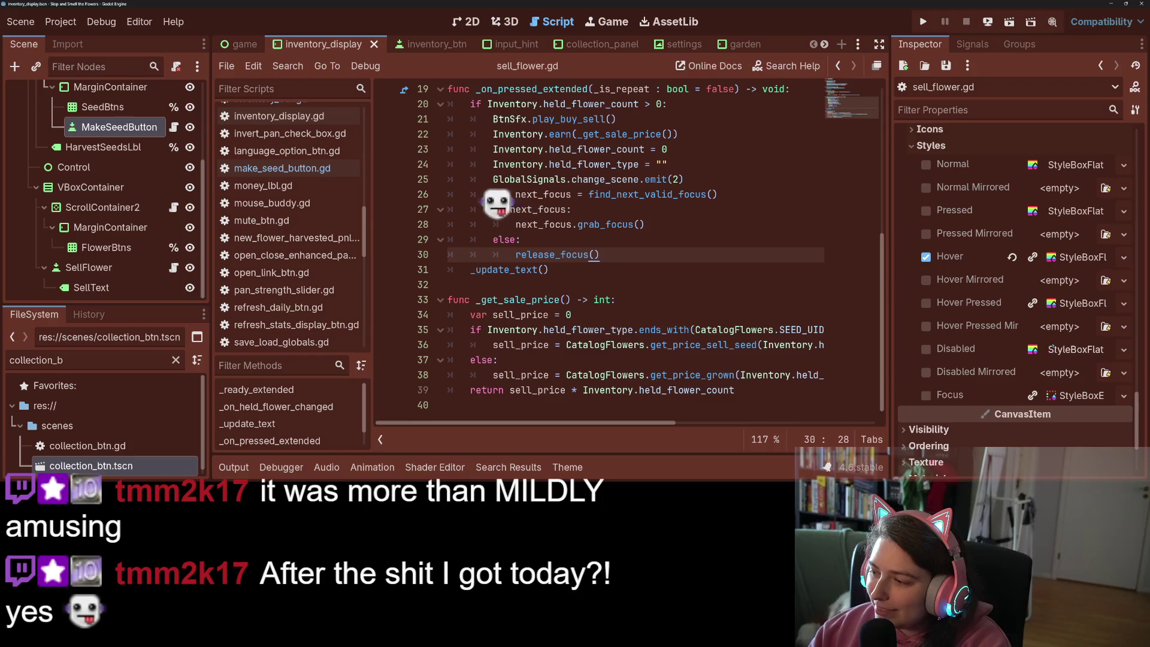
pyautogui.scroll(-5, 948, 330)
pyautogui.scroll(10, 959, 333)
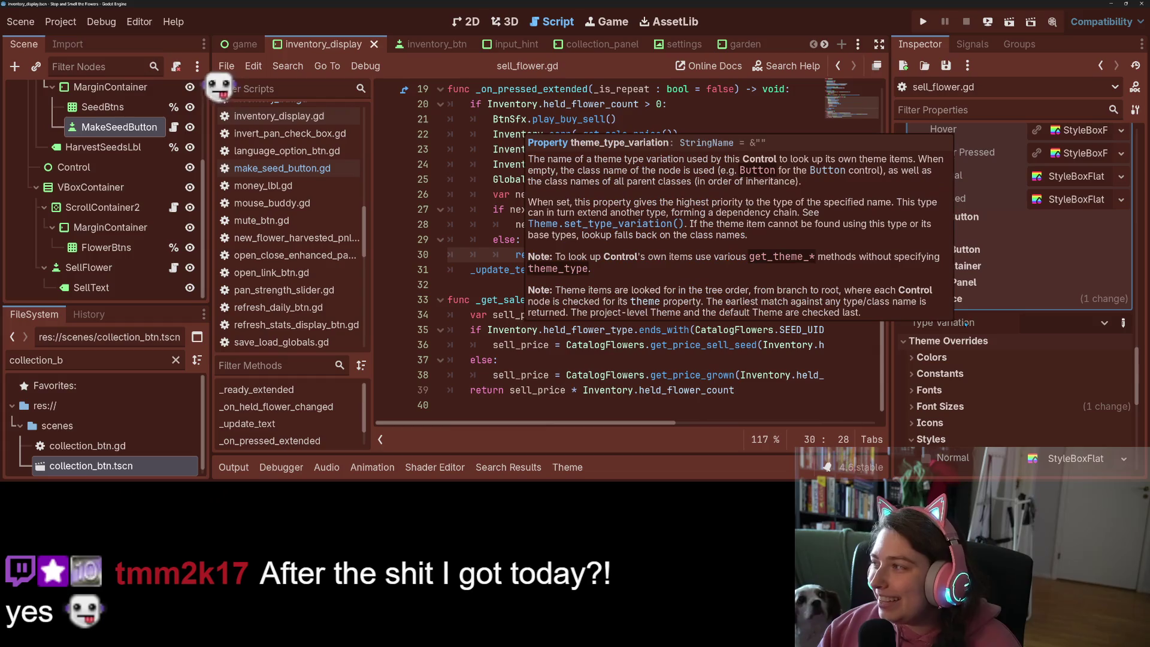
pyautogui.scroll(10, 996, 235)
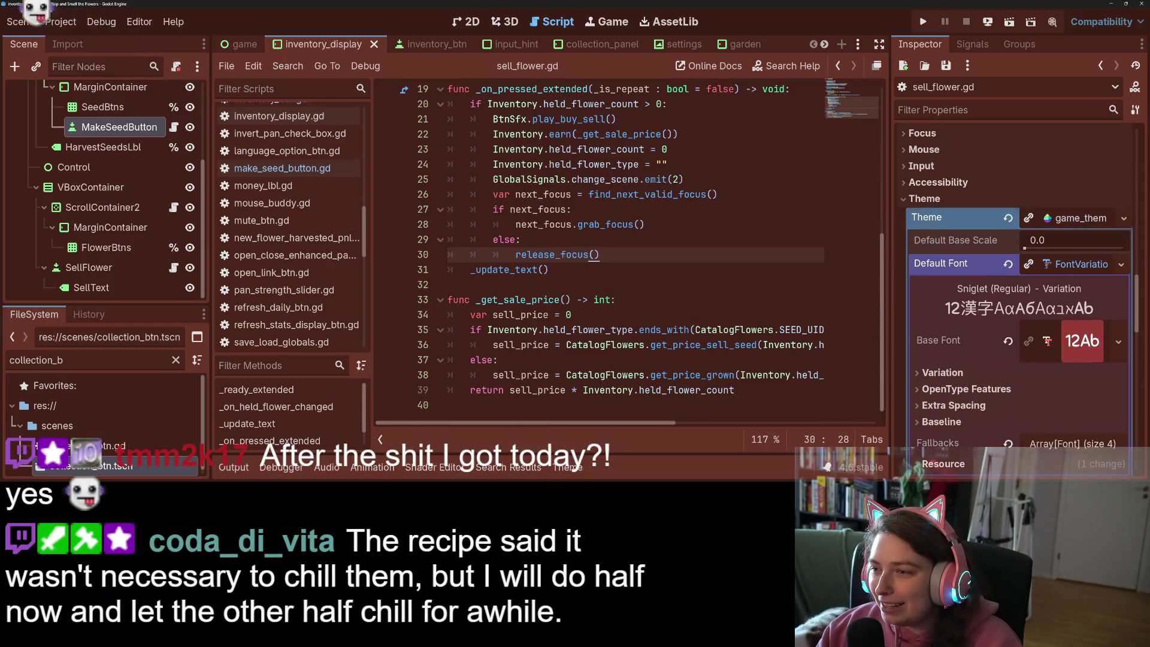
pyautogui.click(959, 217)
pyautogui.click(923, 133)
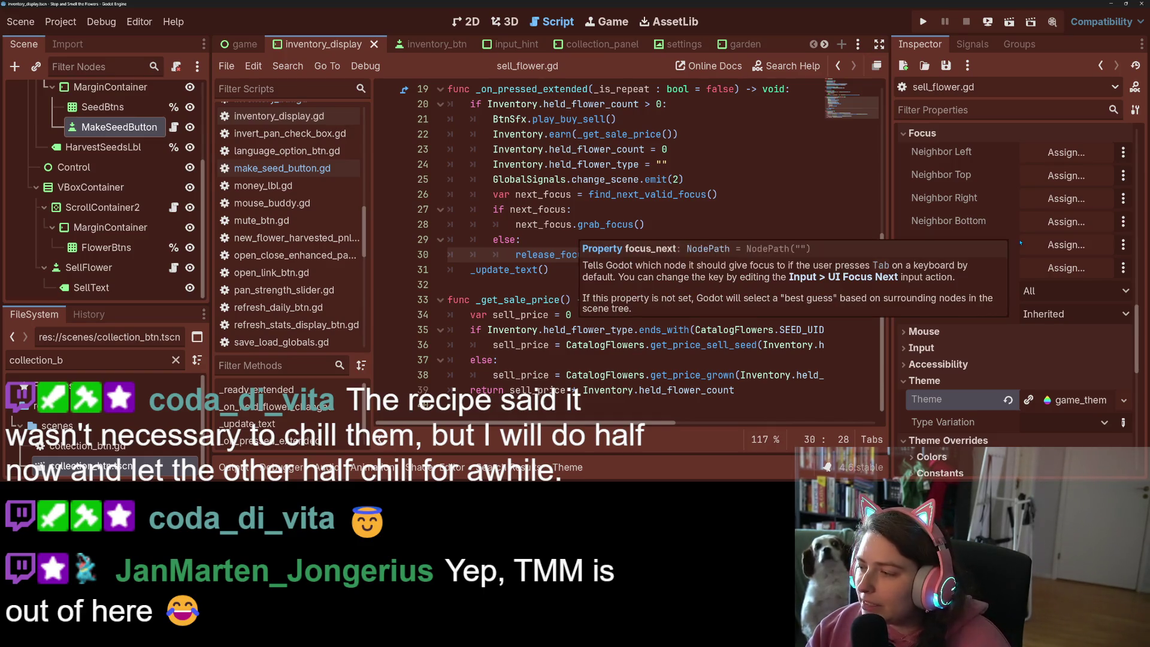
# Set both Previous and Next focus of MakeSeedButton to SellFlower and save the scene
pyautogui.click(1043, 271)
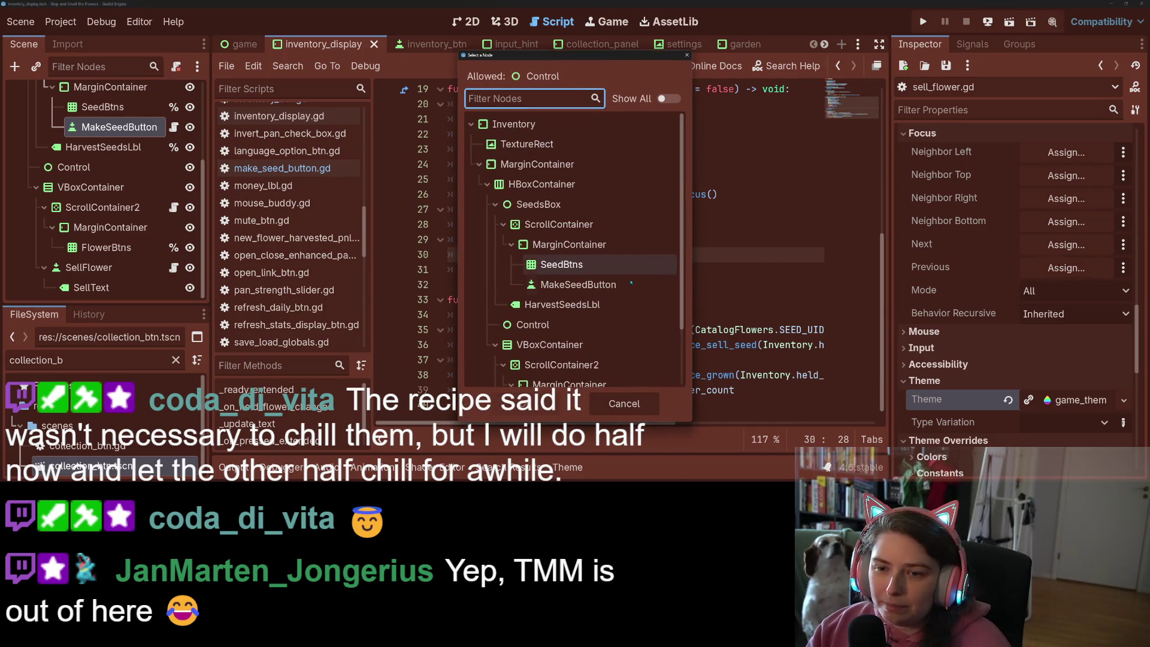
pyautogui.scroll(-2, 575, 362)
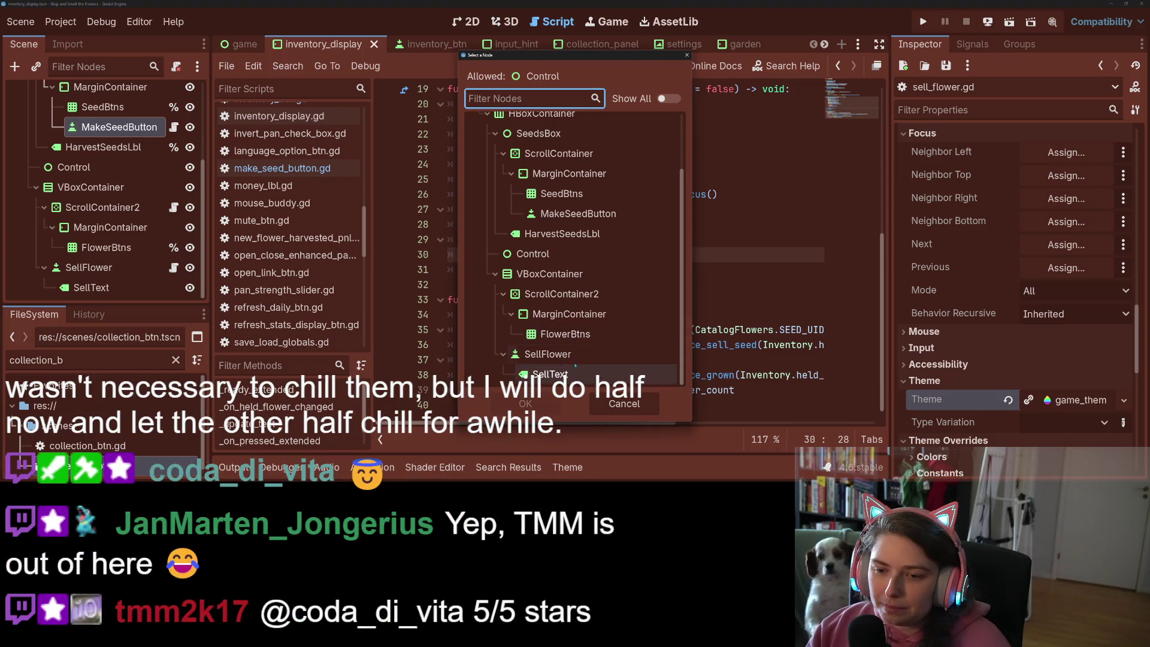
pyautogui.click(548, 354)
pyautogui.click(526, 403)
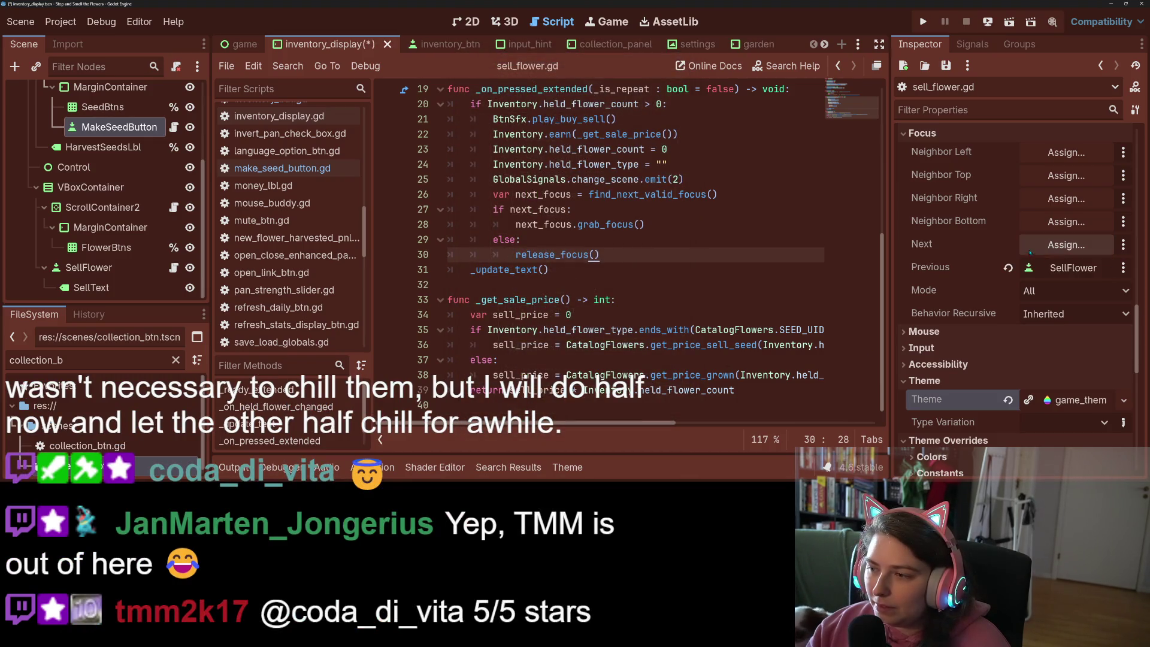
pyautogui.click(1056, 246)
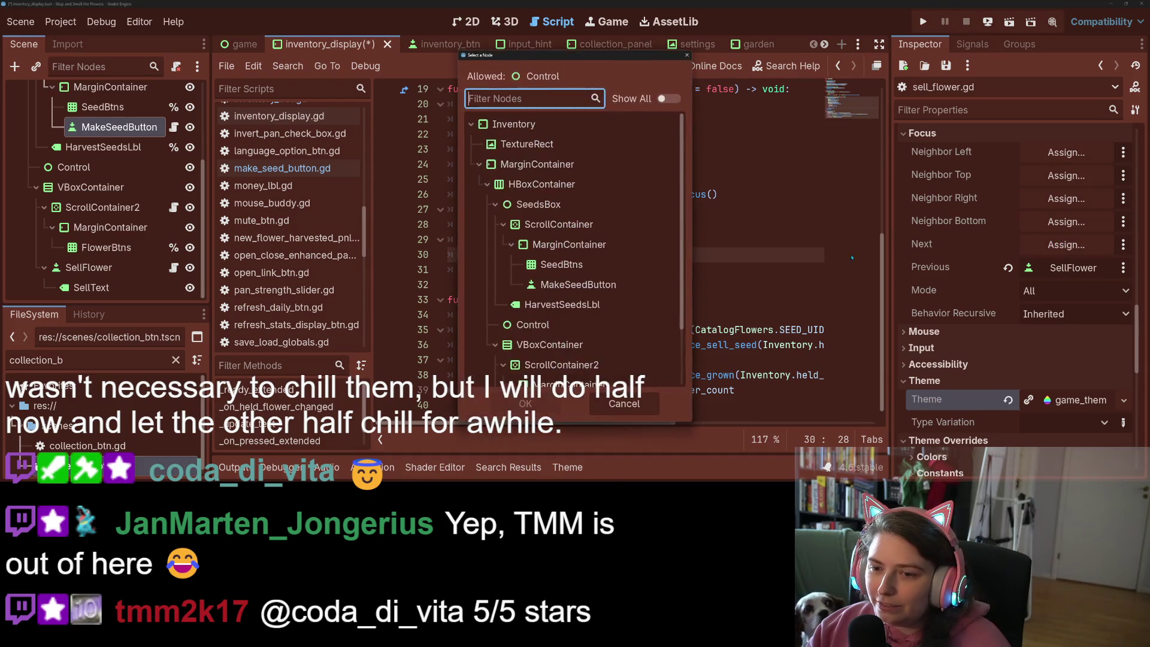
pyautogui.scroll(-1, 581, 328)
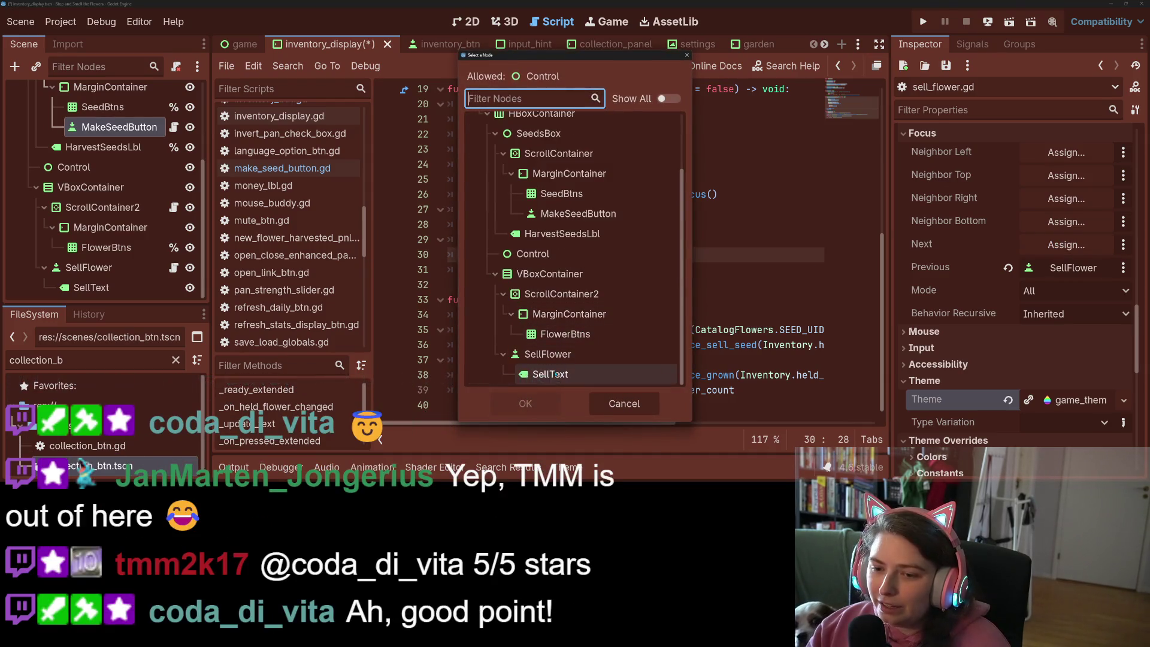
pyautogui.click(562, 355)
pyautogui.click(542, 396)
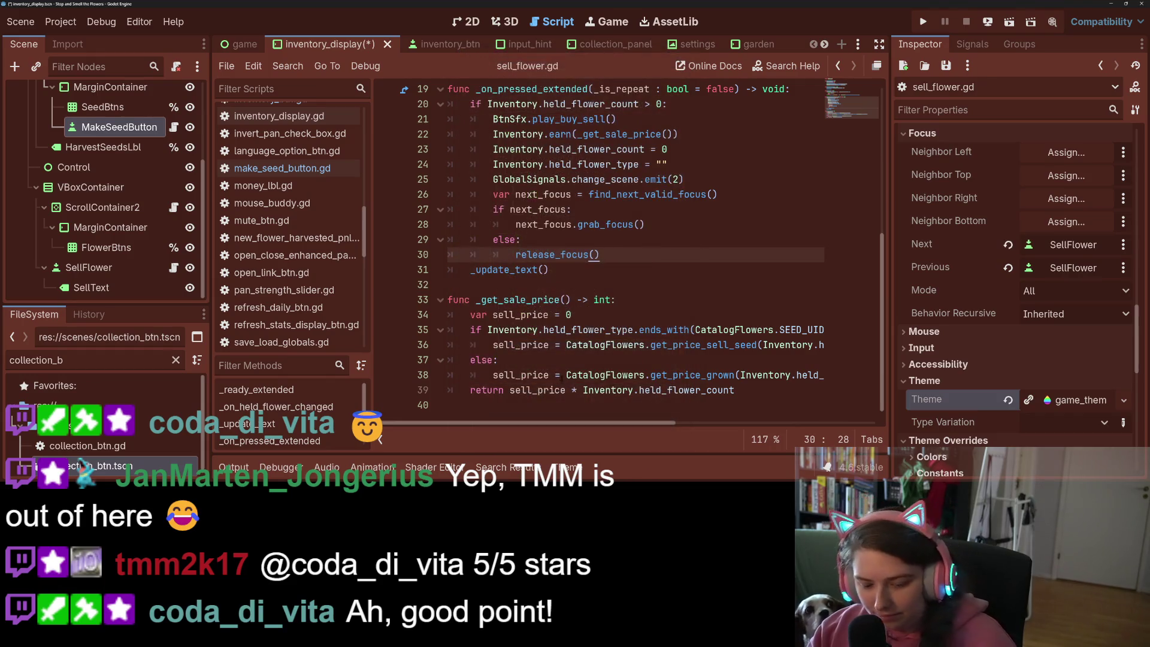
pyautogui.hotkey('ctrl', 's')
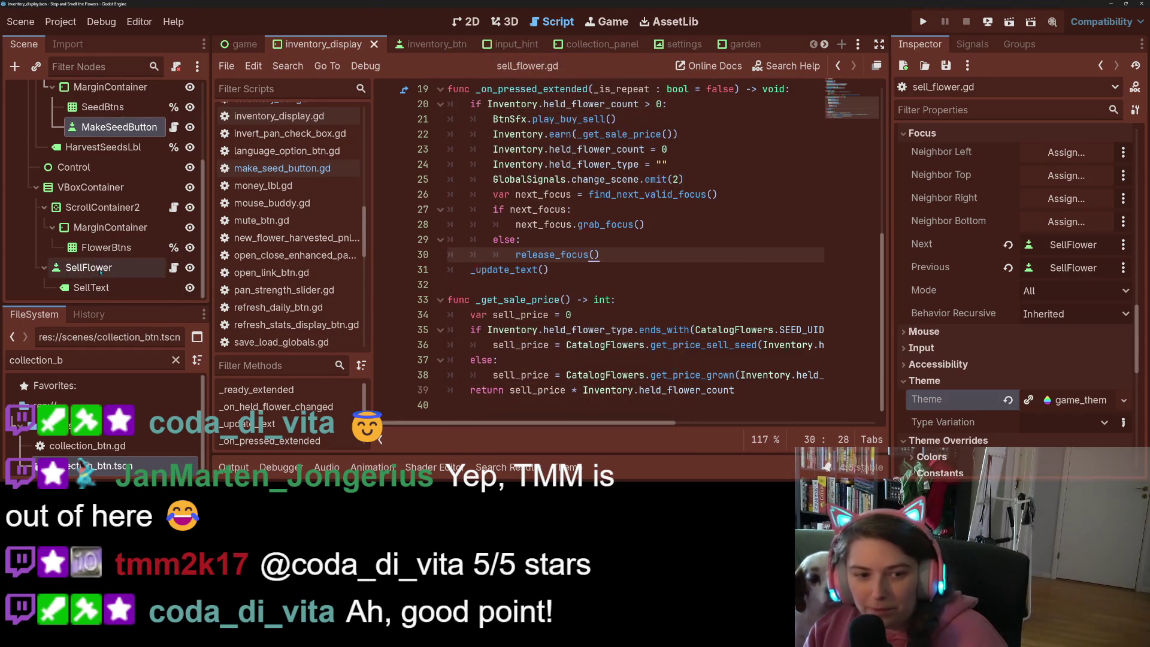
# Select SellFlower and set its Next focus target to MakeSeedButton
pyautogui.click(88, 267)
pyautogui.scroll(-7, 1098, 270)
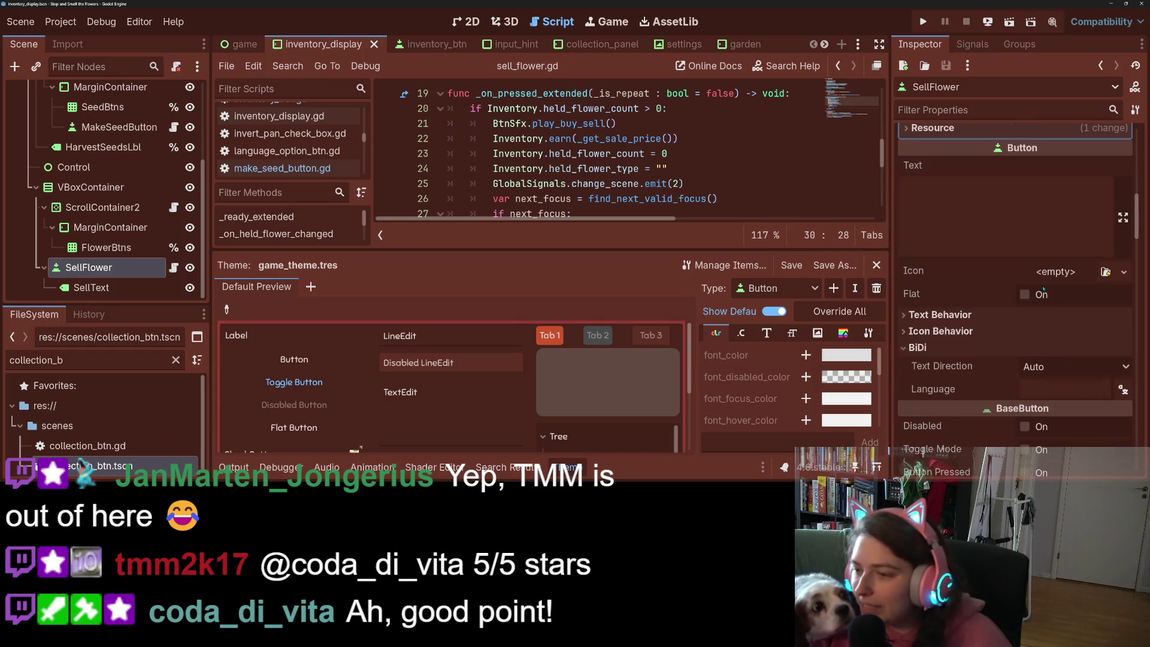
pyautogui.scroll(3, 1044, 289)
pyautogui.scroll(8, 1043, 289)
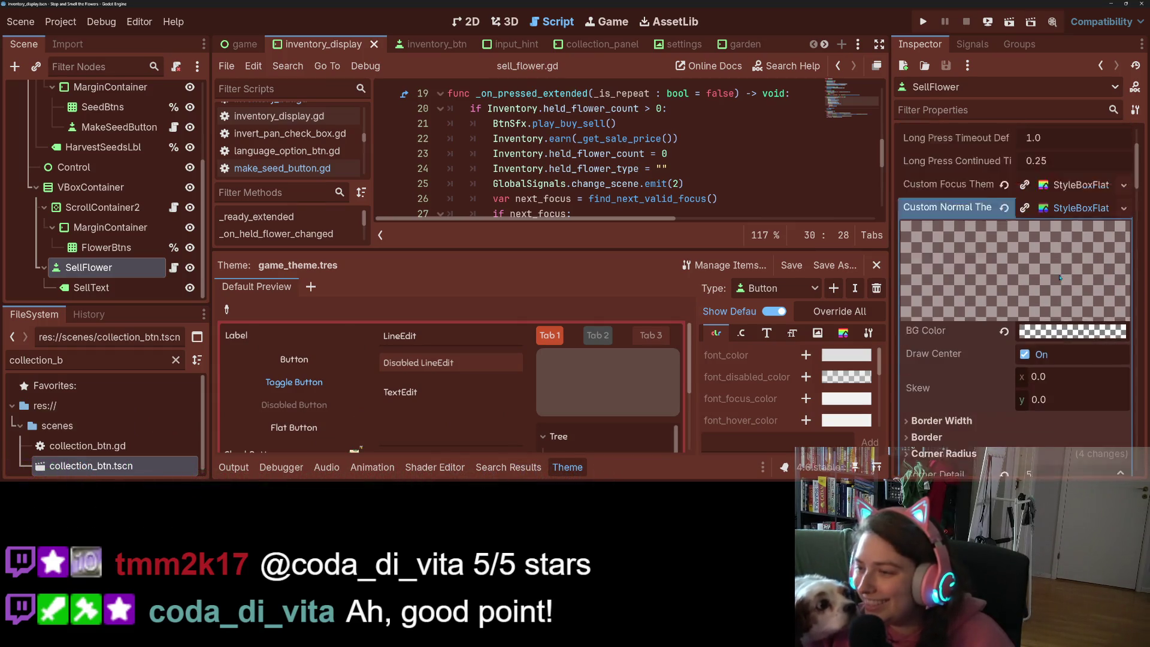
pyautogui.scroll(-6, 1041, 308)
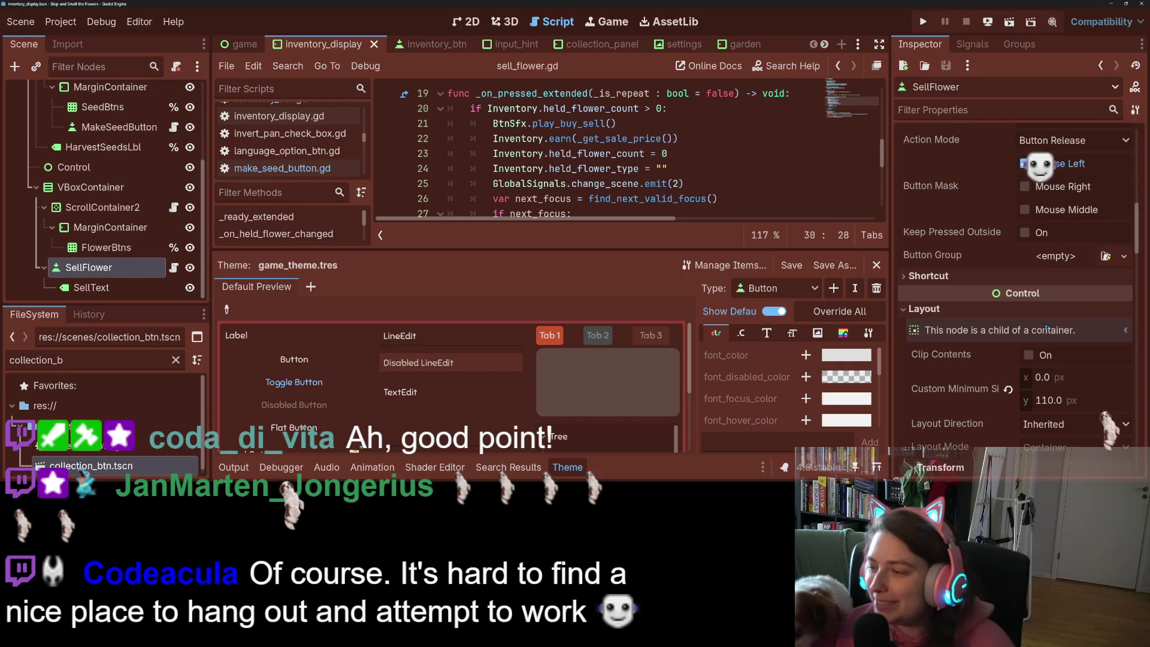
pyautogui.scroll(-3, 1003, 354)
pyautogui.scroll(-3, 1002, 353)
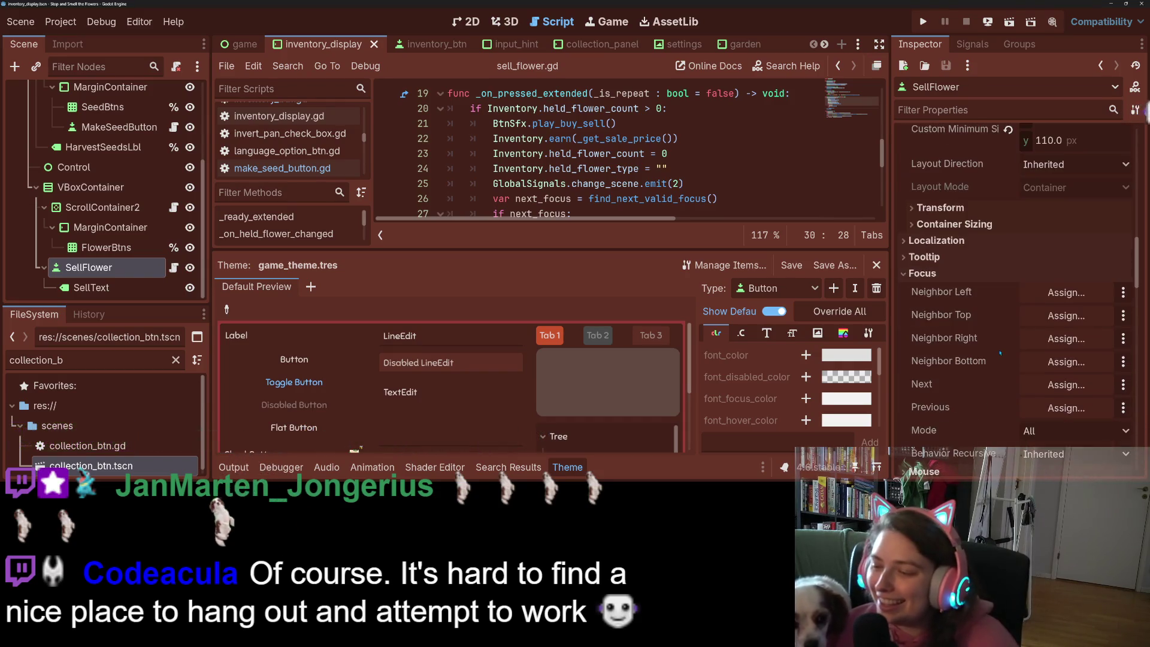
pyautogui.click(1065, 384)
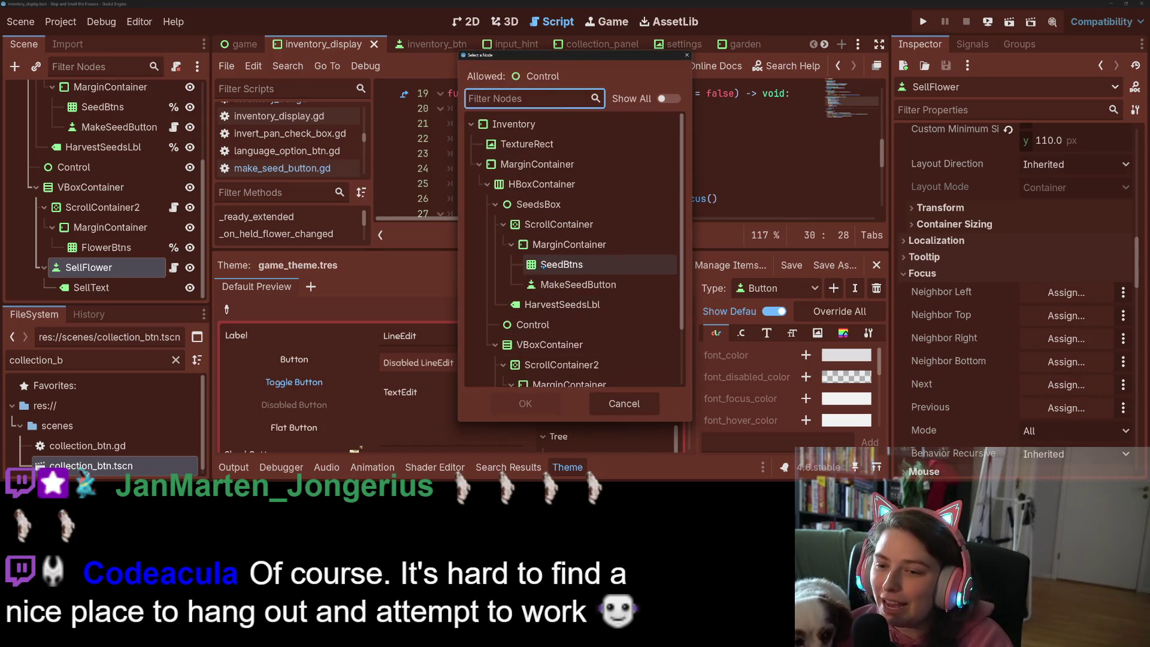
pyautogui.click(578, 285)
pyautogui.click(525, 403)
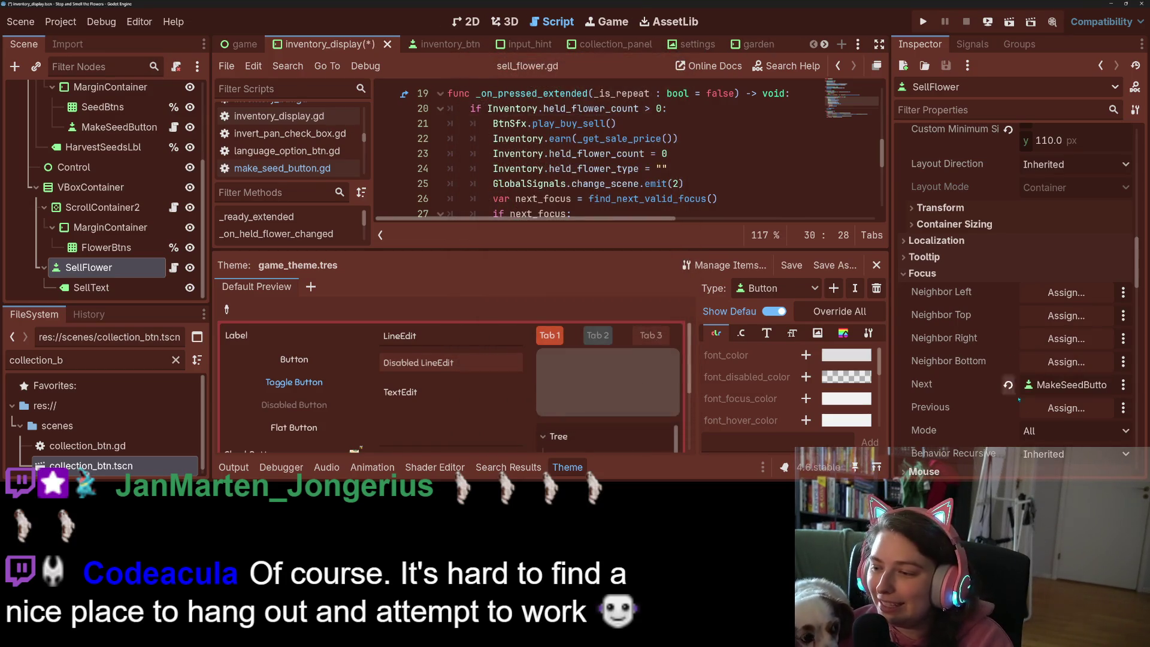
# Set SellFlower's Previous focus to MakeSeedButton and save inventory_display
pyautogui.click(1052, 409)
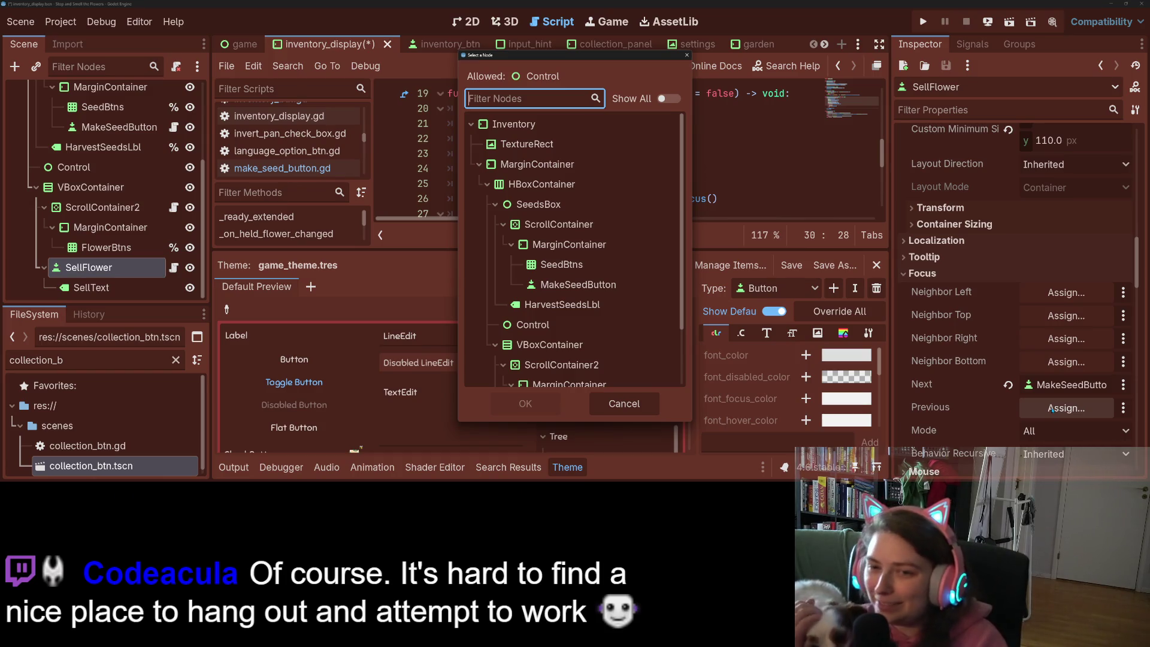
pyautogui.click(578, 284)
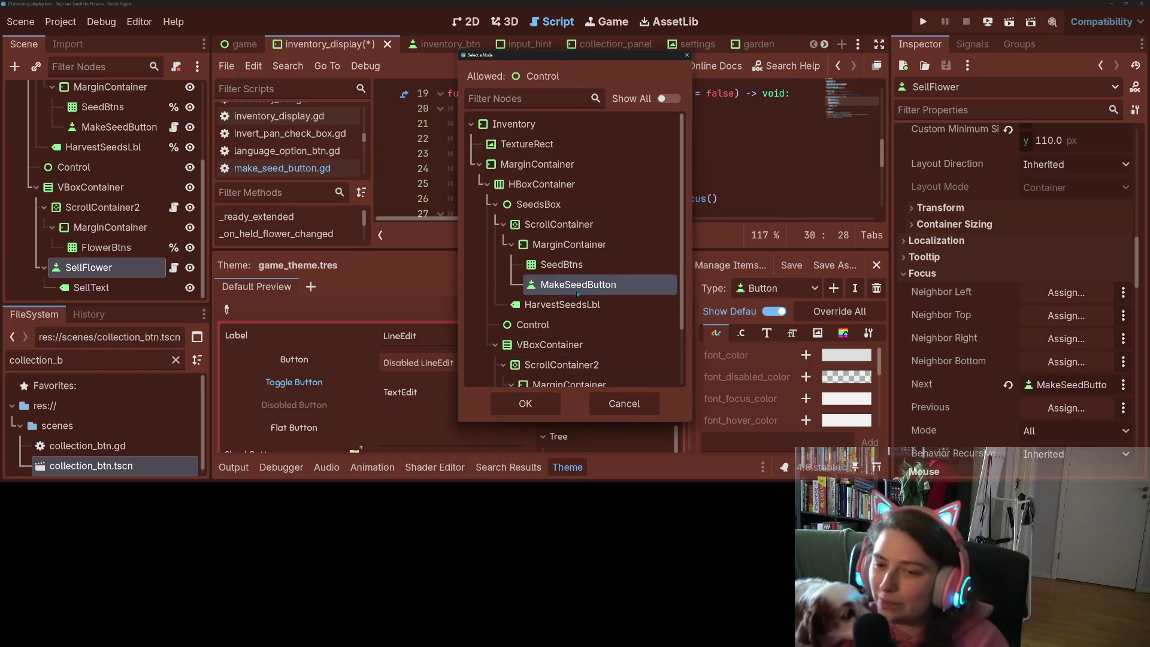
pyautogui.click(532, 413)
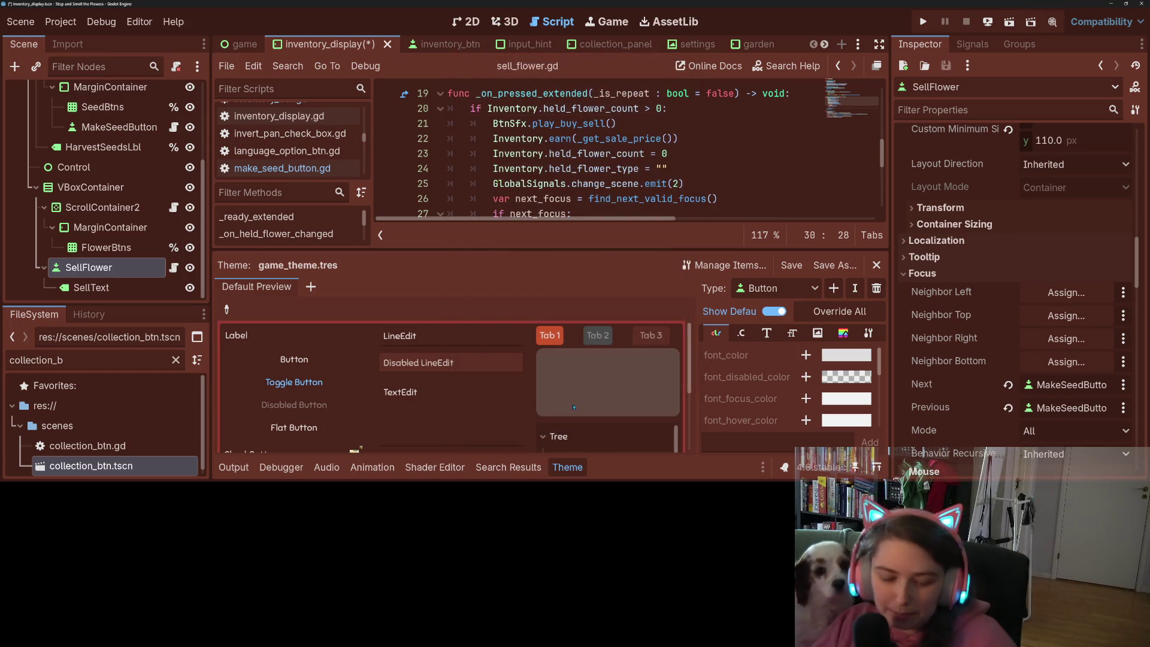
pyautogui.hotkey('ctrl', 's')
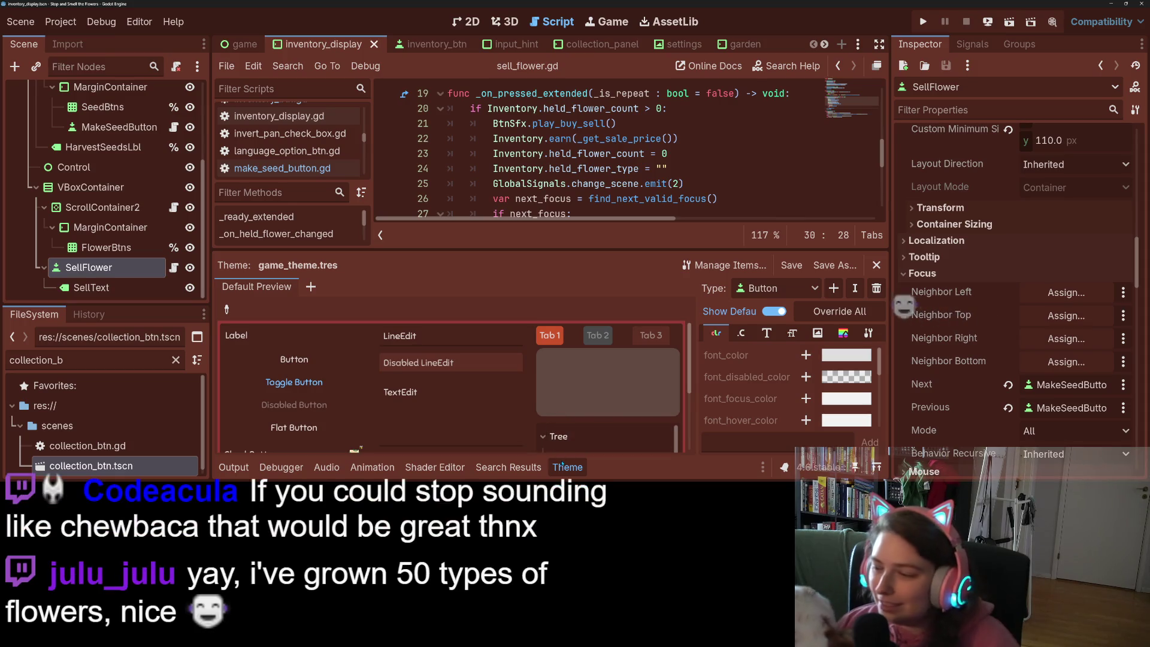
# Collapse the Theme panel to read more of sell_flower.gd, then switch to the browser
pyautogui.click(562, 466)
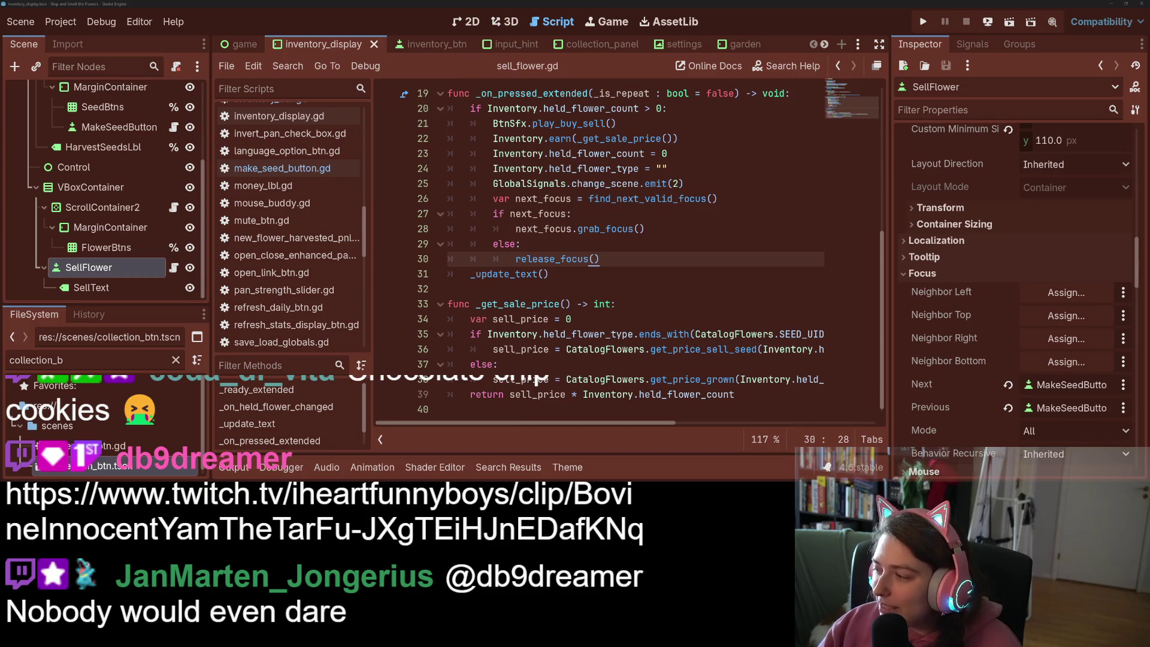
pyautogui.hotkey('alt', 'Tab')
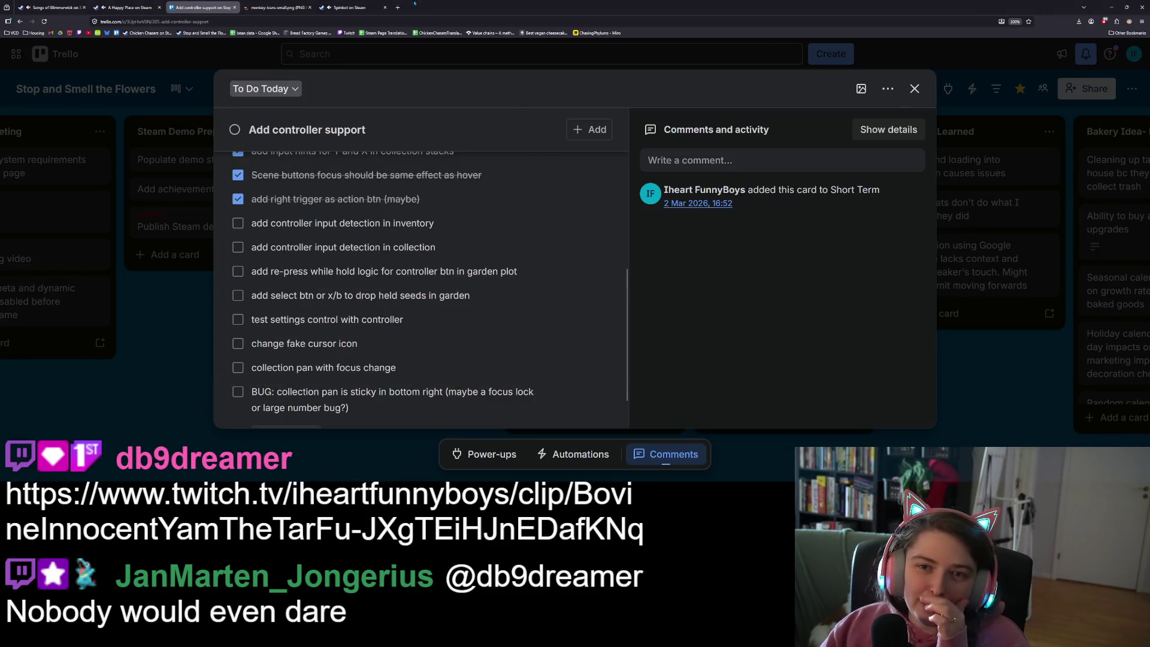
# Load the shared Twitch clip link in a new Firefox tab and pause then resume it
pyautogui.click(398, 6)
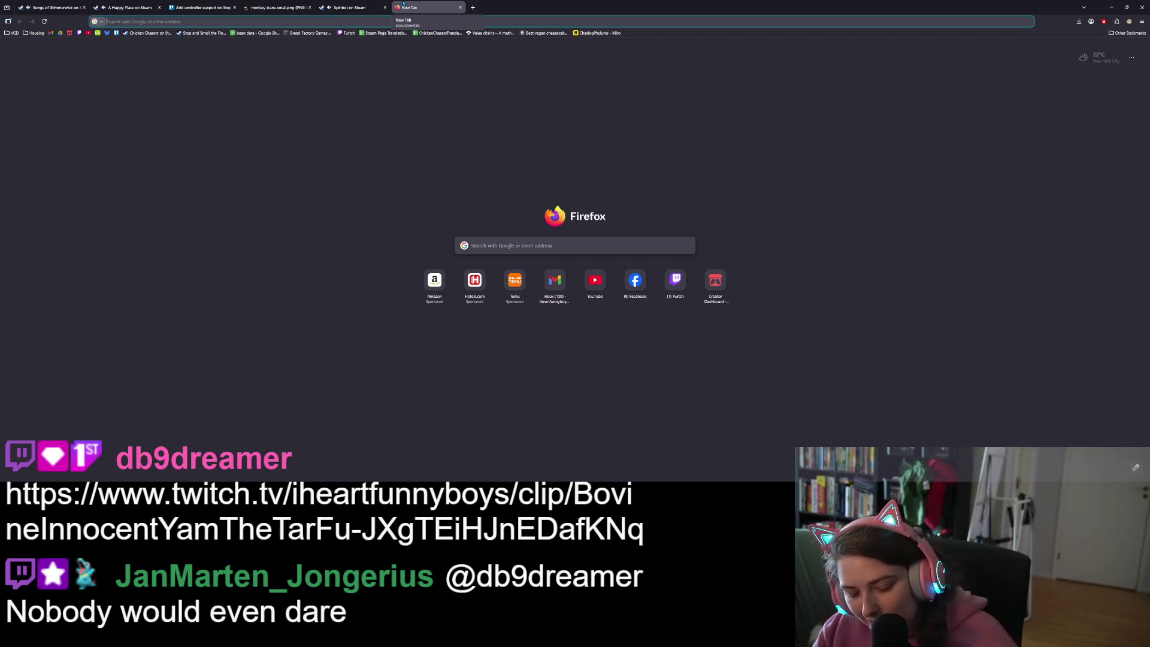
pyautogui.hotkey('alt', 'Tab')
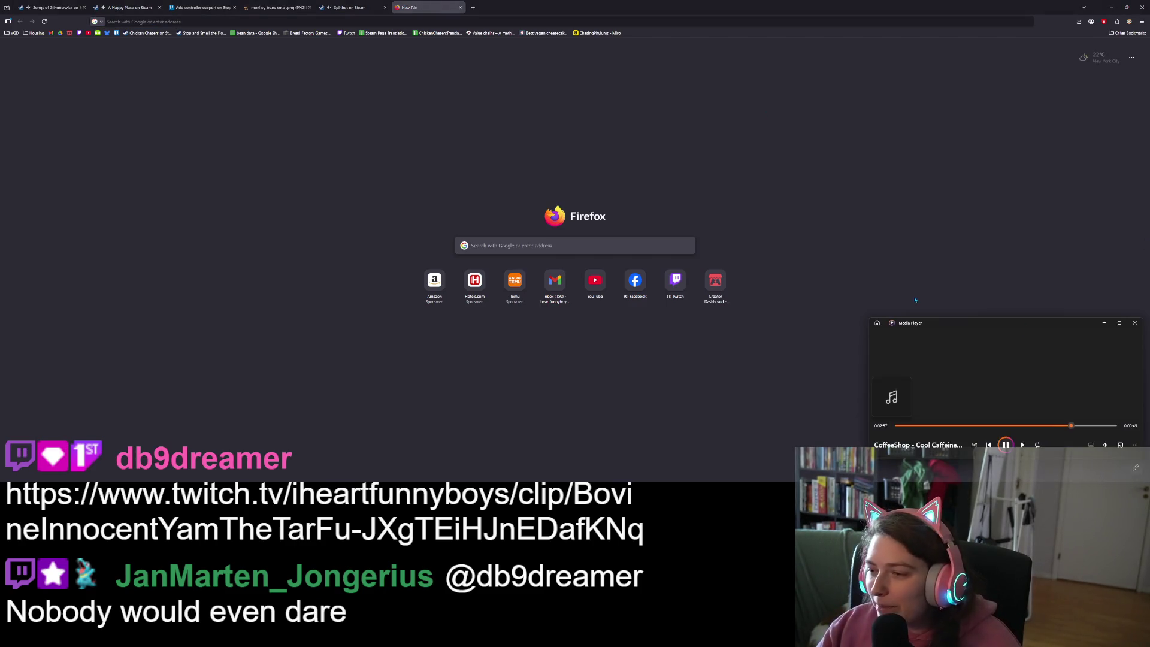
pyautogui.click(945, 194)
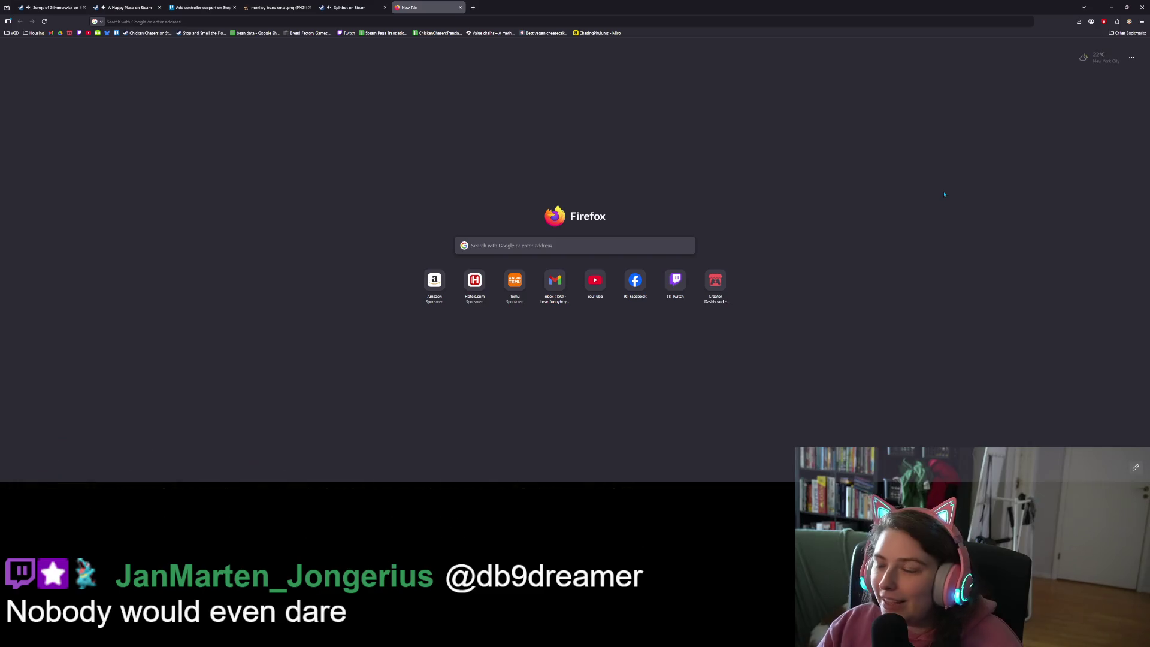
pyautogui.click(893, 21)
pyautogui.hotkey('ctrl', 'v')
pyautogui.press('Return')
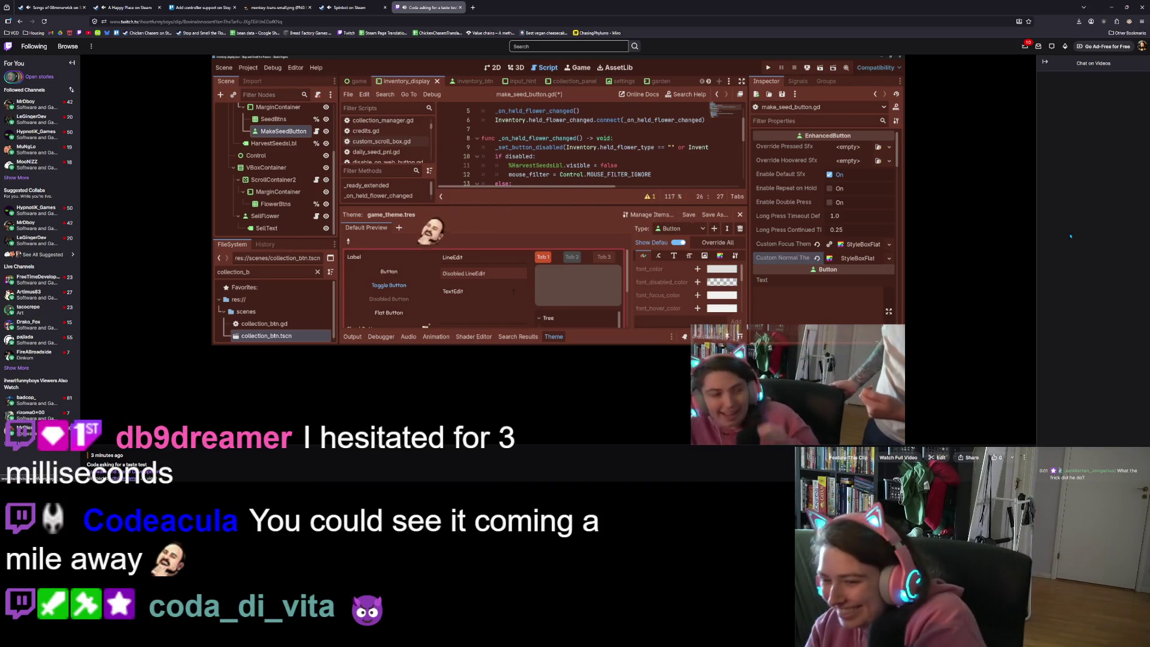
pyautogui.click(944, 252)
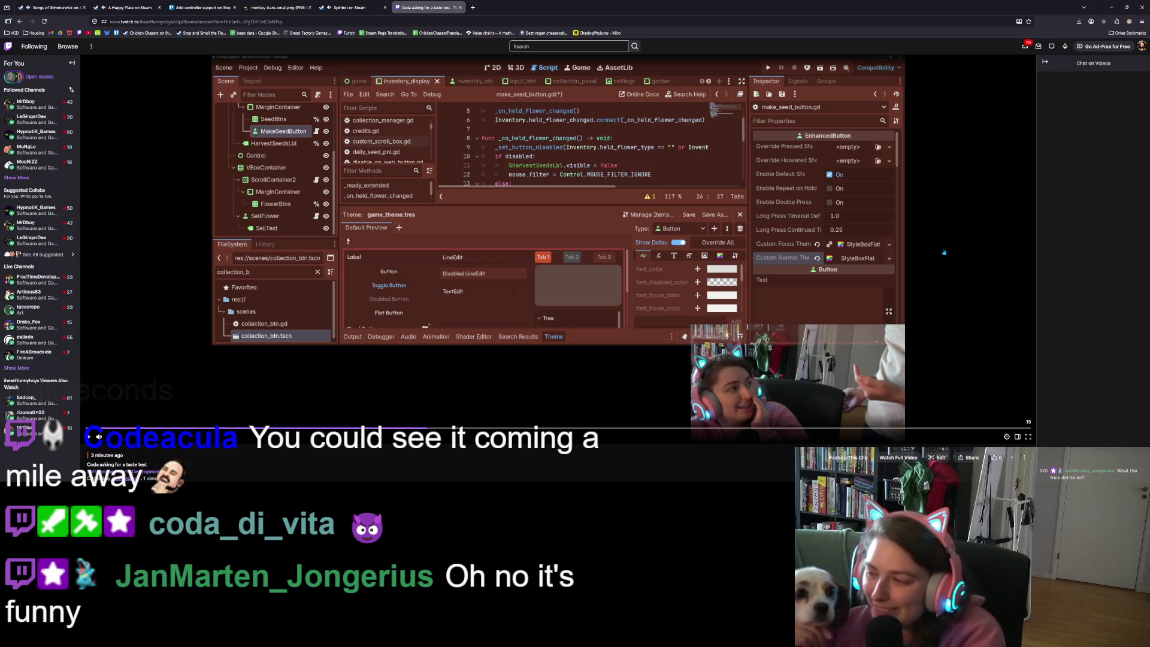
pyautogui.click(945, 252)
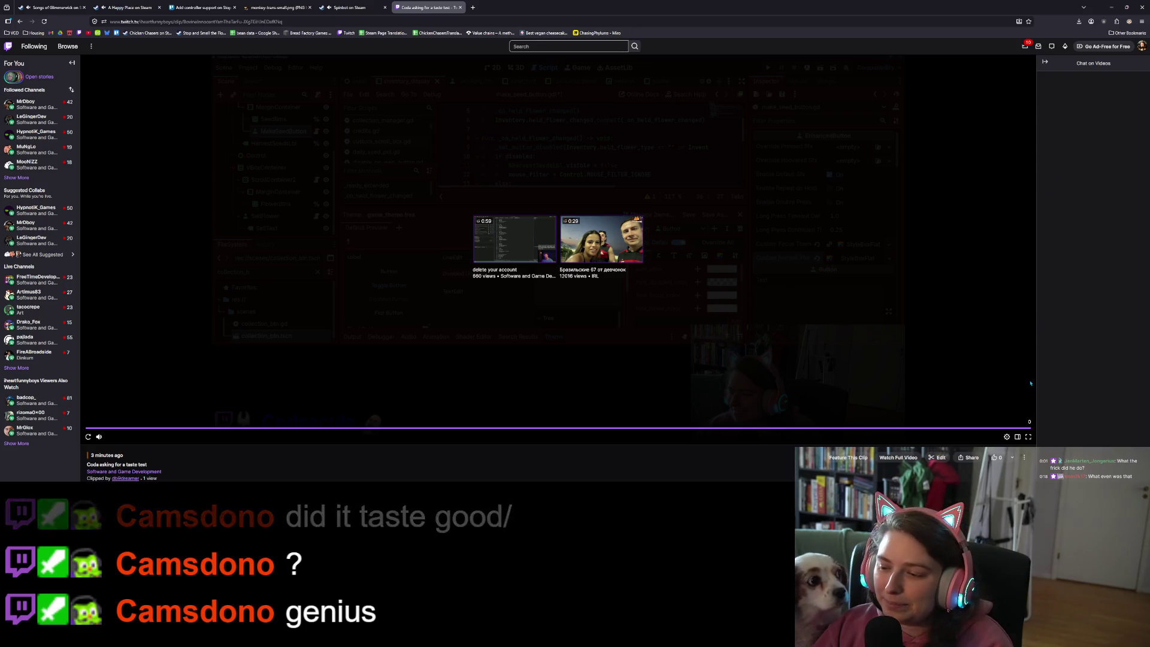
# Look through the clip's feature, share and more-actions options, then open Edit Clip
pyautogui.click(848, 457)
pyautogui.scroll(-1, 784, 462)
pyautogui.scroll(-1, 783, 462)
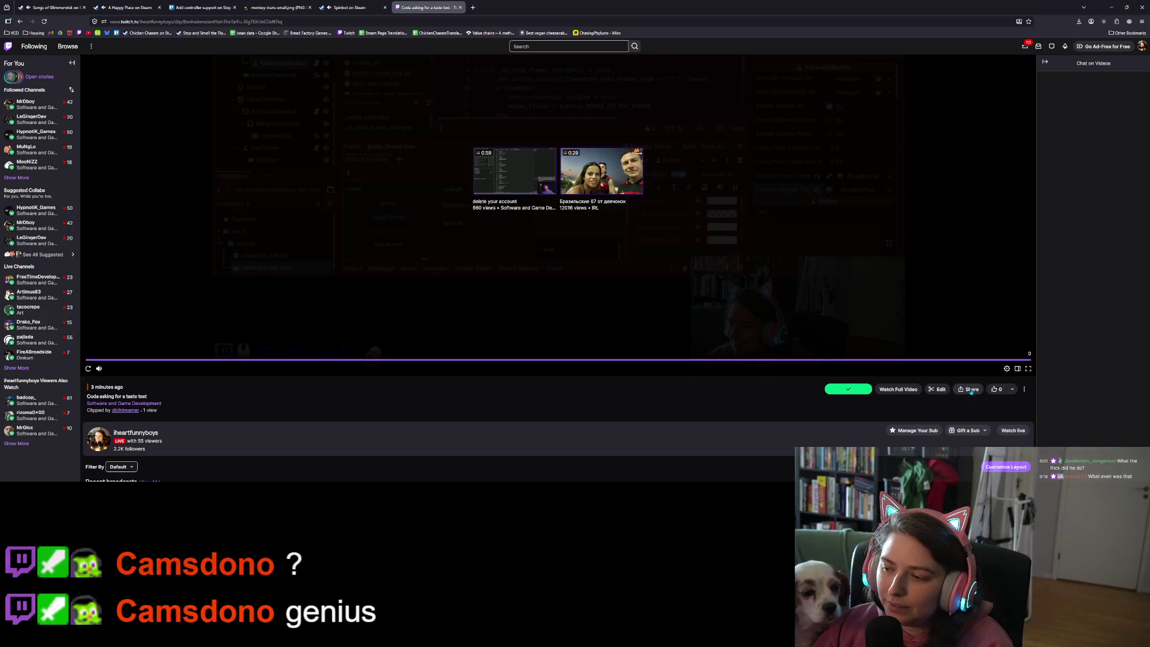
pyautogui.click(971, 390)
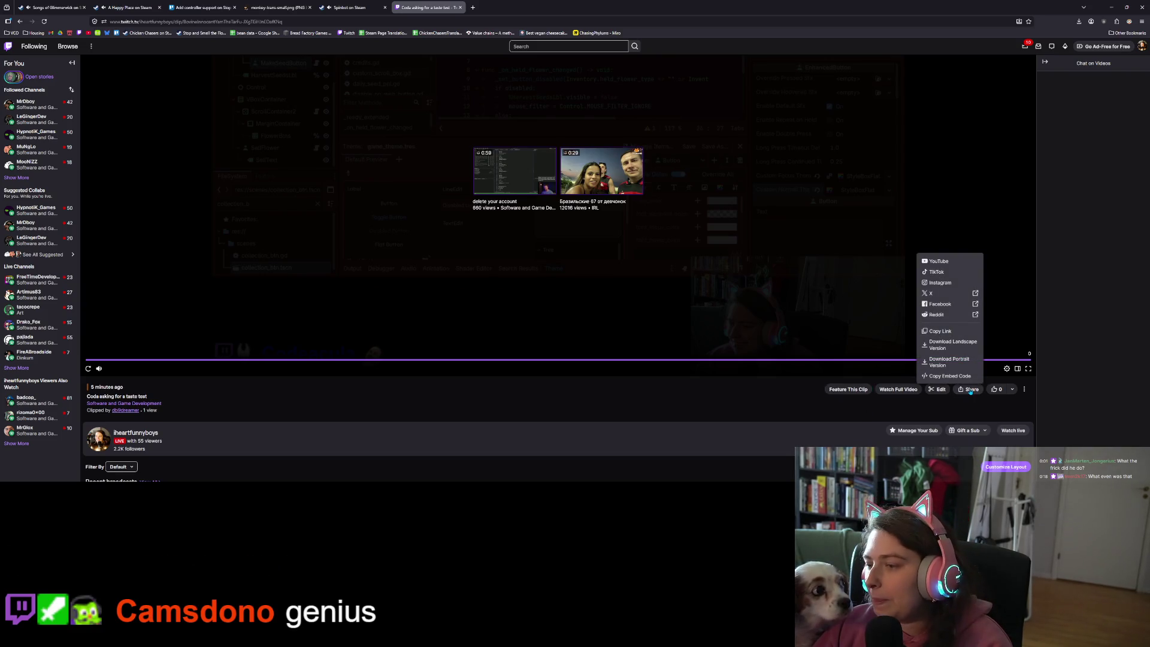
pyautogui.click(985, 405)
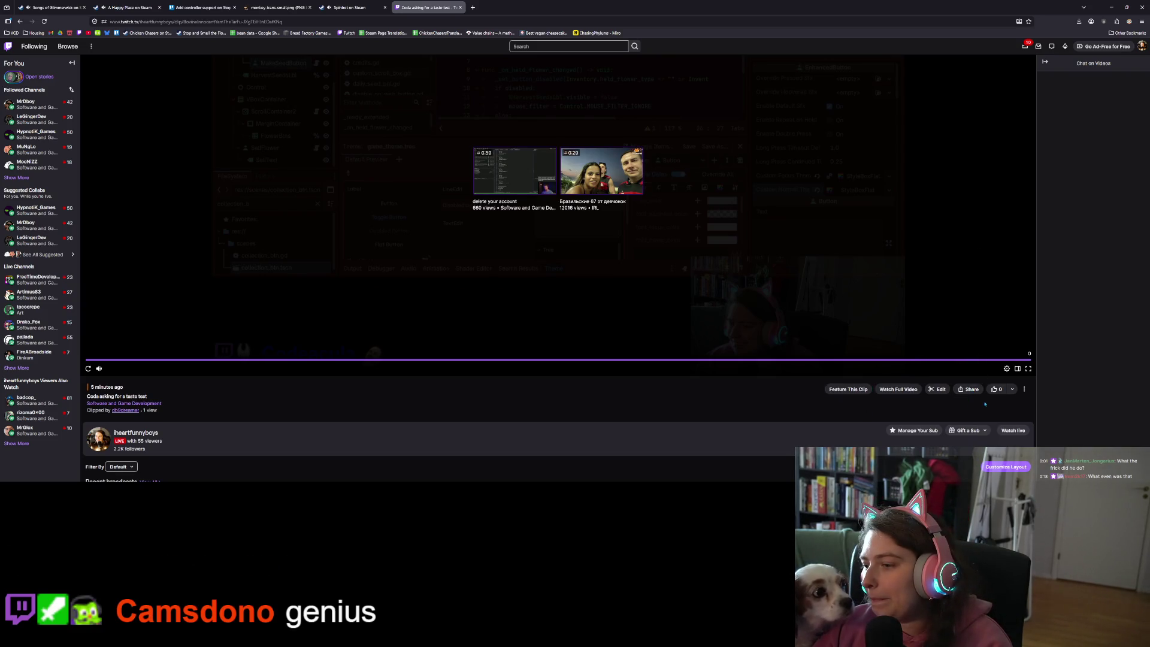
pyautogui.click(1025, 390)
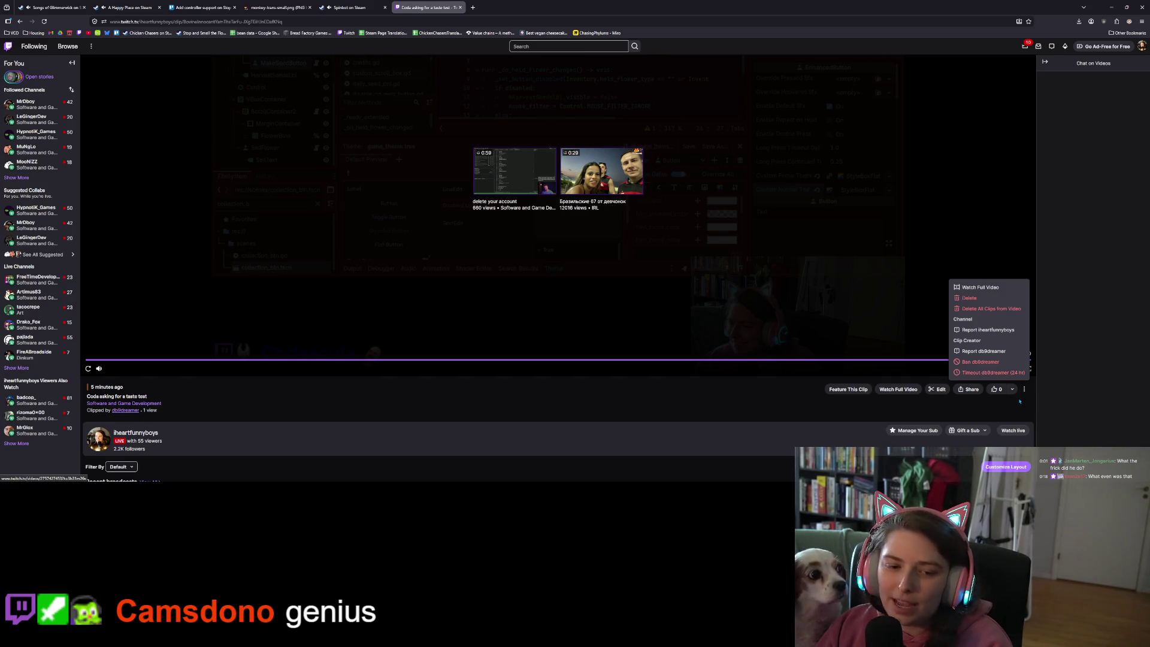
pyautogui.click(1021, 402)
pyautogui.scroll(-2, 983, 410)
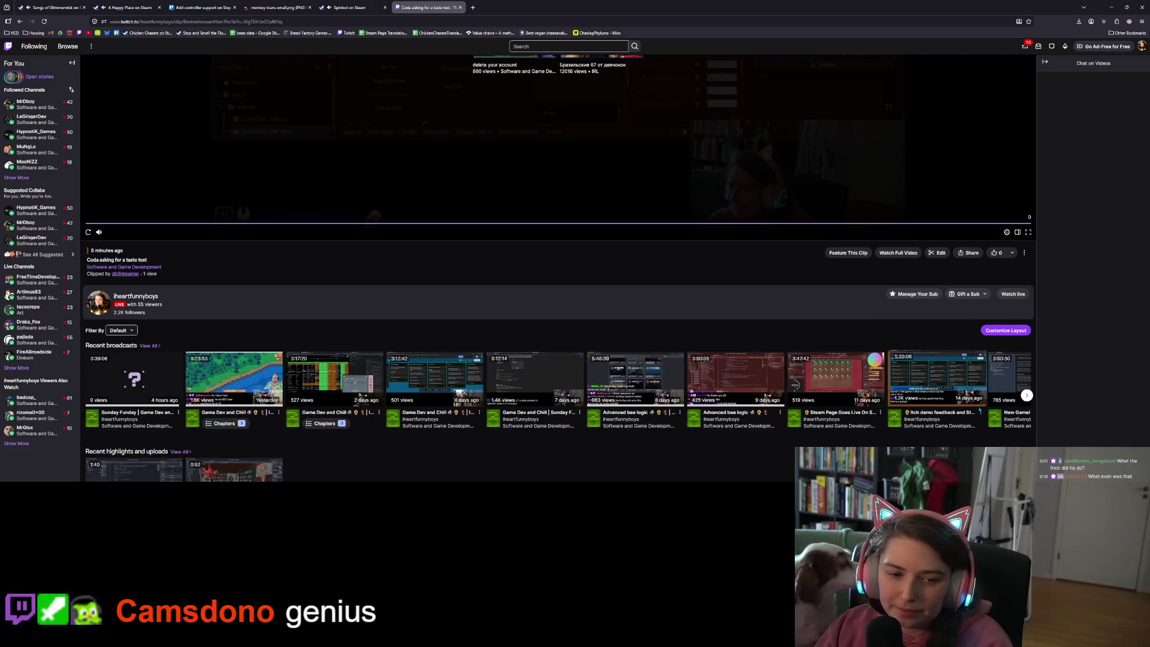
pyautogui.scroll(2, 980, 412)
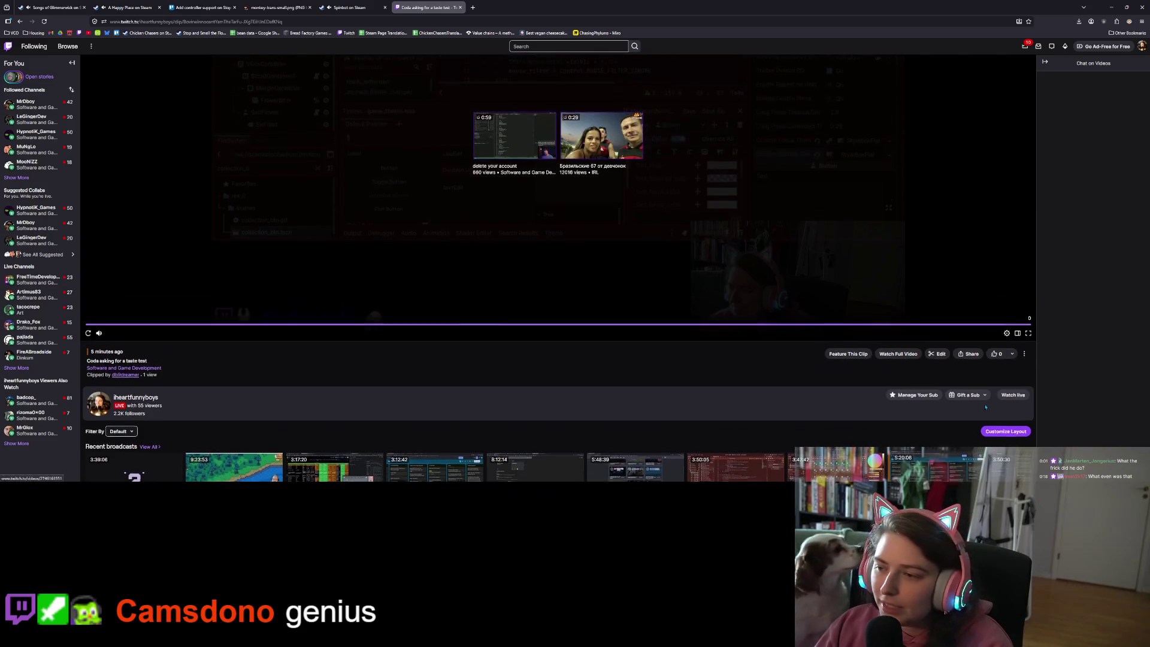
pyautogui.click(939, 356)
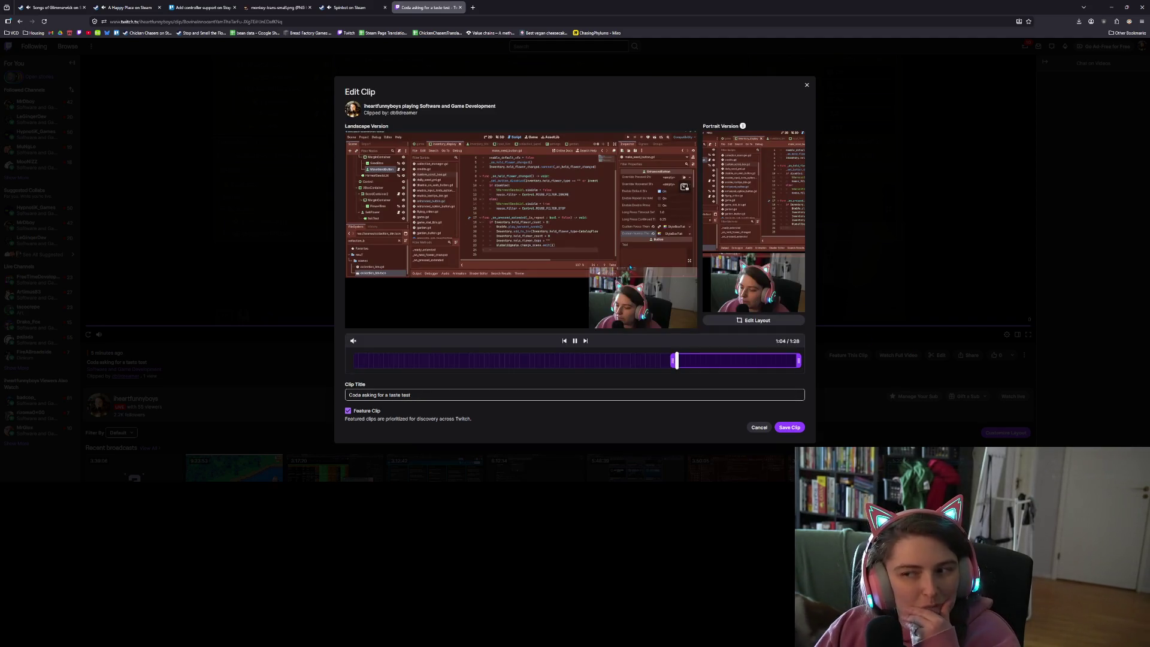
# Close the Edit Clip dialog, pause the clip, feature it, and return to the Trello tab
pyautogui.click(807, 85)
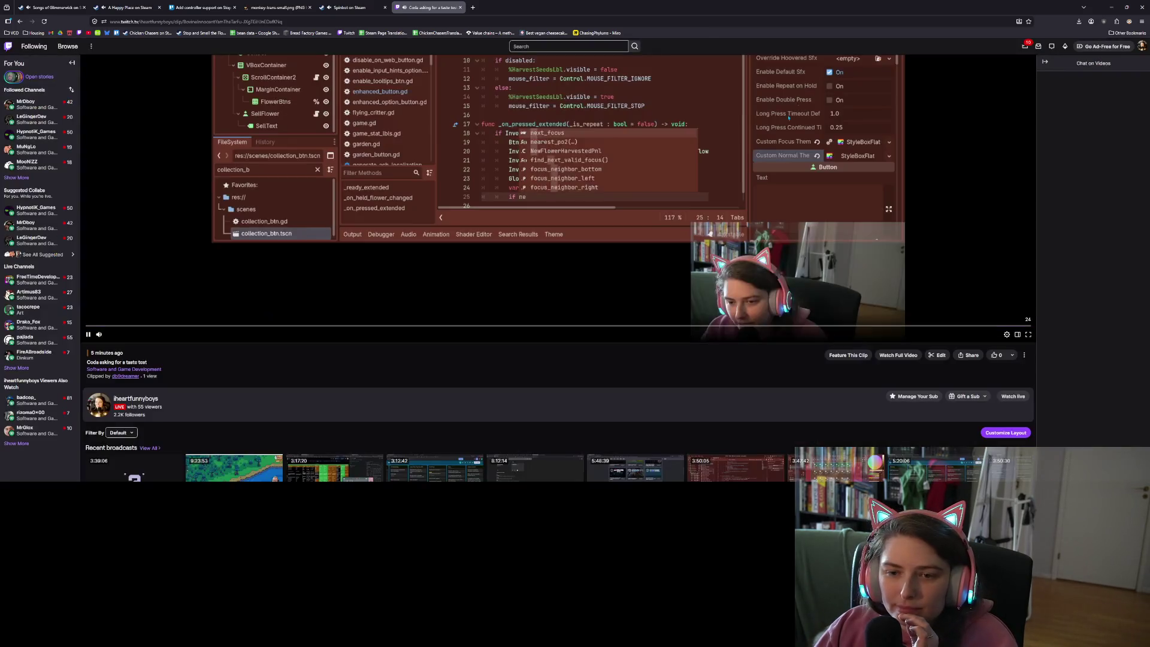
pyautogui.click(137, 278)
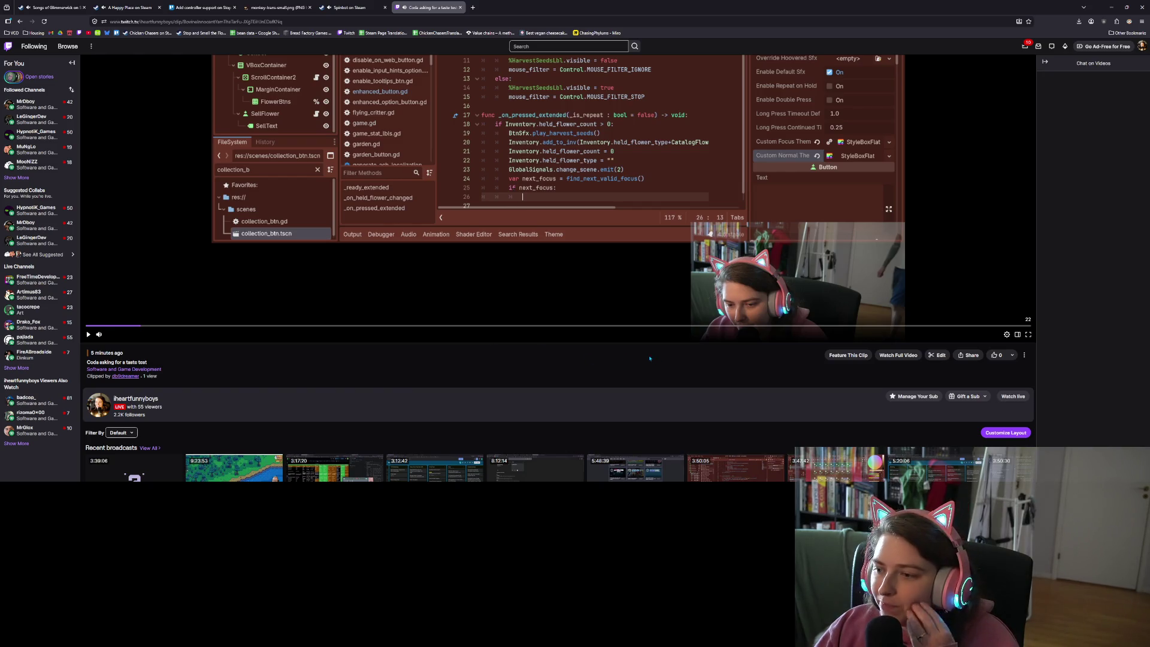
pyautogui.scroll(2, 650, 358)
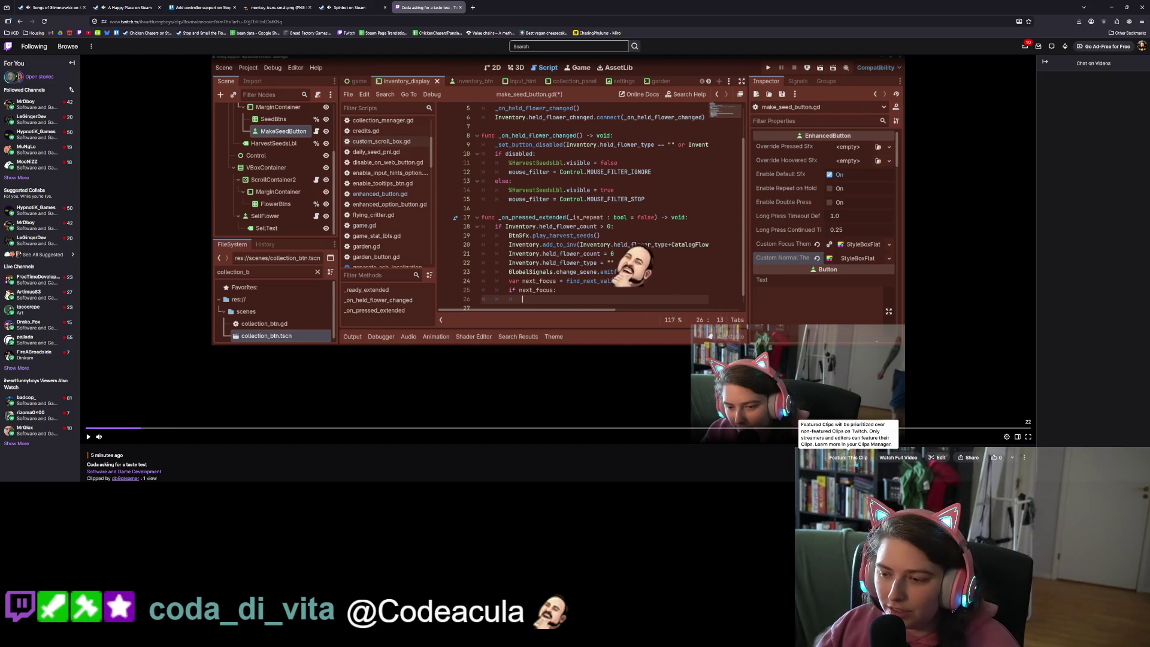
pyautogui.click(857, 459)
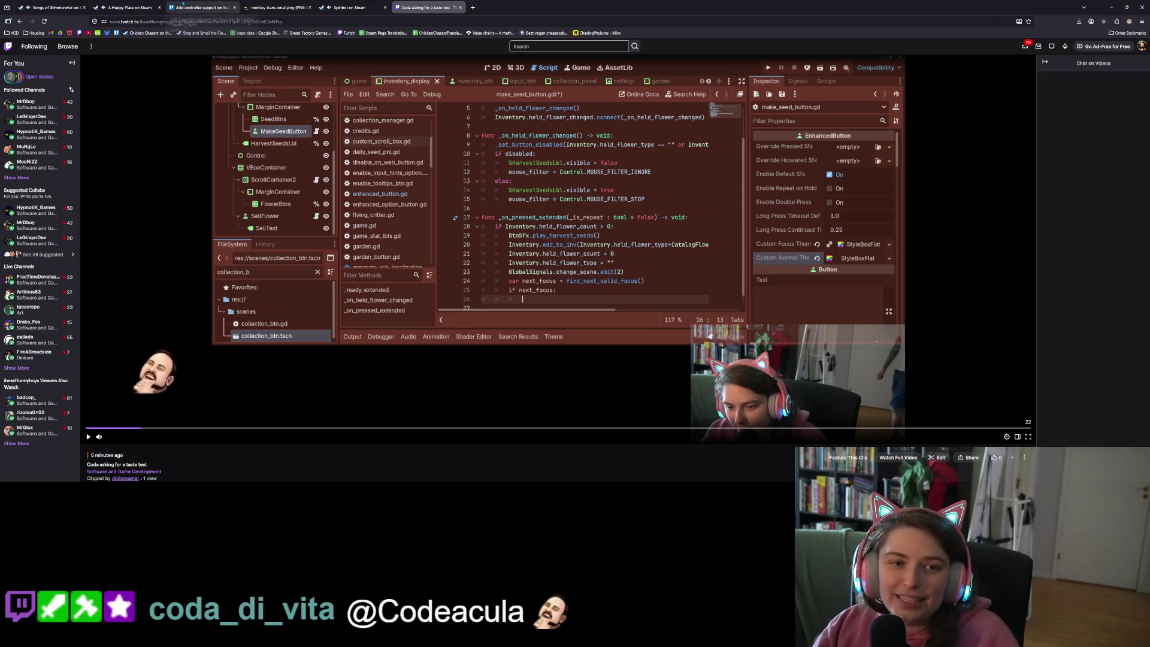
pyautogui.click(201, 7)
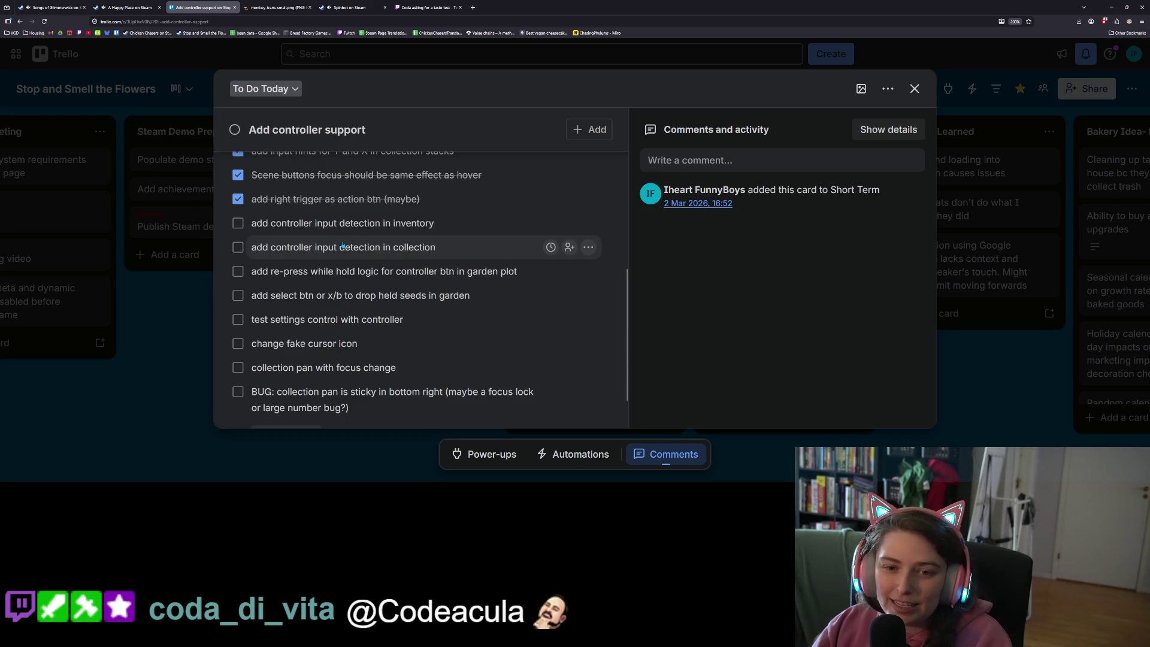
# Tick and untick 'add controller input detection in inventory', then switch to GitHub Desktop
pyautogui.click(237, 225)
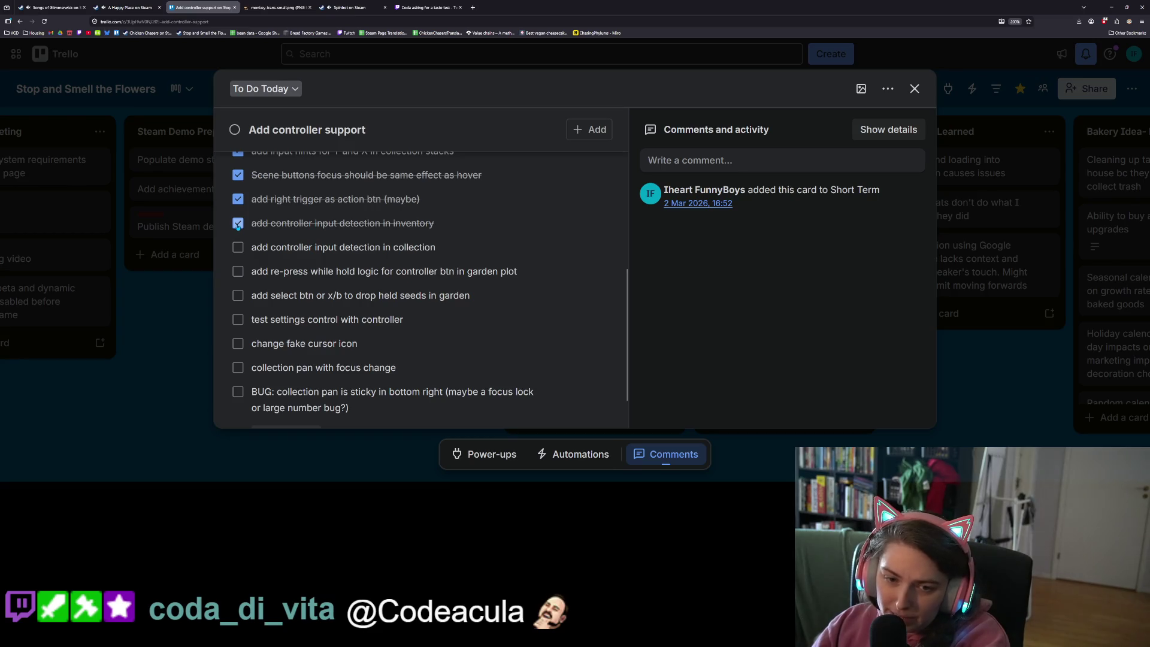
pyautogui.click(237, 224)
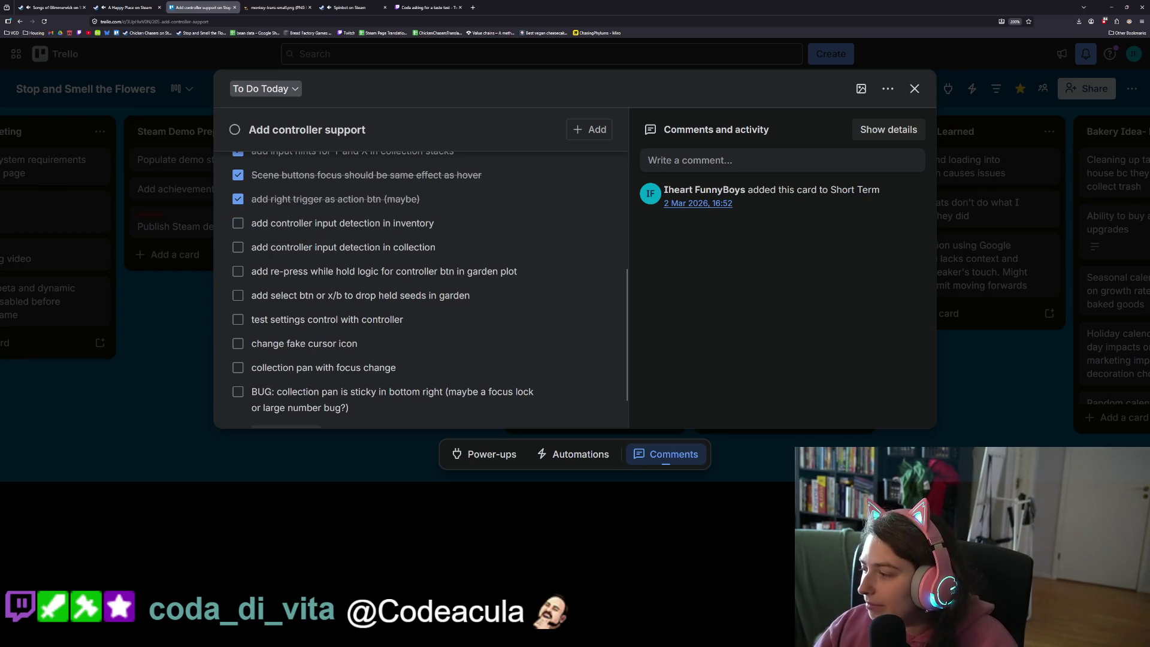
pyautogui.hotkey('alt', 'Tab')
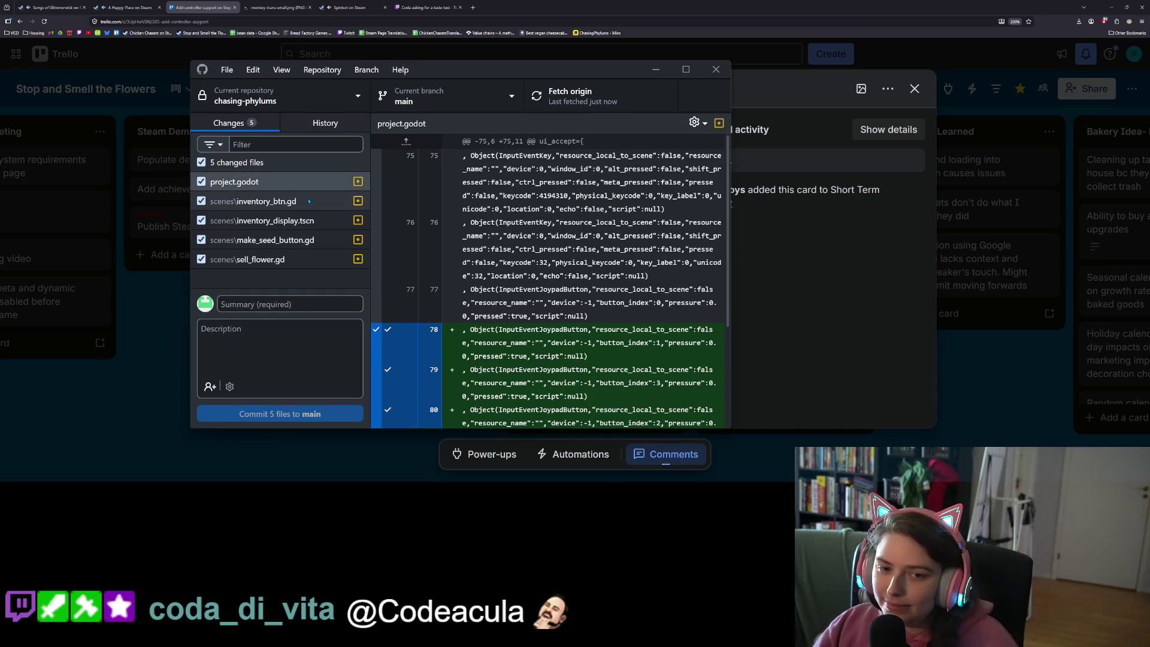
# Inspect diffs of inventory_btn.gd, sell_flower.gd, make_seed_button.gd, inventory_display.tscn and project.godot
pyautogui.click(310, 202)
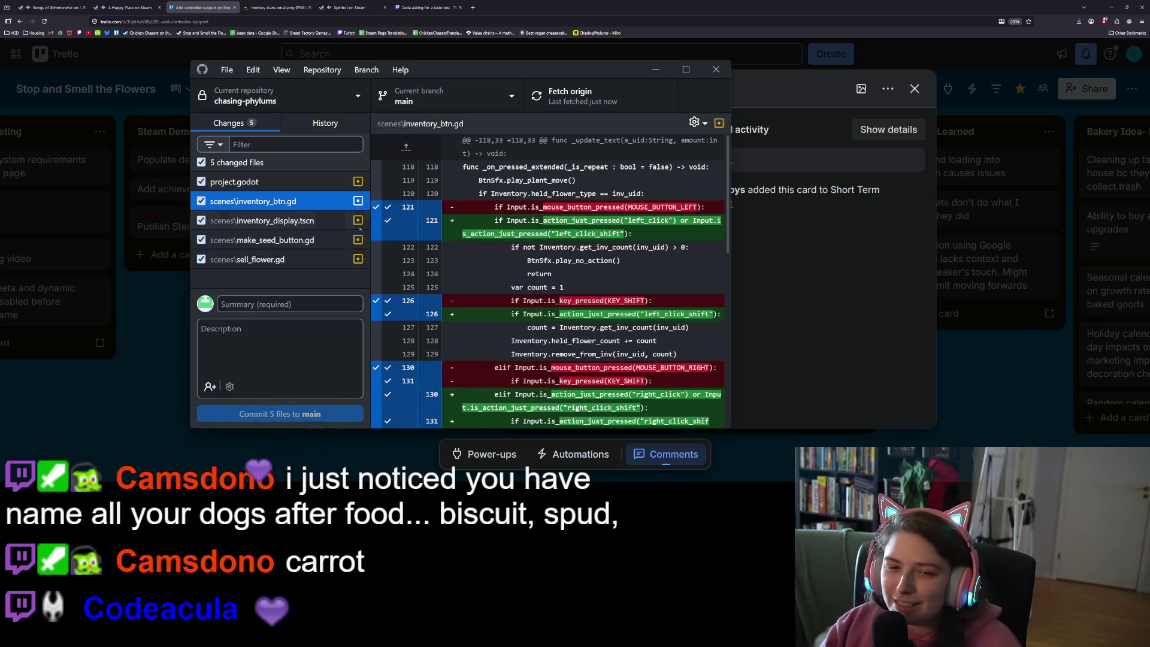
pyautogui.scroll(-3, 545, 372)
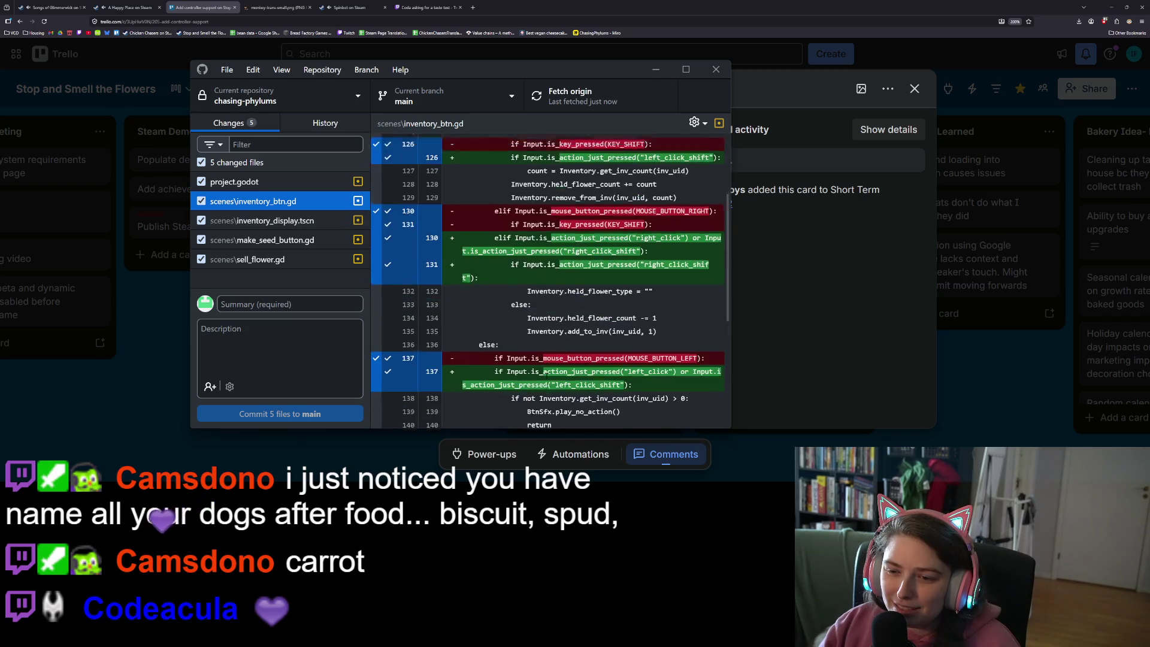
pyautogui.scroll(-4, 545, 372)
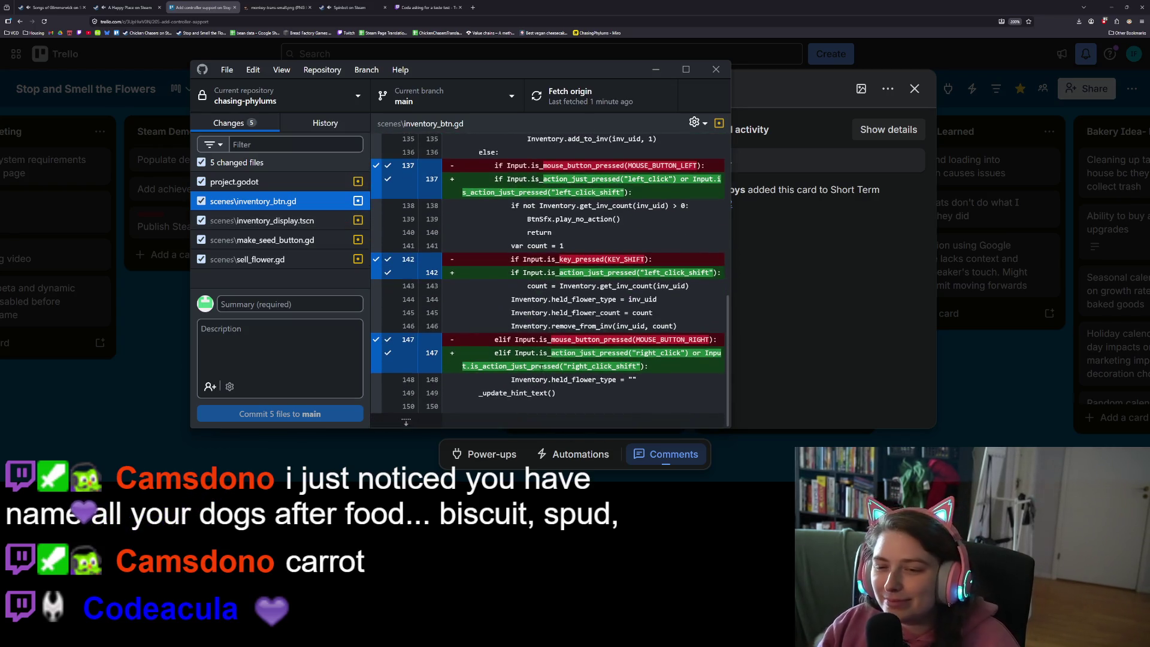
pyautogui.click(300, 221)
pyautogui.click(307, 252)
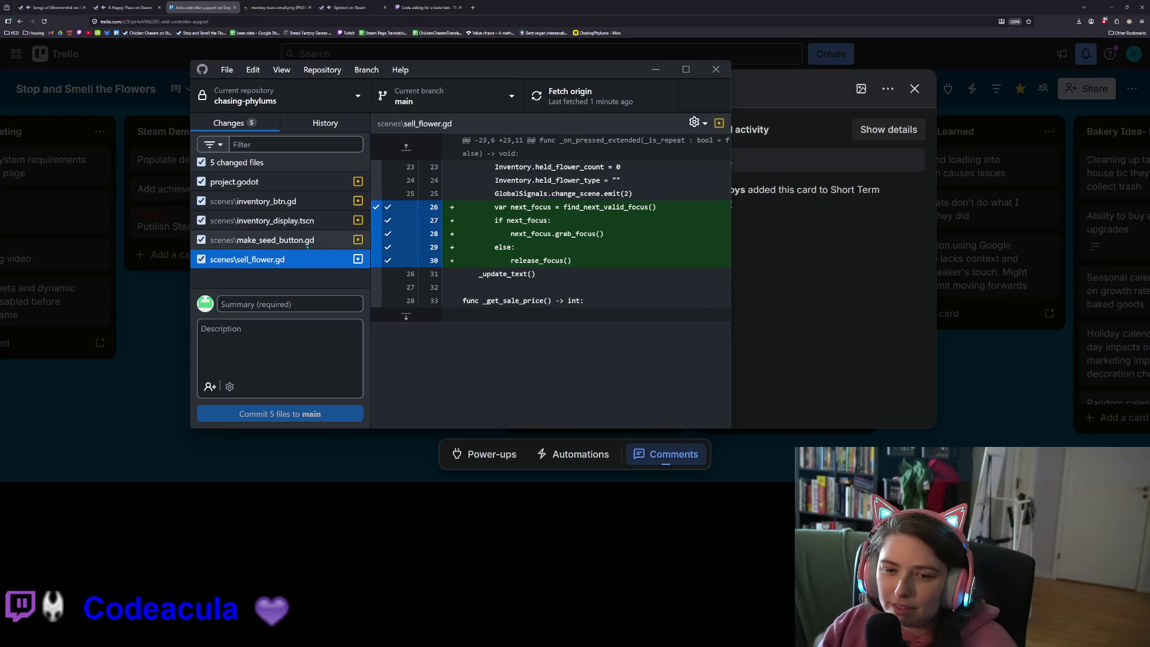
pyautogui.click(306, 241)
pyautogui.click(300, 221)
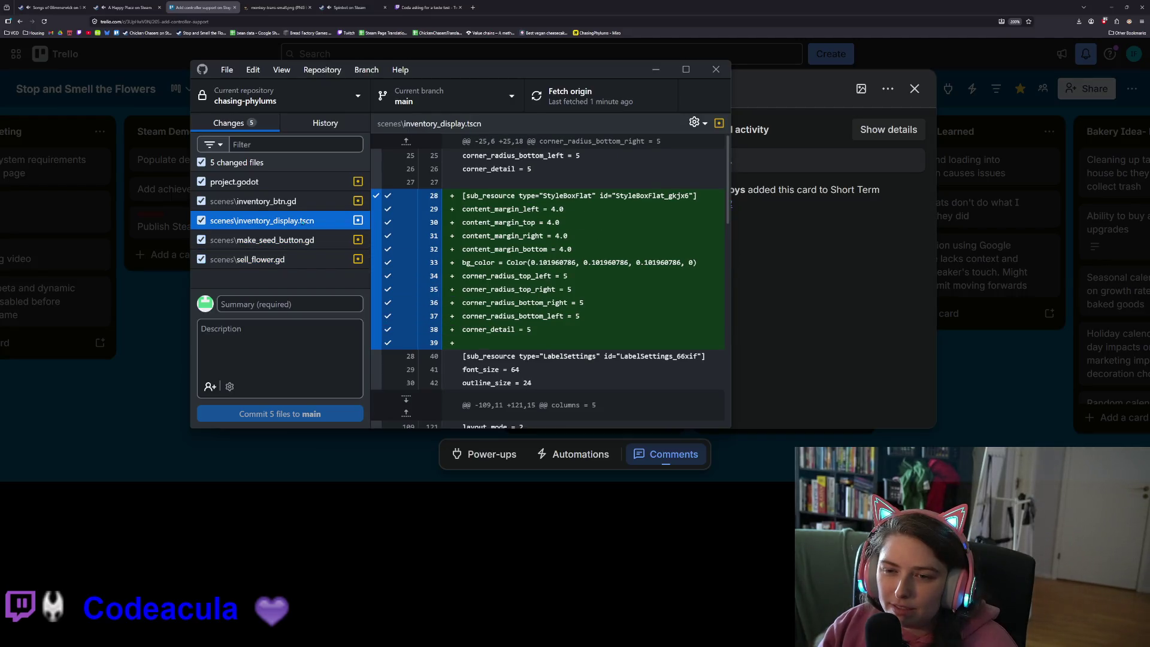
pyautogui.click(308, 201)
pyautogui.click(312, 183)
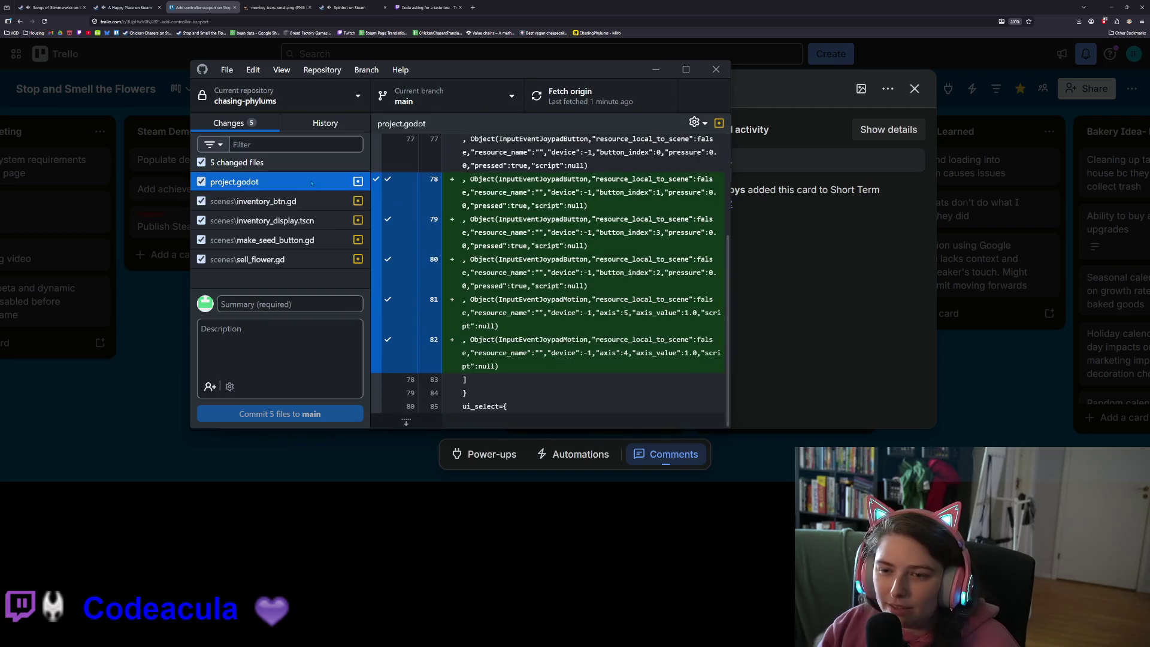
# Commit the five files to main as 'adds action button logic for game controller in inventory' and push
pyautogui.click(281, 304)
pyautogui.write('adds ')
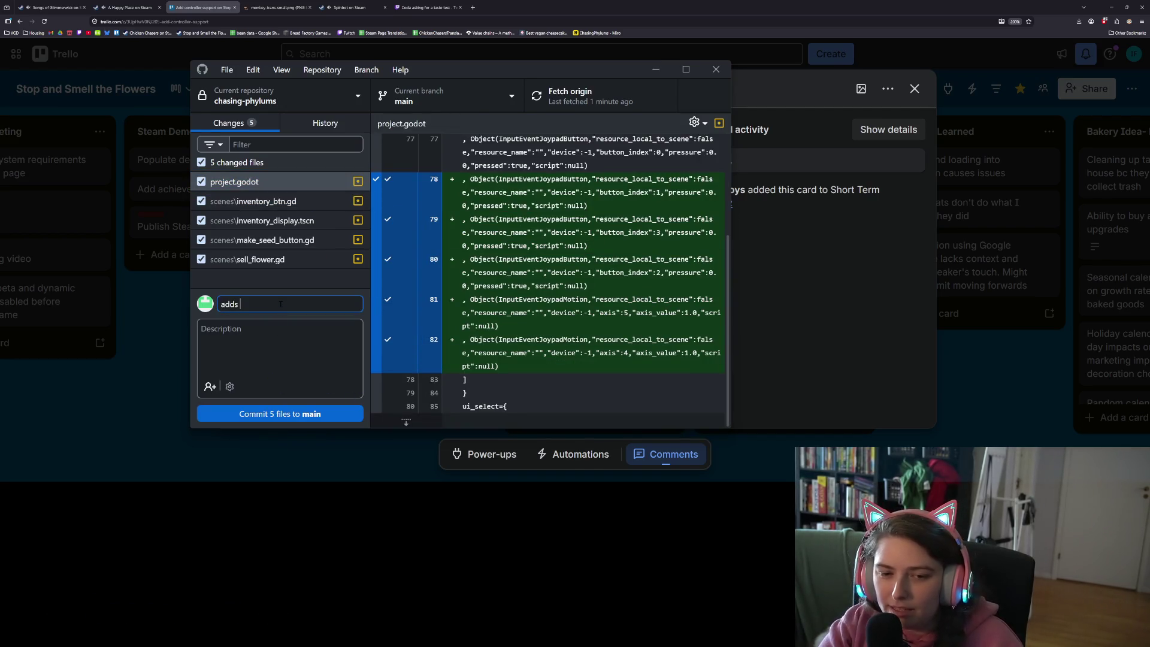
pyautogui.write('action ')
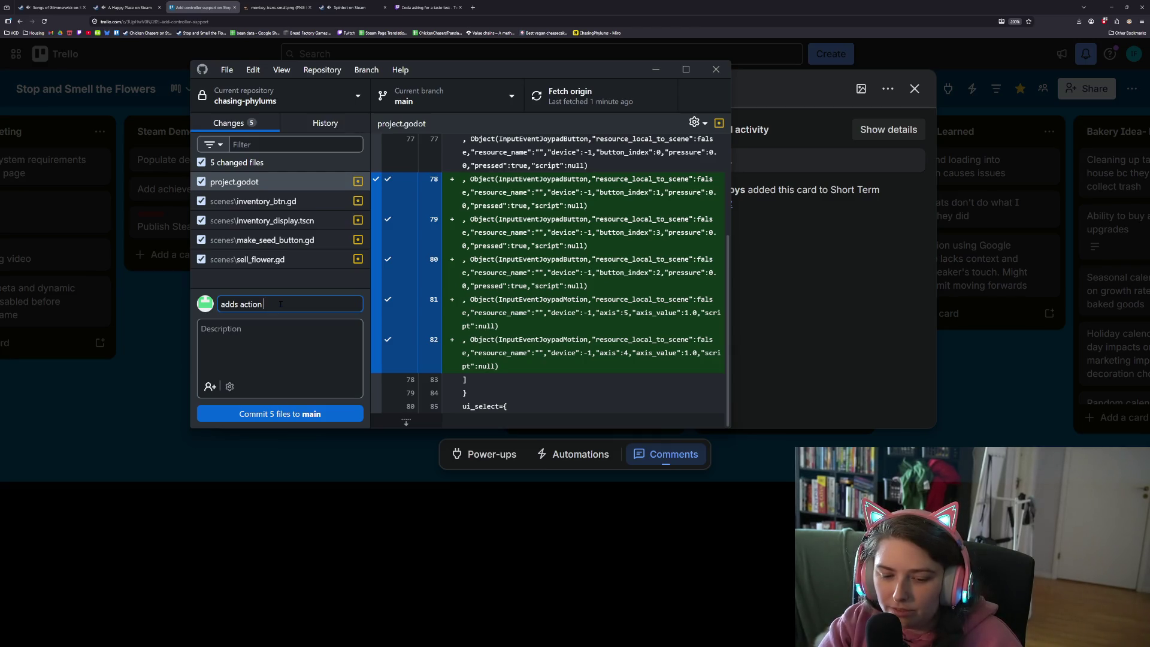
pyautogui.write('button logic')
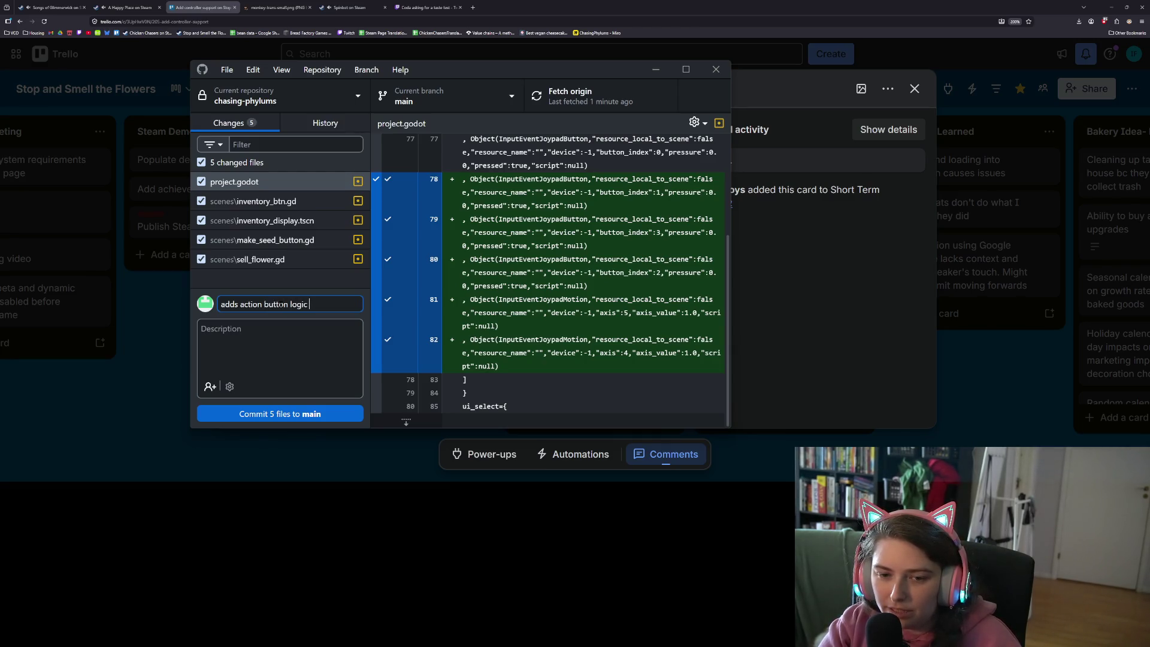
pyautogui.write('for game contro')
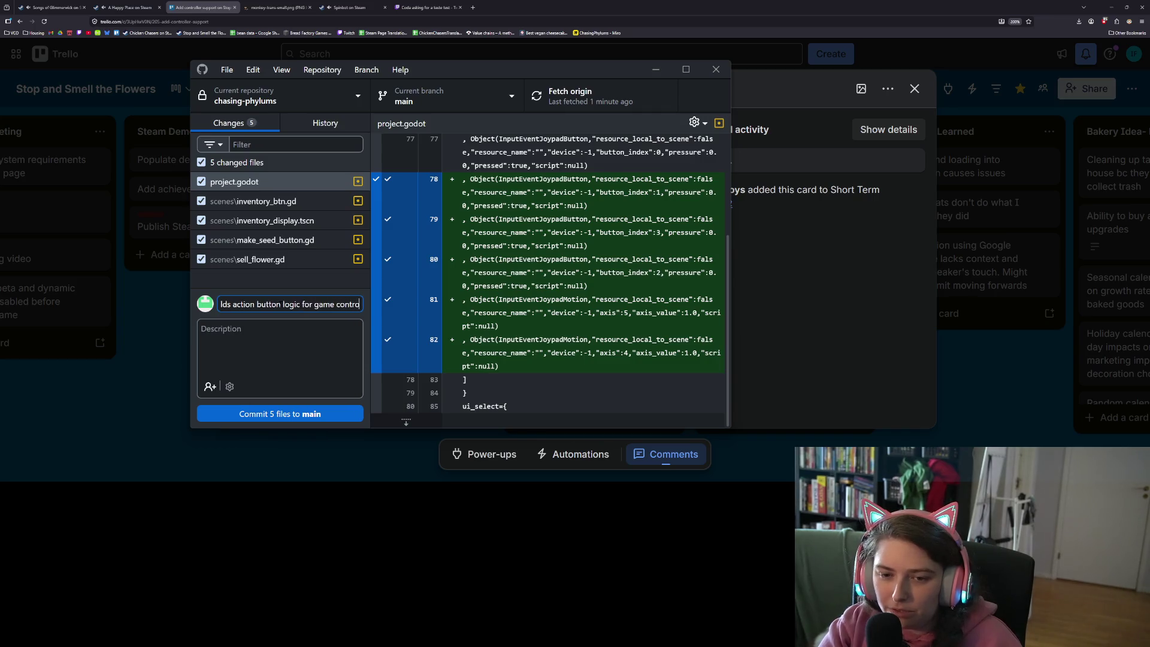
pyautogui.write('ller')
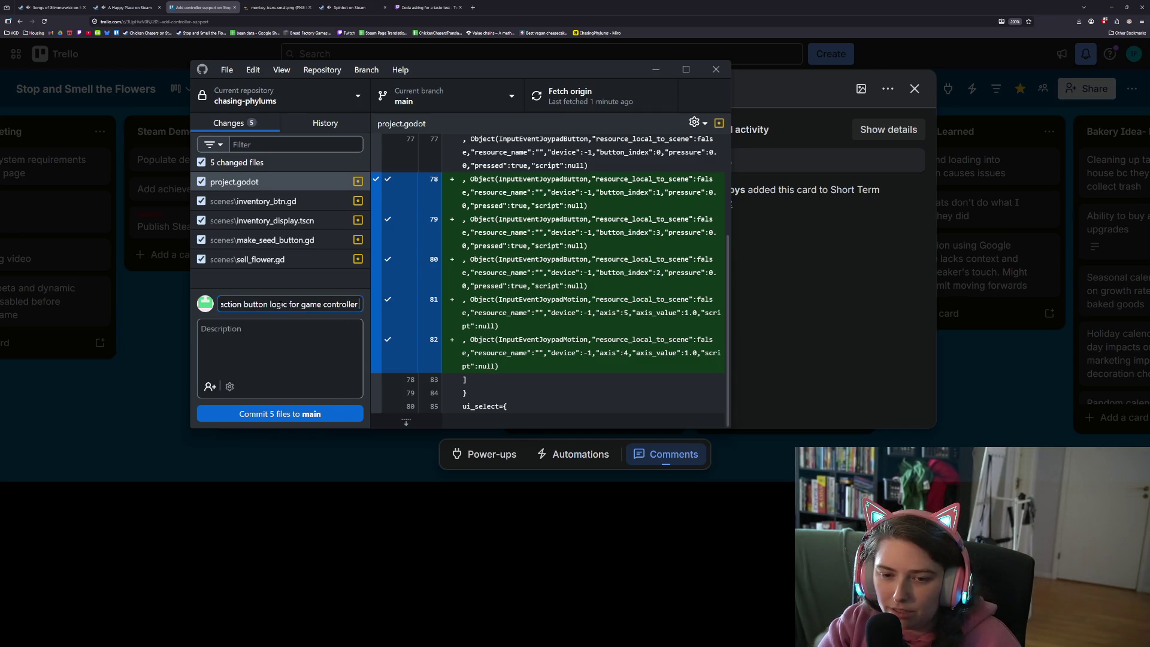
pyautogui.write(' in inventory')
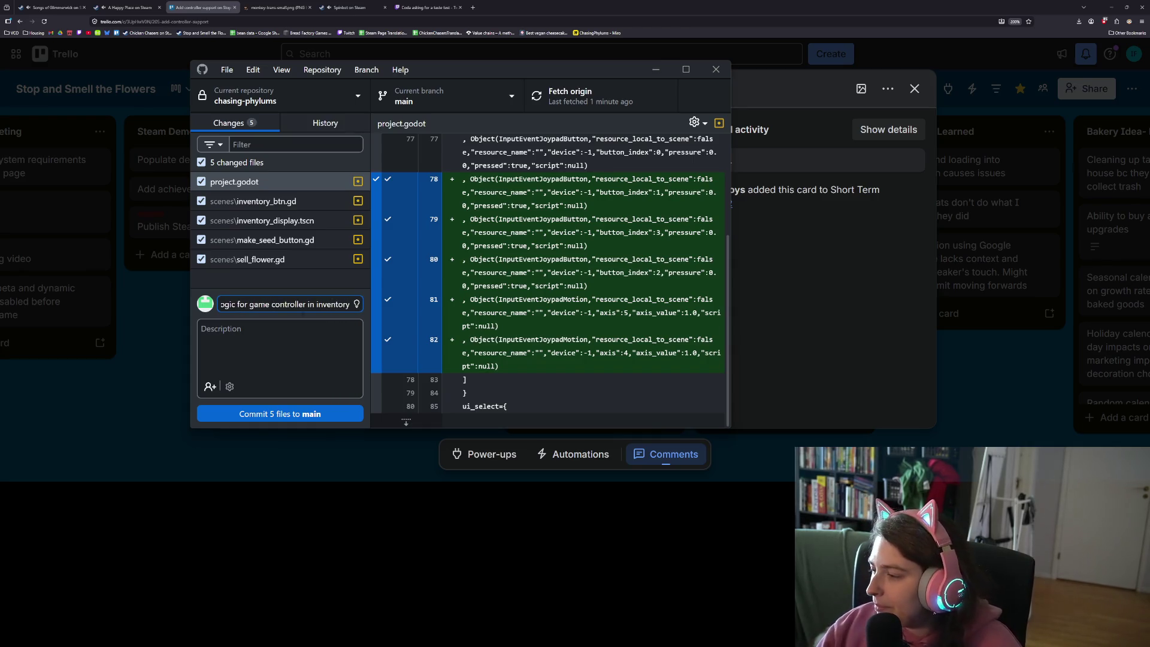
pyautogui.click(280, 414)
pyautogui.click(582, 109)
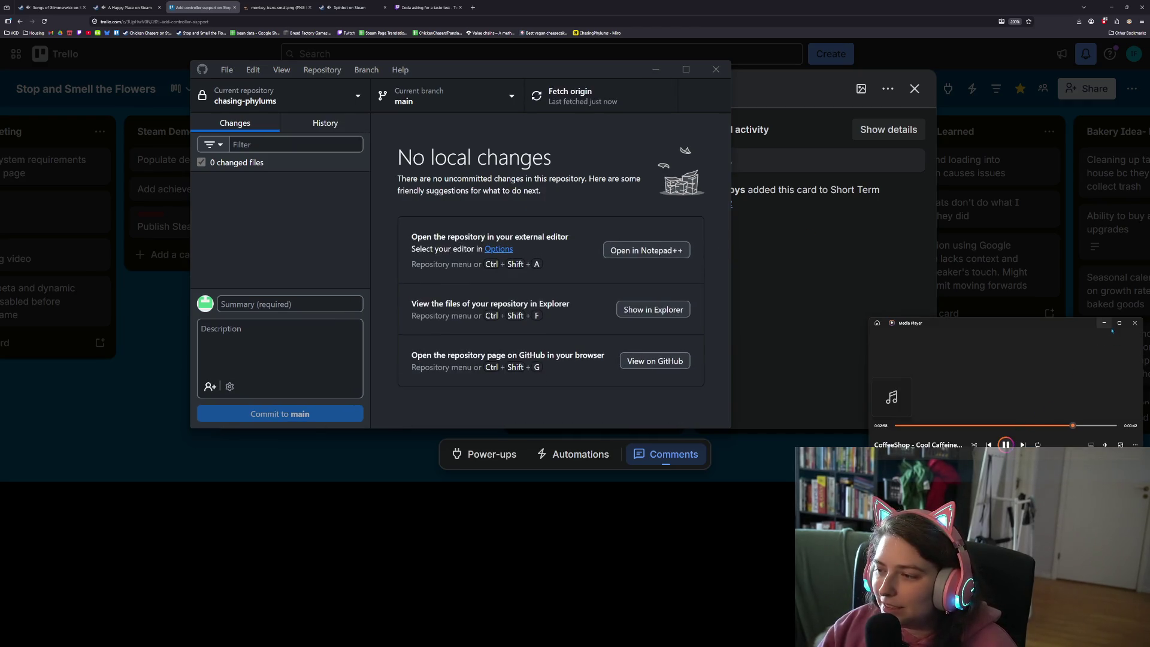
pyautogui.click(797, 292)
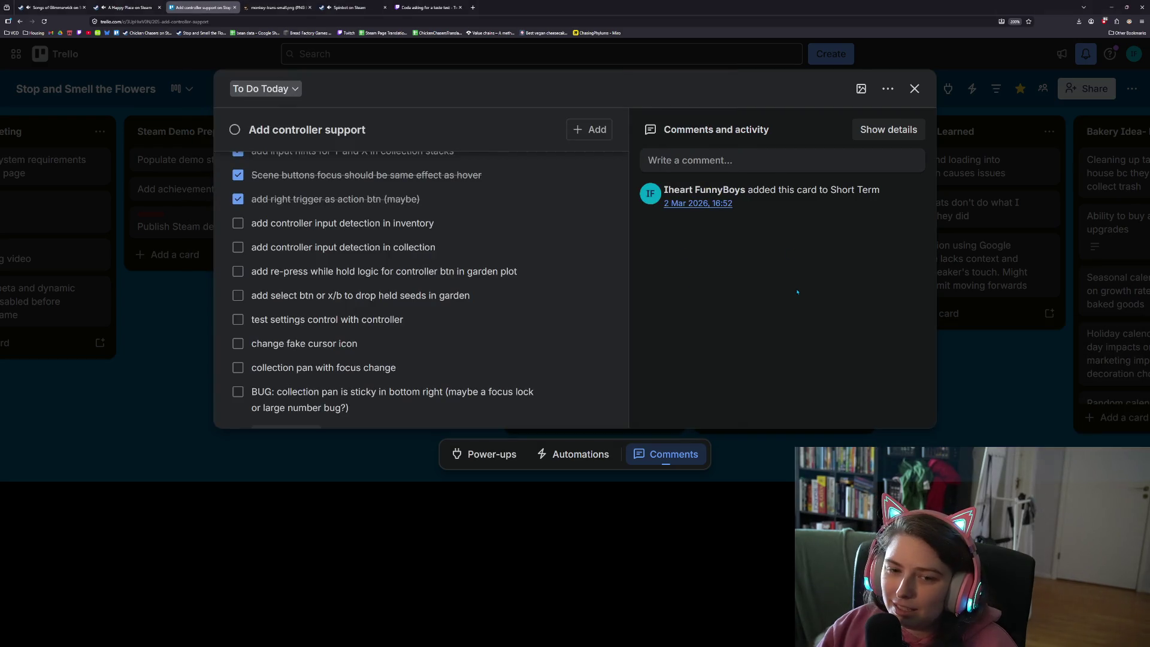
# Check off 'add controller input detection in inventory' and minimize the browser
pyautogui.click(236, 223)
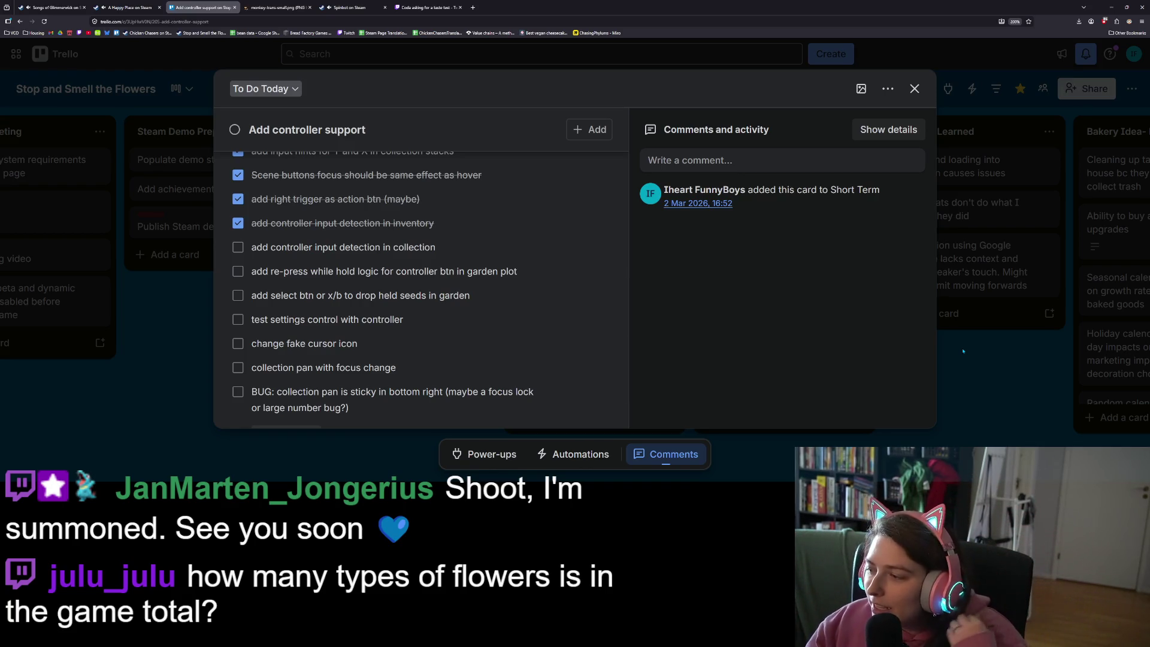
pyautogui.click(1112, 7)
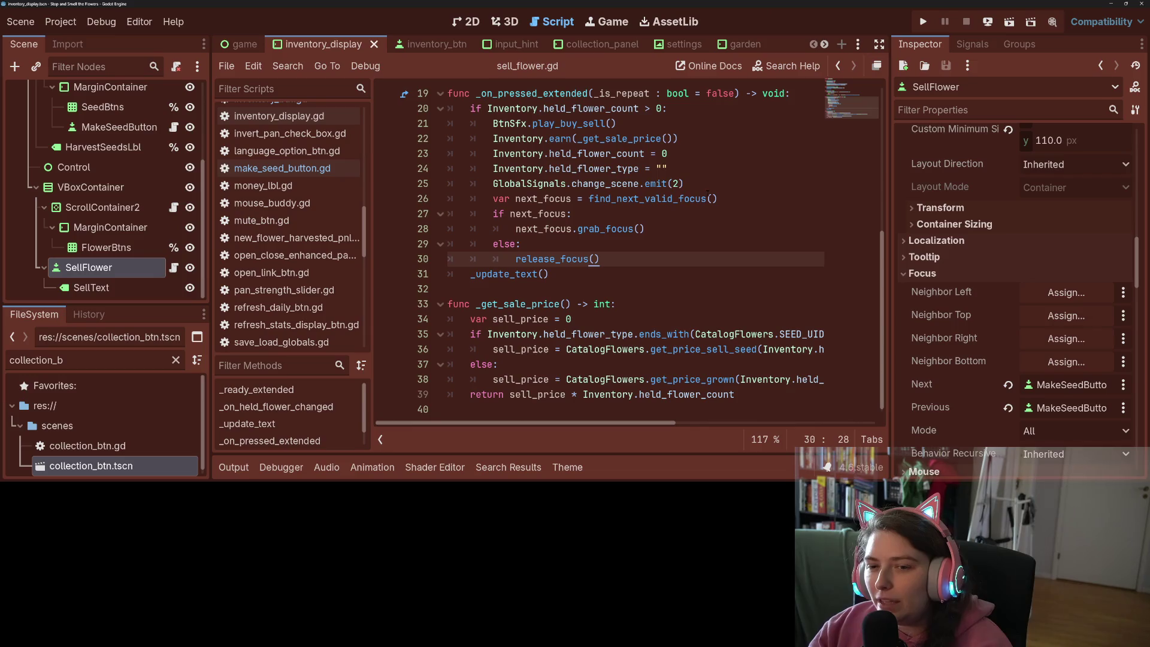
# Review lines 30–33 of sell_flower.gd's focus handling, then return to the Trello browser tab
pyautogui.click(754, 310)
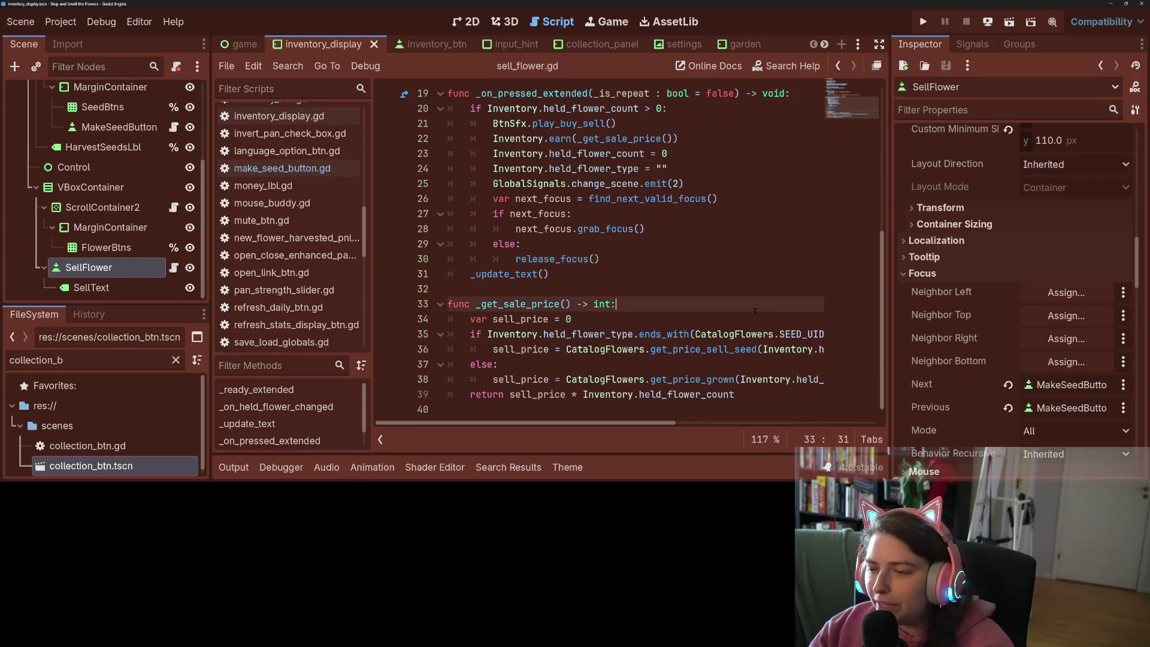
pyautogui.hotkey('alt', 'Tab')
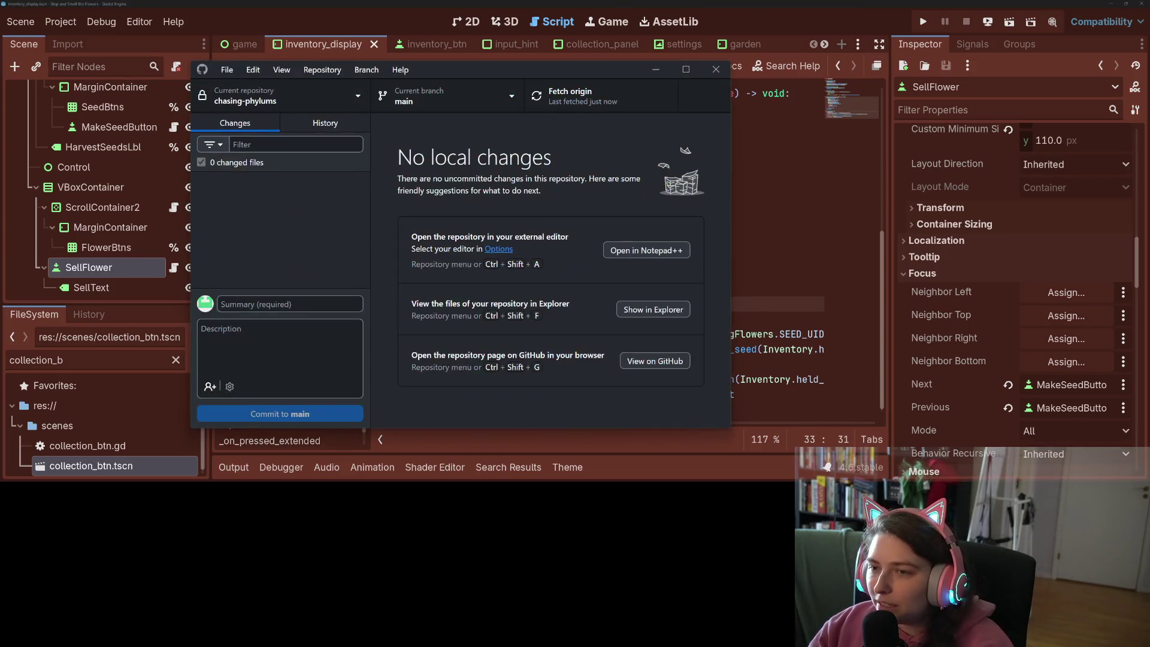
pyautogui.hotkey('alt', 'Tab')
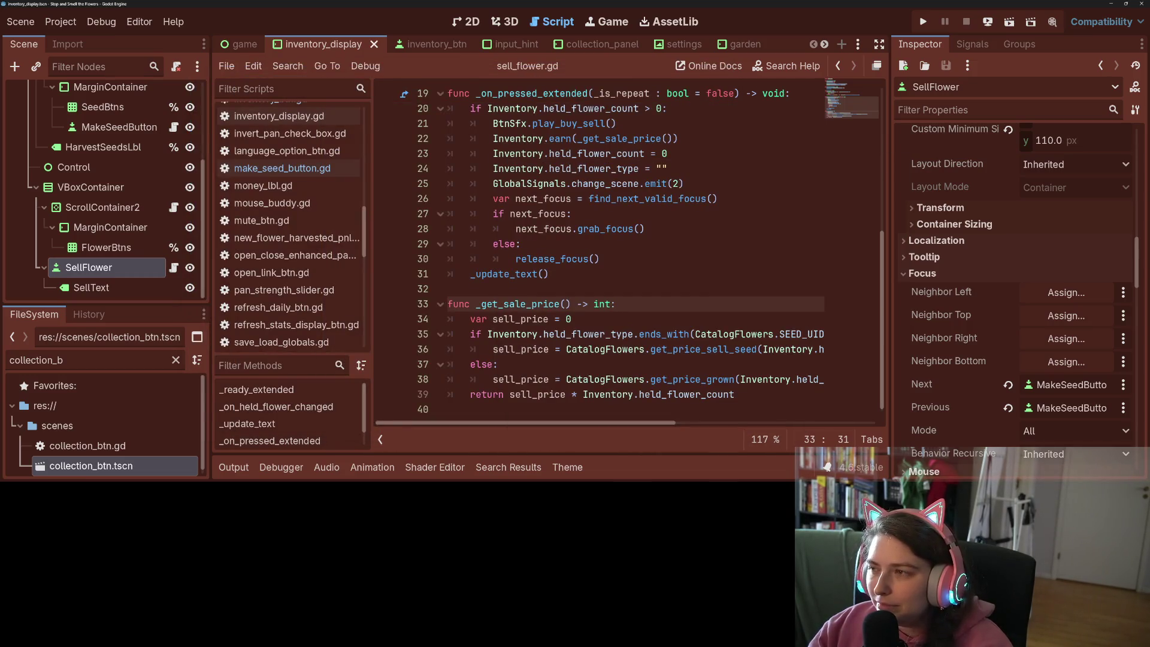
pyautogui.click(621, 265)
pyautogui.click(620, 273)
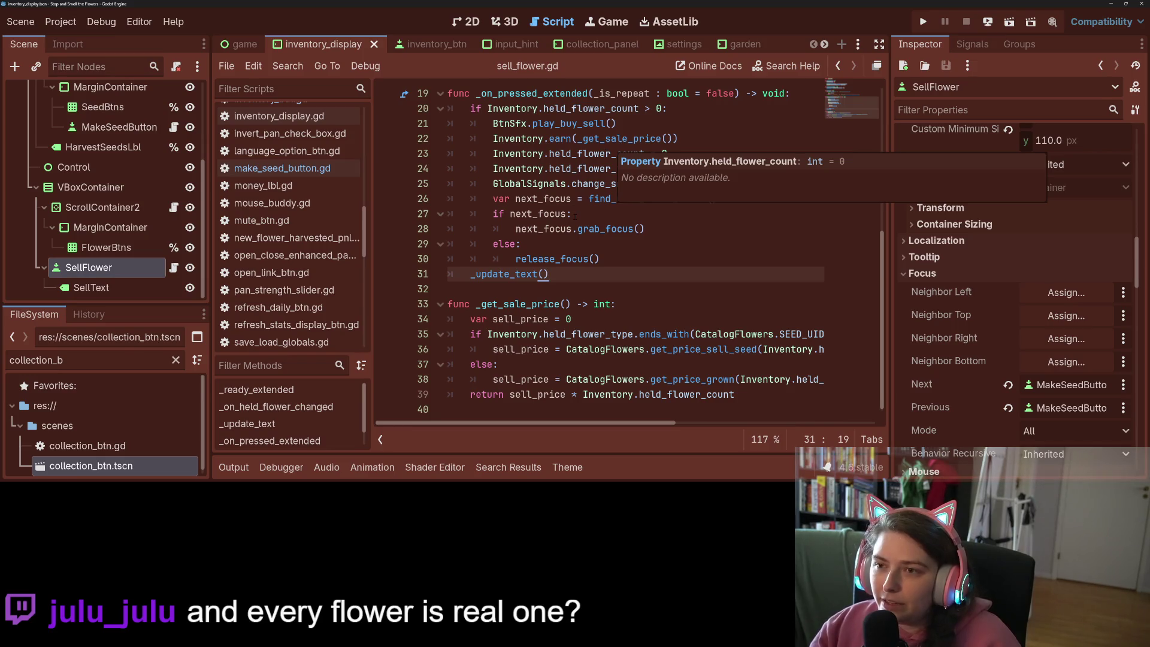
pyautogui.click(640, 262)
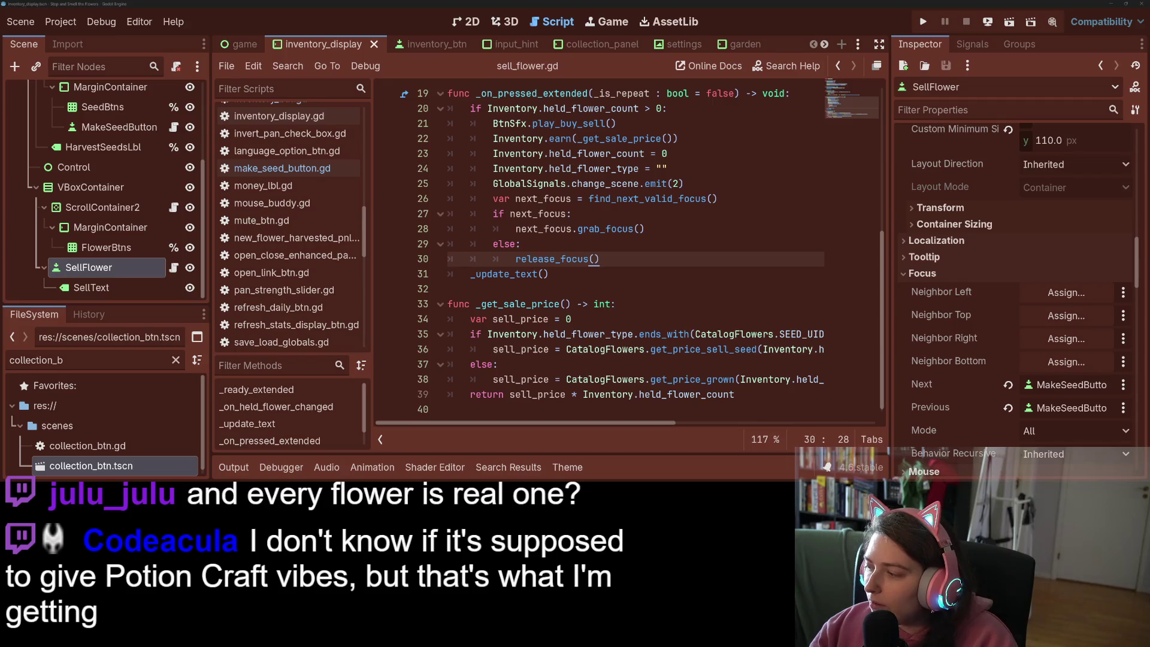
pyautogui.hotkey('alt', 'Tab')
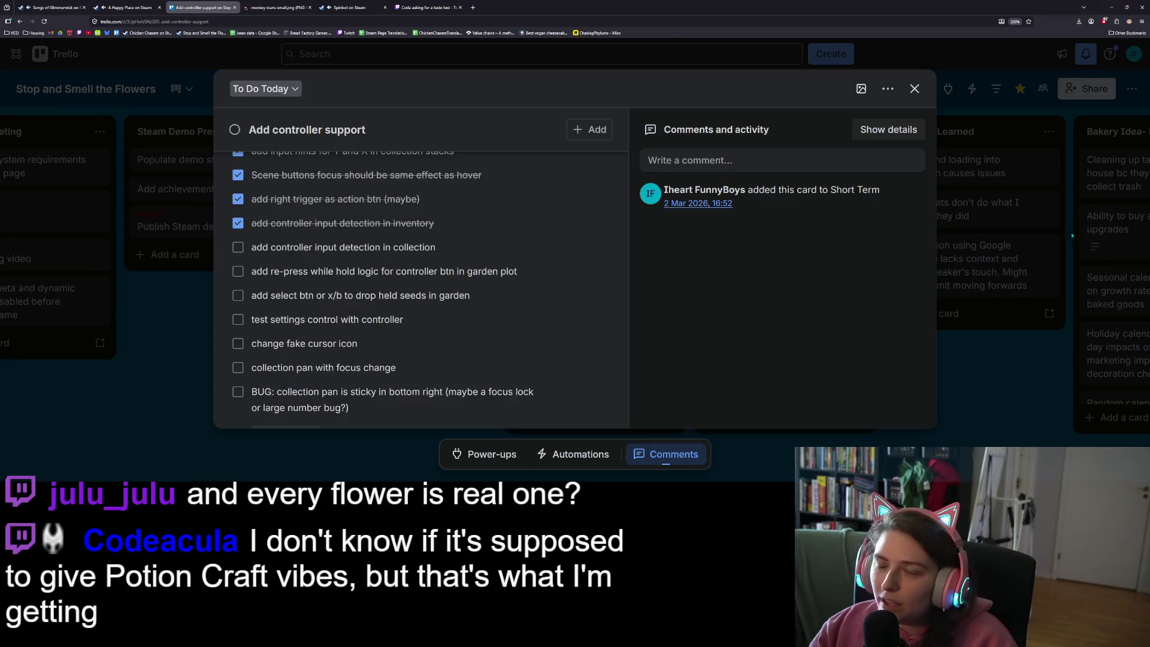
# Search for 'potion craft' in a new tab and open its Steam store page
pyautogui.hotkey('ctrl', 't')
pyautogui.write('potion ca')
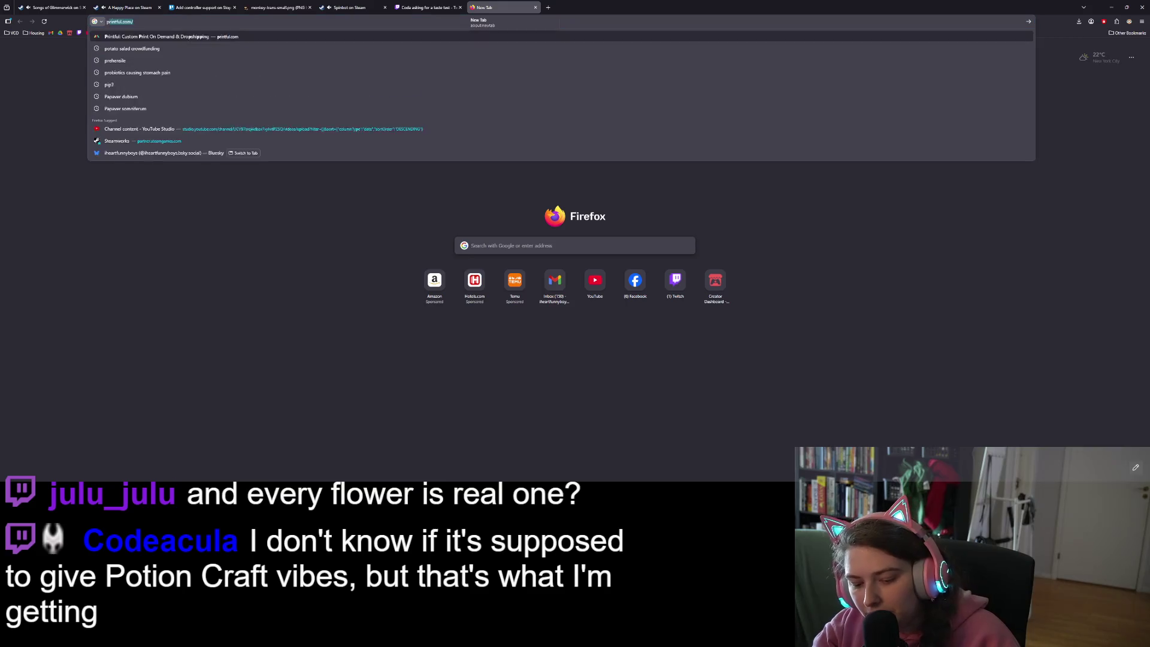
pyautogui.press('BackSpace')
pyautogui.write('raf')
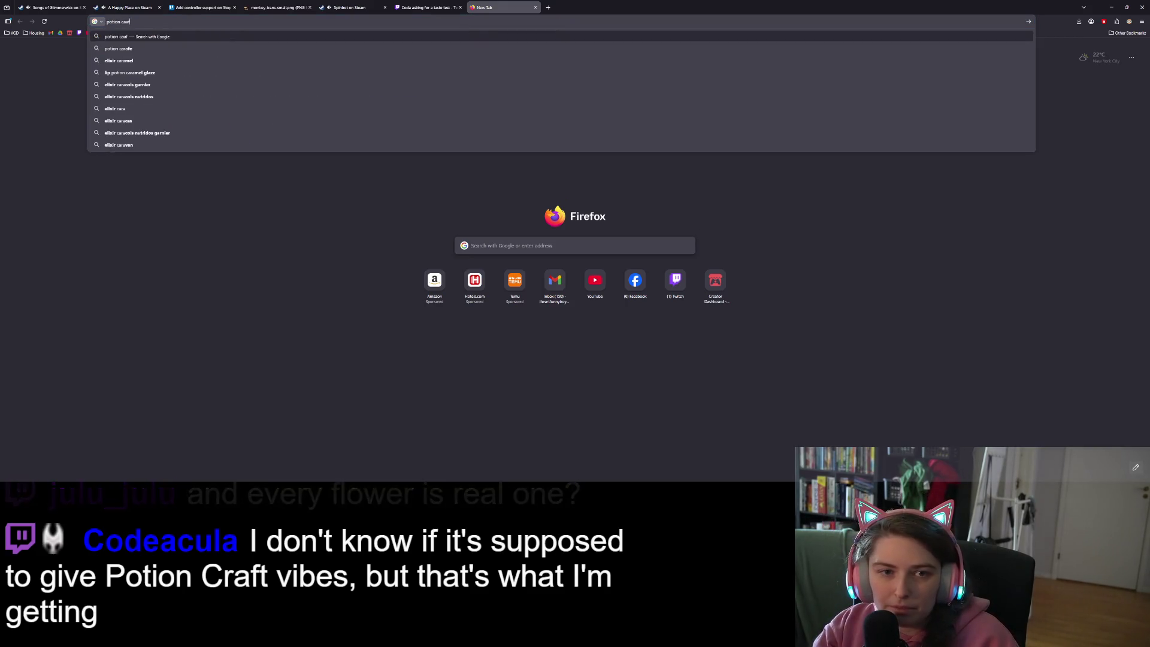
pyautogui.write('t')
pyautogui.press('Return')
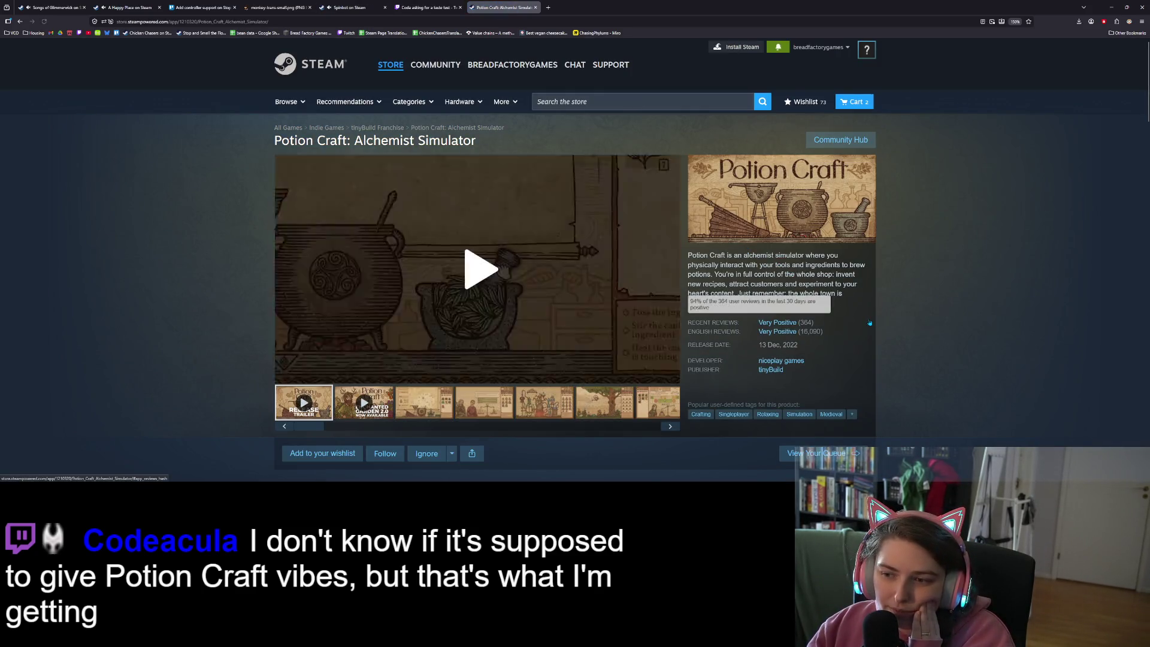
pyautogui.scroll(-3, 852, 405)
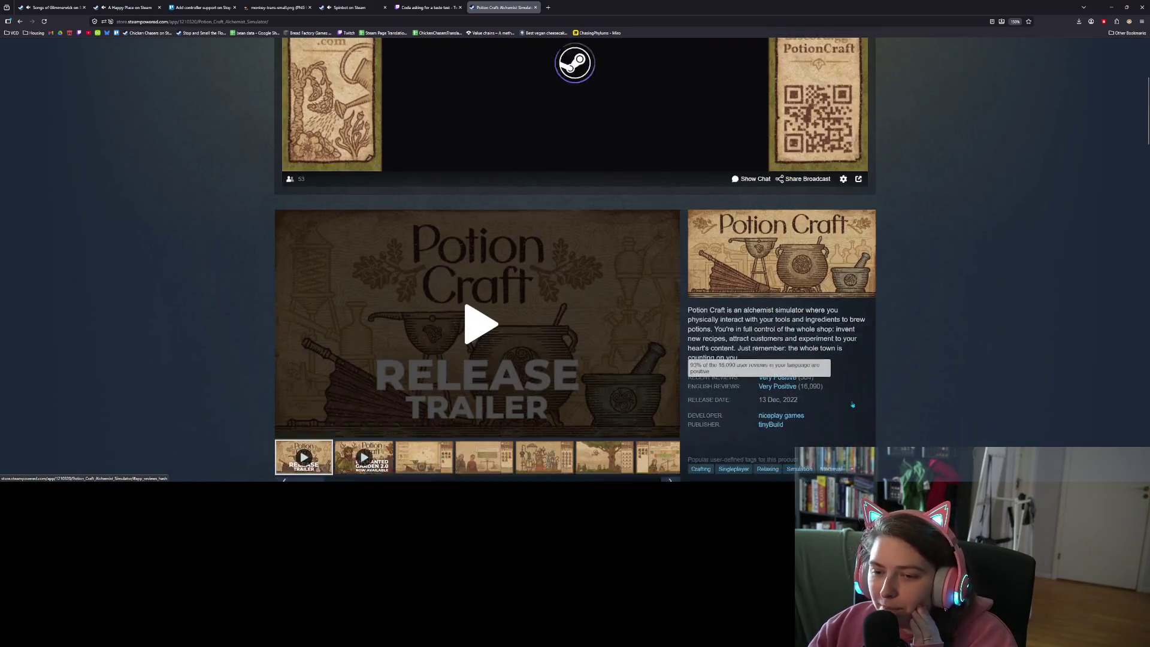
pyautogui.scroll(-3, 852, 405)
pyautogui.scroll(1, 525, 414)
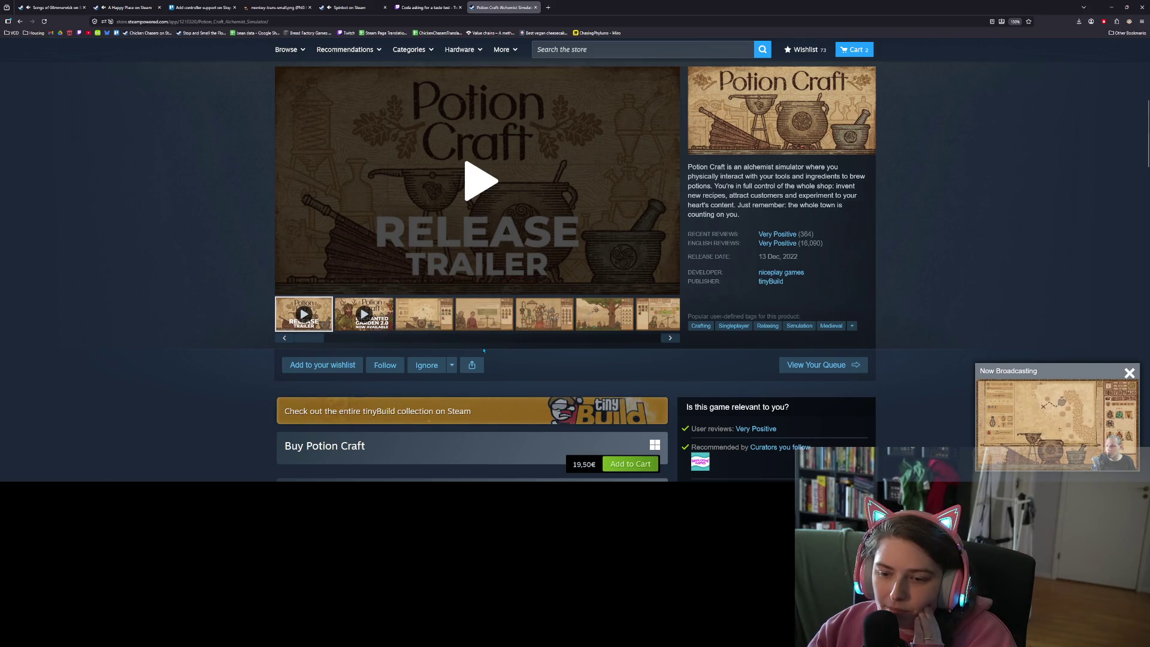
# Watch the release trailer fullscreen, close the broadcast mini-player, then start the Enchanted Garden 2.0 trailer
pyautogui.click(663, 281)
pyautogui.click(668, 286)
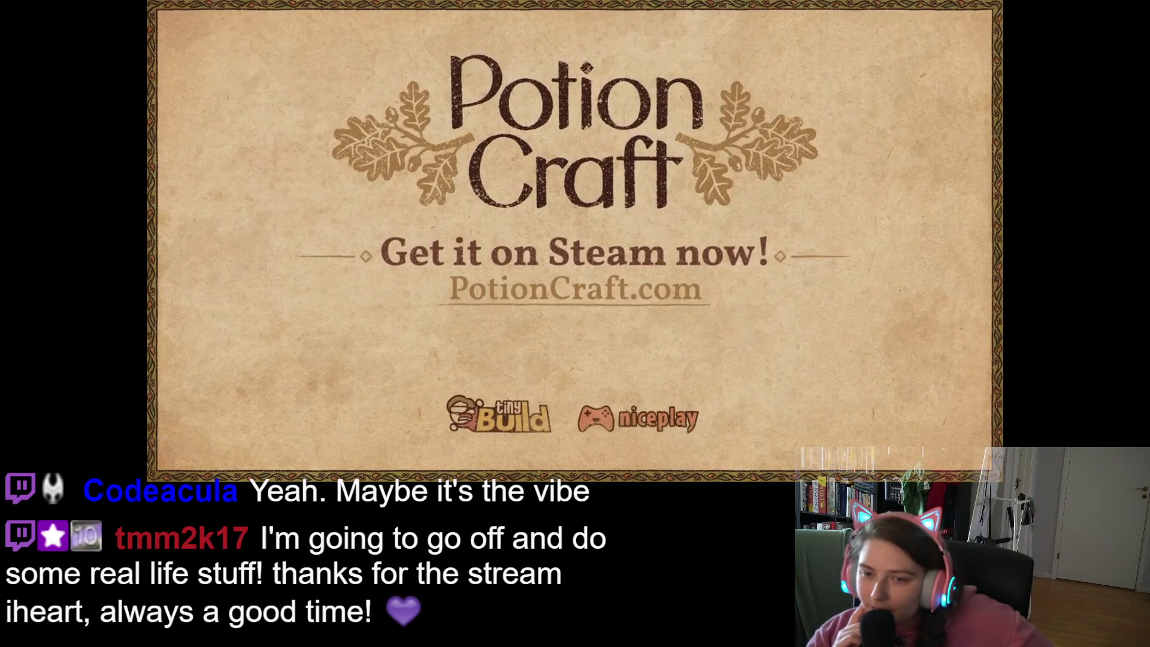
pyautogui.moveTo(905, 426)
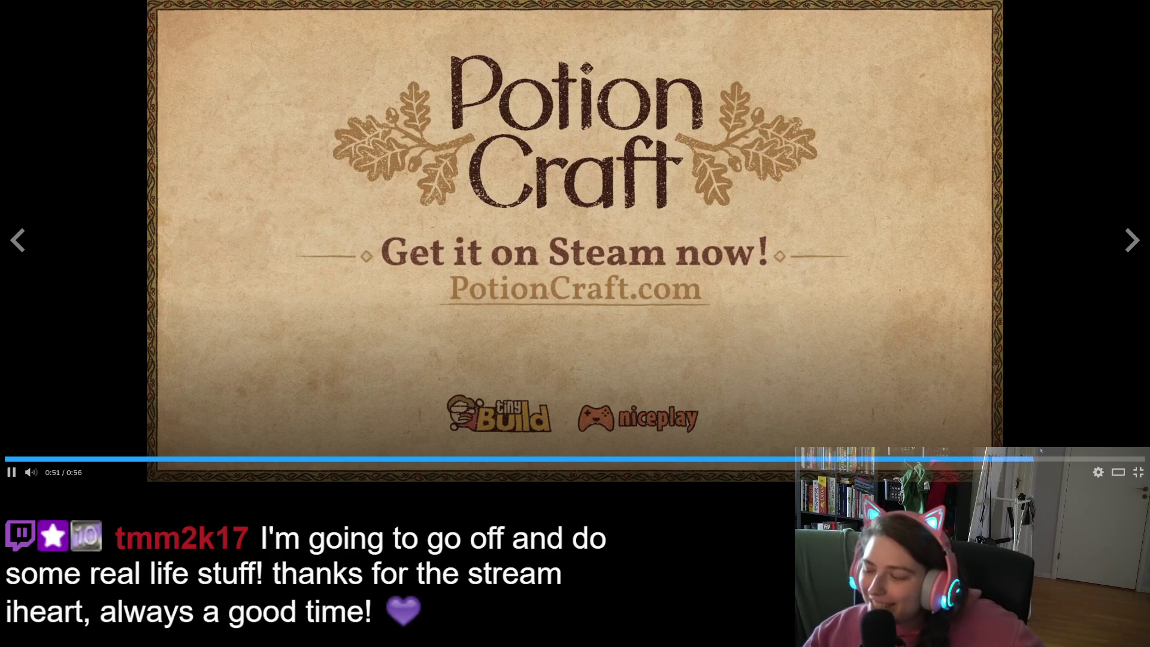
pyautogui.press('Escape')
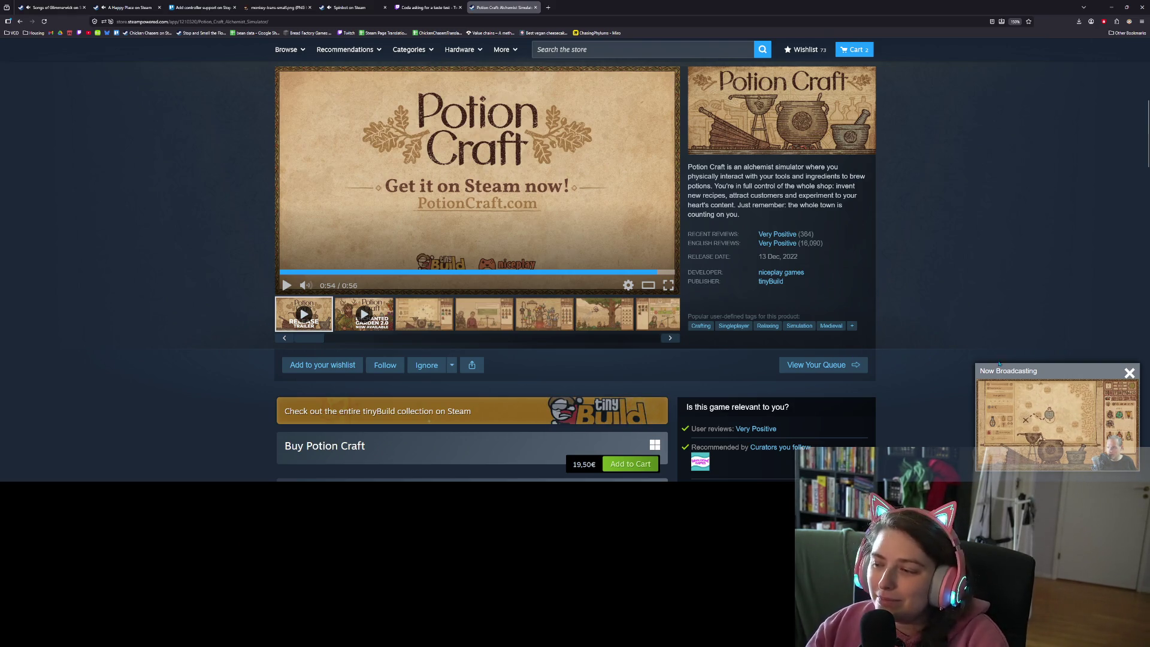
pyautogui.click(1132, 375)
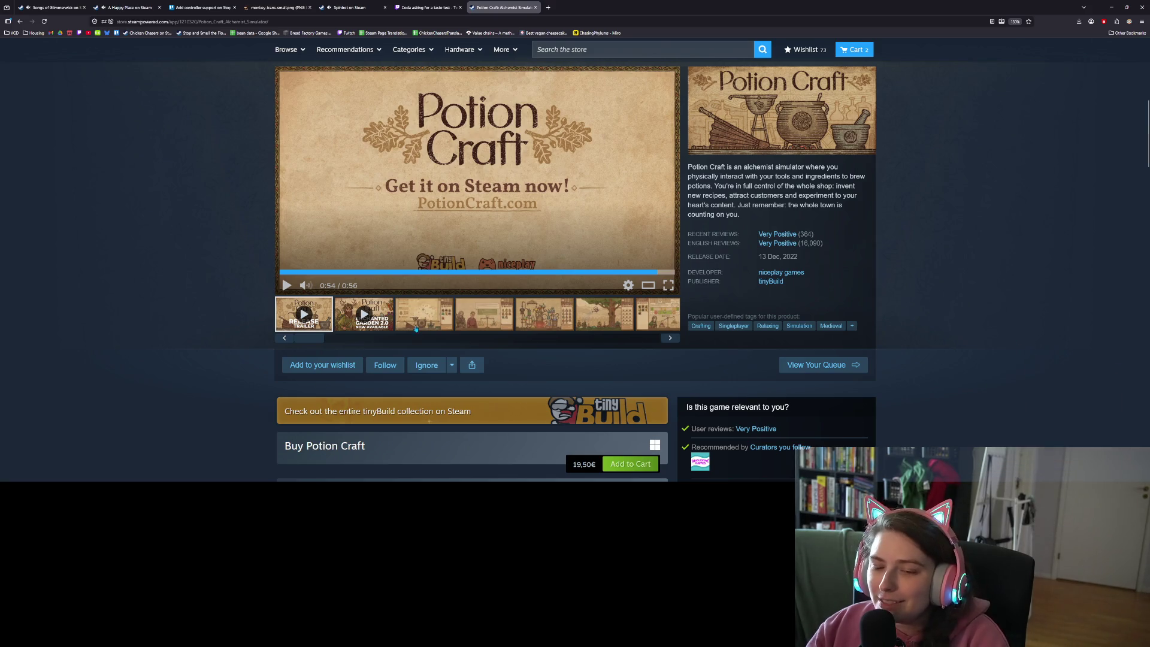
pyautogui.click(382, 316)
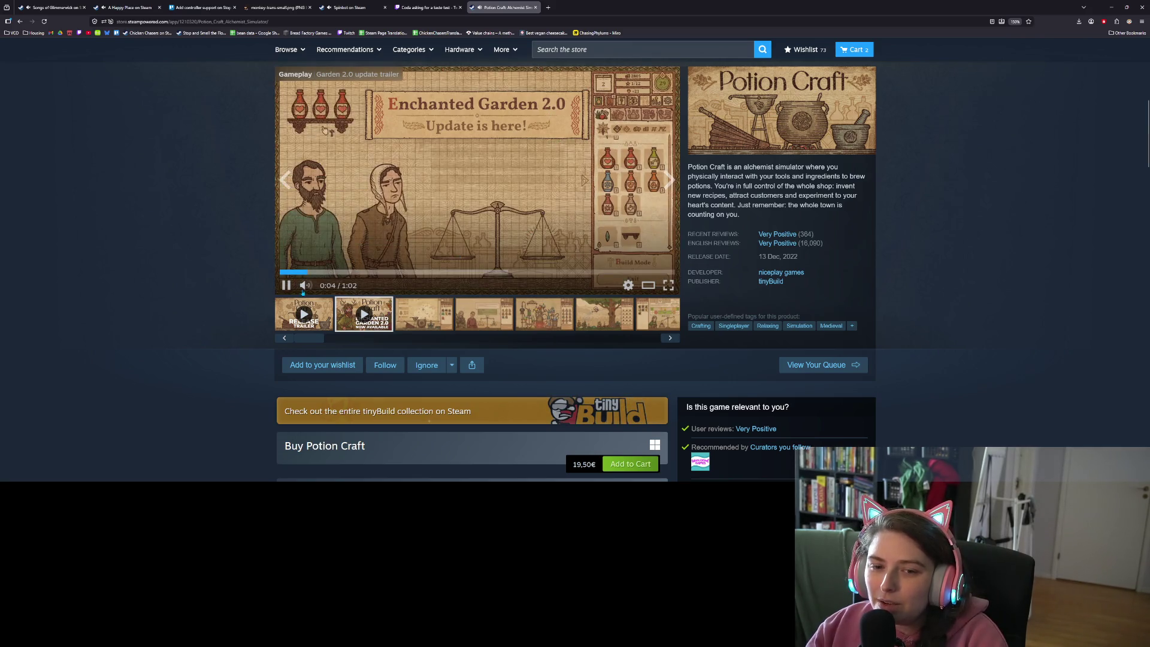
# Play the Enchanted Garden 2.0 trailer fullscreen and seek it forward to about 0:41–0:44
pyautogui.click(288, 271)
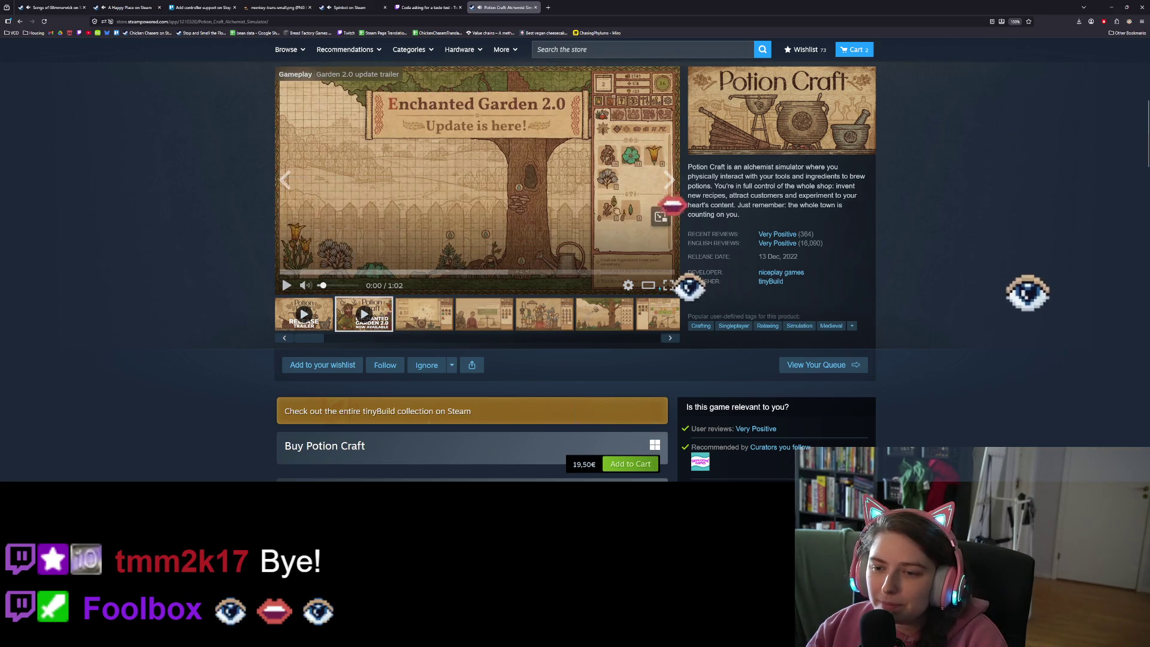
pyautogui.click(668, 285)
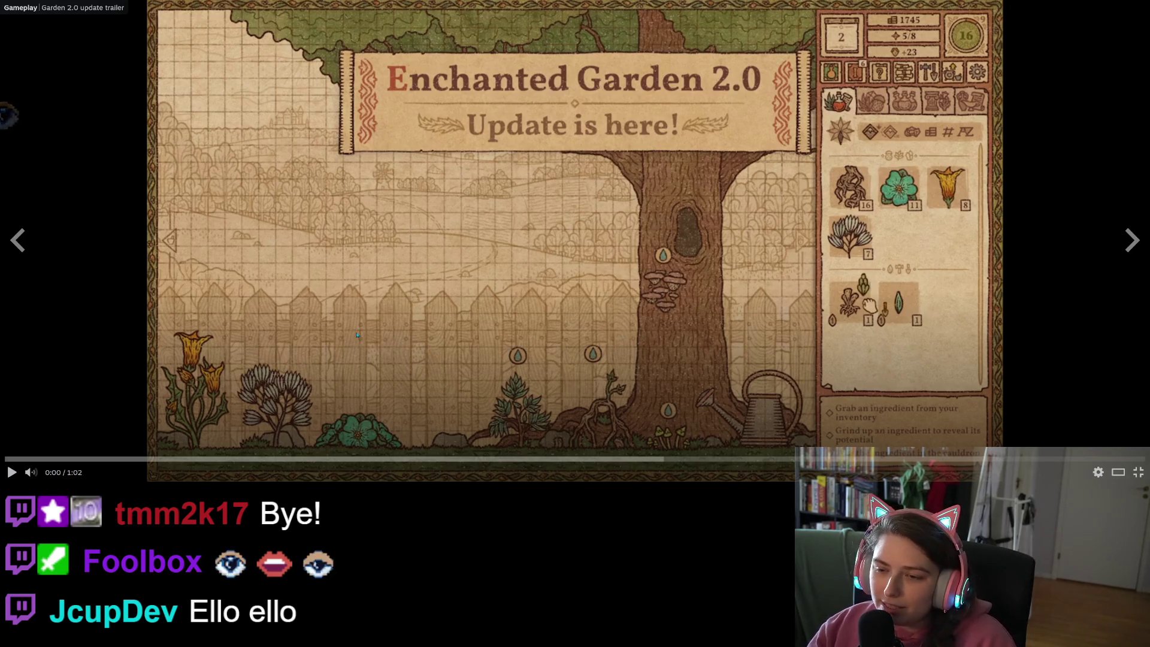
pyautogui.click(429, 431)
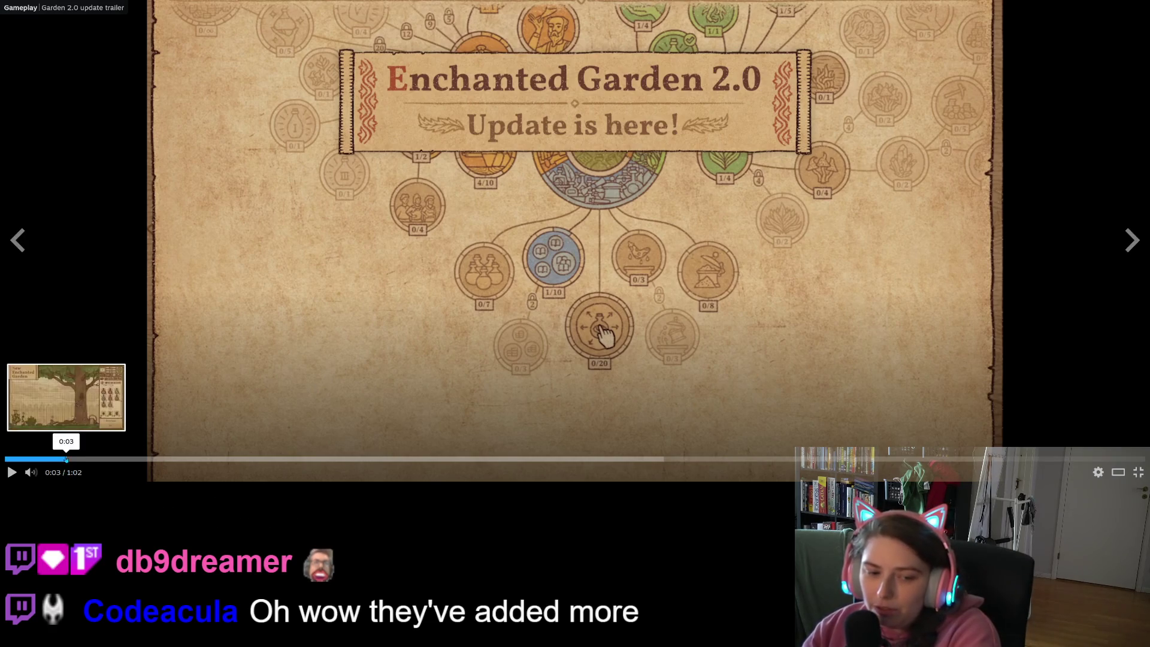
pyautogui.click(7, 459)
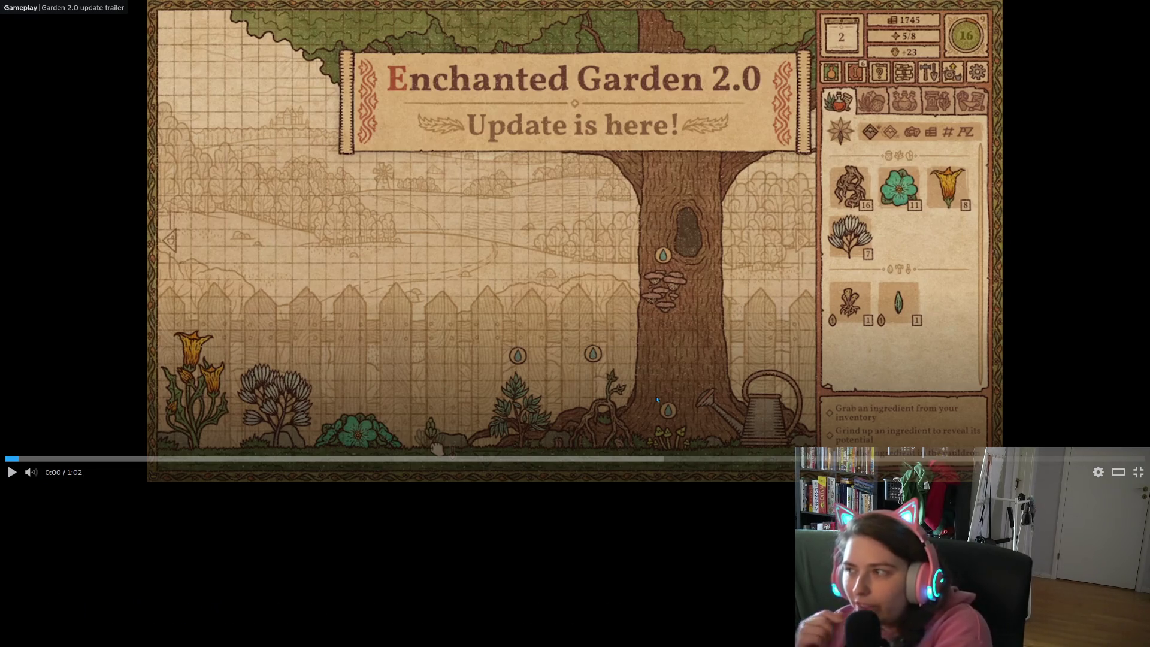
pyautogui.click(636, 459)
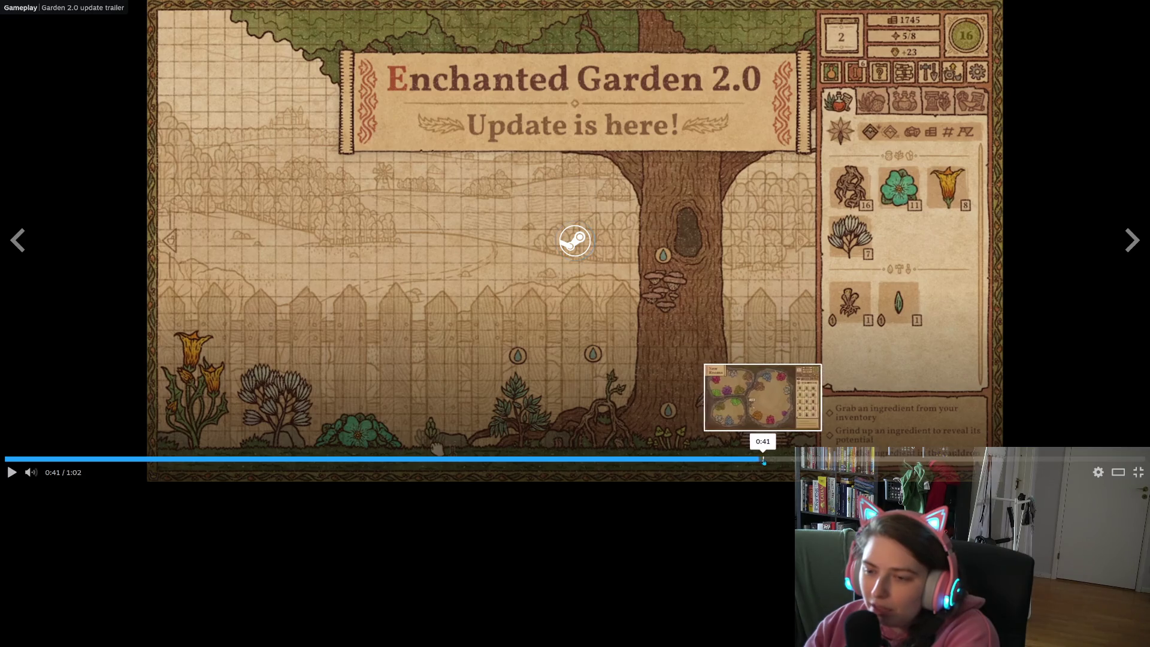
pyautogui.click(814, 459)
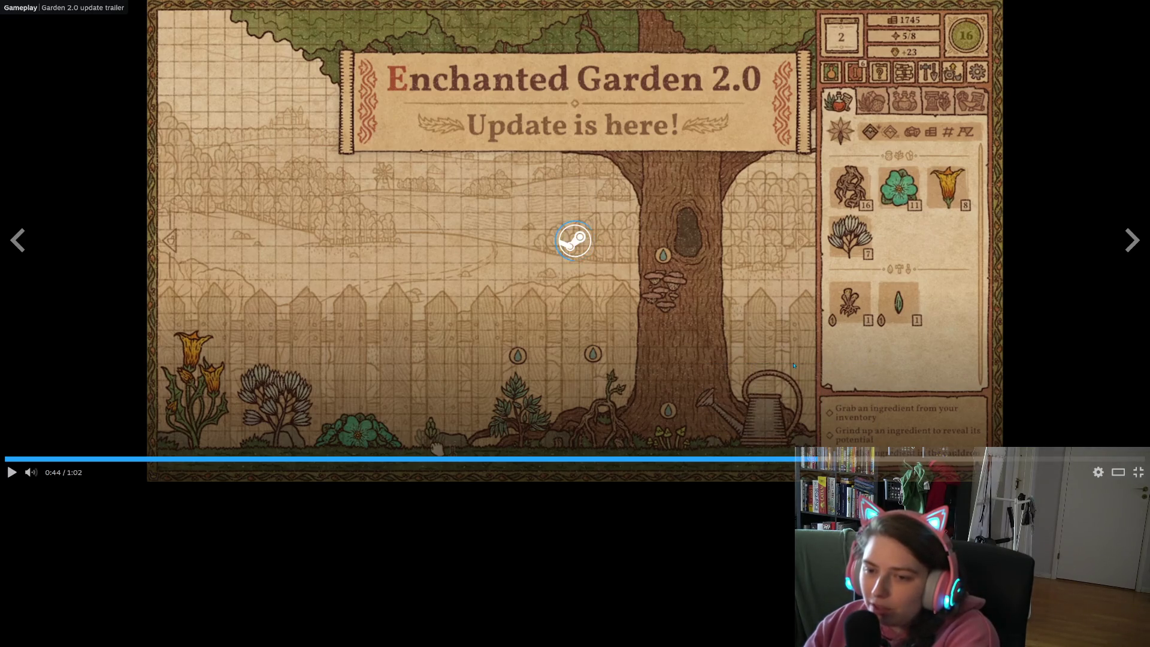
pyautogui.click(750, 457)
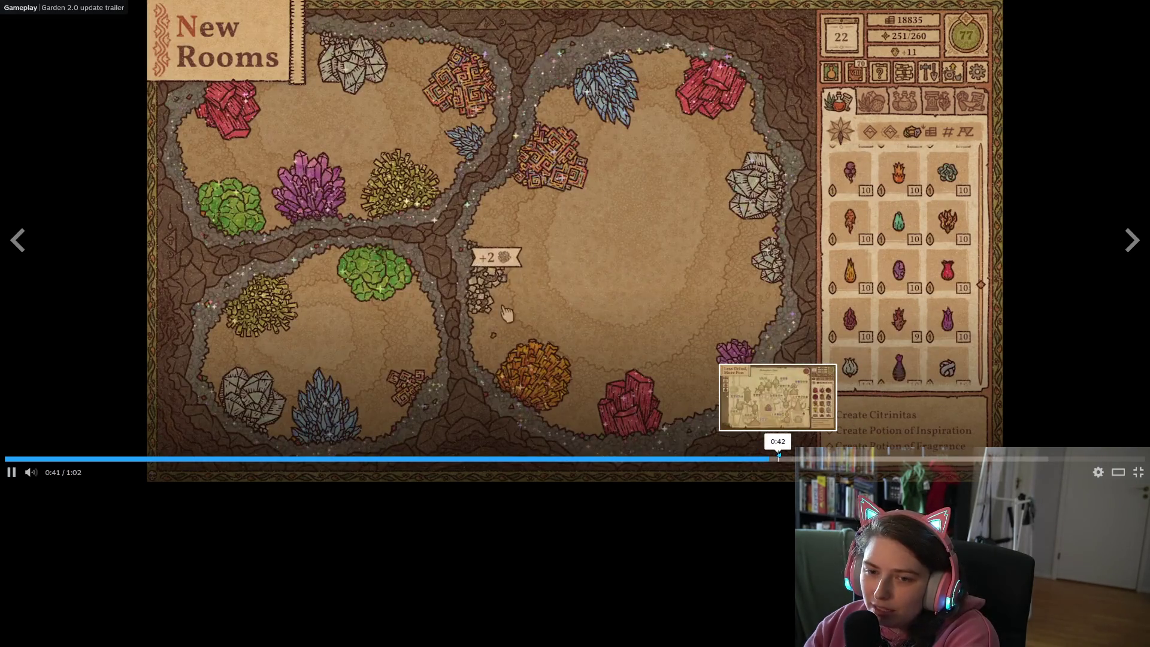
# Pause and seek through the garden trailer, stop it at 0:34, and exit fullscreen
pyautogui.click(570, 360)
pyautogui.click(757, 415)
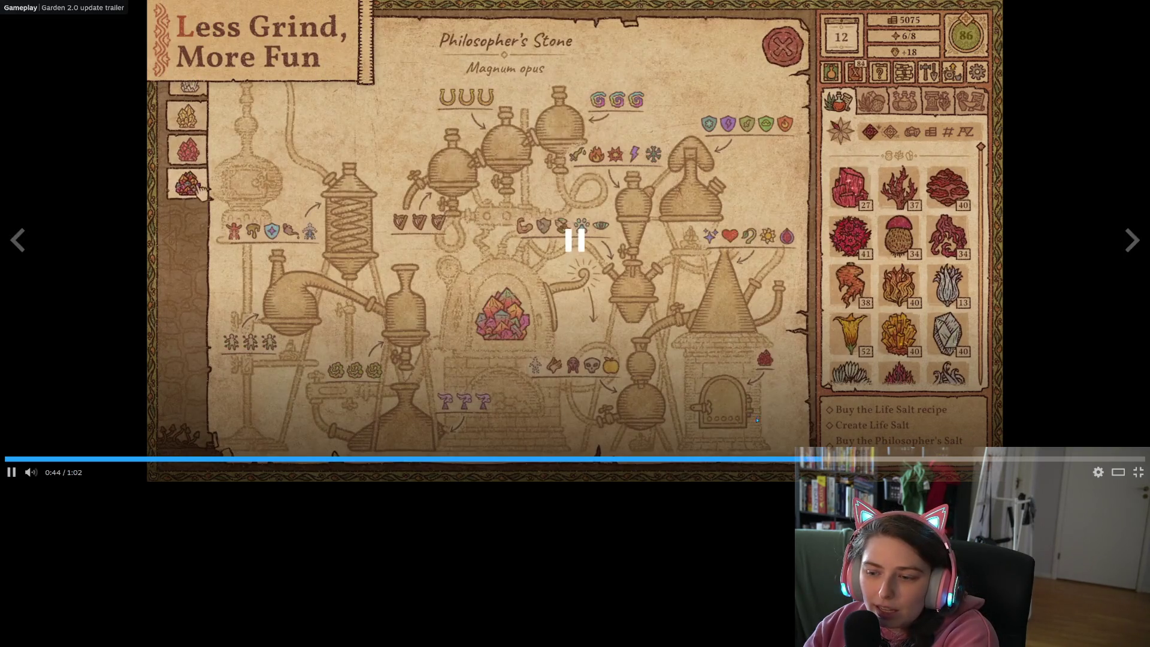
pyautogui.click(778, 459)
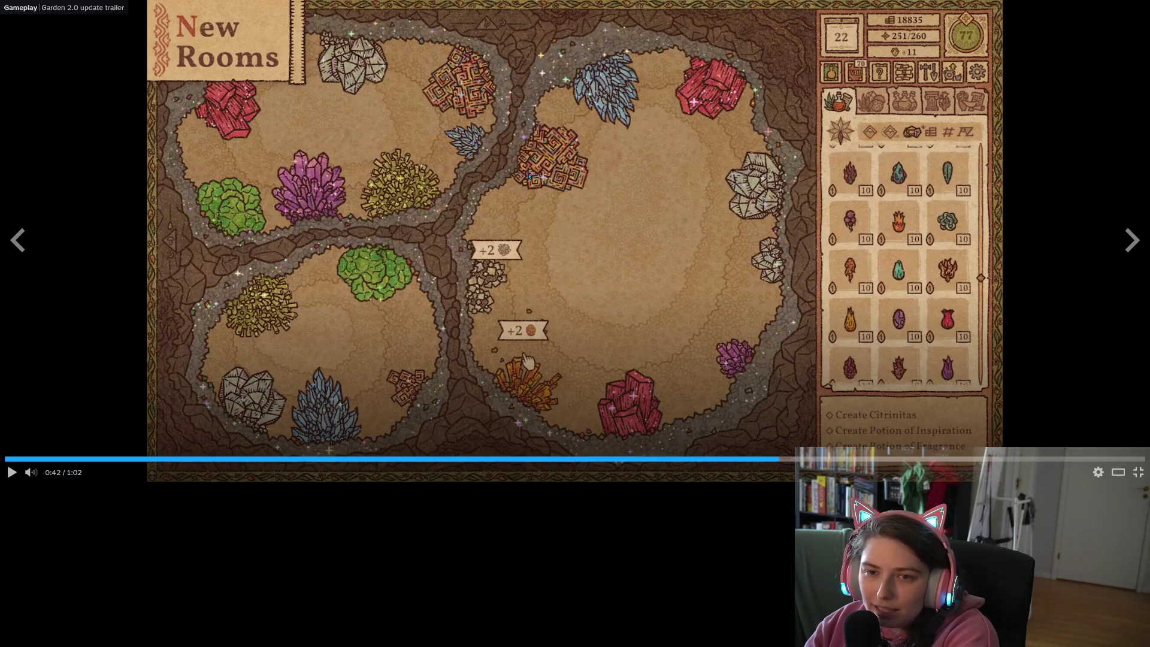
pyautogui.click(530, 176)
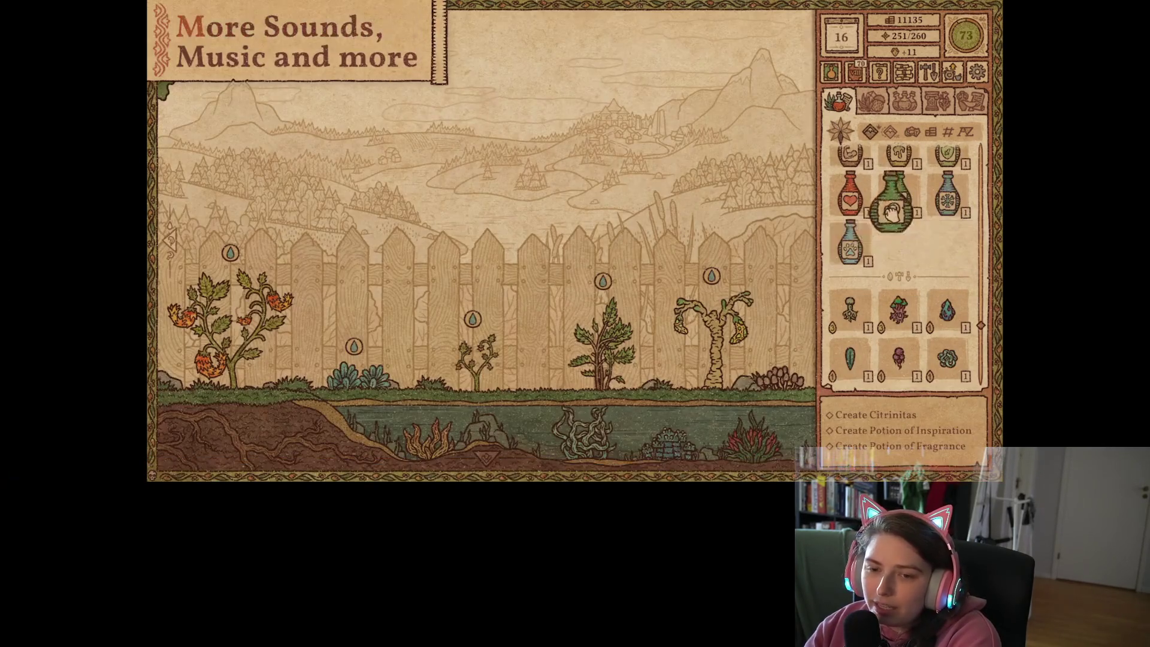
pyautogui.click(572, 216)
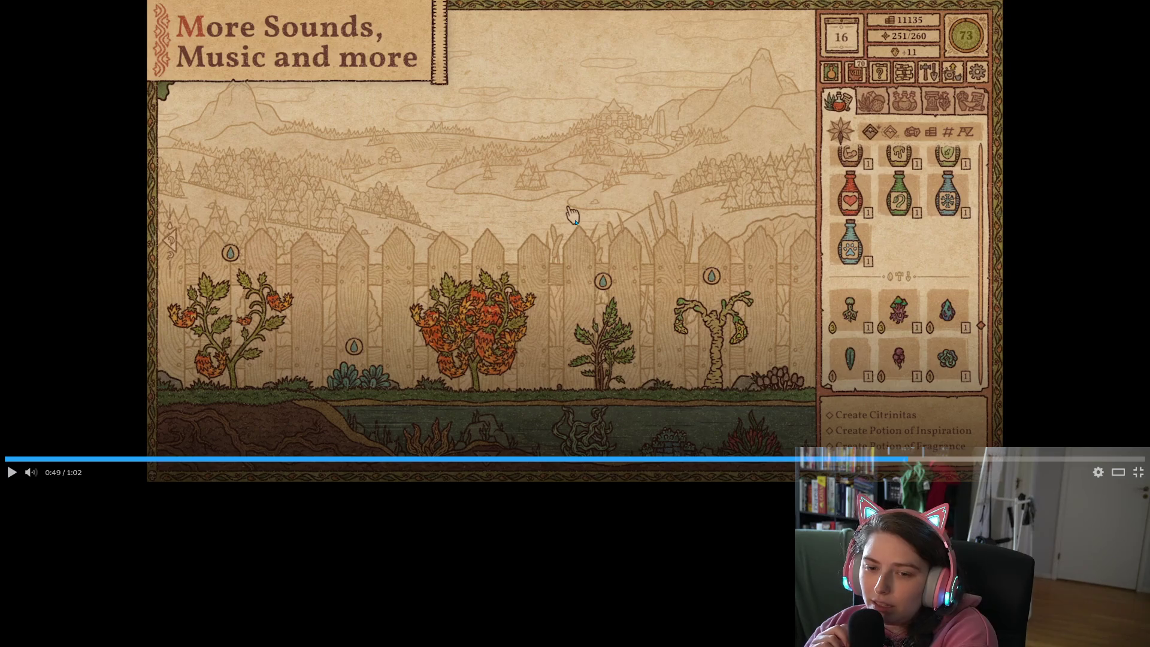
pyautogui.click(574, 216)
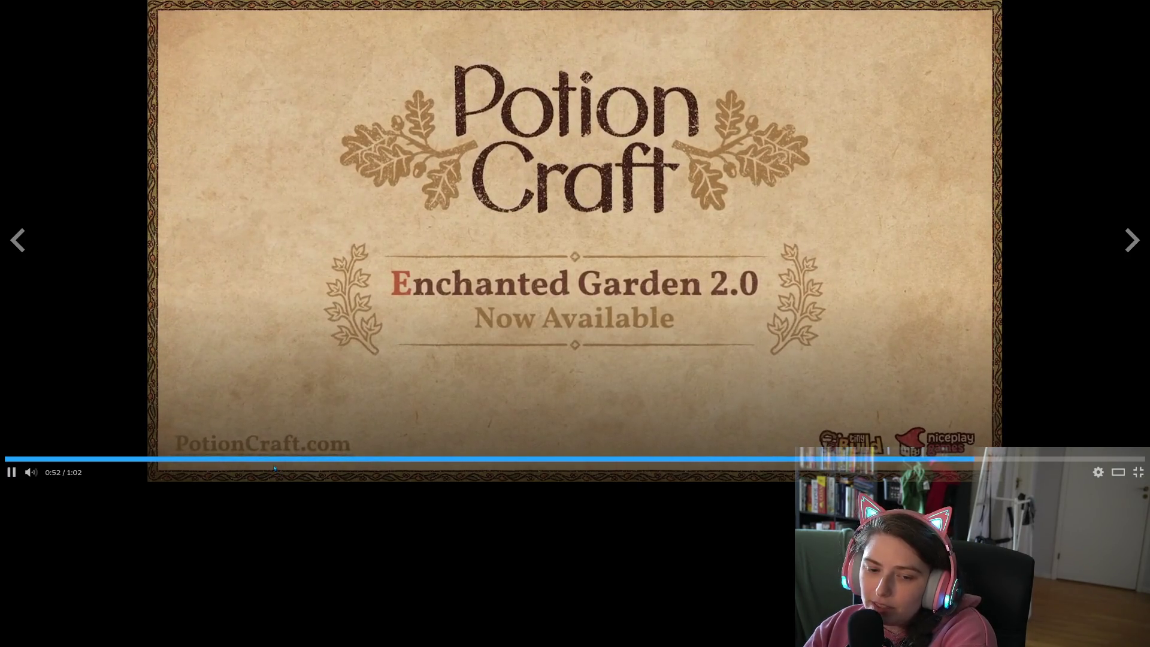
pyautogui.click(275, 459)
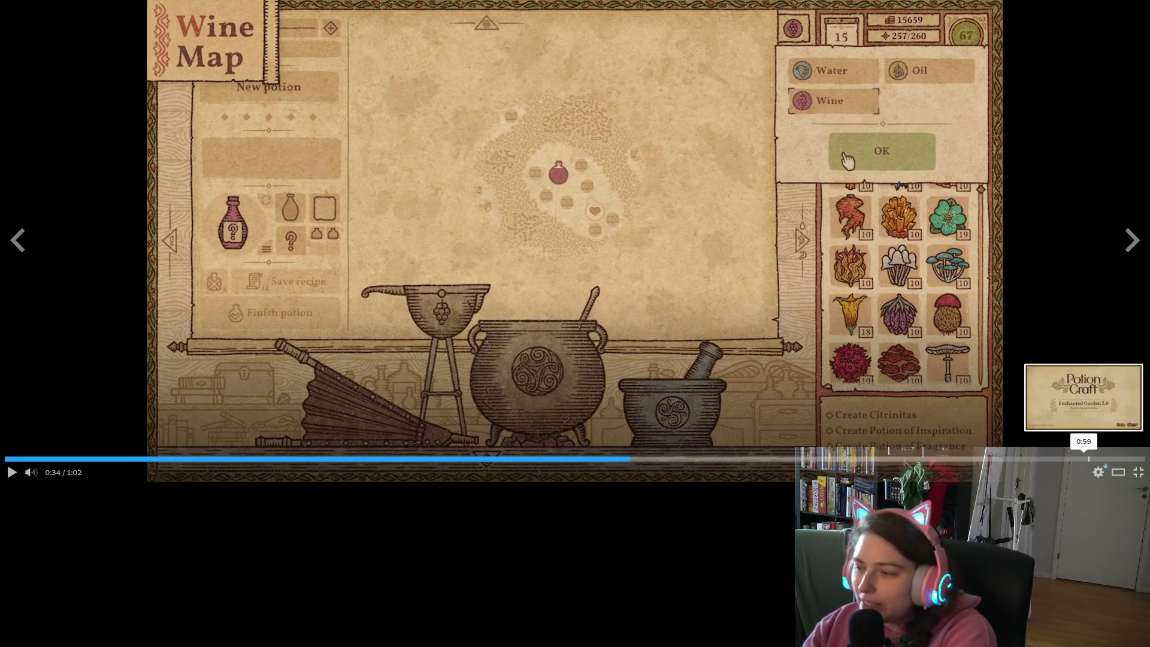
pyautogui.press('space')
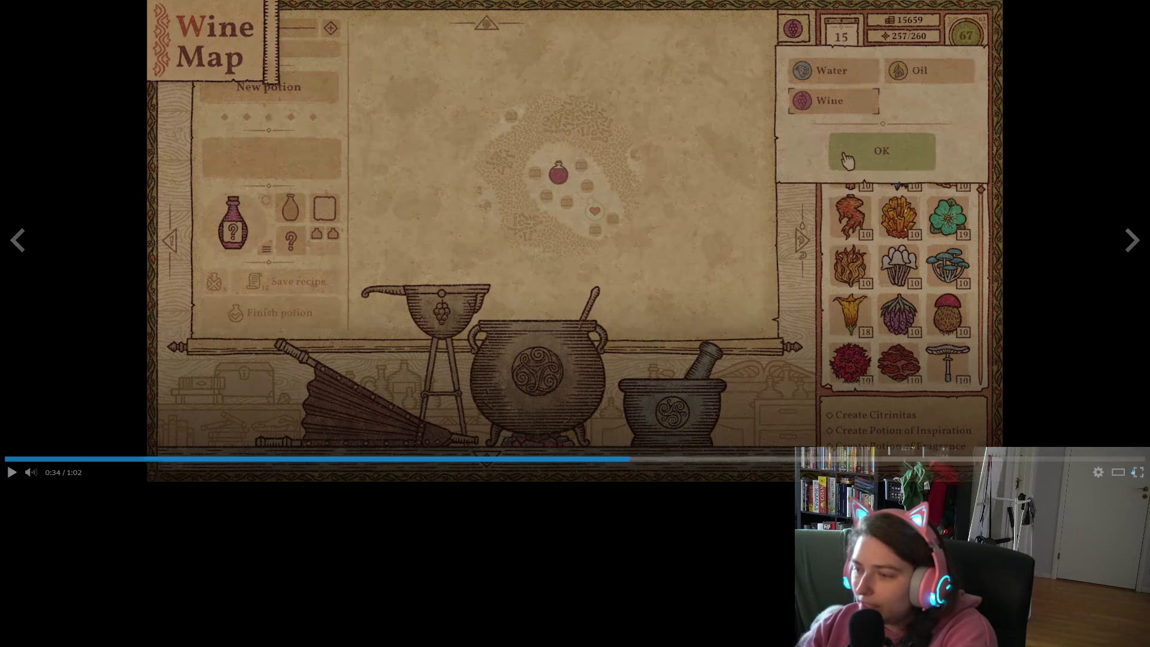
pyautogui.press('Escape')
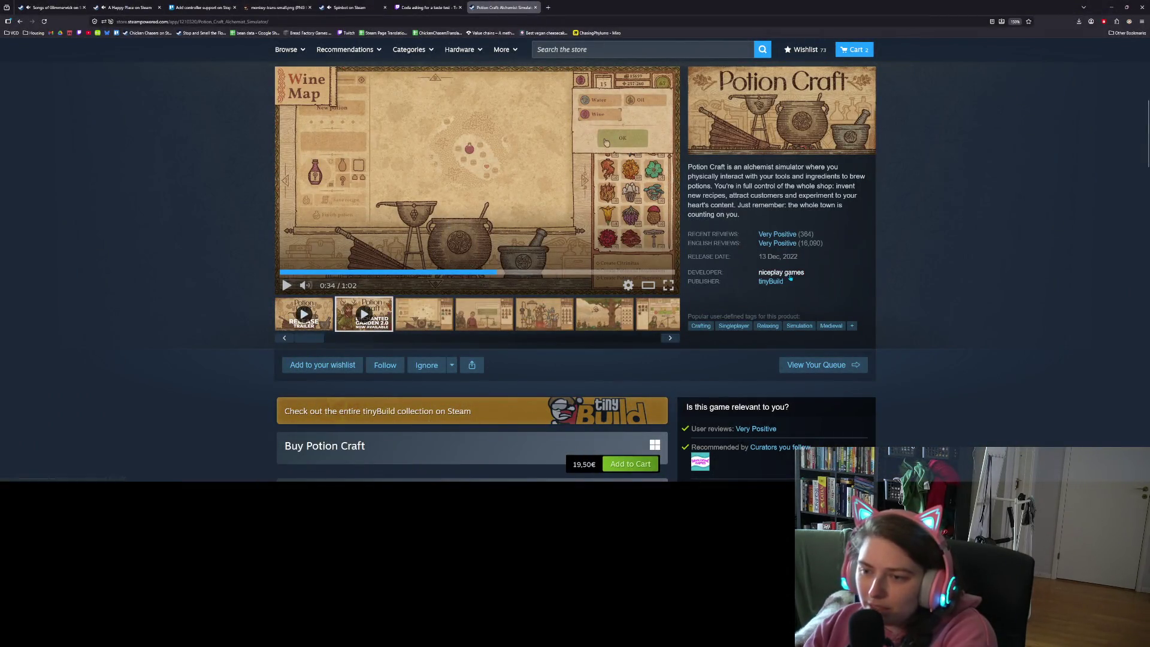
# Open the niceplay games developer and tinyBuild publisher pages in new tabs, viewing tinyBuild
pyautogui.middleClick(781, 273)
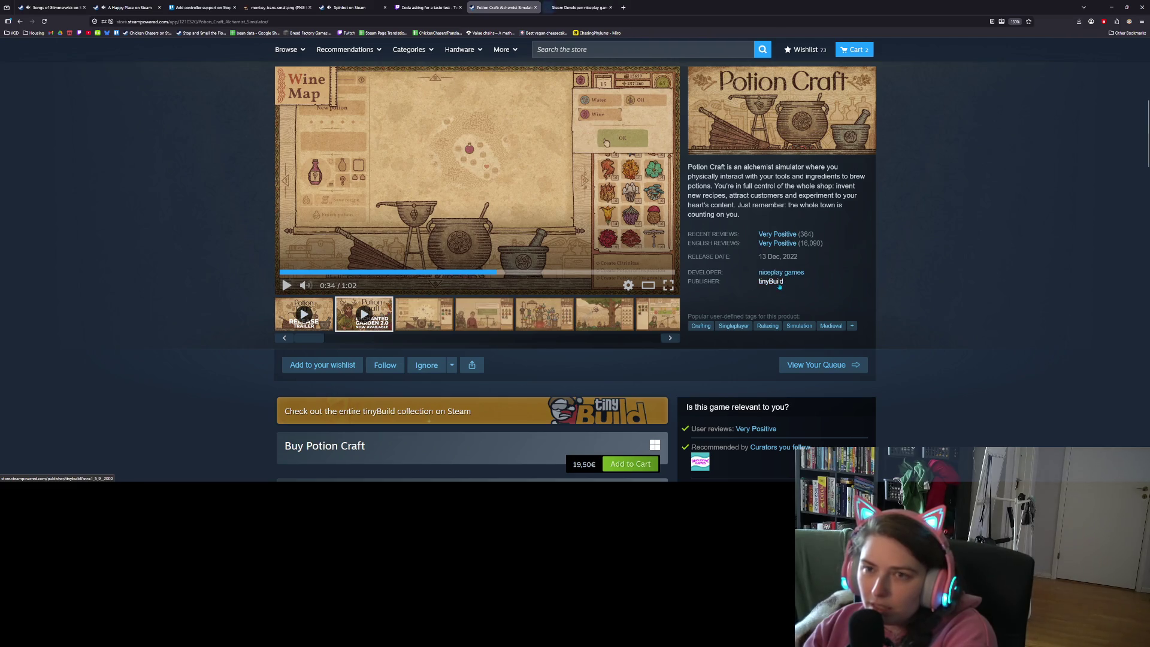
pyautogui.middleClick(778, 286)
pyautogui.click(654, 7)
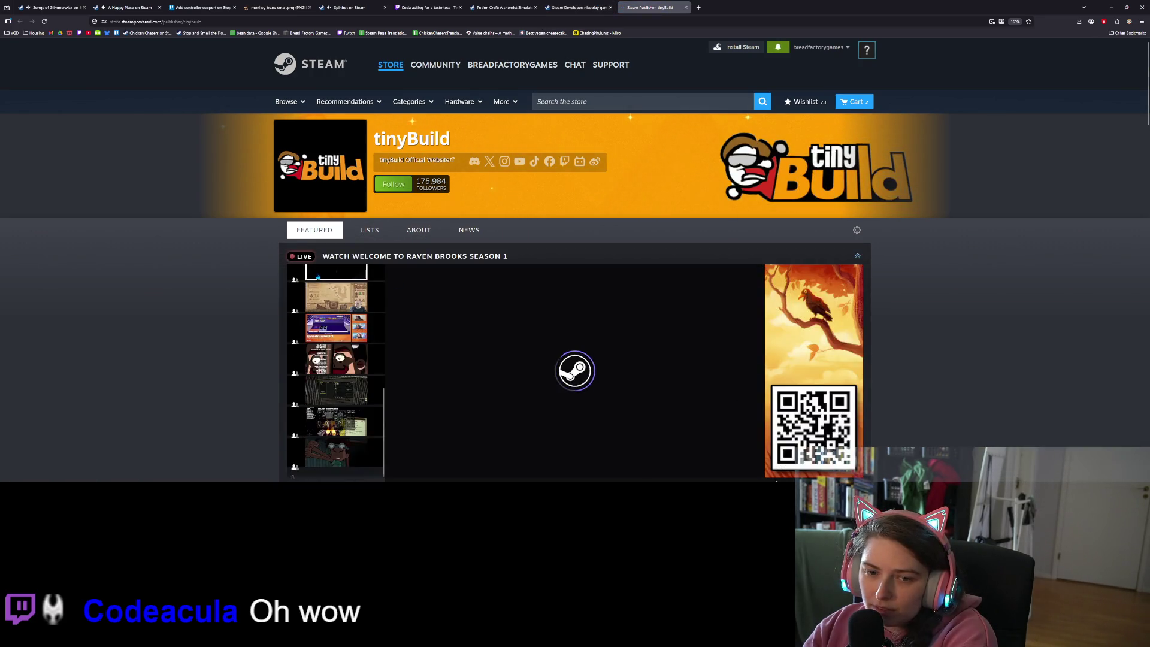
# Browse through tinyBuild's published games, then switch to the niceplay games developer page
pyautogui.scroll(-7, 228, 310)
pyautogui.scroll(-8, 227, 310)
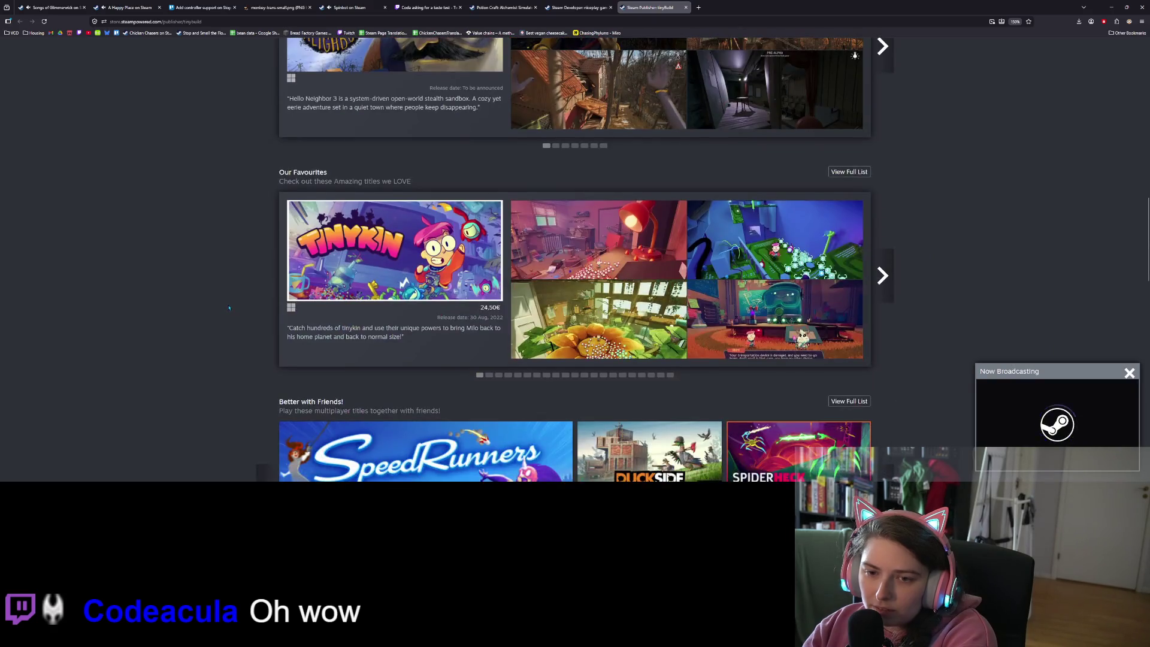
pyautogui.scroll(-6, 231, 305)
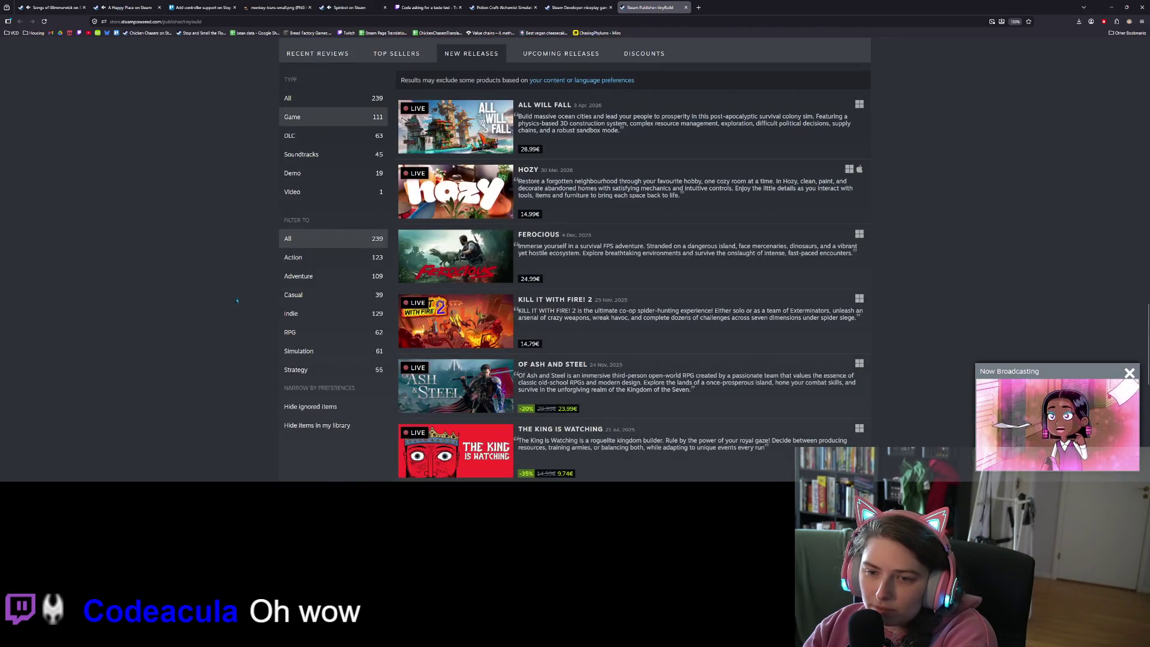
pyautogui.scroll(3, 243, 297)
pyautogui.scroll(1, 243, 298)
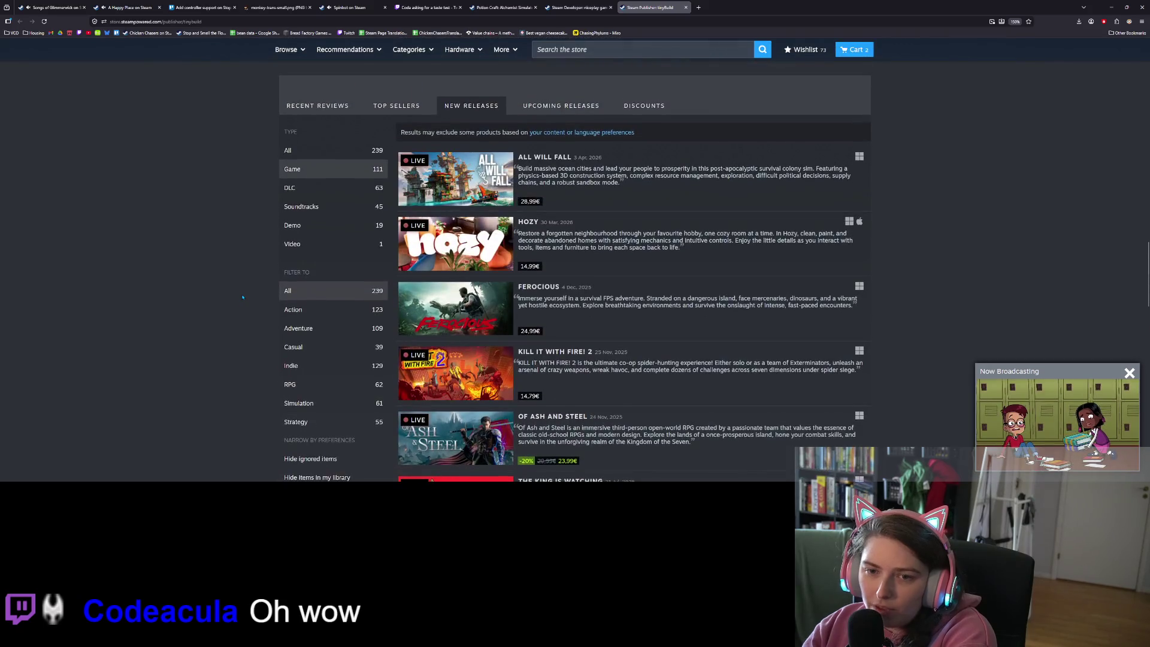
pyautogui.scroll(-5, 242, 298)
pyautogui.scroll(4, 459, 190)
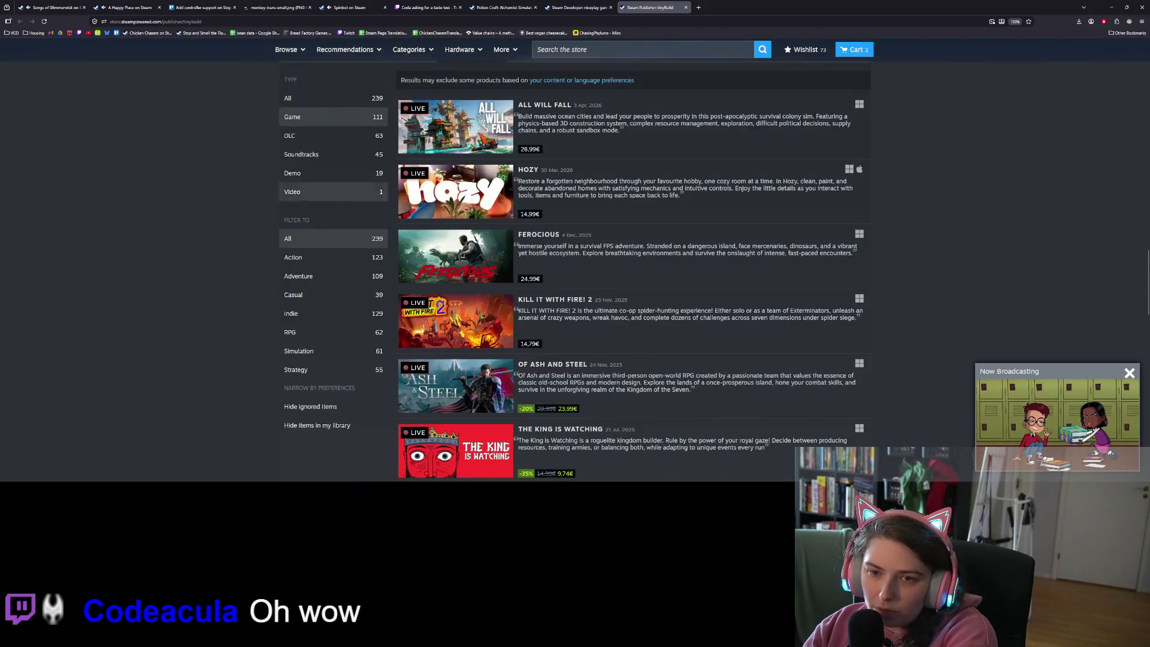
pyautogui.scroll(-4, 359, 251)
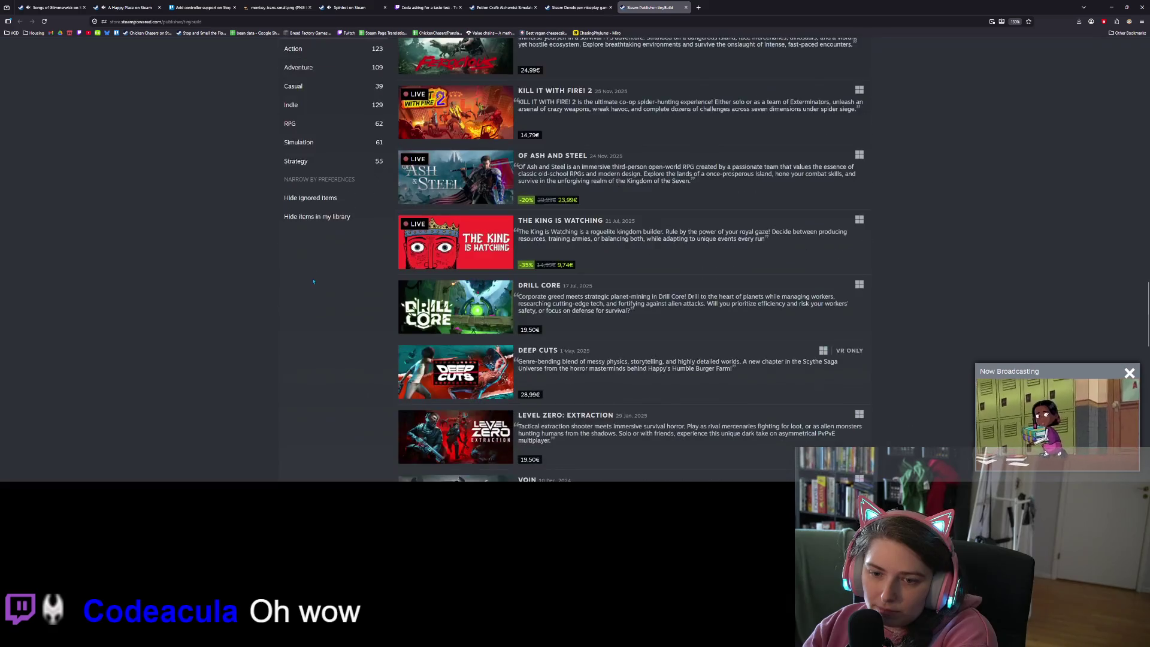
pyautogui.scroll(-10, 313, 282)
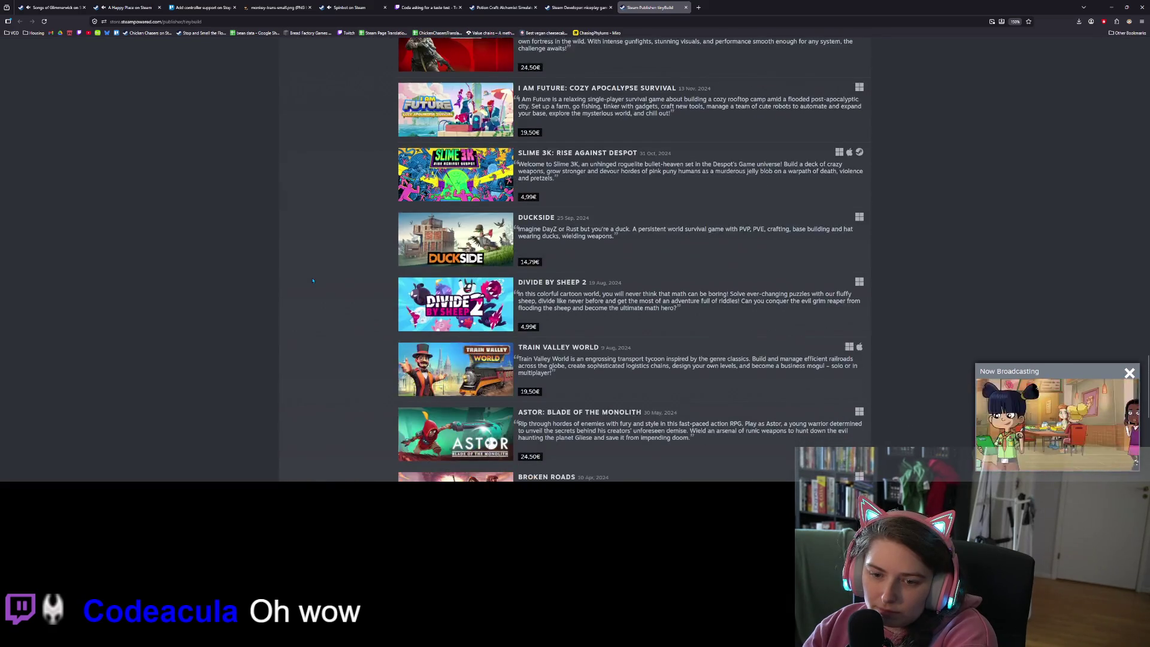
pyautogui.scroll(-13, 312, 280)
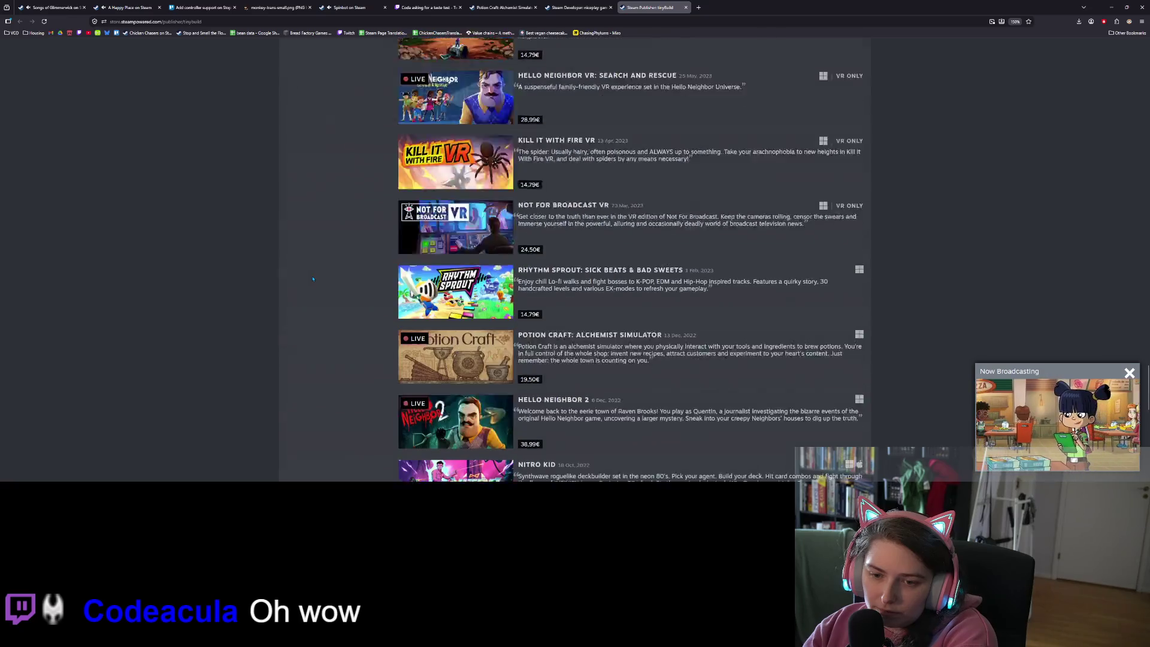
pyautogui.scroll(-18, 313, 279)
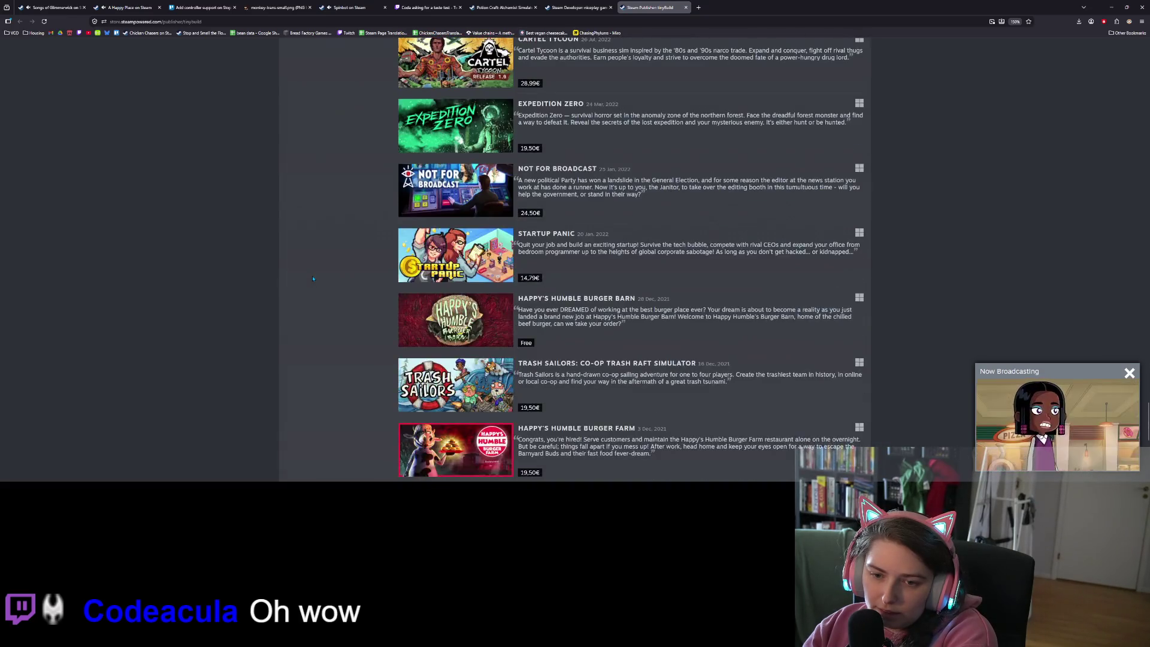
pyautogui.scroll(-13, 313, 278)
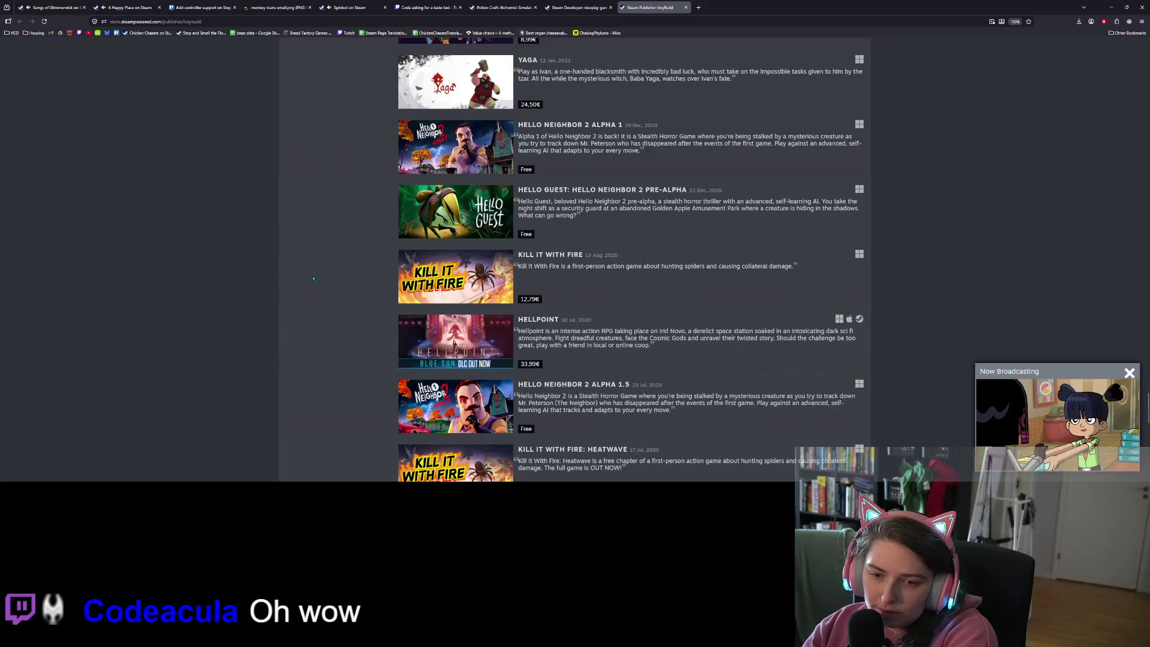
pyautogui.scroll(-12, 313, 279)
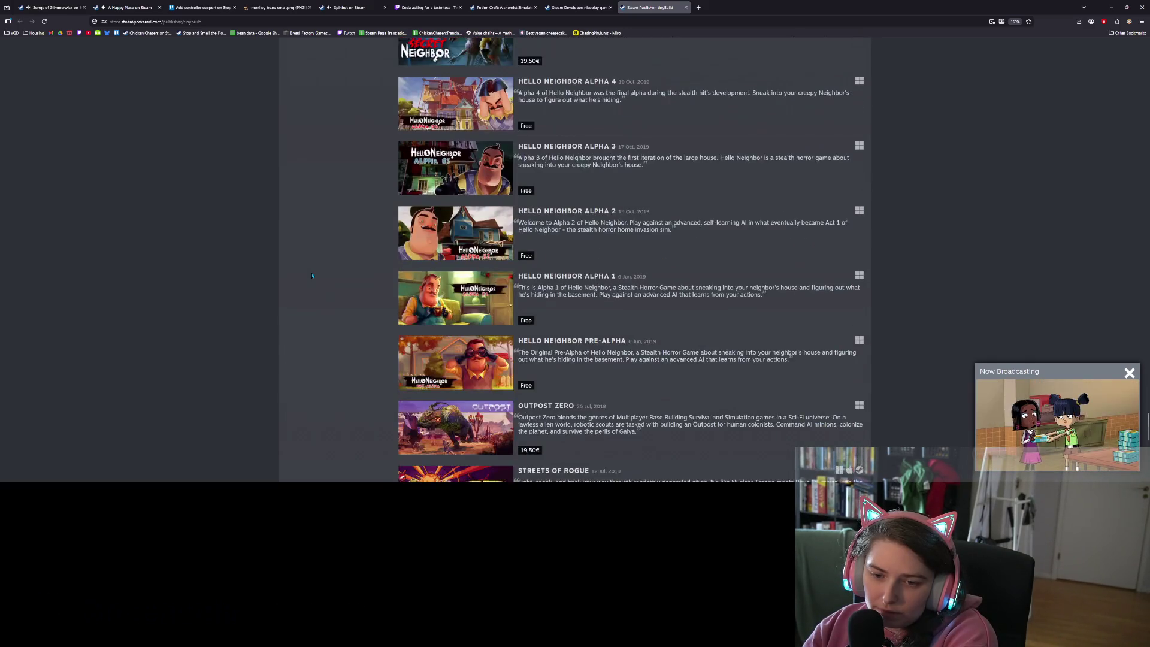
pyautogui.scroll(-17, 312, 276)
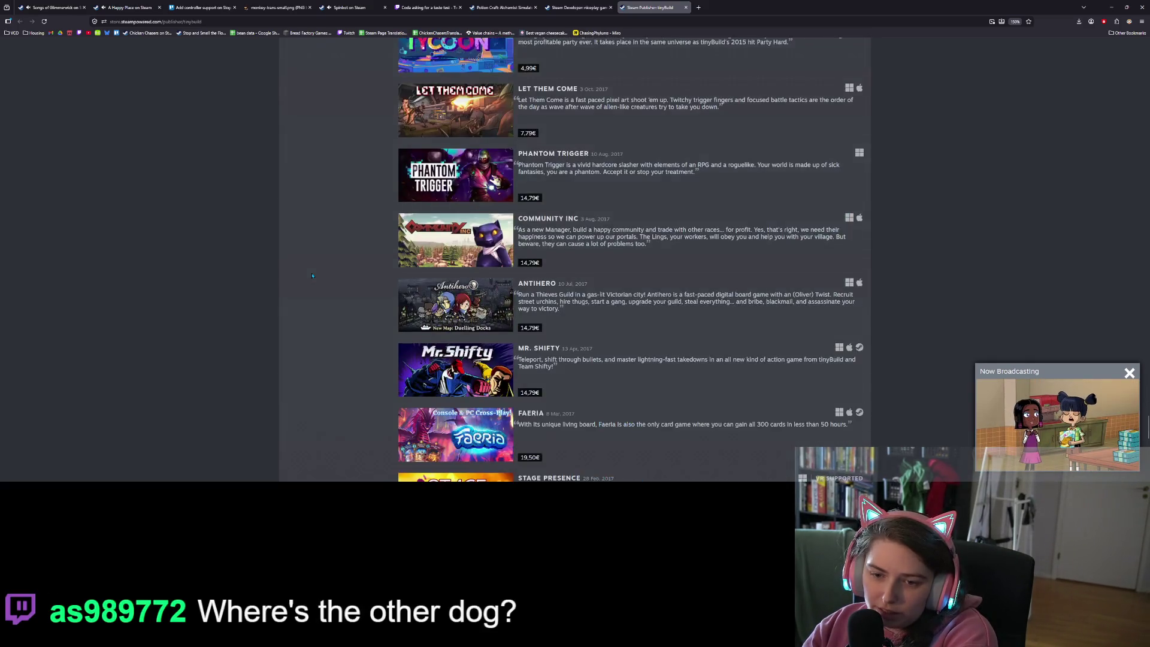
pyautogui.scroll(-3, 312, 275)
pyautogui.click(578, 7)
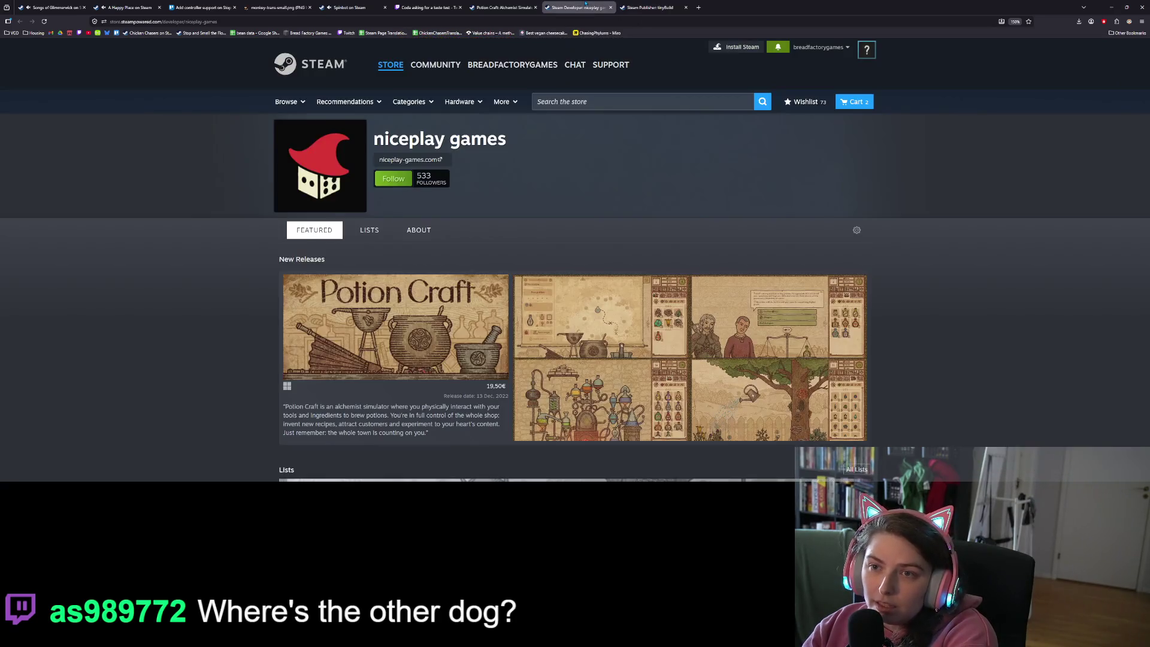
# Close the niceplay games and tinyBuild tabs, returning to the Potion Craft page
pyautogui.scroll(-8, 514, 293)
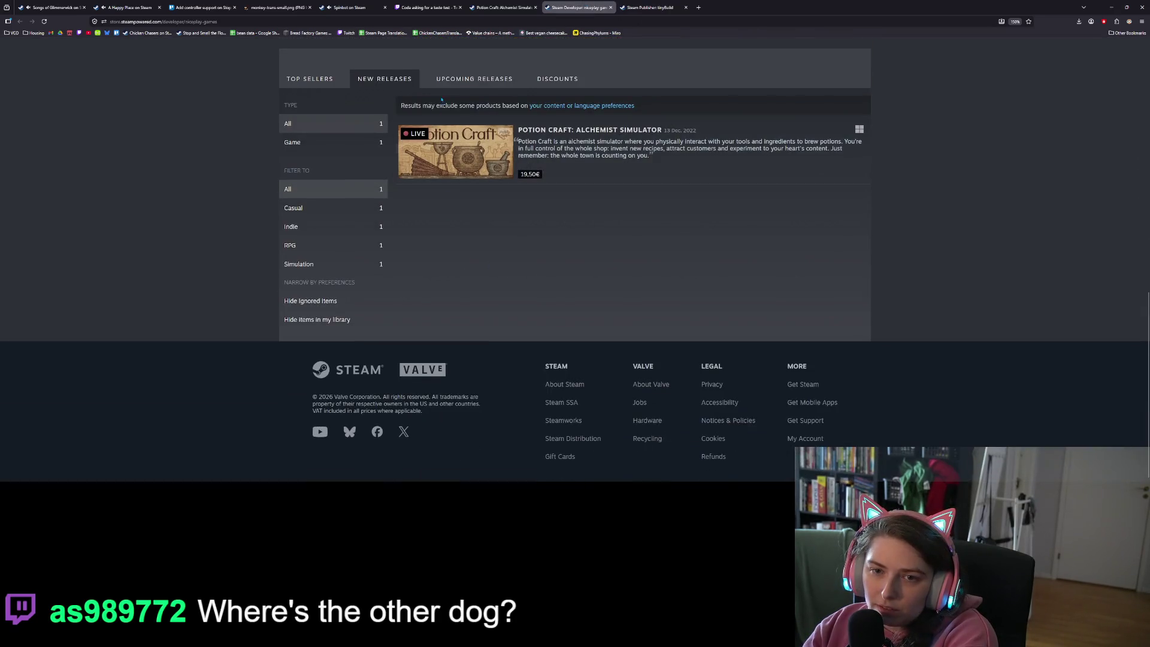
pyautogui.click(610, 8)
pyautogui.middleClick(612, 8)
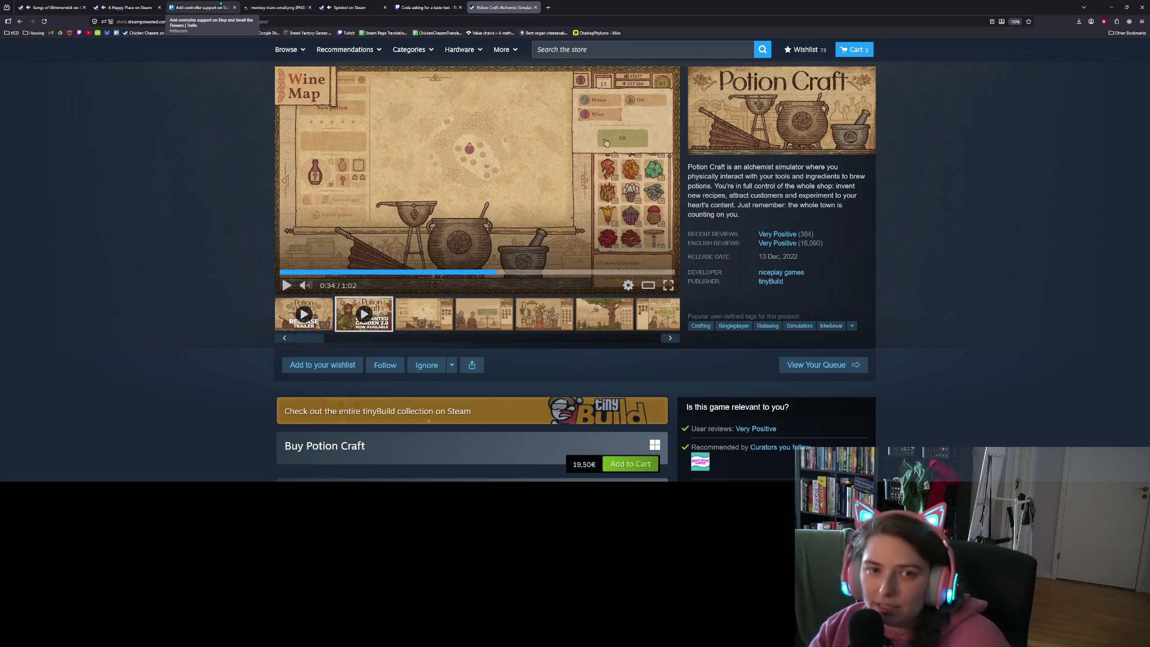
# Switch to the Trello 'Add controller support' card tab, moving it to the tab bar's end
pyautogui.moveTo(201, 7); pyautogui.dragTo(561, 5)
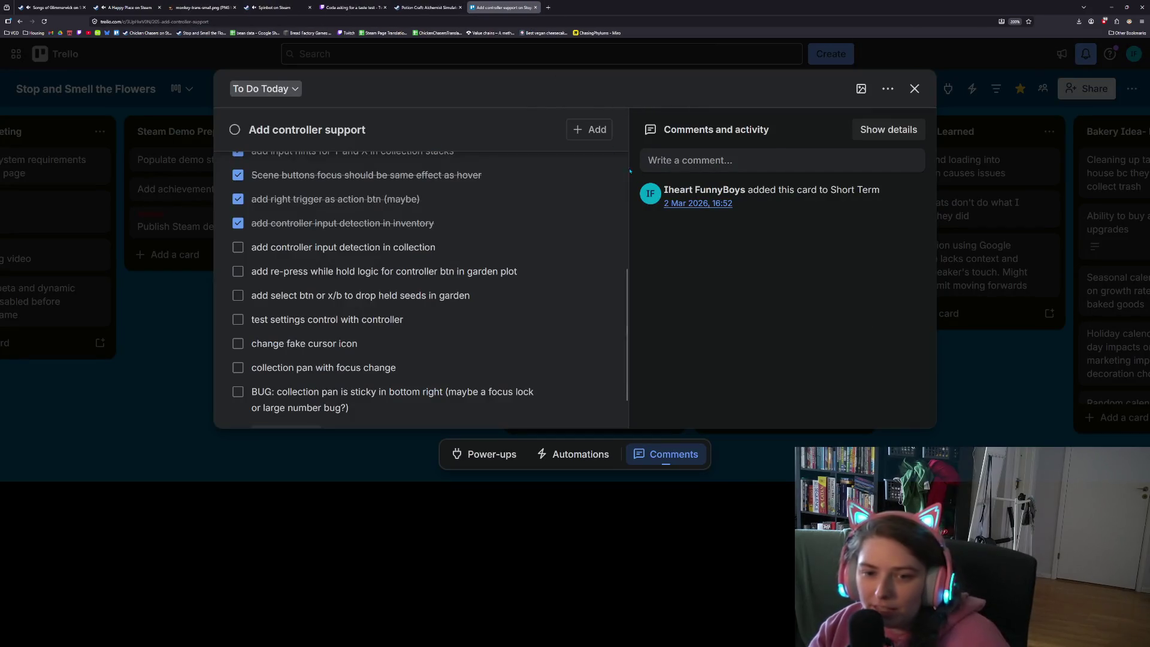
pyautogui.moveTo(592, 250)
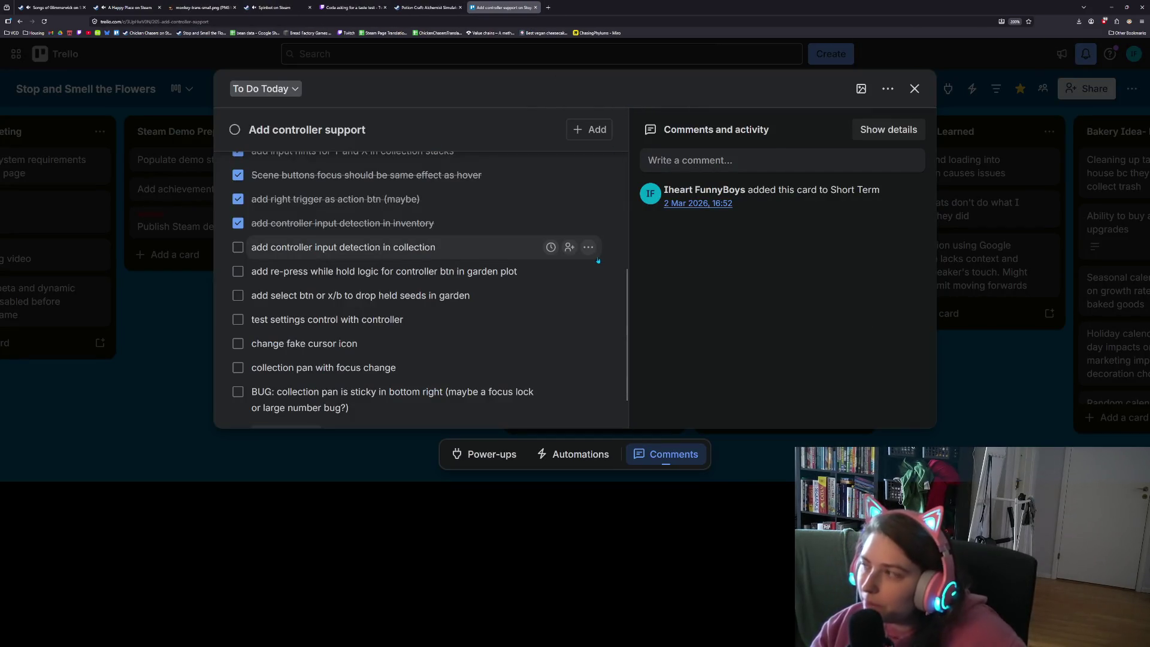
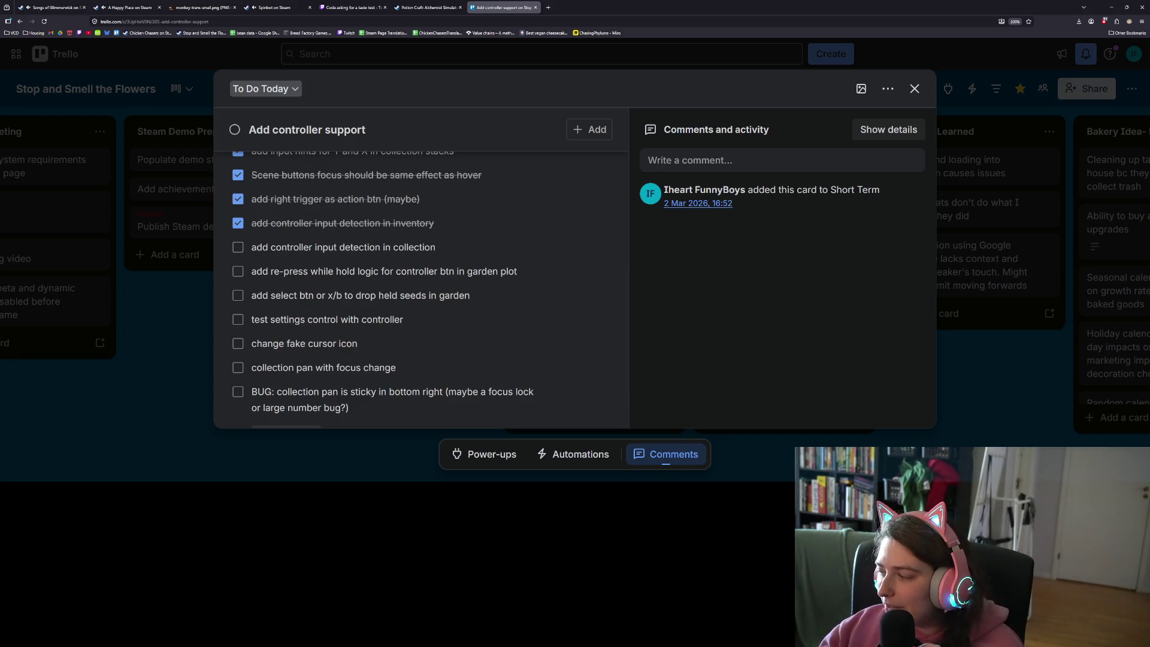
# Leave the Trello controller-support card and resume editing sell_flower.gd in Godot
pyautogui.hotkey('alt', 'Tab')
pyautogui.click(723, 228)
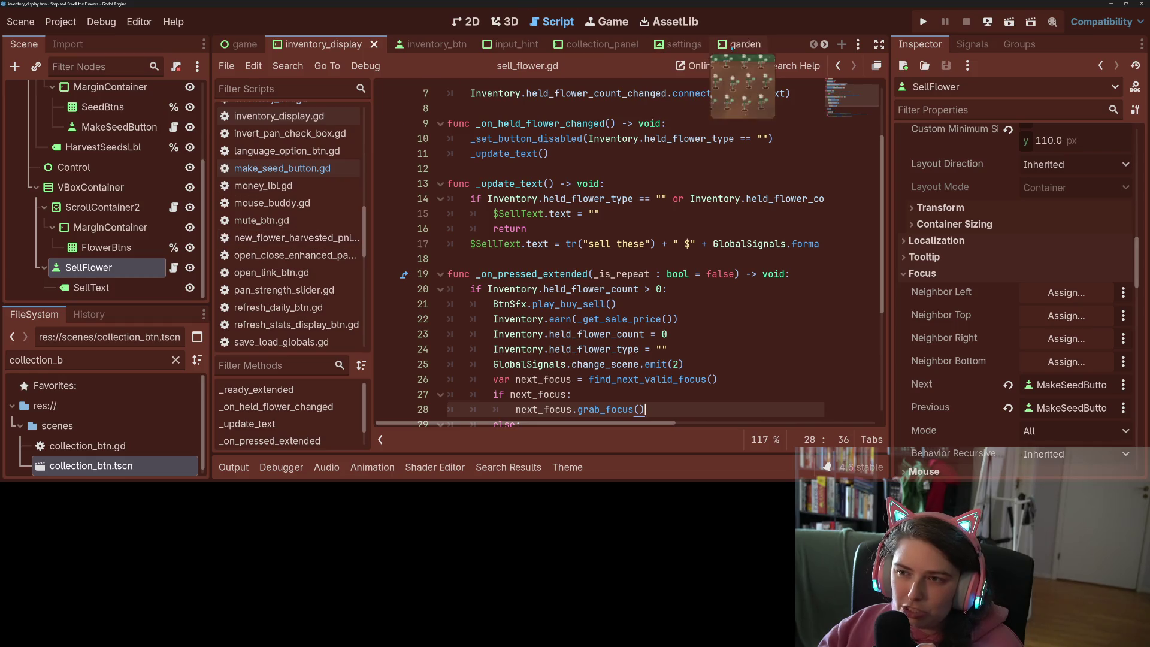
# Scroll the open scene tabs and switch to the collection_btn scene
pyautogui.click(824, 44)
pyautogui.click(825, 44)
pyautogui.click(824, 44)
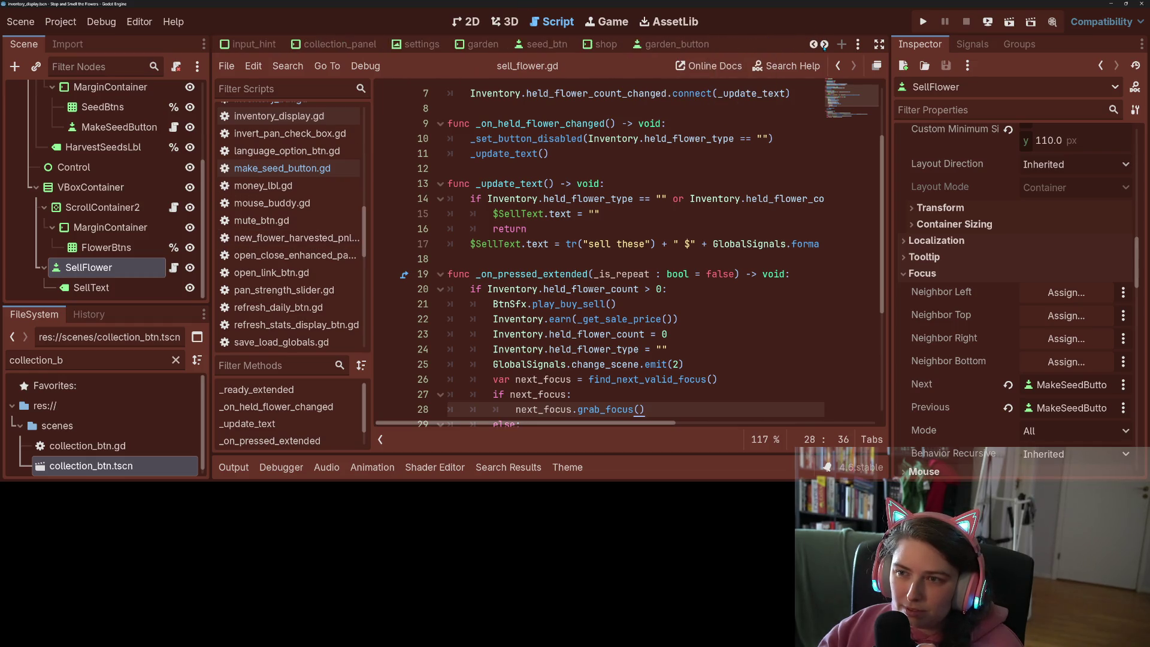
pyautogui.click(824, 44)
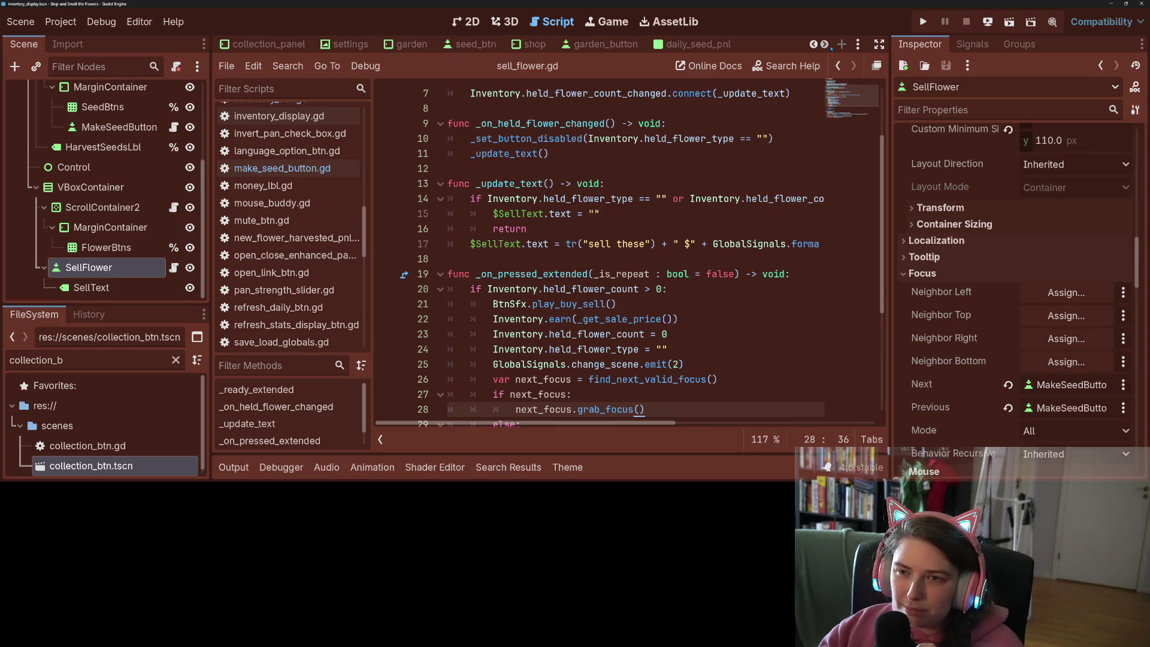
pyautogui.click(825, 45)
pyautogui.click(824, 45)
pyautogui.click(824, 44)
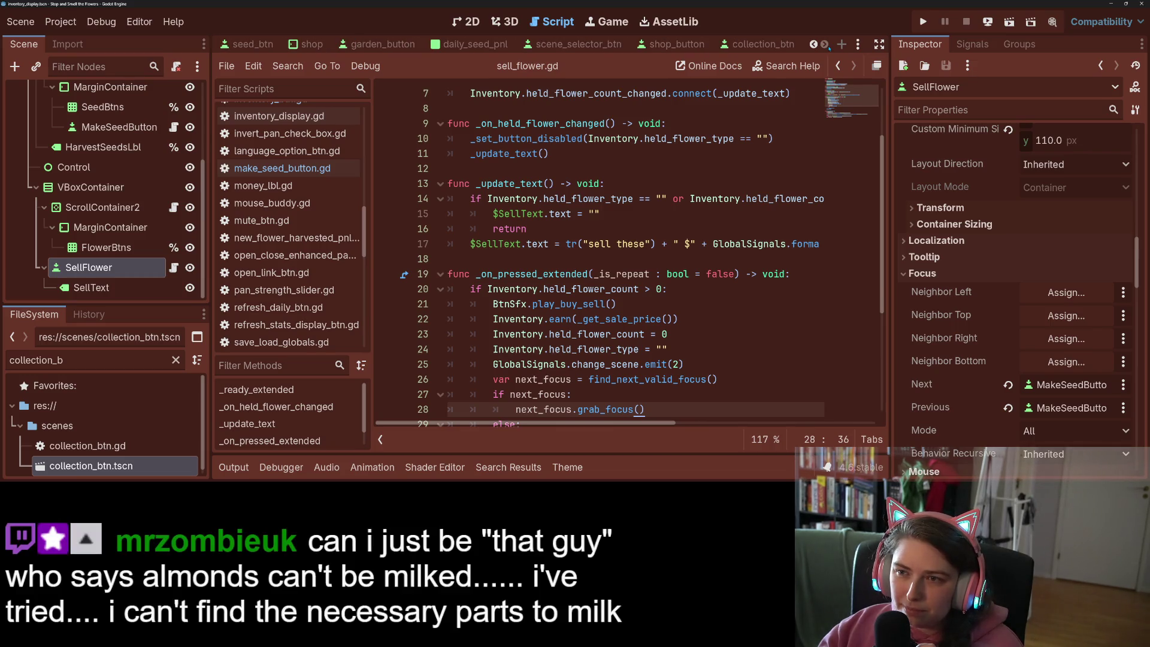
pyautogui.click(772, 45)
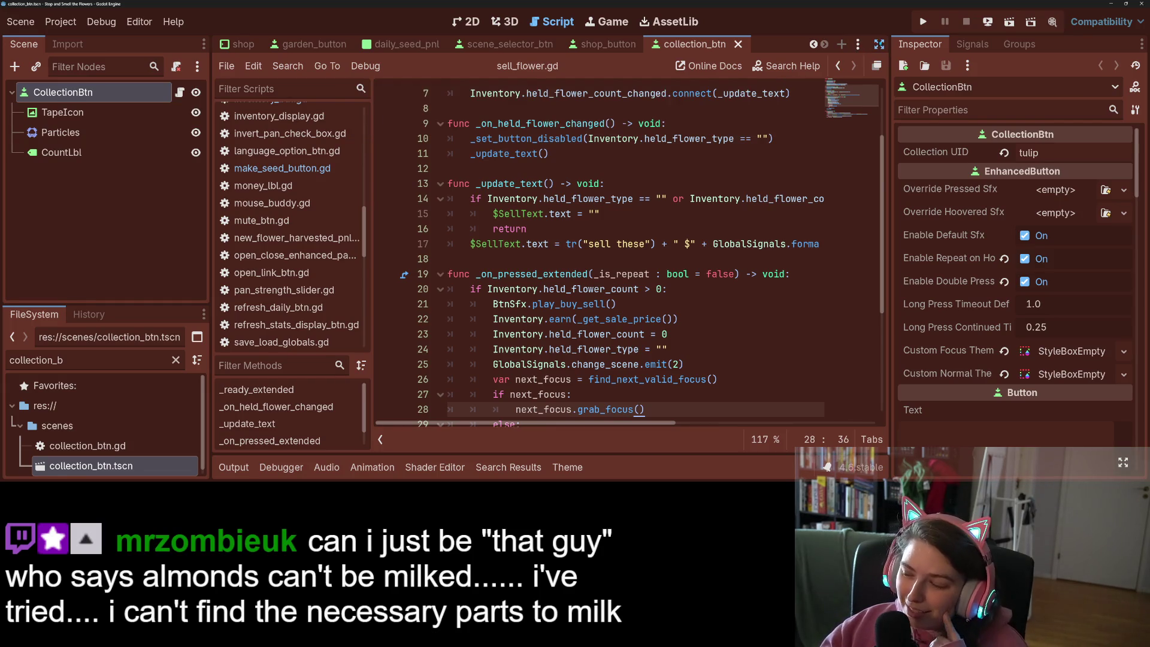
# Expand the script editor distraction-free and review sell_flower.gd's _on_pressed_extended function
pyautogui.click(880, 43)
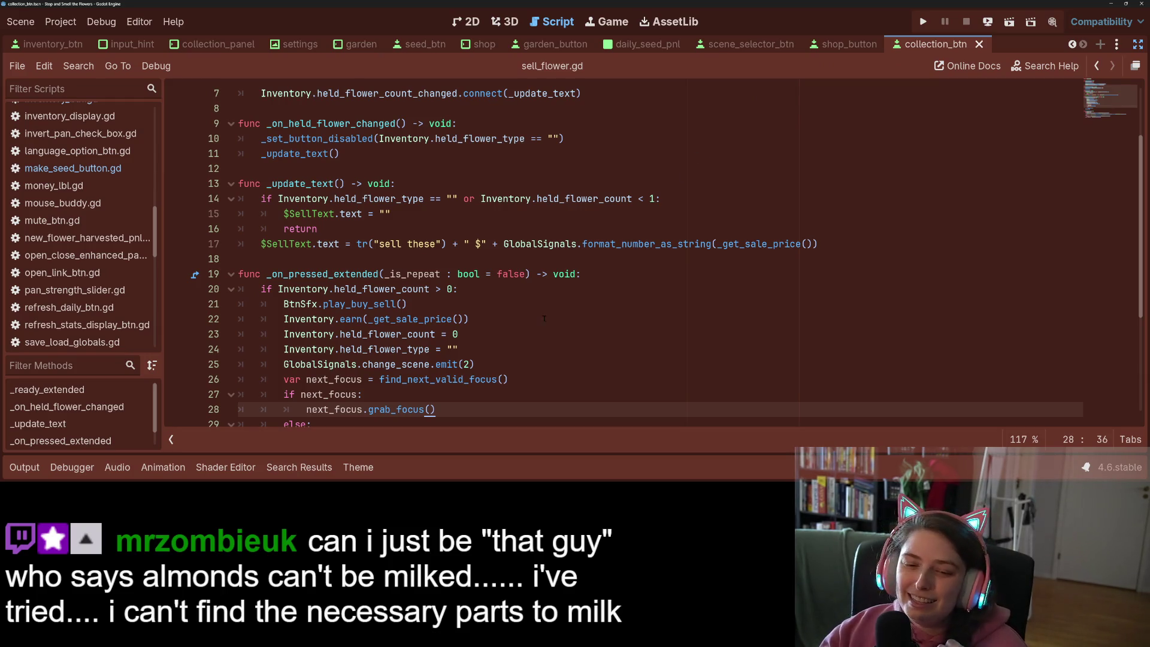
pyautogui.scroll(-2, 429, 397)
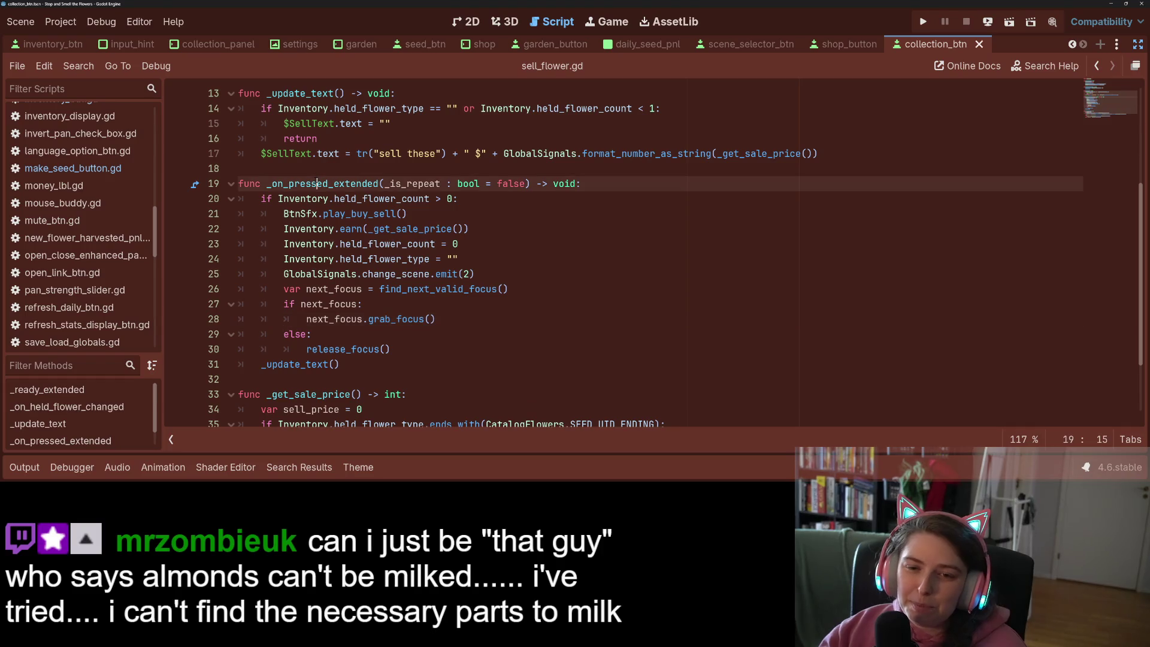
pyautogui.doubleClick(324, 183)
pyautogui.click(295, 289)
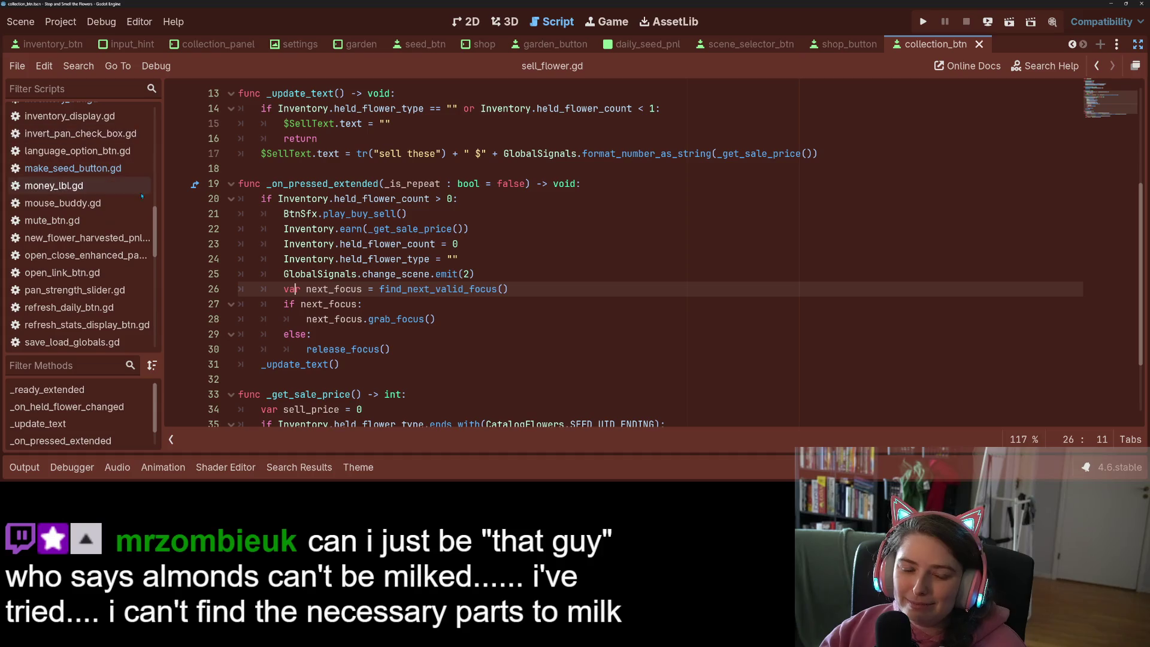
pyautogui.scroll(10, 40, 179)
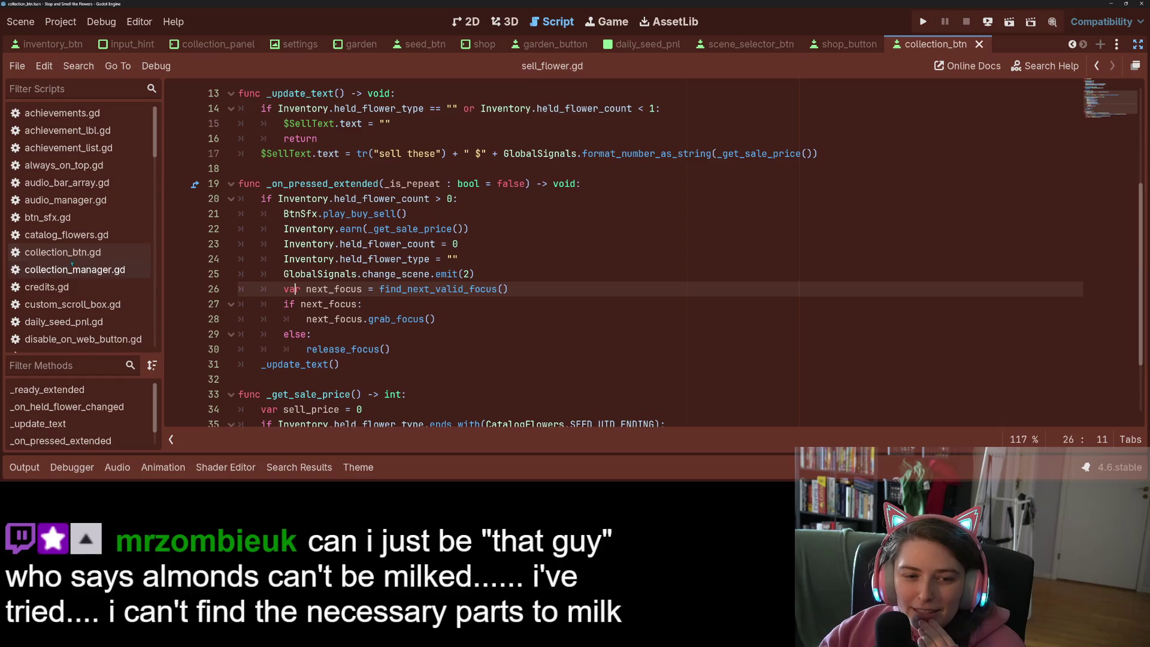
# Open collection_btn.gd and inspect the get_inv_count call on line 172
pyautogui.click(66, 252)
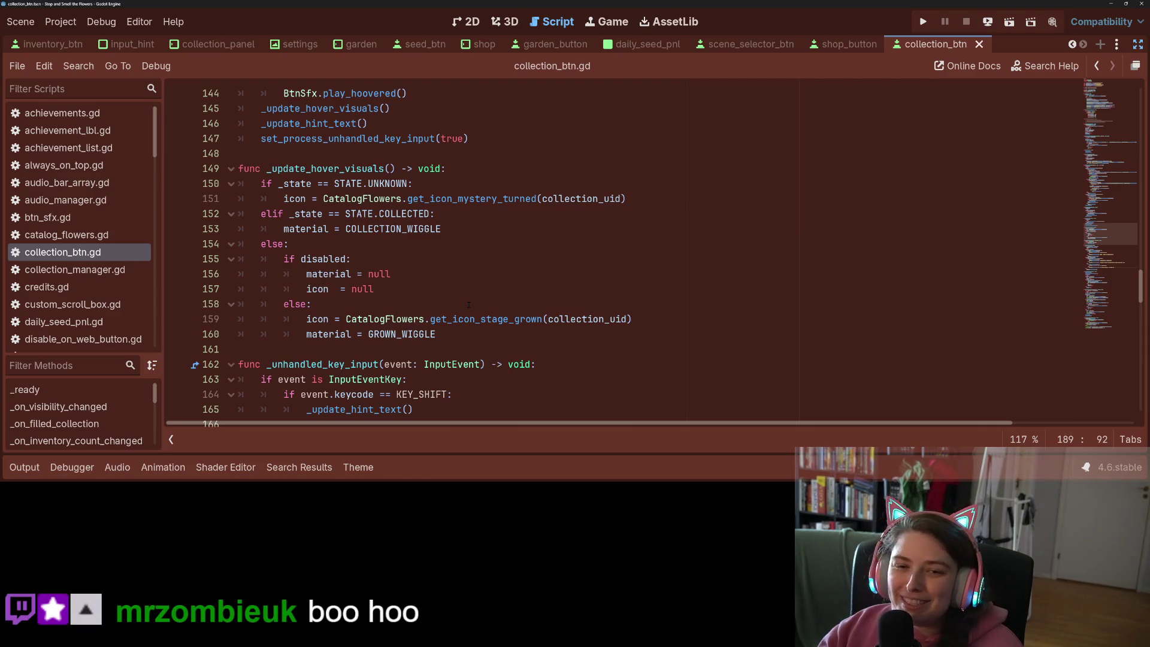
pyautogui.scroll(-4, 469, 305)
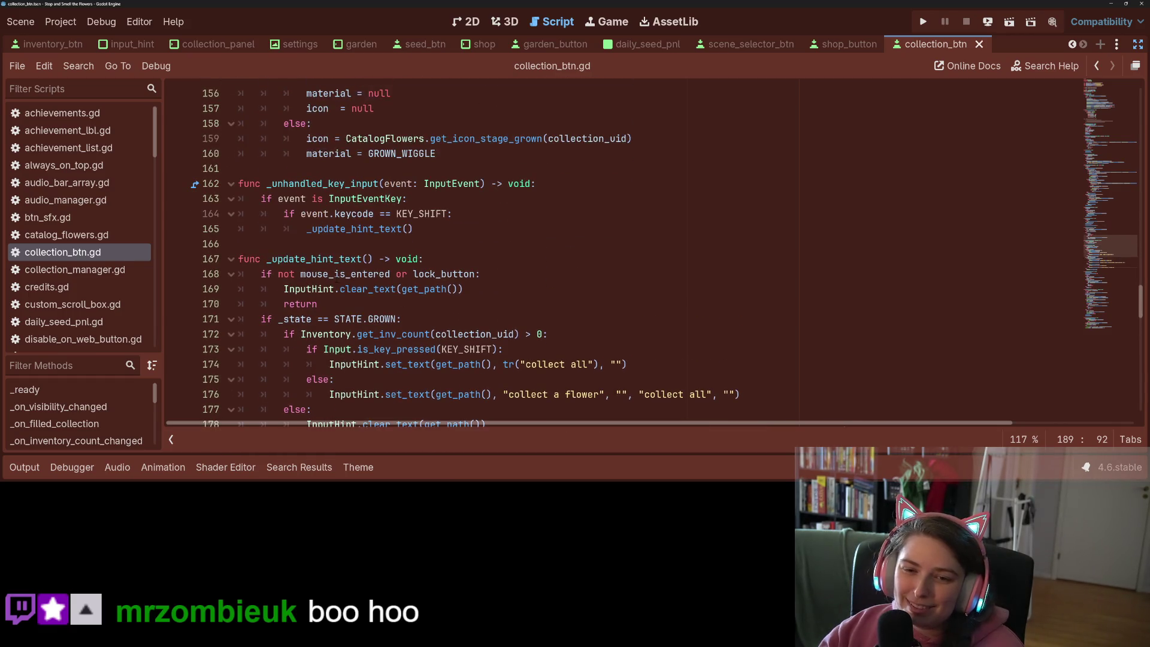
pyautogui.scroll(-2, 393, 286)
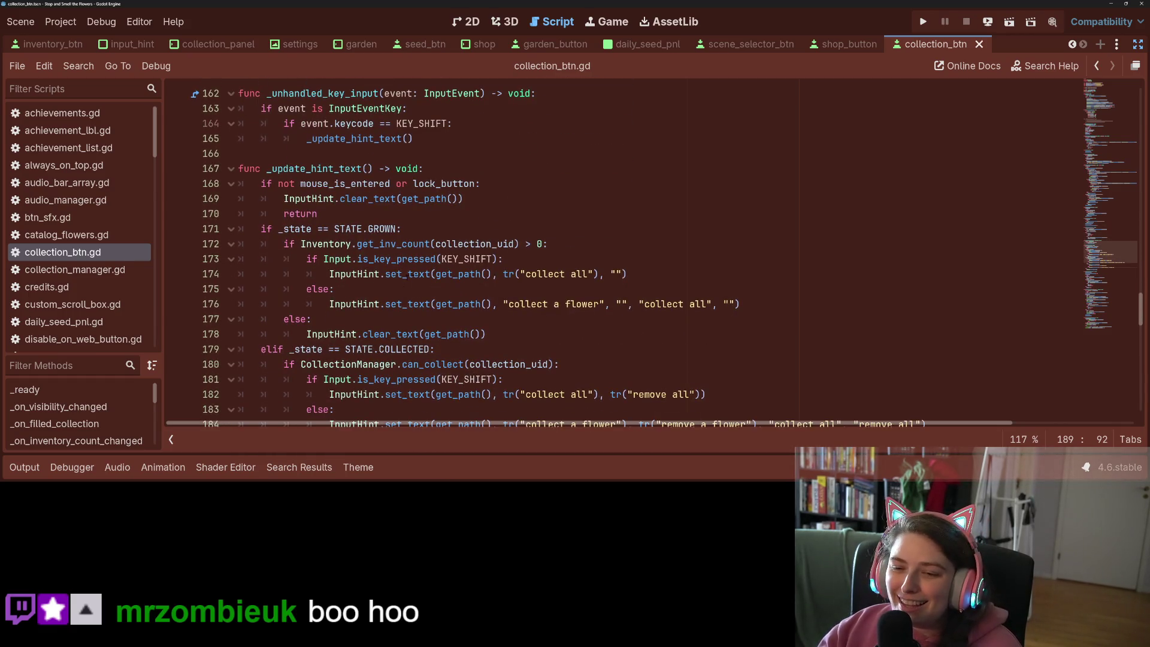
pyautogui.click(410, 292)
pyautogui.click(350, 244)
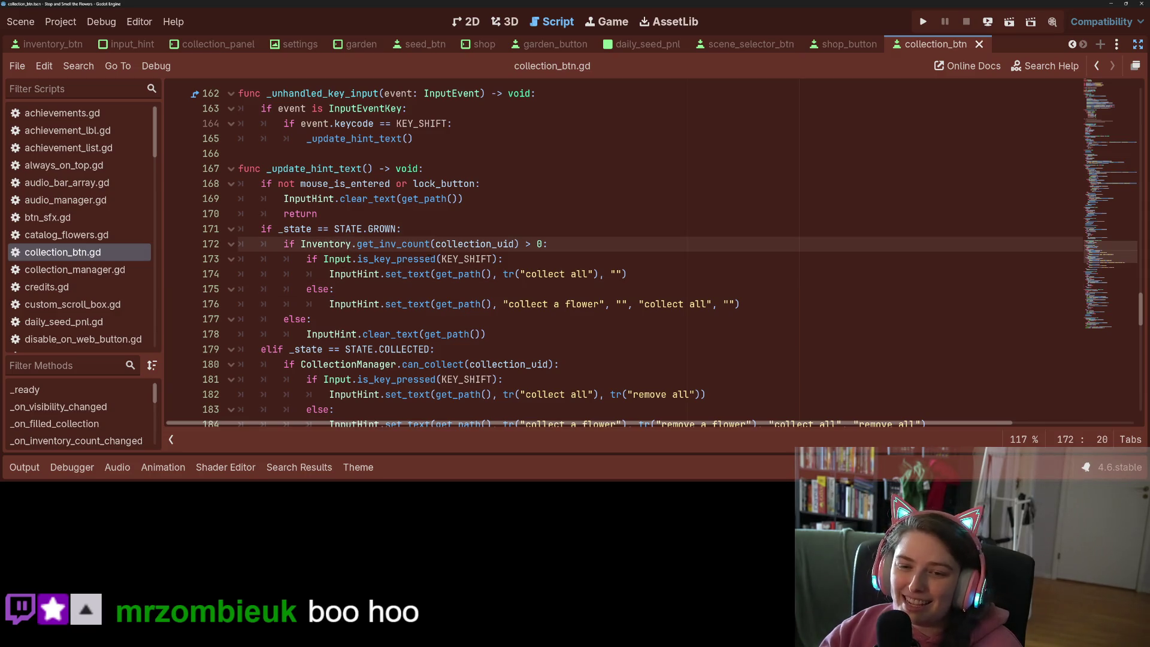
pyautogui.doubleClick(357, 243)
# Jump to _on_pressed_extended and select the shift-key check on line 93
pyautogui.scroll(-8, 355, 240)
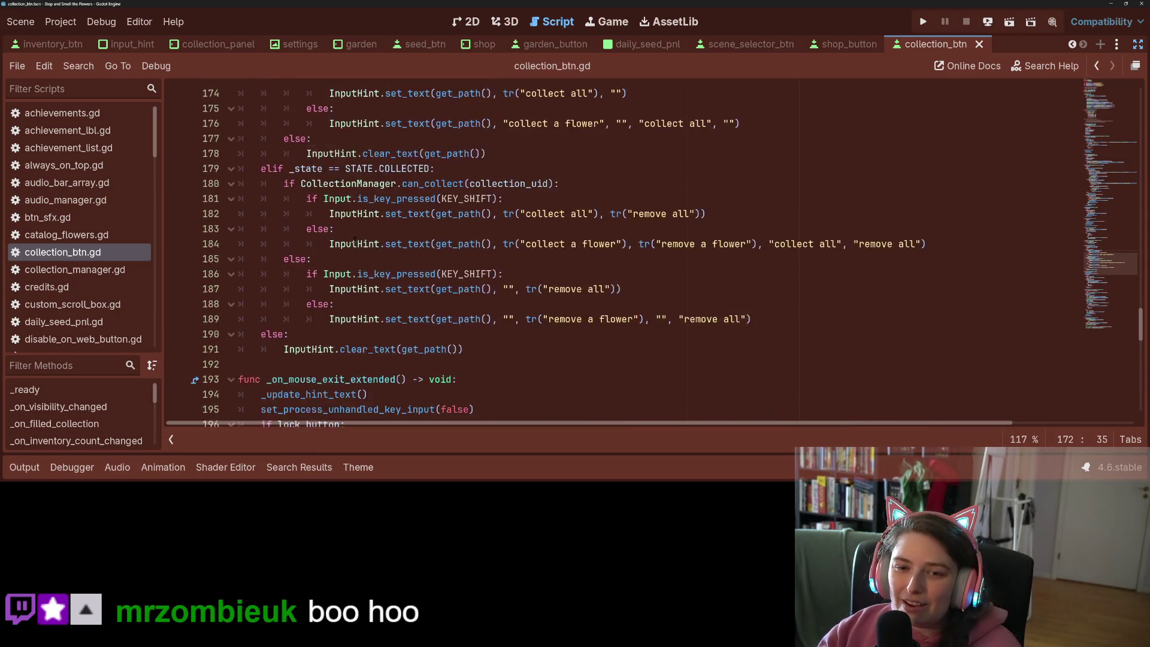
pyautogui.scroll(-11, 355, 240)
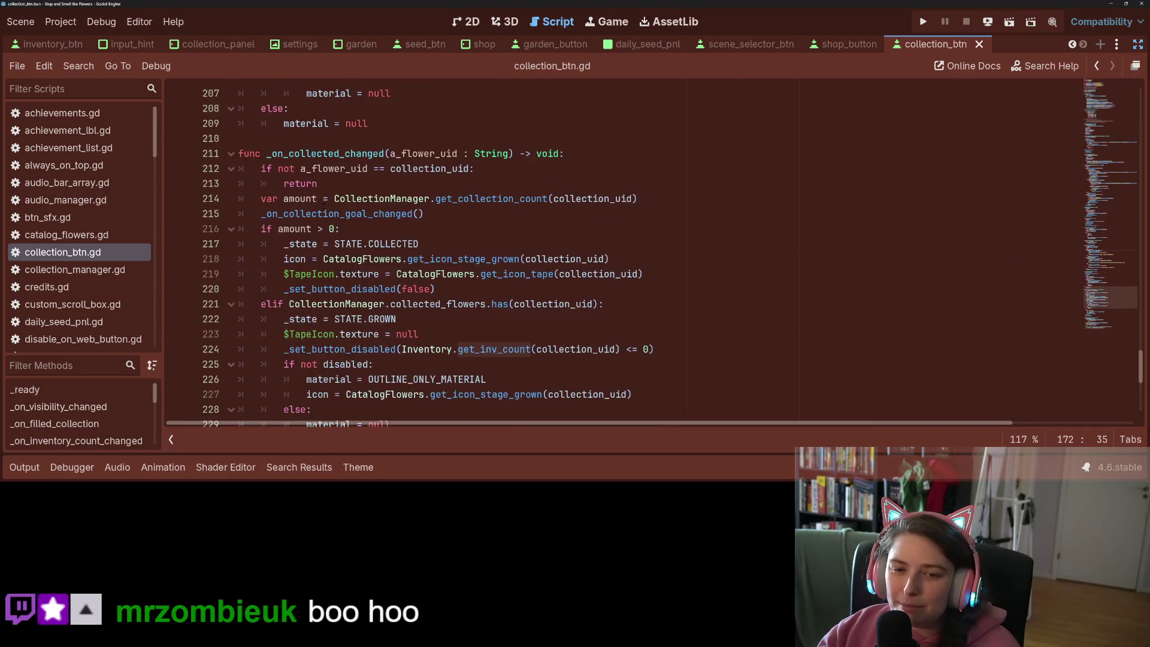
pyautogui.scroll(-3, 330, 210)
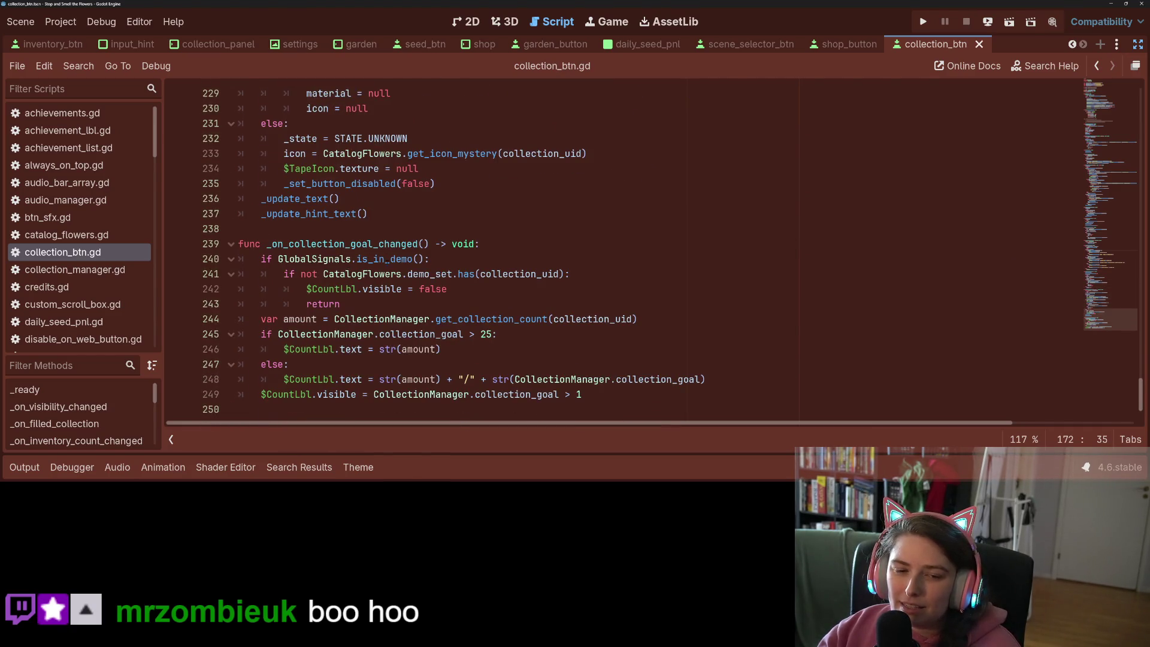
pyautogui.scroll(-4, 77, 413)
pyautogui.click(99, 409)
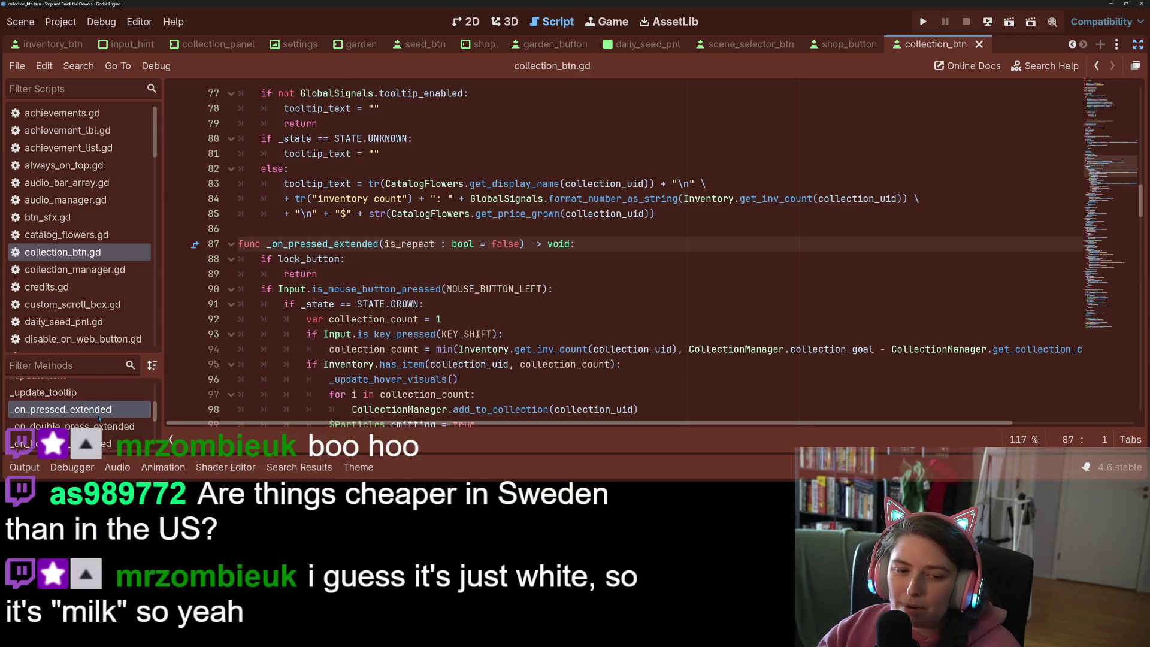
pyautogui.click(374, 335)
pyautogui.moveTo(378, 334)
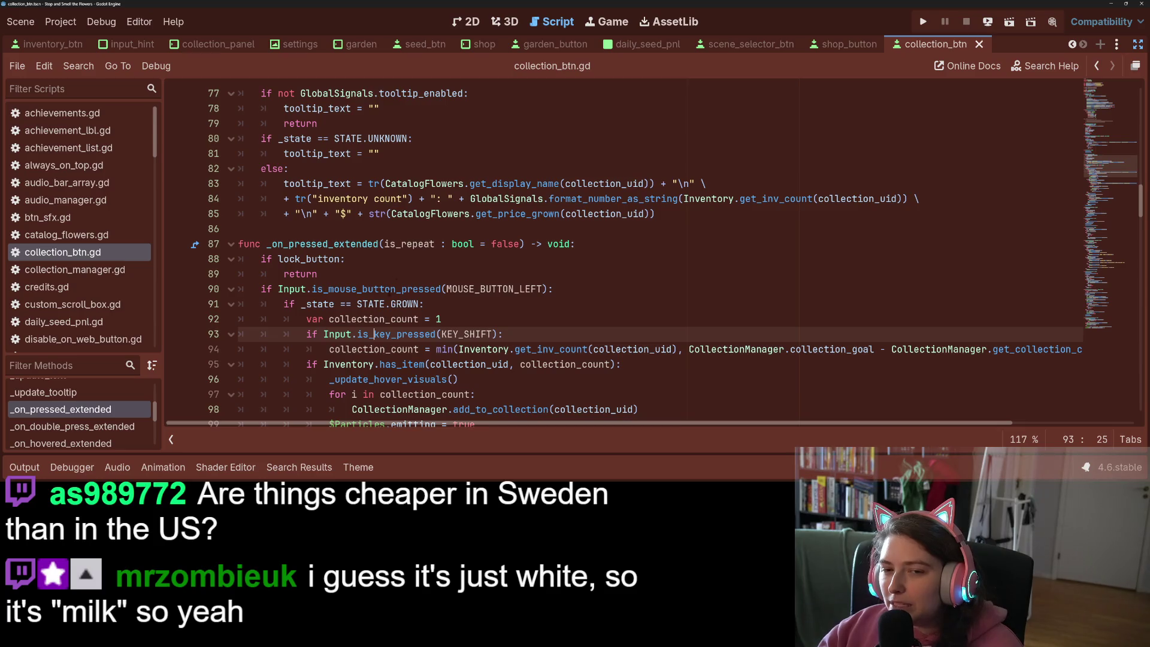
pyautogui.scroll(-3, 599, 258)
pyautogui.click(335, 198)
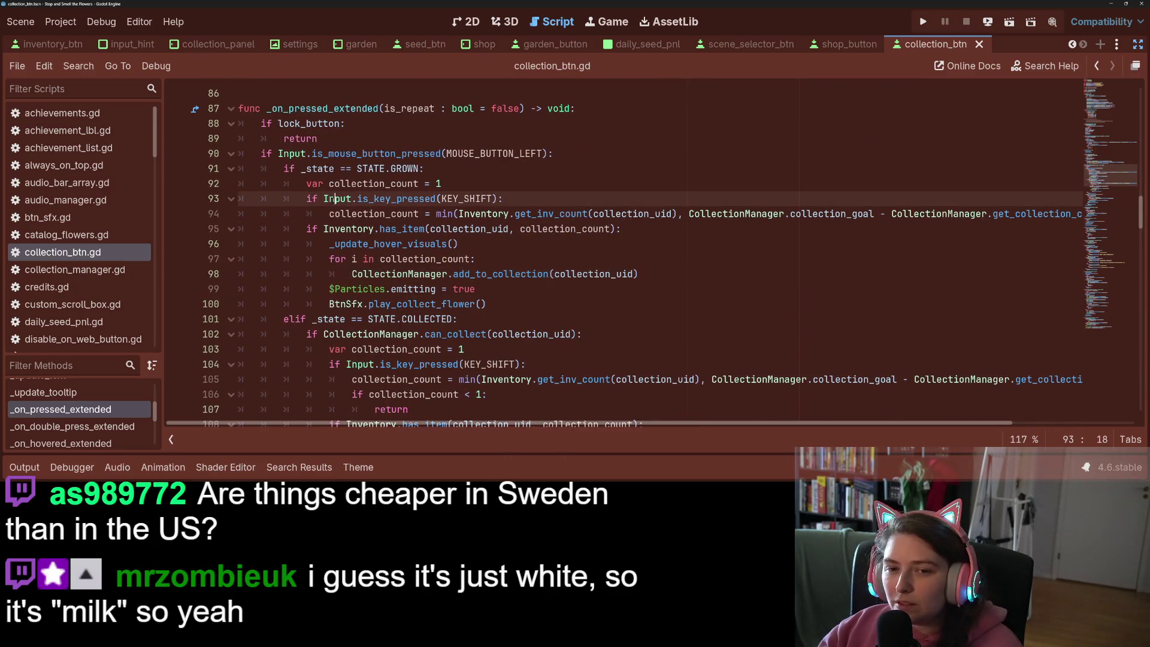
pyautogui.moveTo(323, 199); pyautogui.dragTo(497, 198)
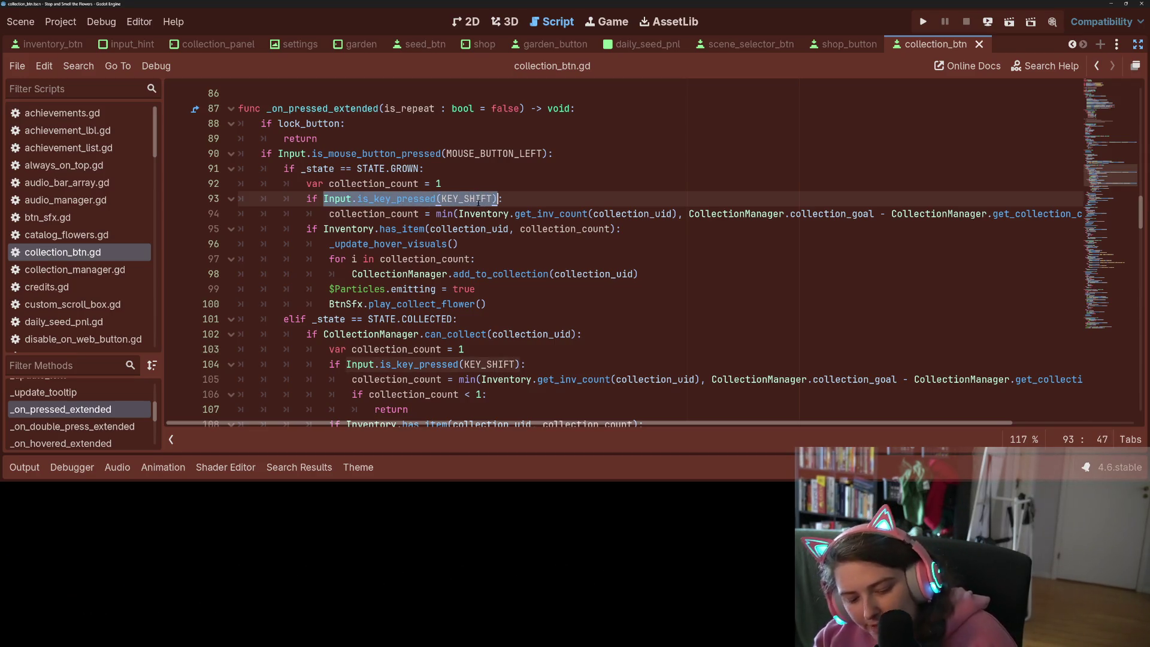
# Replace line 93's shift-key check with Input.is_action_just_pressed("left_click_shift") from clipboard history
pyautogui.press('super+v')
pyautogui.scroll(-3, 386, 294)
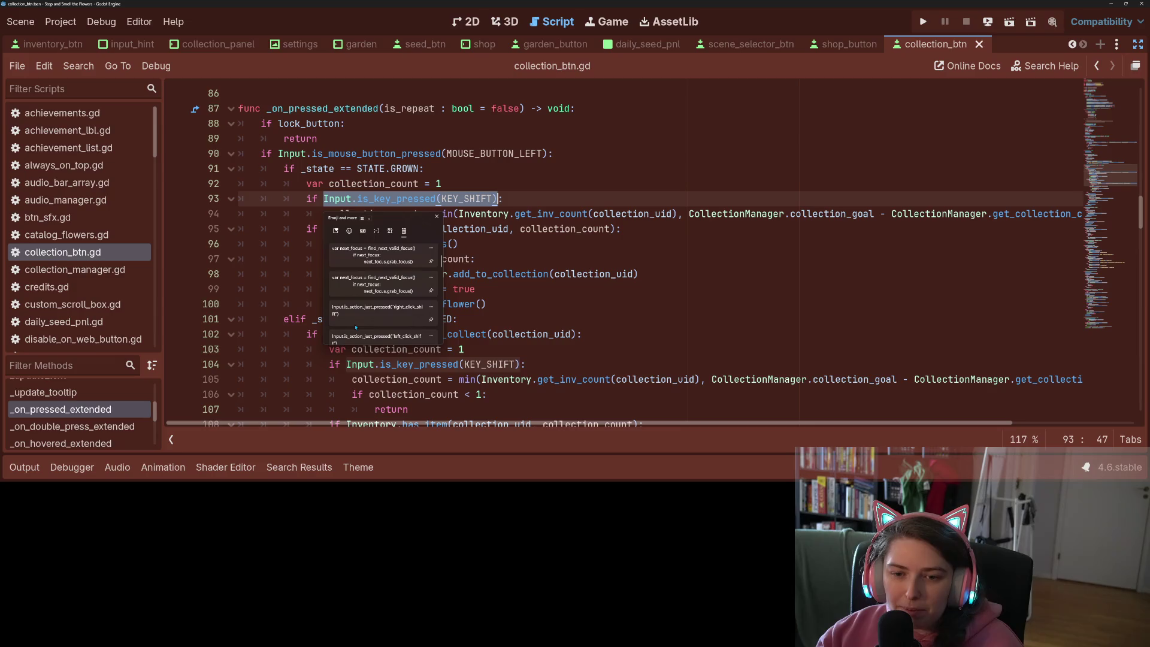
pyautogui.scroll(-1, 387, 300)
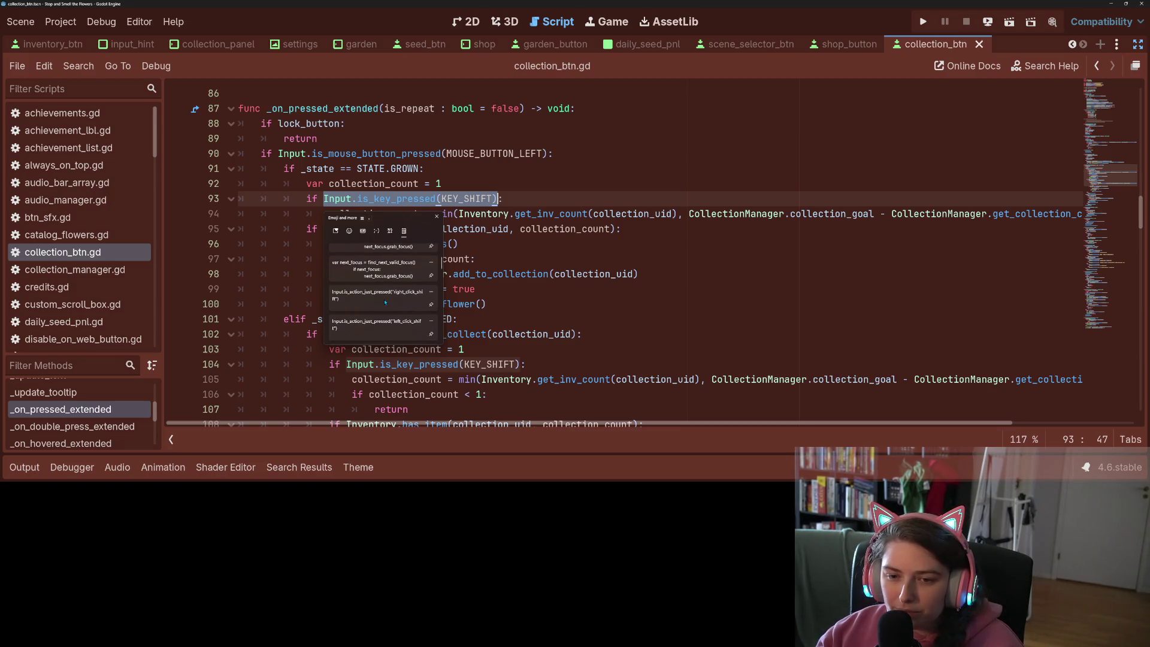
pyautogui.click(390, 327)
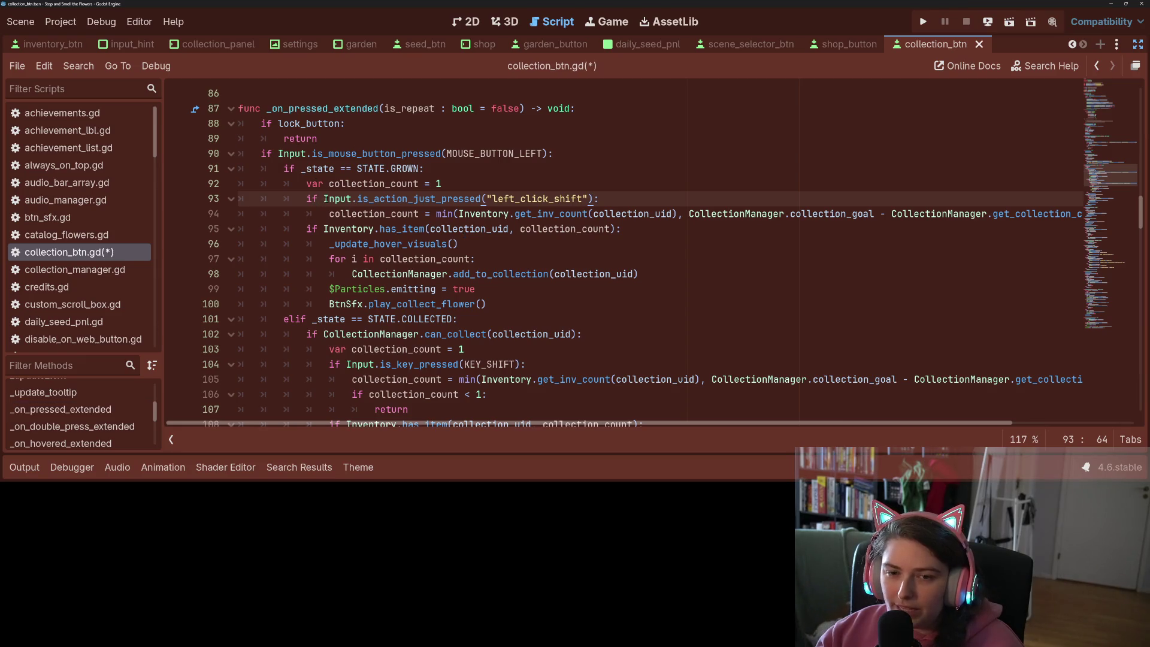
pyautogui.moveTo(323, 199); pyautogui.dragTo(592, 198)
pyautogui.hotkey('ctrl', 'c')
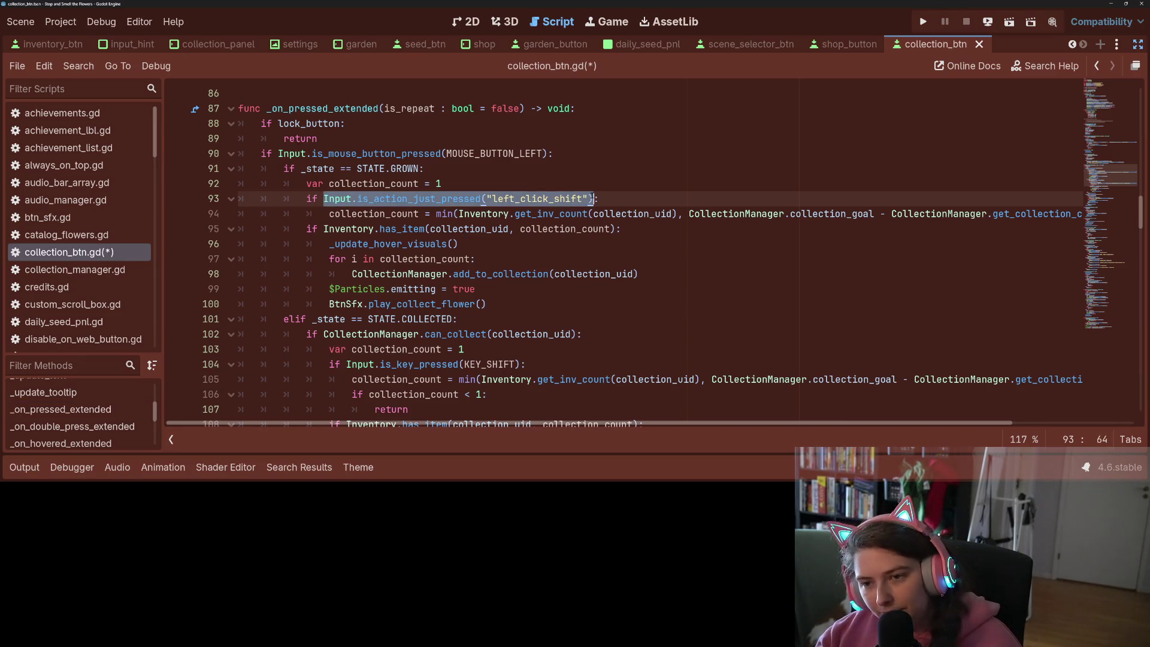
# Replace line 90's mouse-button check with the "left_click" action check and save
pyautogui.moveTo(278, 153)
pyautogui.mouseDown()
pyautogui.moveTo(548, 153)
pyautogui.moveTo(509, 153)
pyautogui.moveTo(538, 153)
pyautogui.mouseUp()
pyautogui.hotkey('ctrl', 'v')
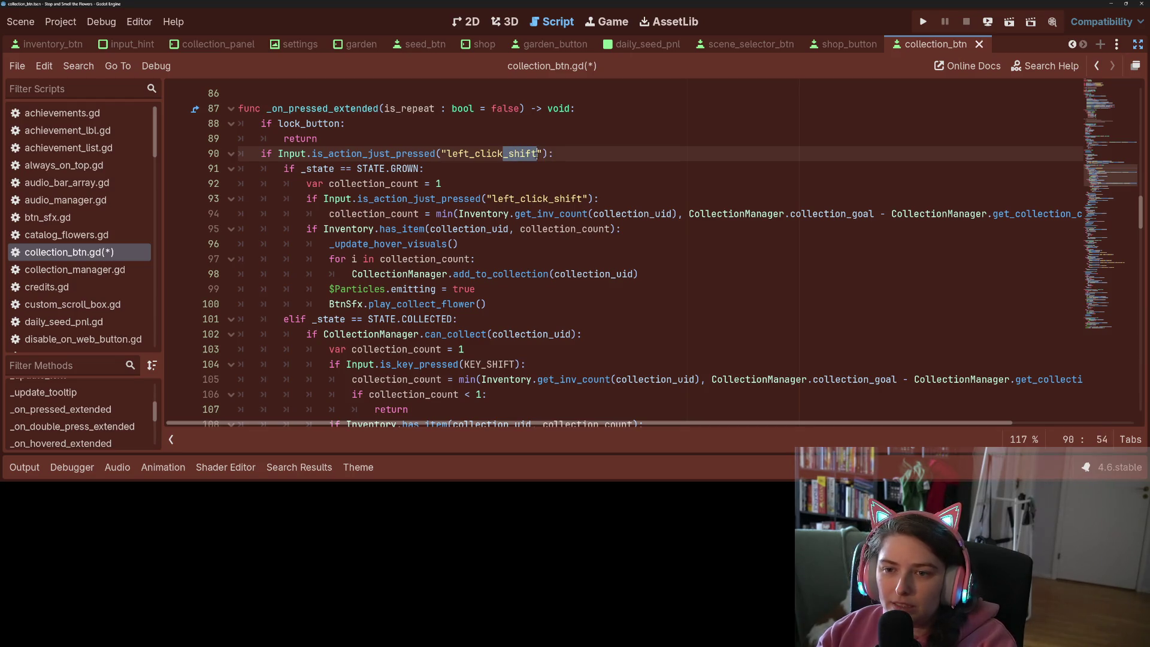
pyautogui.press('BackSpace')
pyautogui.press('End')
pyautogui.hotkey('ctrl', 's')
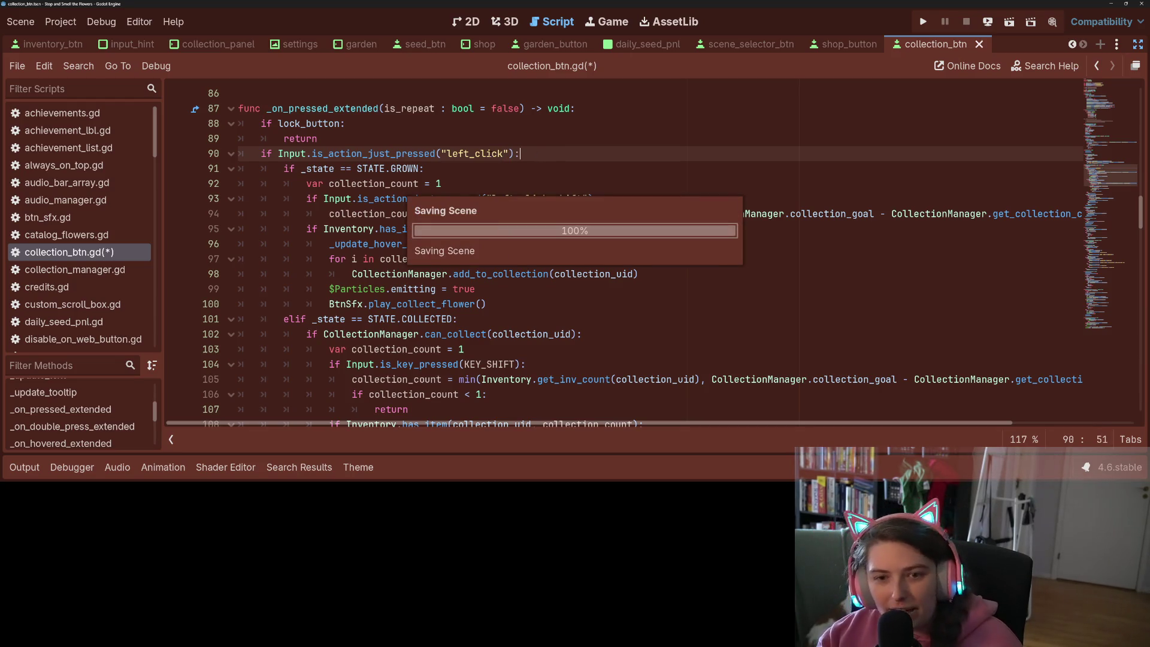
# Replace the Input.is_key_pressed(KEY_SHIFT) check on line 104 with the left_click_shift action and save
pyautogui.click(436, 153)
pyautogui.click(397, 199)
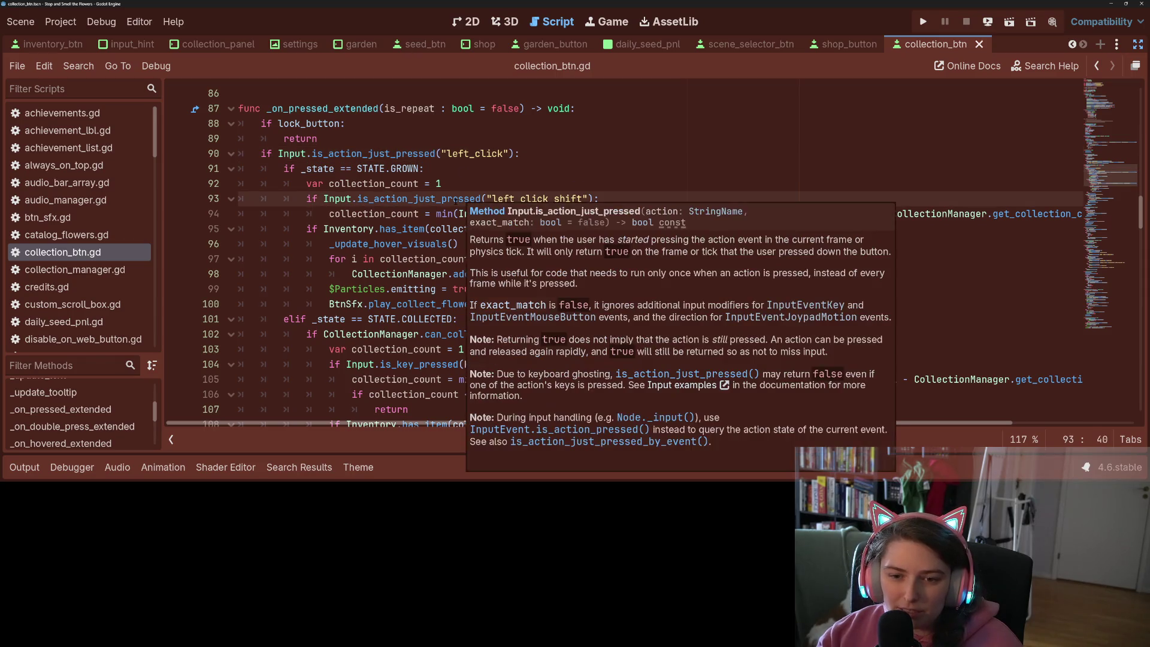
pyautogui.scroll(-1, 404, 206)
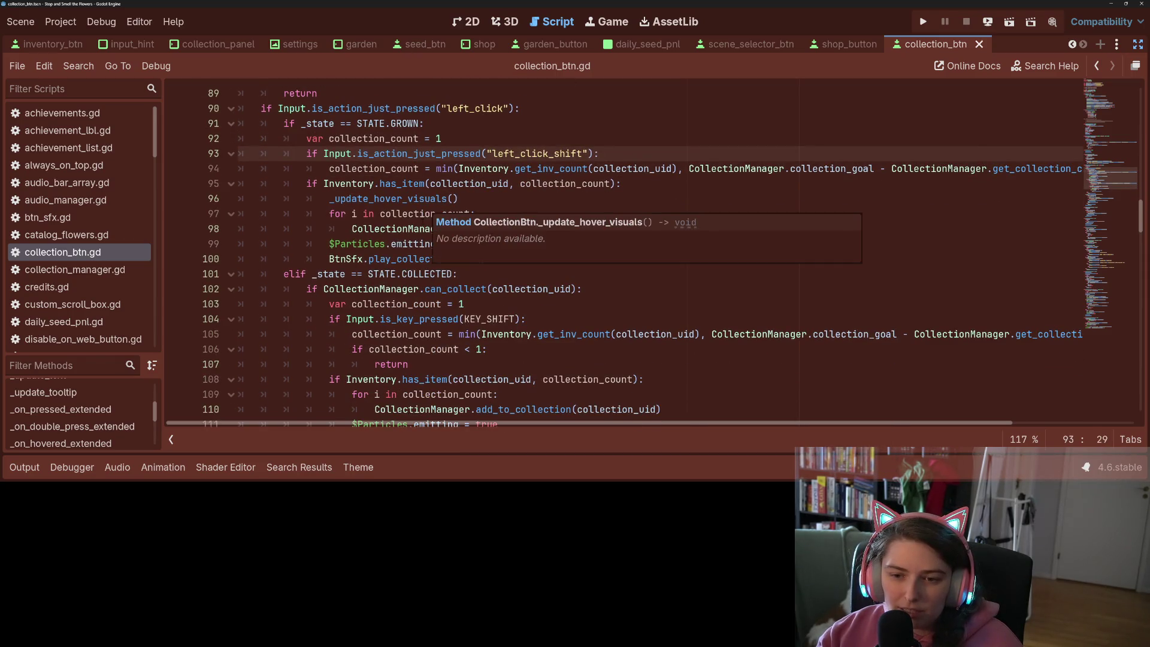
pyautogui.scroll(1, 404, 205)
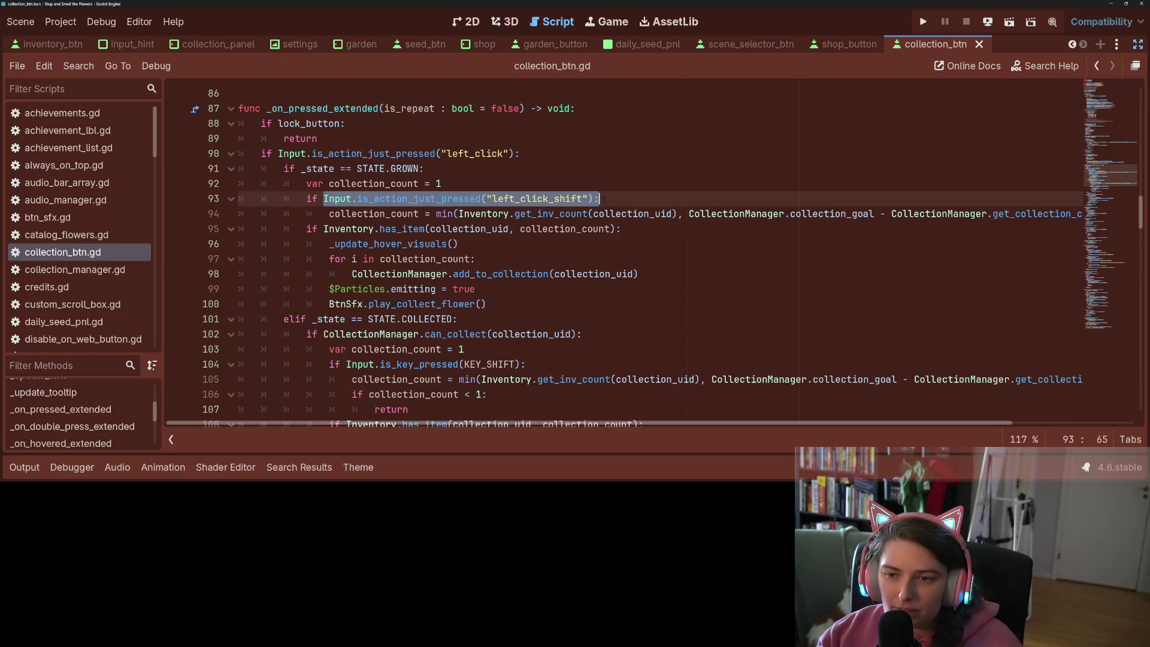
pyautogui.moveTo(602, 199); pyautogui.dragTo(597, 199)
pyautogui.scroll(-2, 597, 199)
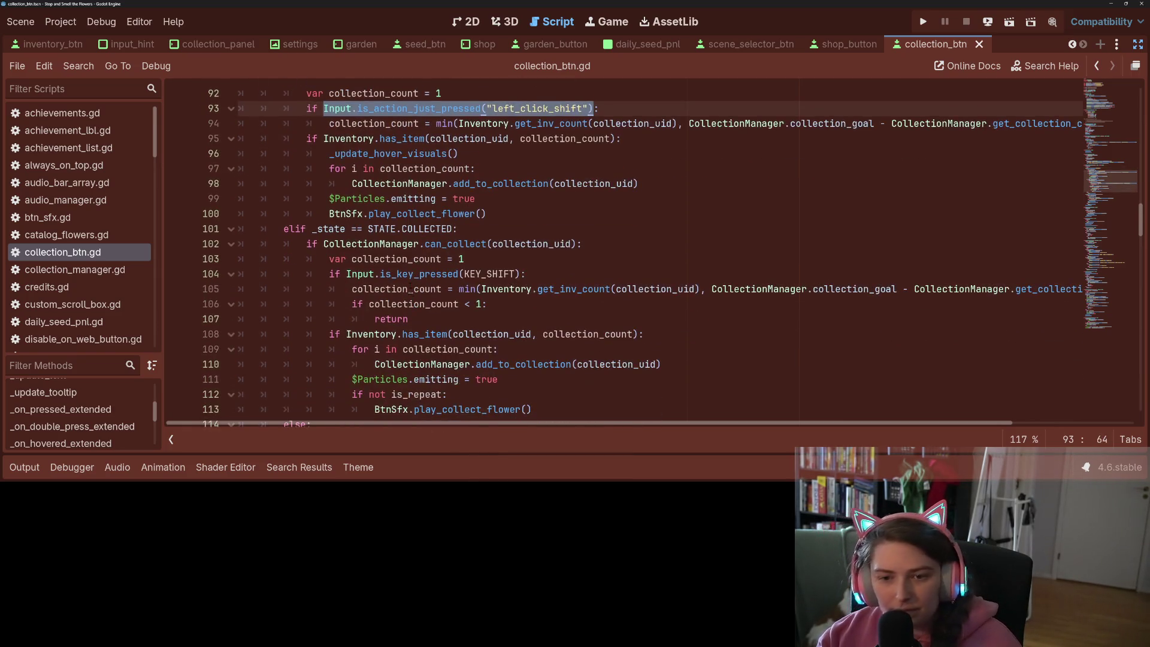
pyautogui.moveTo(346, 274); pyautogui.dragTo(522, 274)
pyautogui.hotkey('ctrl', 'v')
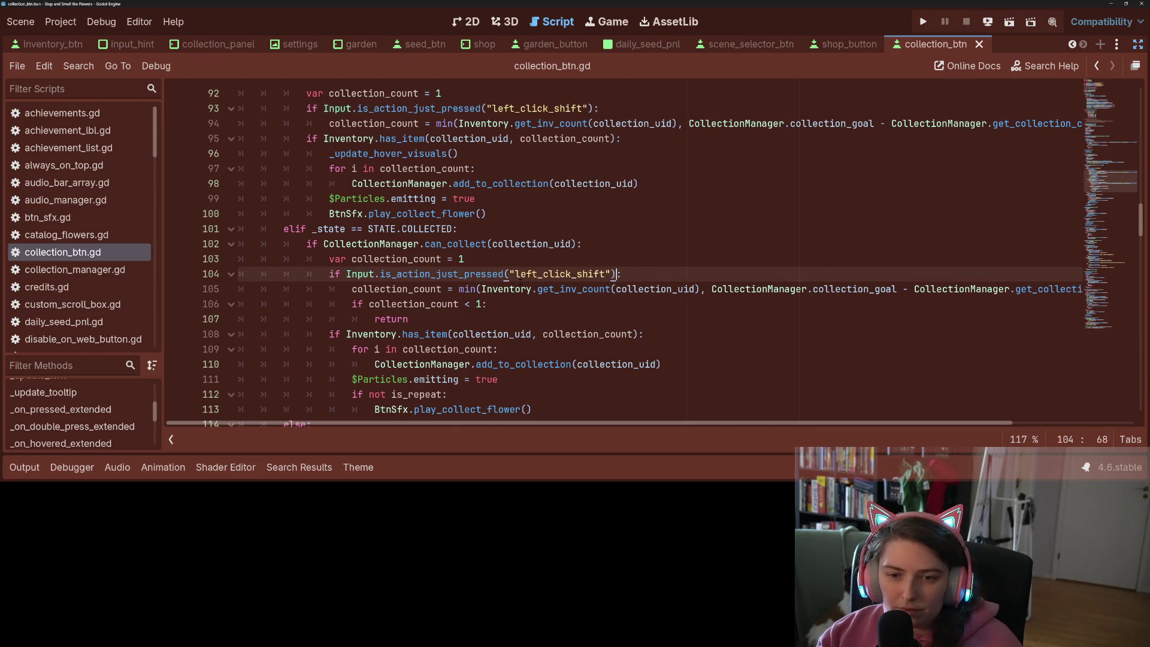
pyautogui.hotkey('ctrl', 's')
# Copy the left_click_shift check from line 93 and return to the end of line 90
pyautogui.scroll(-2, 490, 316)
pyautogui.scroll(-3, 490, 316)
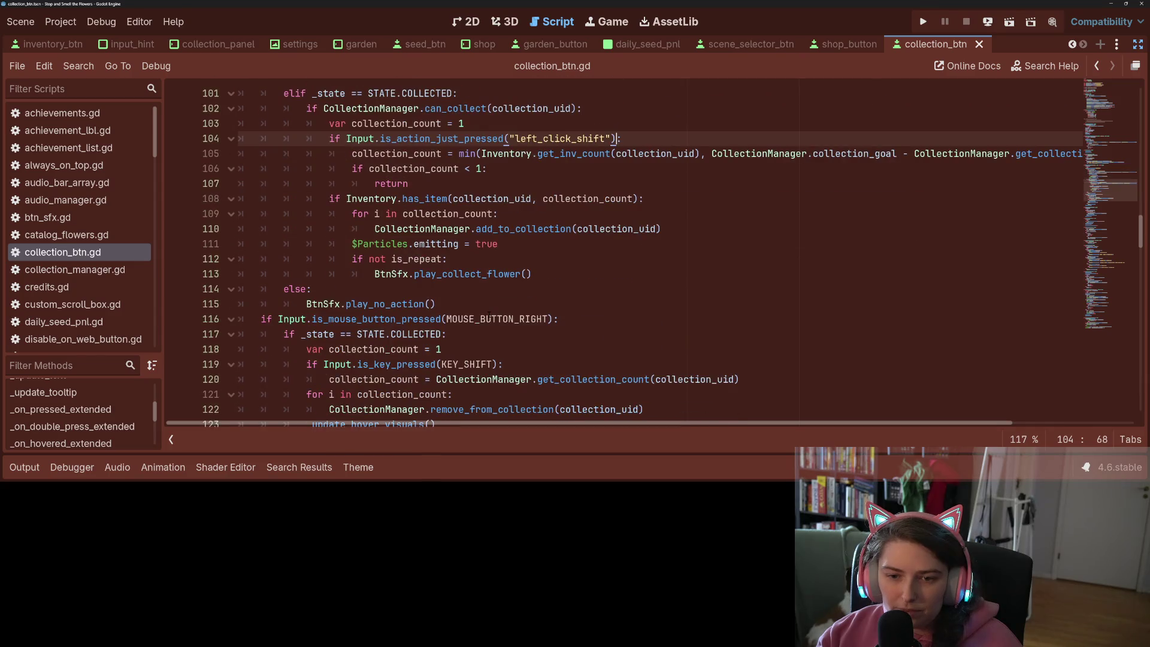
pyautogui.scroll(7, 327, 228)
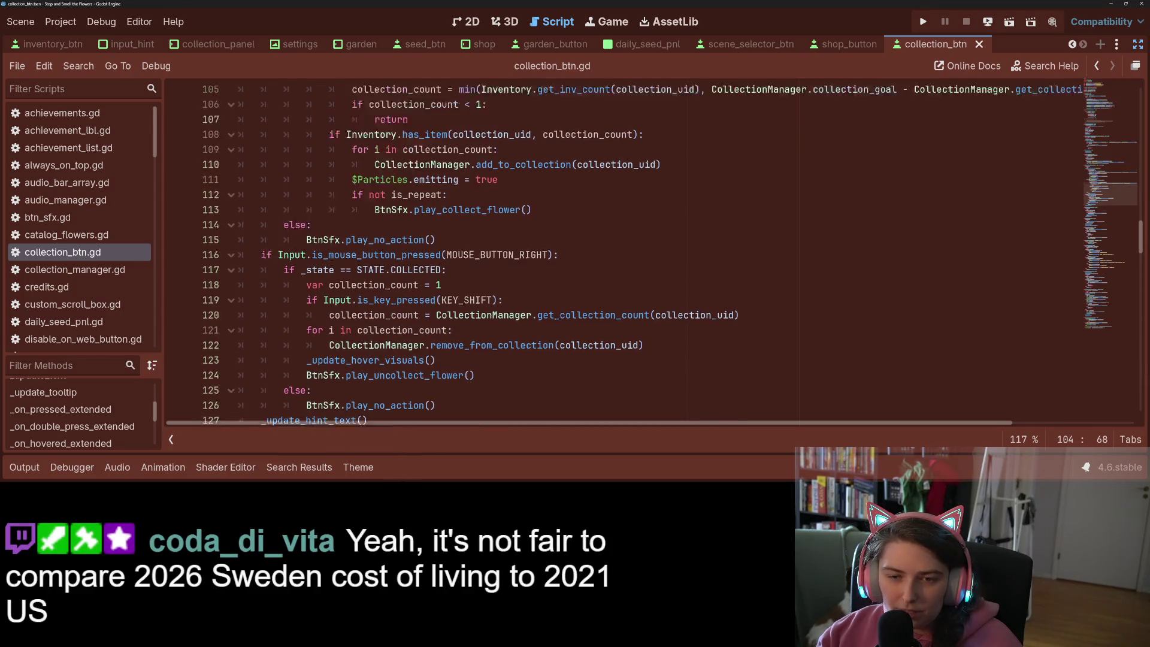
pyautogui.moveTo(278, 154); pyautogui.dragTo(515, 153)
pyautogui.click(514, 153)
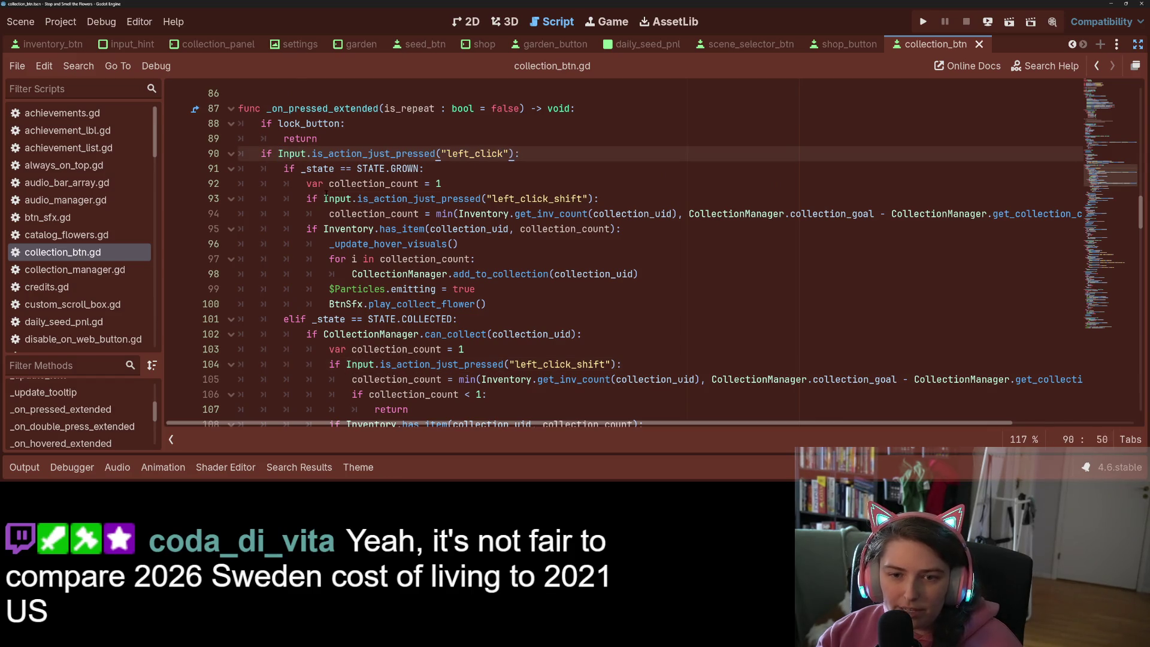
pyautogui.moveTo(324, 198); pyautogui.dragTo(592, 198)
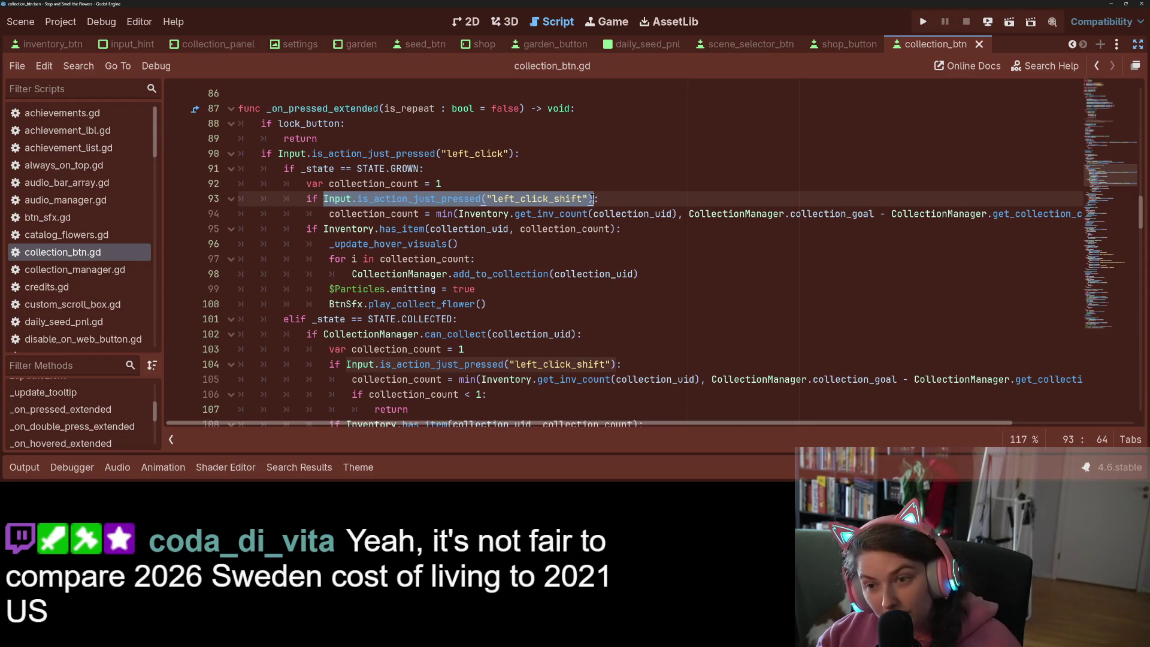
pyautogui.click(517, 153)
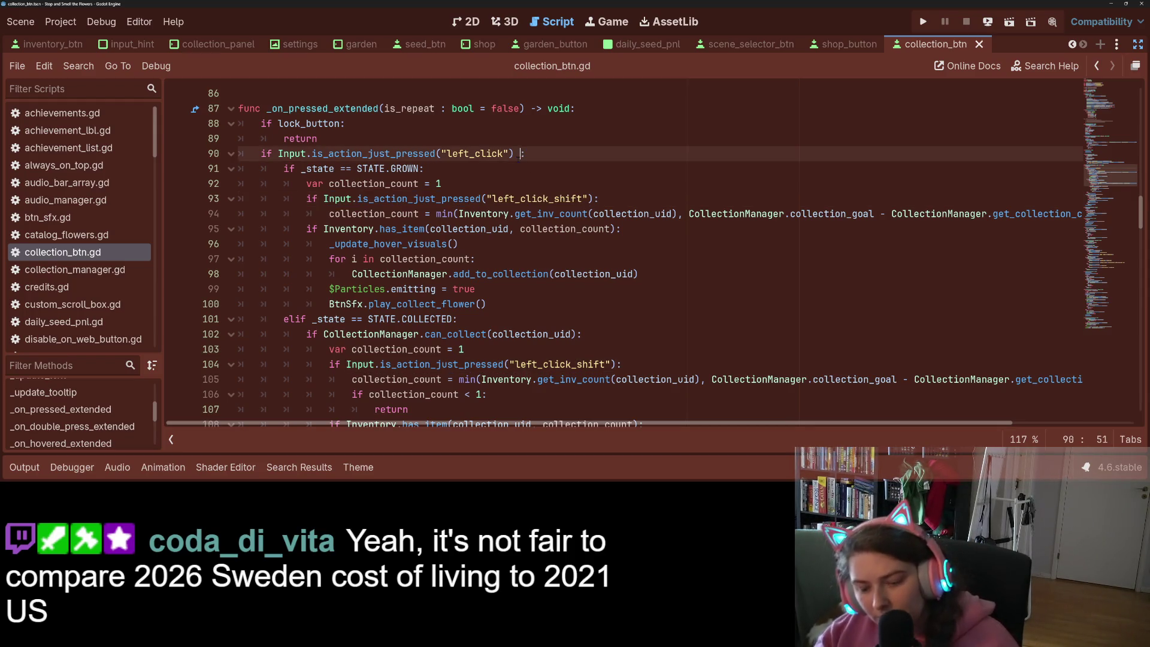
# Append "or Input.is_action_just_pressed("left_click_shift")" to line 90's left_click check
pyautogui.write('or')
pyautogui.hotkey('ctrl', 'v')
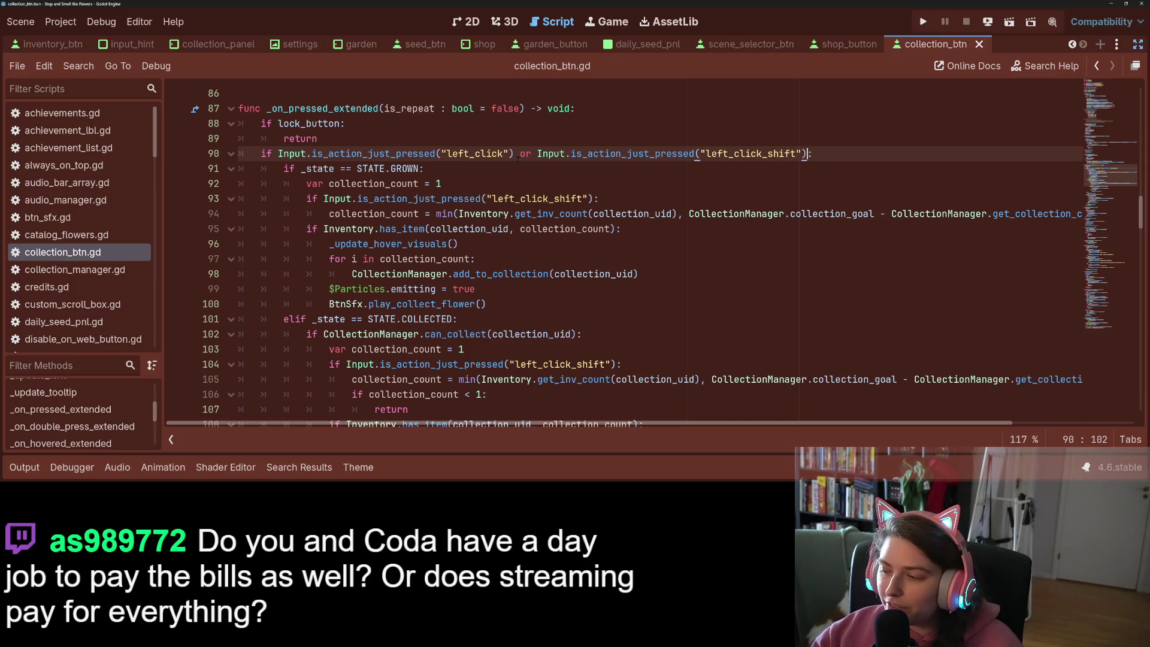
pyautogui.write(':')
pyautogui.click(527, 213)
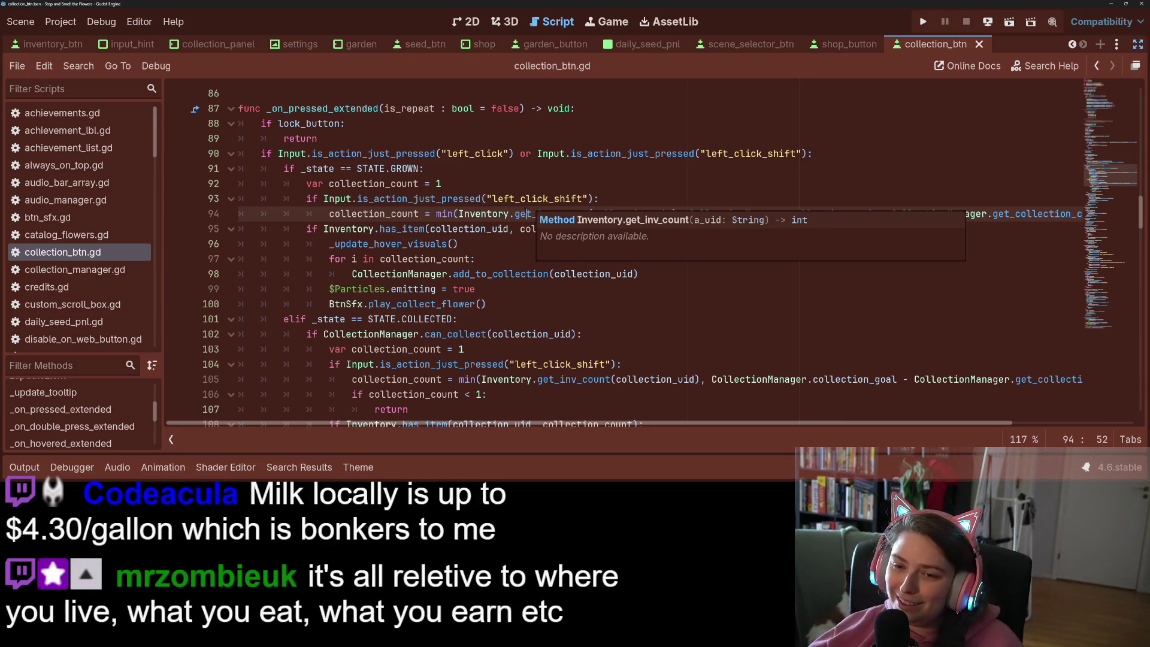
pyautogui.scroll(-2, 399, 256)
pyautogui.scroll(-2, 399, 256)
# Review the left_click_shift checks on lines 104 and 93, then copy line 90's left_click check
pyautogui.click(514, 183)
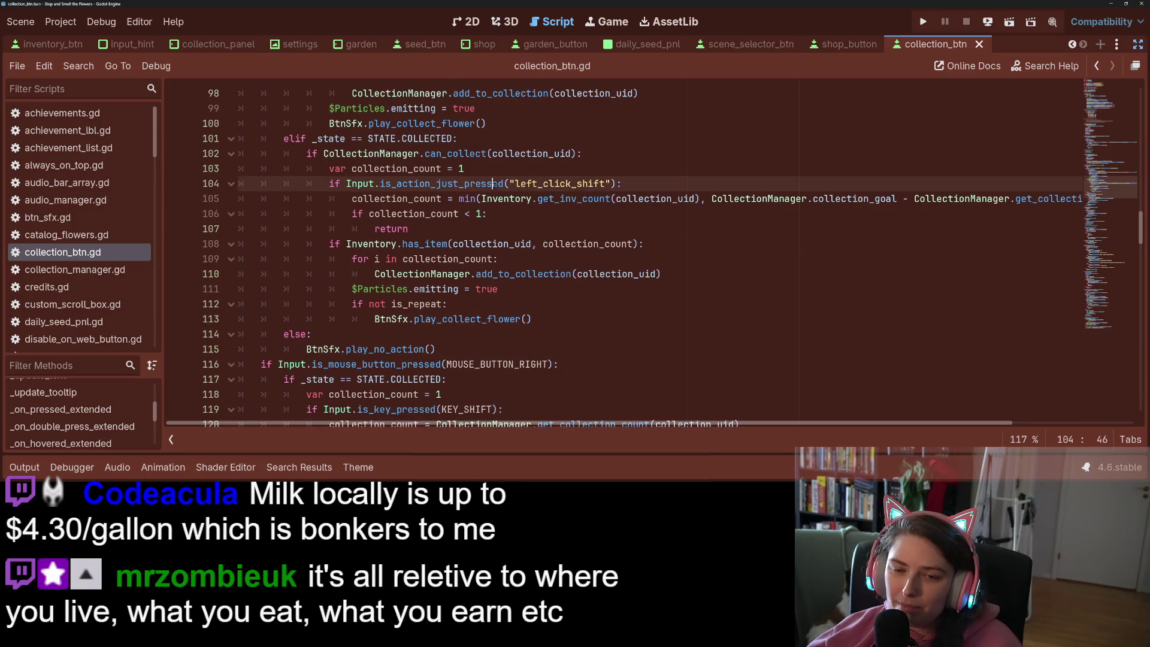
pyautogui.scroll(6, 455, 244)
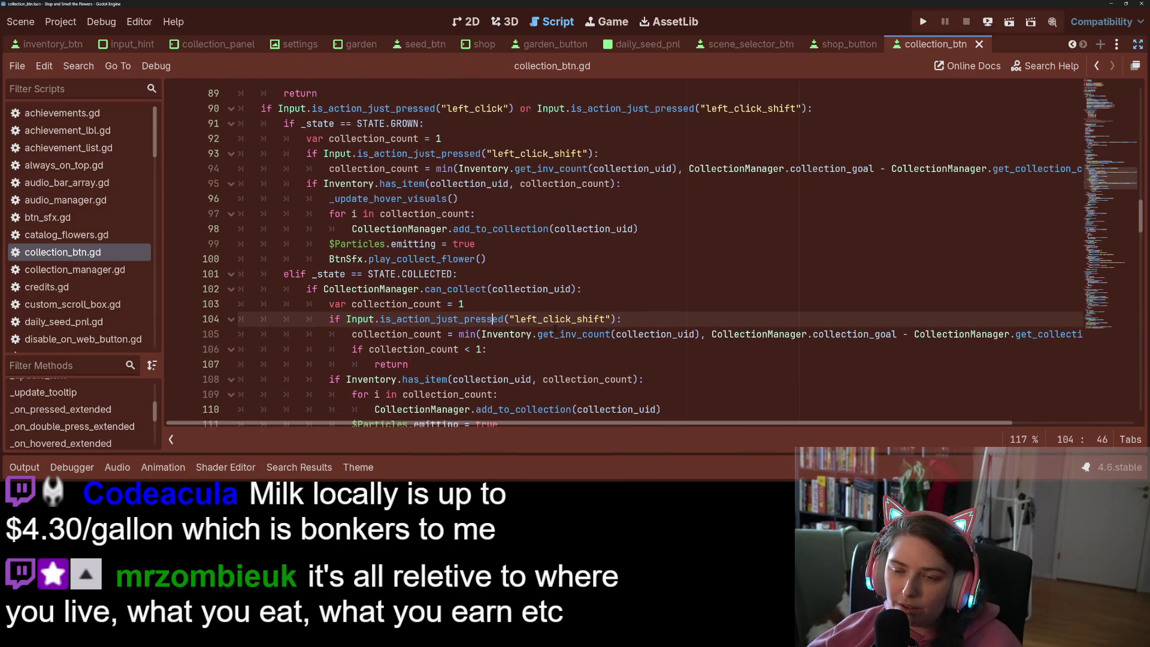
pyautogui.click(592, 289)
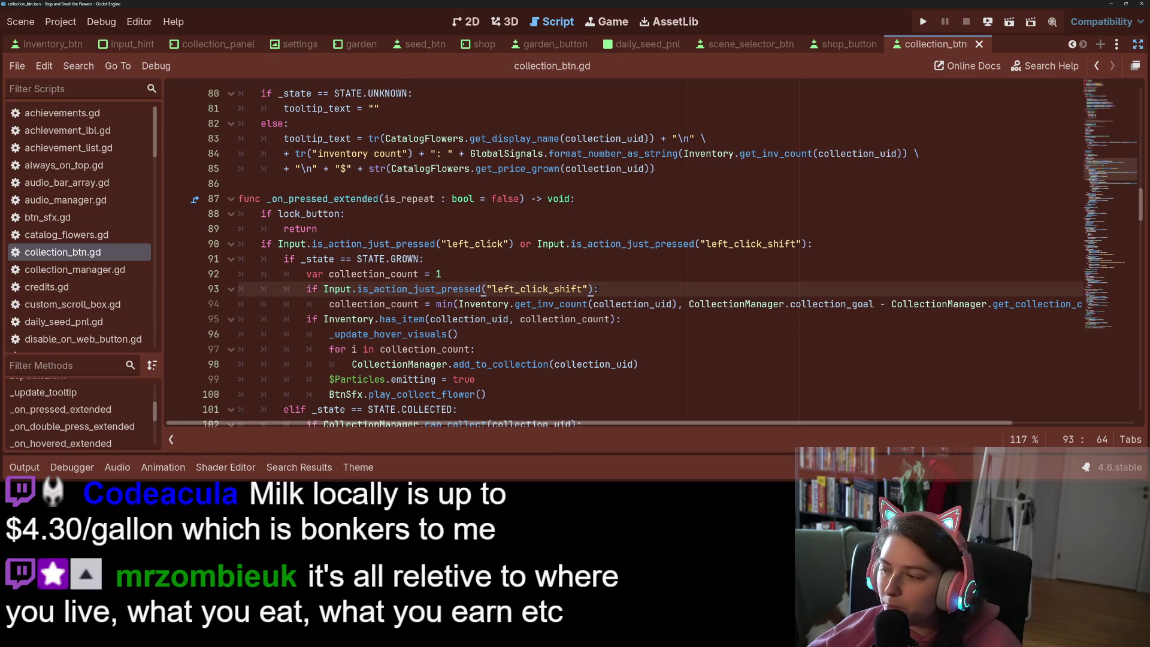
pyautogui.press('End')
pyautogui.scroll(-1, 604, 306)
pyautogui.scroll(-6, 603, 316)
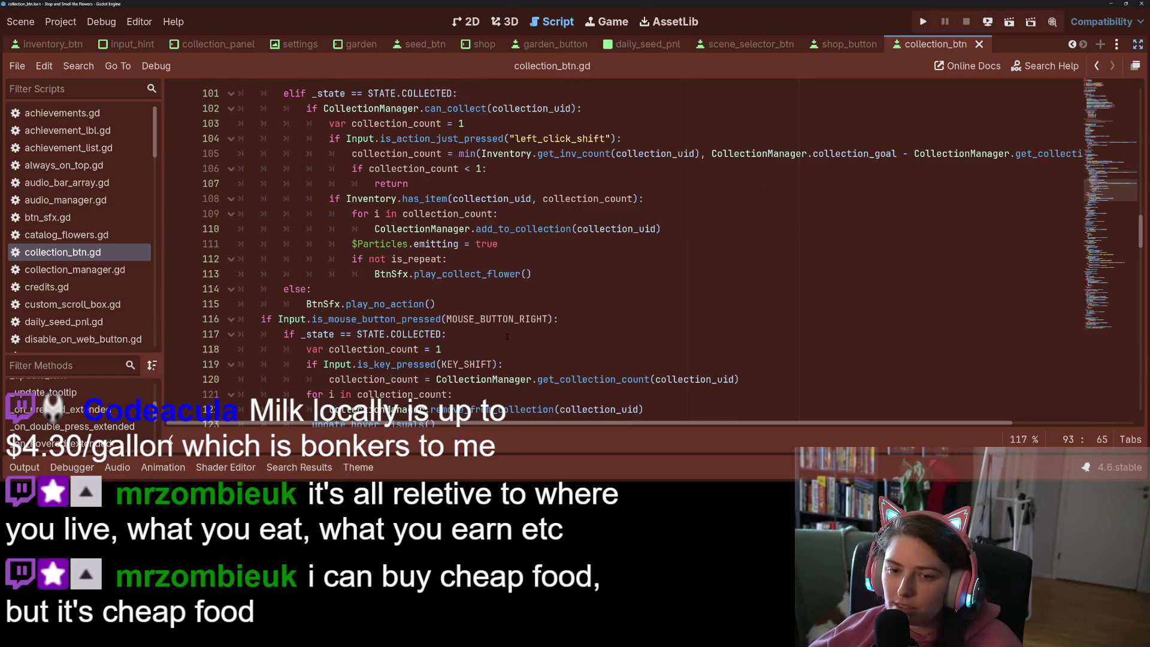
pyautogui.scroll(6, 574, 355)
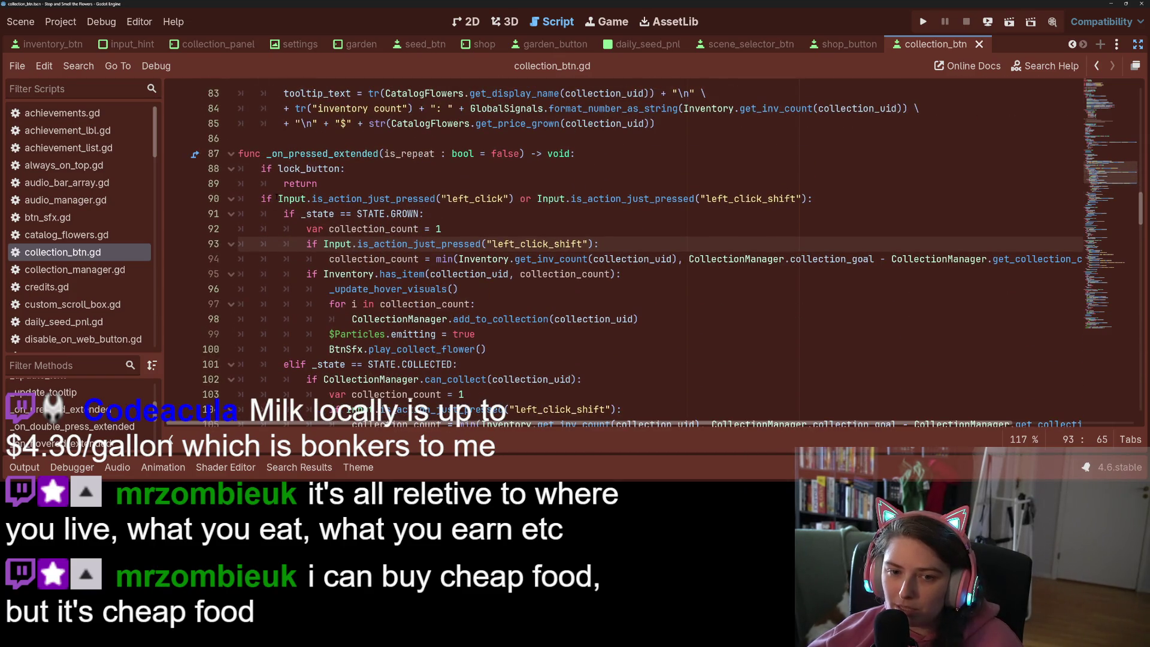
pyautogui.moveTo(278, 198); pyautogui.dragTo(515, 199)
pyautogui.hotkey('ctrl', 'c')
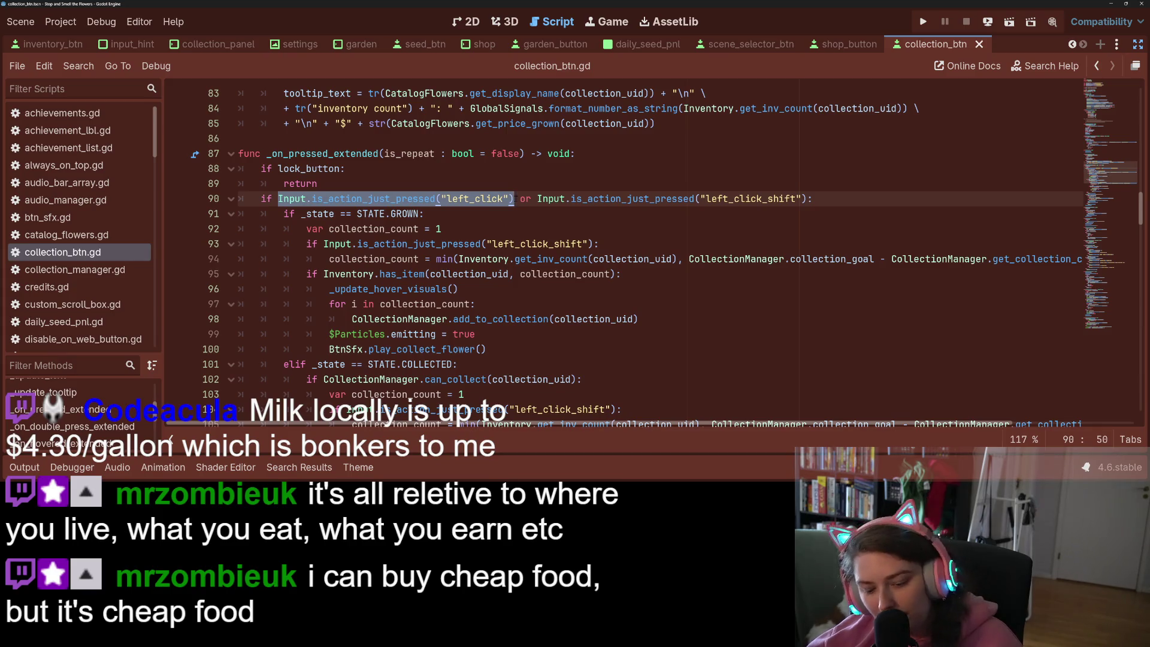
# Replace line 116's right mouse-button check with the "right_click" action check and save
pyautogui.scroll(-6, 514, 199)
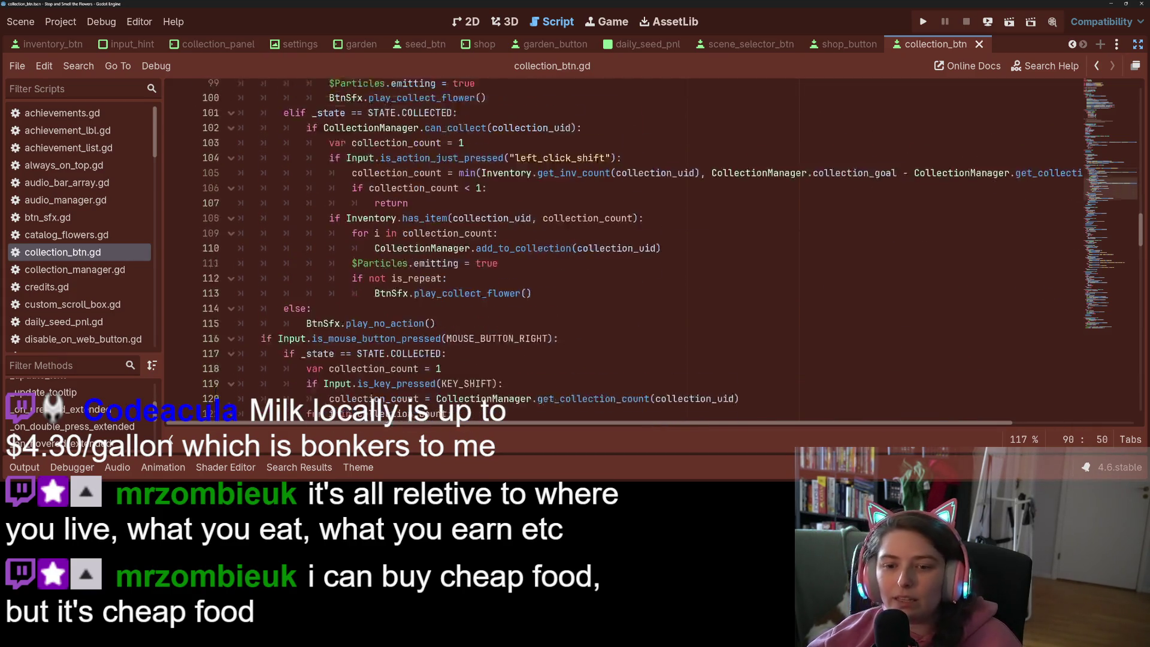
pyautogui.scroll(-3, 514, 198)
pyautogui.moveTo(278, 228); pyautogui.dragTo(555, 228)
pyautogui.hotkey('ctrl', 'v')
pyautogui.click(475, 228)
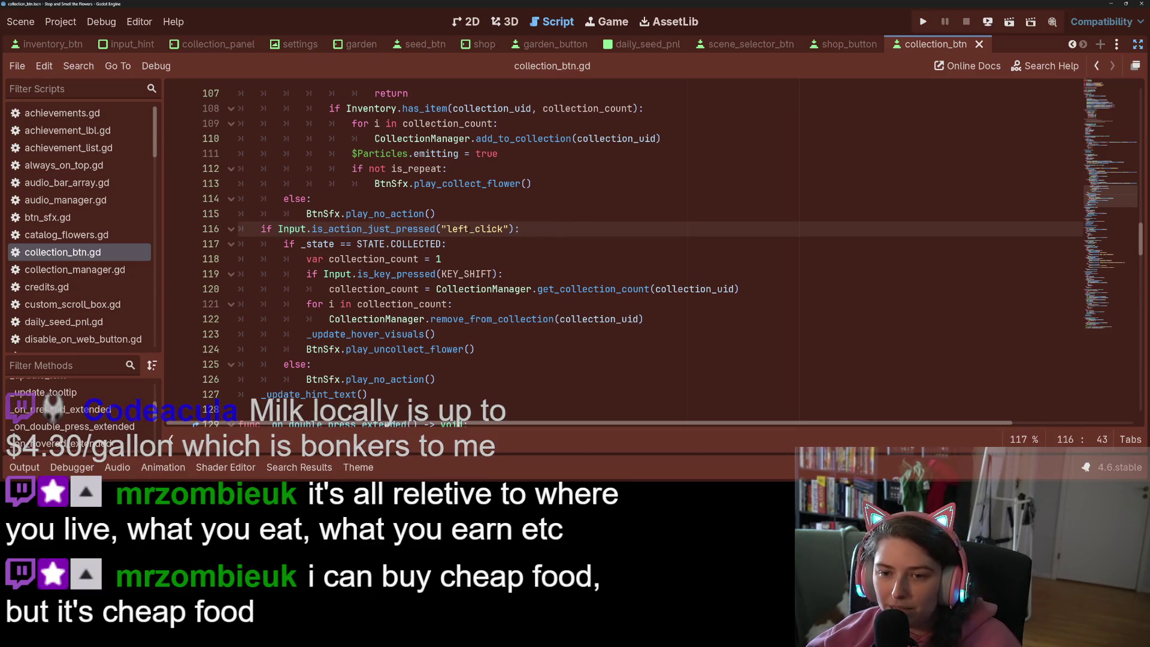
pyautogui.press('Left')
pyautogui.hotkey('ctrl', 'shift', 'Left')
pyautogui.write('right')
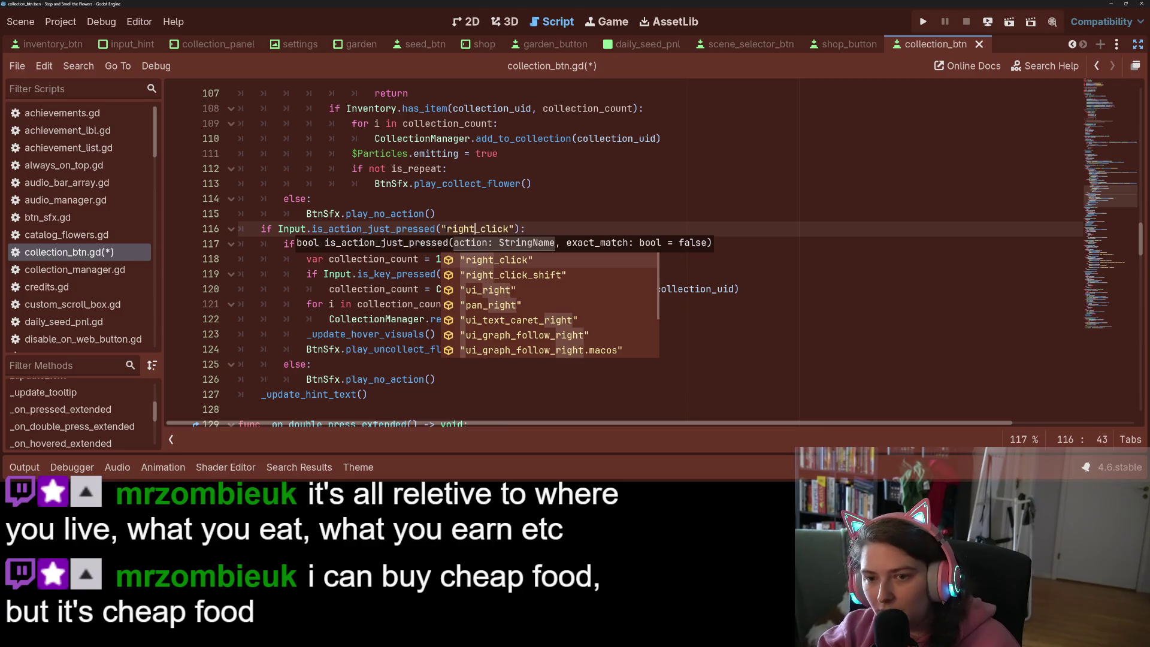
pyautogui.hotkey('ctrl', 's')
pyautogui.click(373, 229)
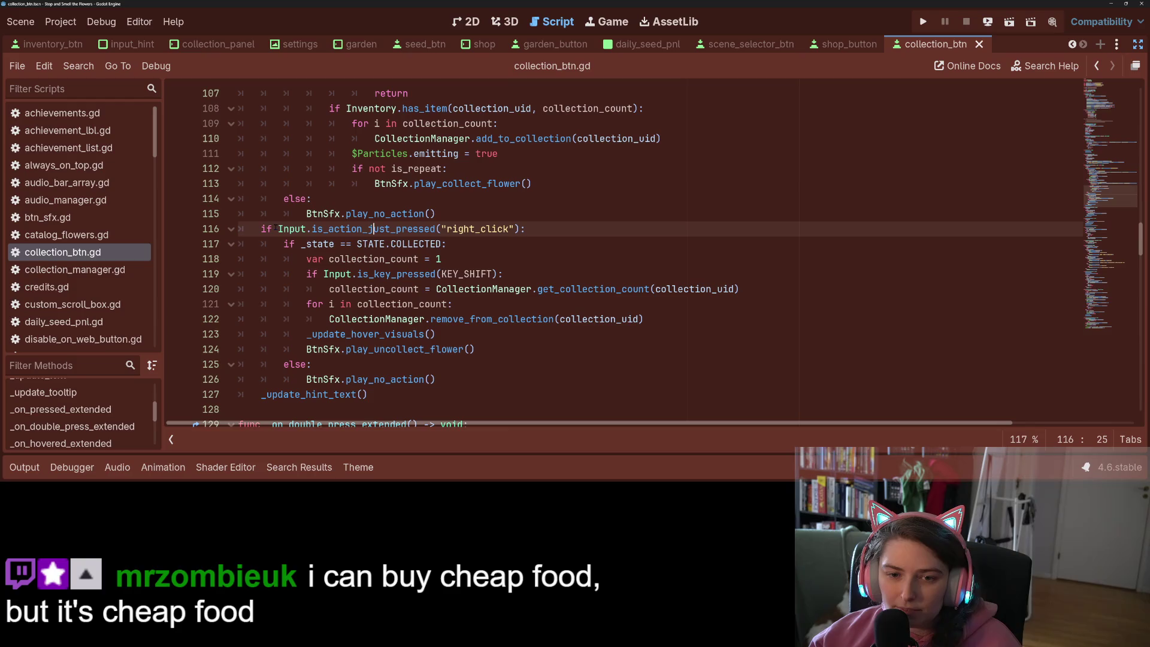
# Replace the KEY_SHIFT check on line 119 with the "right_click_shift" action check and save
pyautogui.click(277, 228)
pyautogui.moveTo(277, 228); pyautogui.dragTo(520, 229)
pyautogui.hotkey('ctrl', 'c')
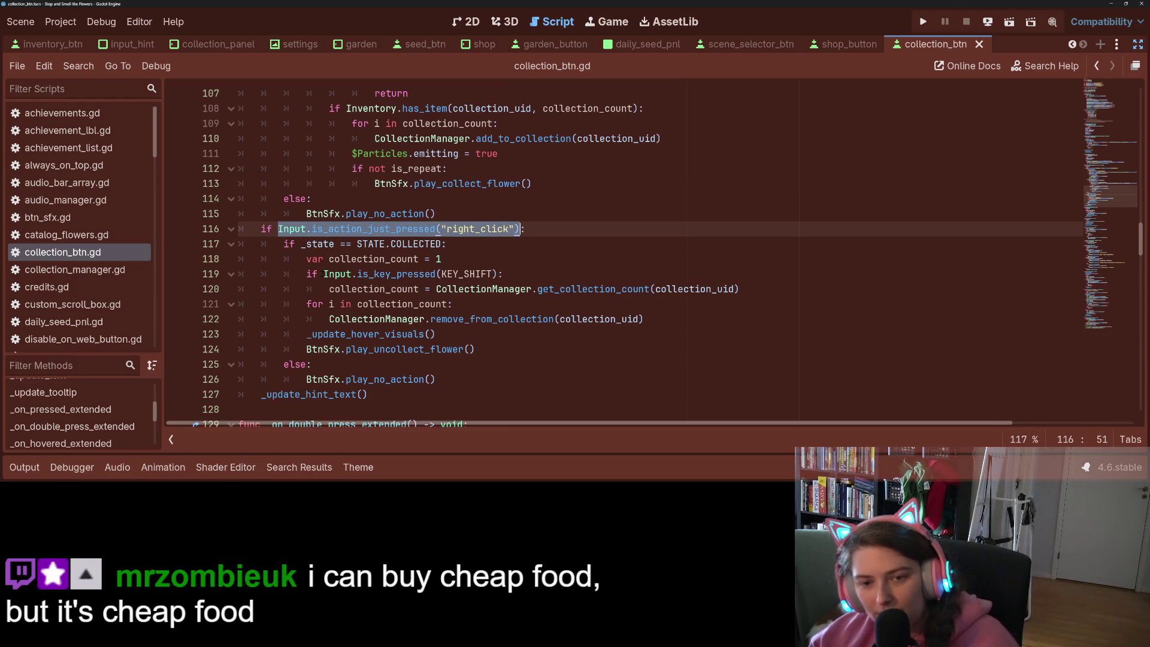
pyautogui.moveTo(323, 274)
pyautogui.mouseDown()
pyautogui.moveTo(521, 289)
pyautogui.moveTo(501, 273)
pyautogui.mouseUp()
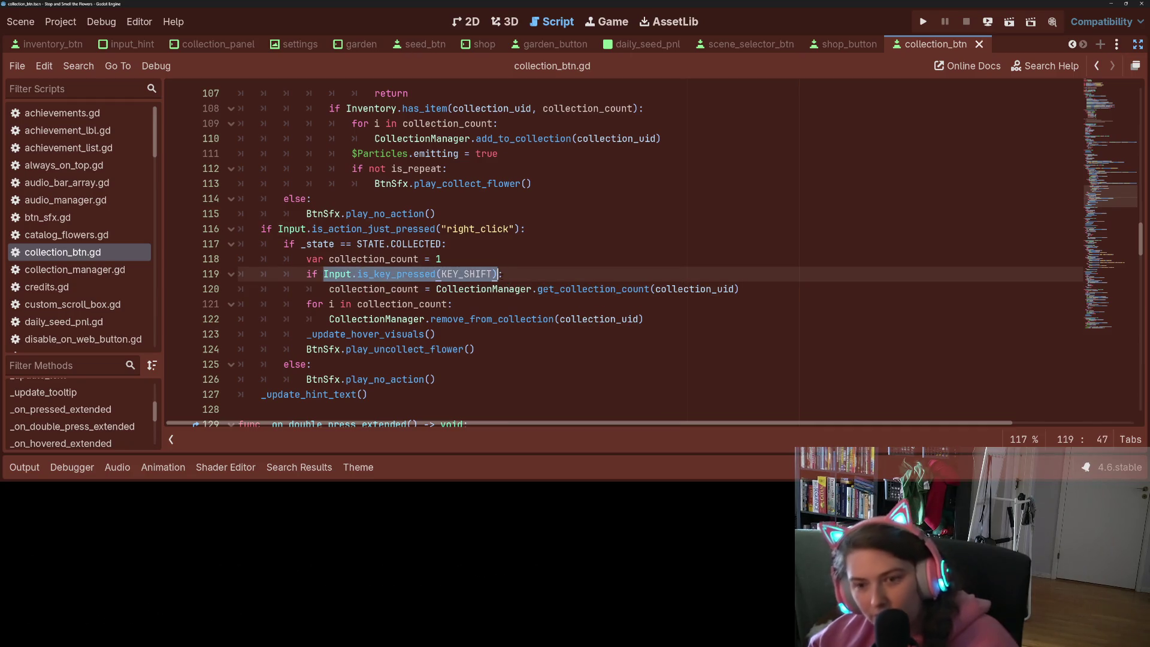
pyautogui.hotkey('ctrl', 'v')
pyautogui.press('Left')
pyautogui.press('Left')
pyautogui.scroll(4, 577, 326)
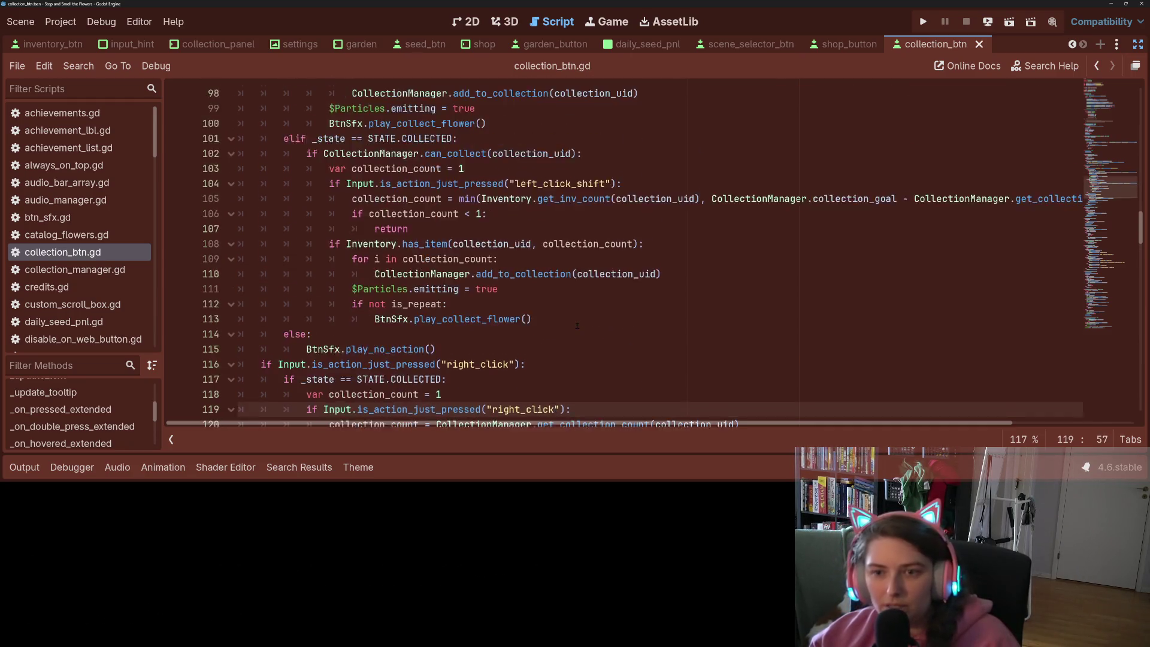
pyautogui.scroll(-3, 577, 326)
pyautogui.write('_shift')
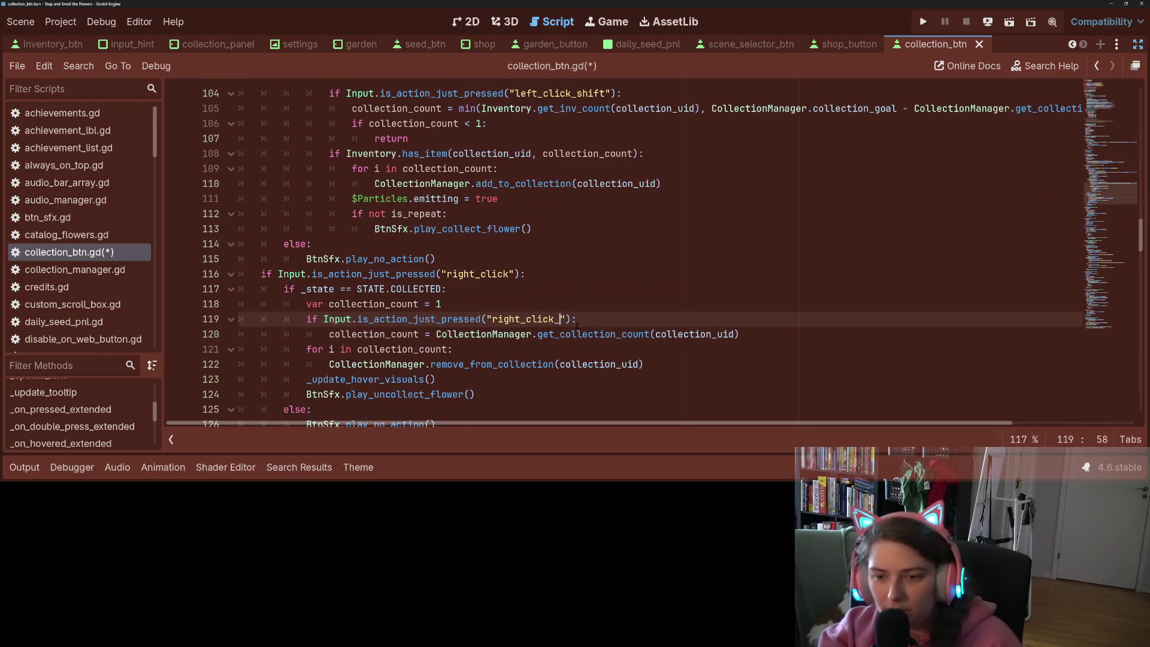
pyautogui.press('Right')
pyautogui.hotkey('ctrl', 's')
# Append "or Input.is_action_just_pressed("right_click_shift")" to line 116 and save
pyautogui.scroll(-3, 659, 258)
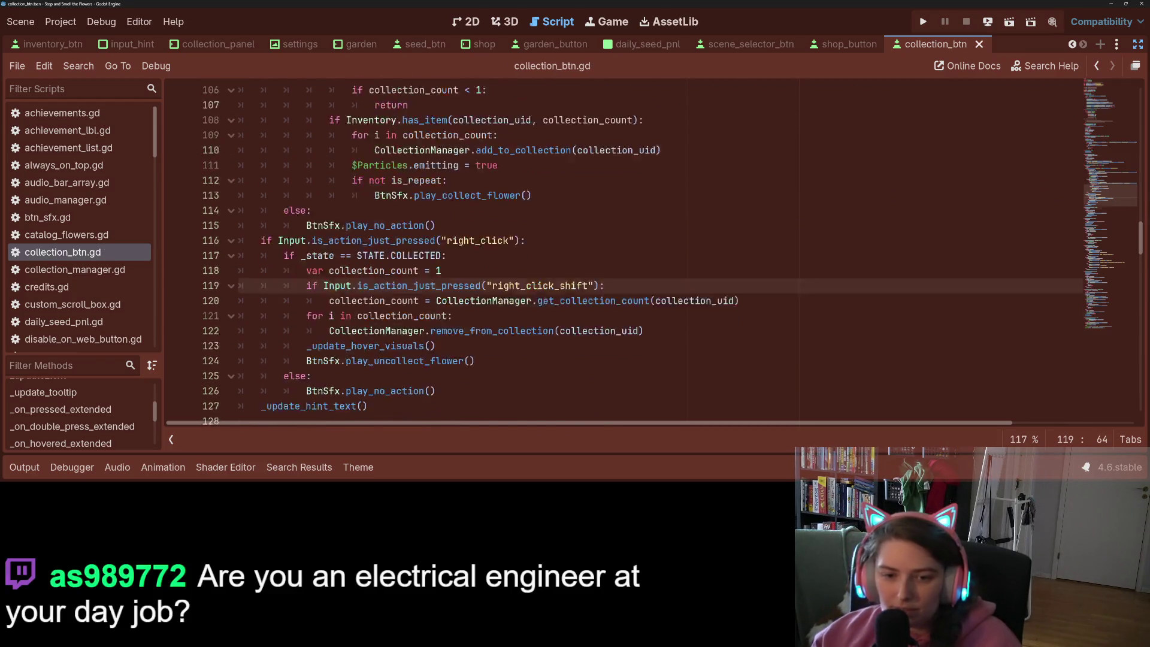
pyautogui.scroll(2, 659, 257)
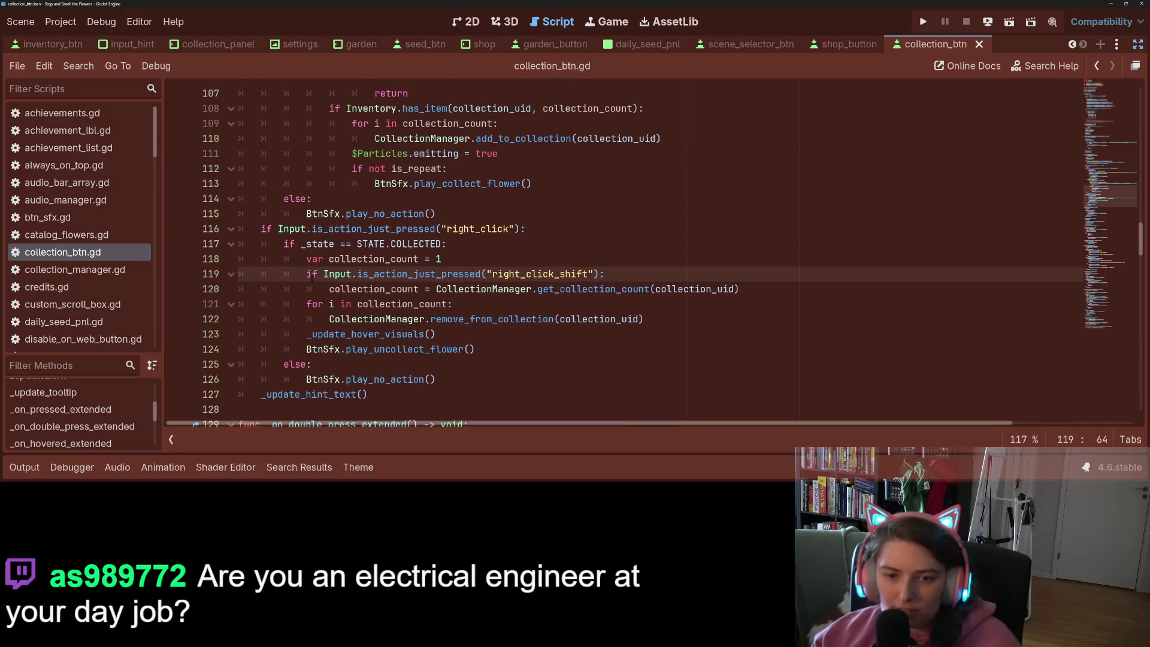
pyautogui.moveTo(324, 274); pyautogui.dragTo(599, 274)
pyautogui.hotkey('ctrl', 'c')
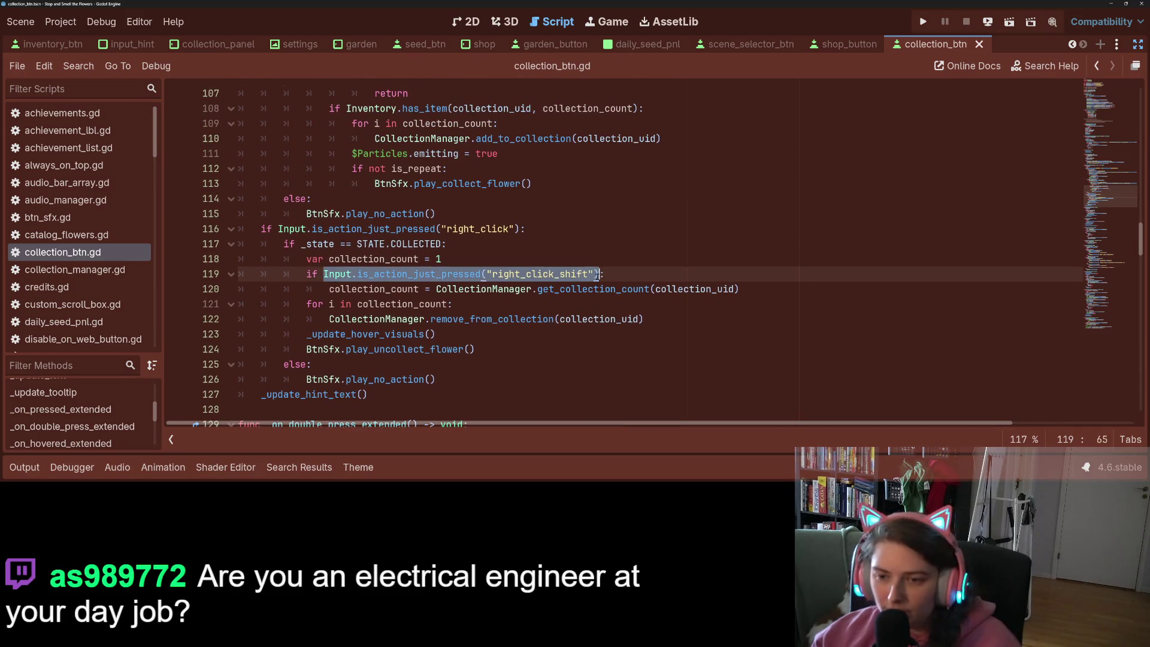
pyautogui.click(520, 229)
pyautogui.write('or')
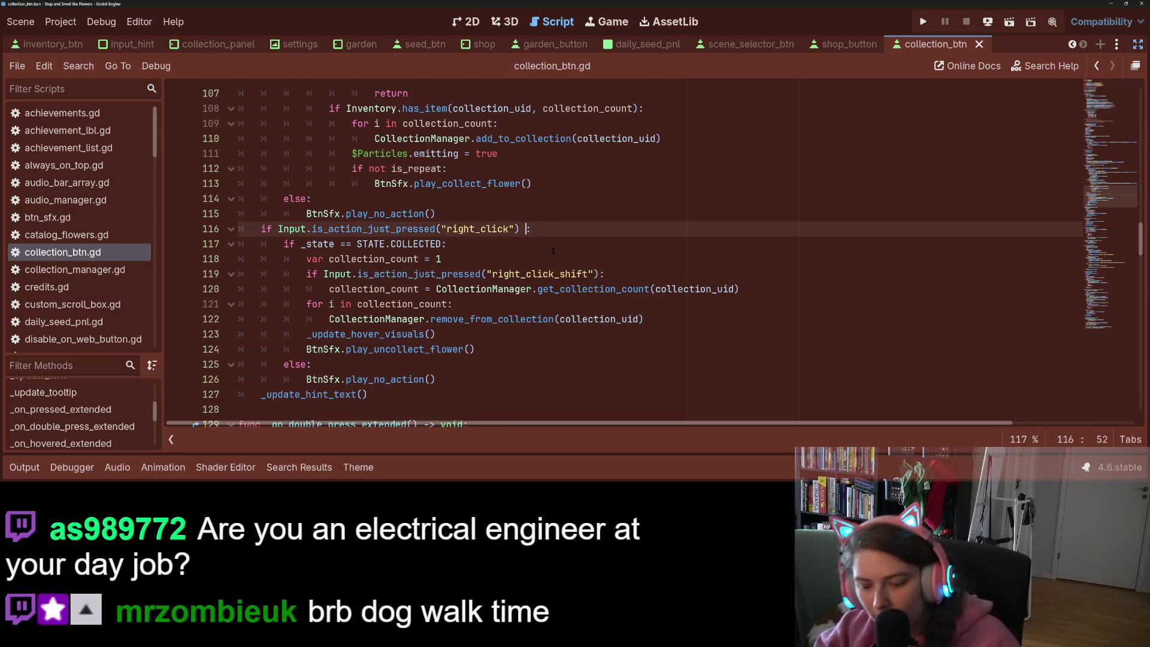
pyautogui.hotkey('ctrl', 'v')
pyautogui.hotkey('ctrl', 's')
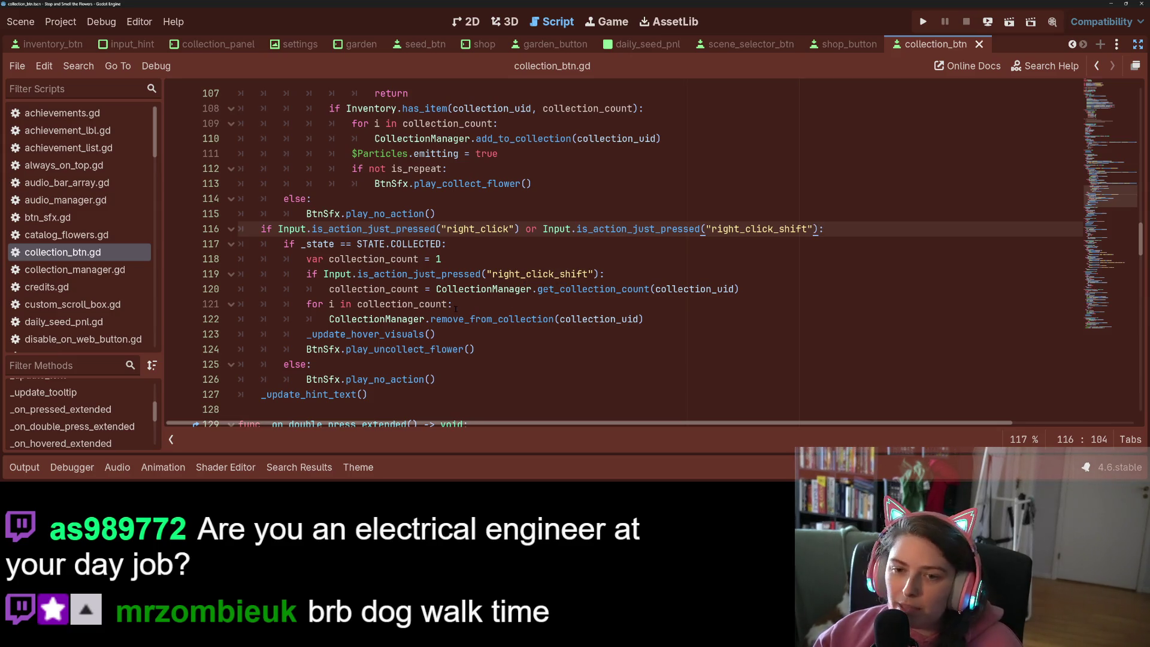
pyautogui.click(413, 288)
pyautogui.scroll(-3, 483, 326)
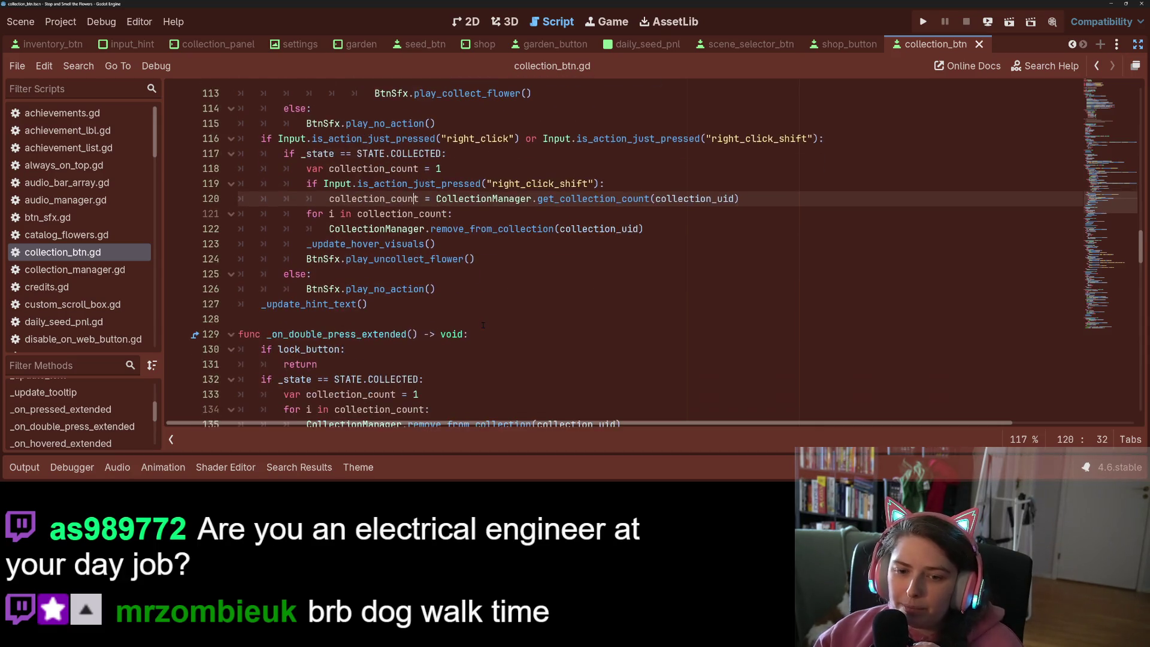
pyautogui.scroll(4, 483, 325)
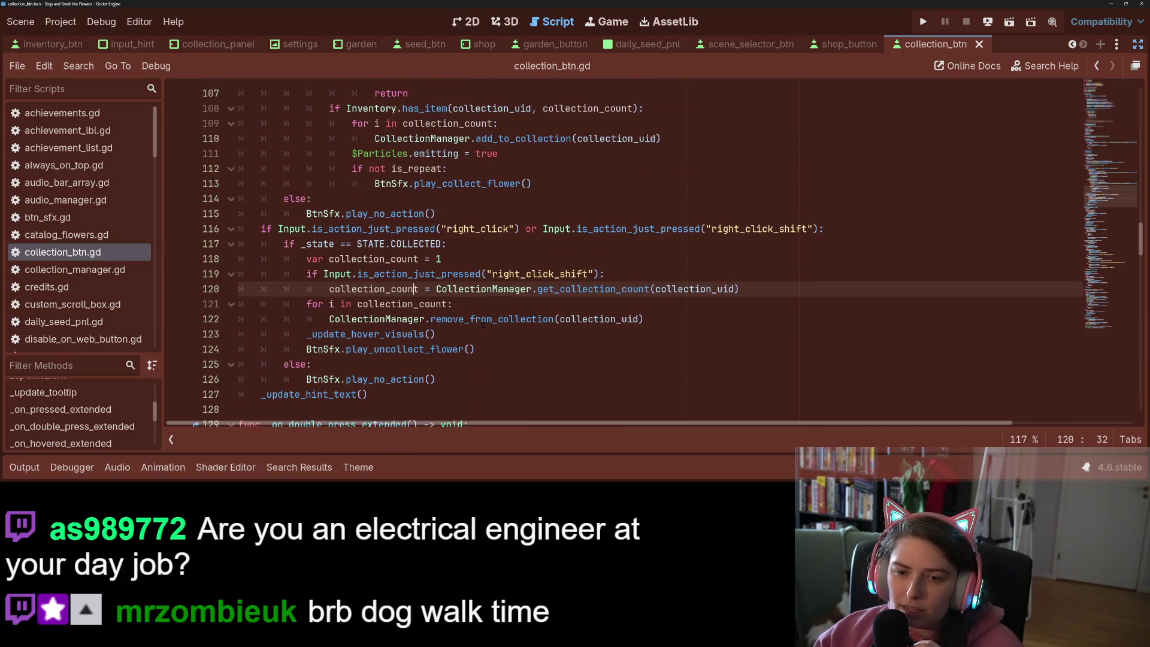
pyautogui.scroll(-1, 483, 324)
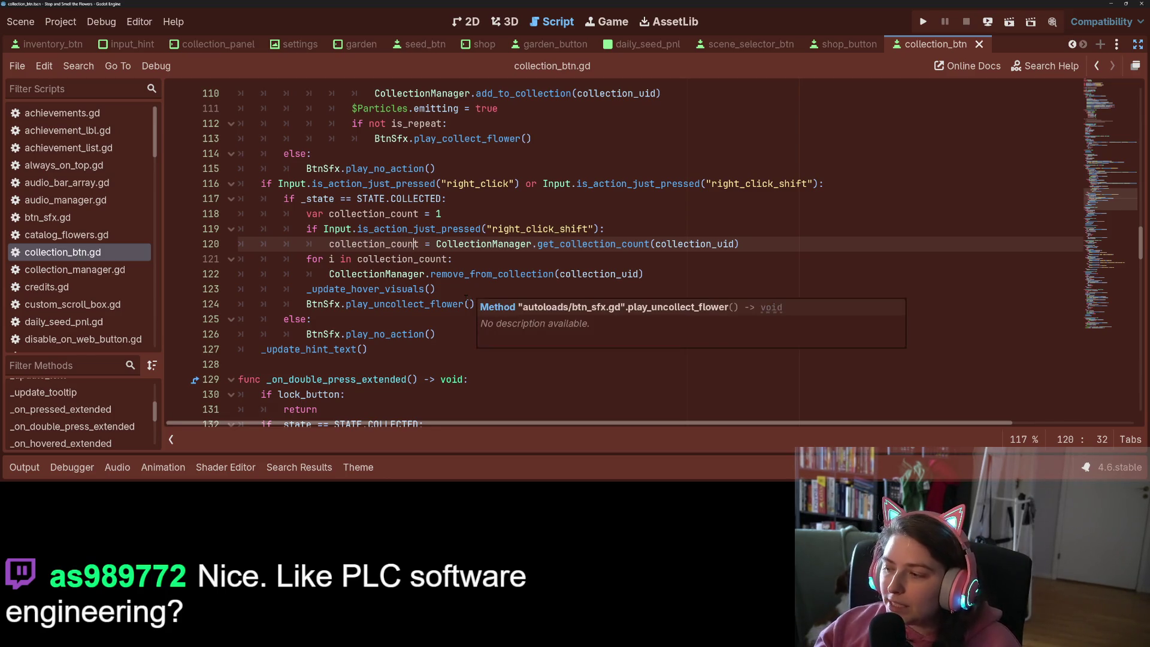
pyautogui.click(431, 303)
pyautogui.click(524, 301)
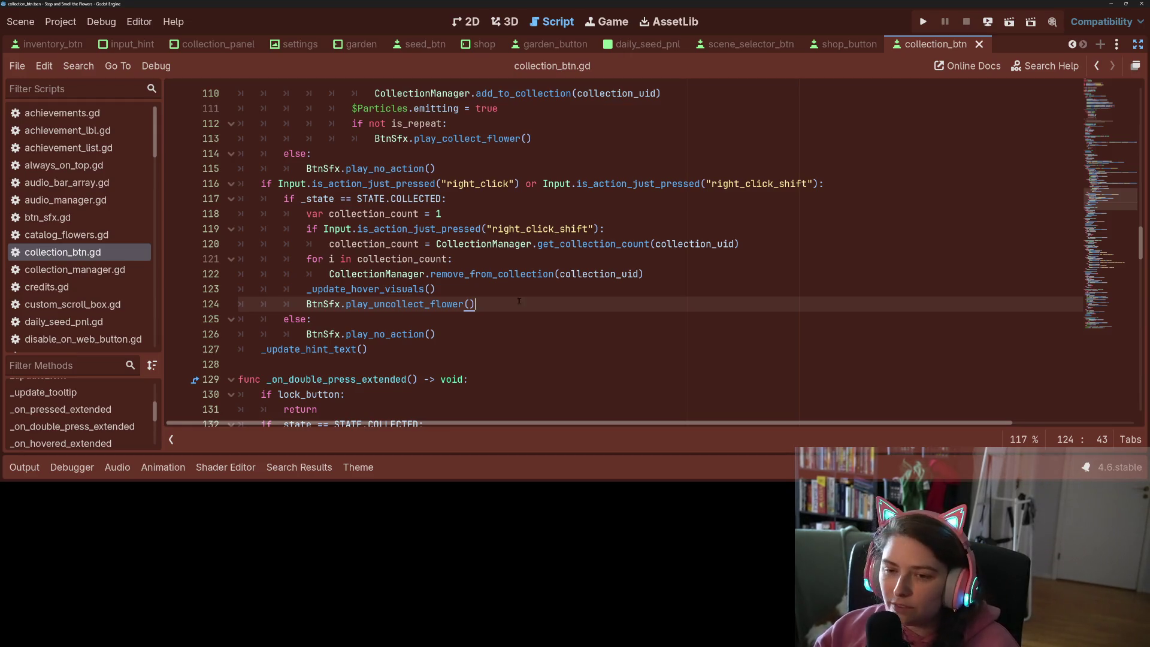
pyautogui.scroll(1, 519, 301)
pyautogui.press('Left')
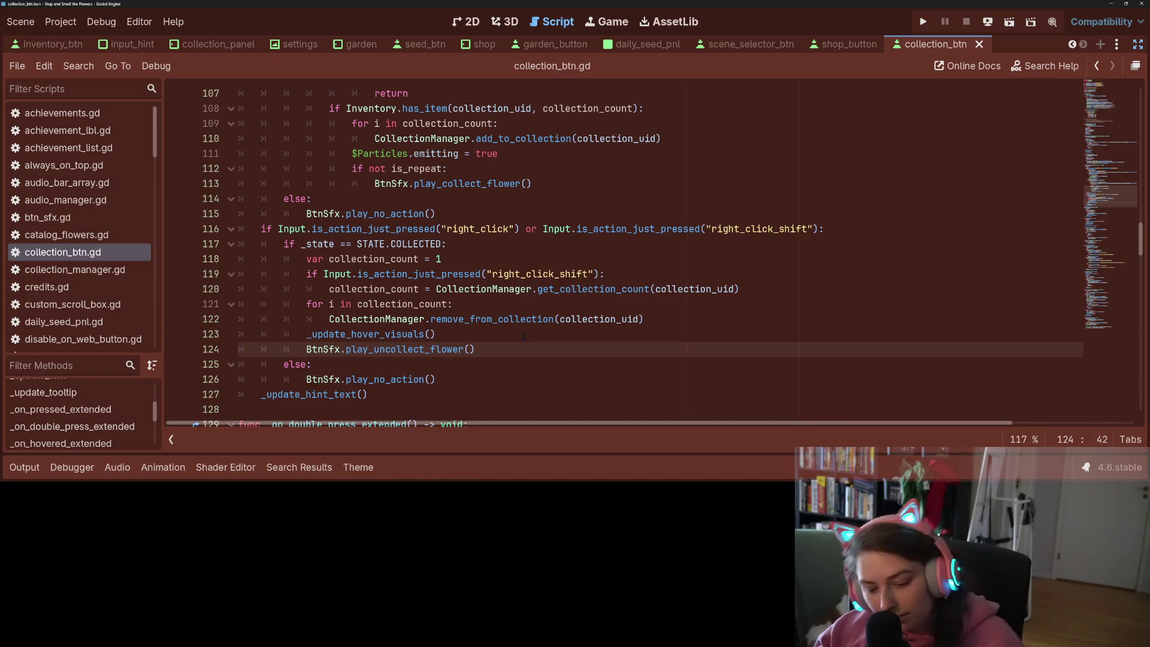
pyautogui.click(517, 283)
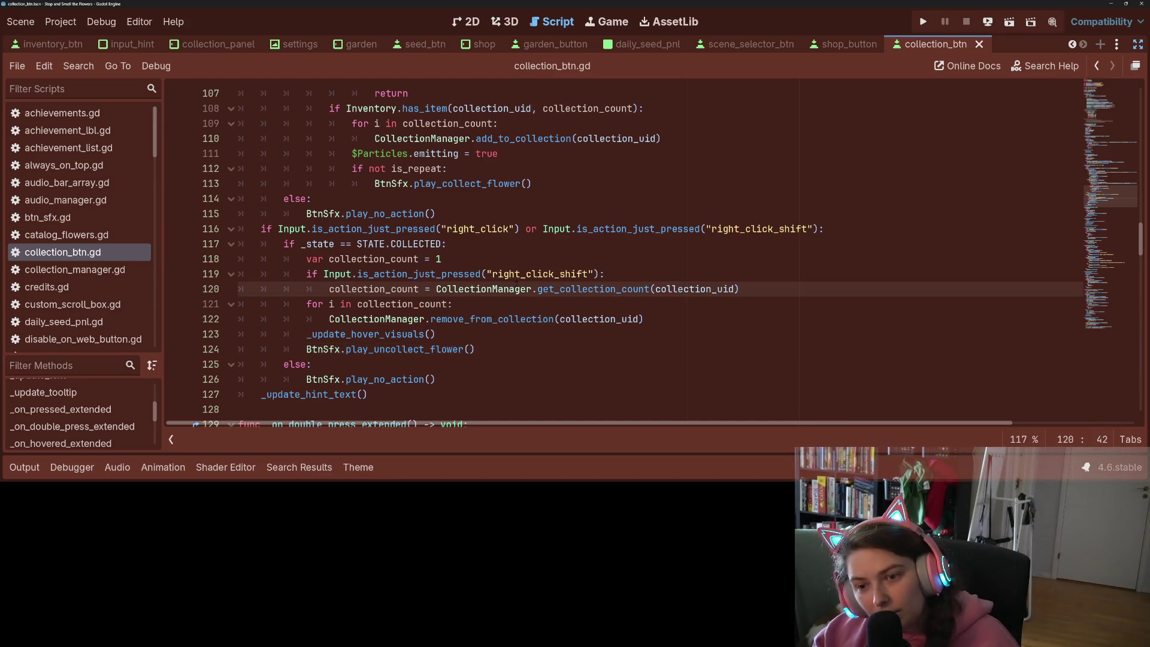
pyautogui.click(533, 274)
pyautogui.scroll(1, 537, 300)
pyautogui.scroll(-1, 540, 311)
pyautogui.moveTo(542, 319)
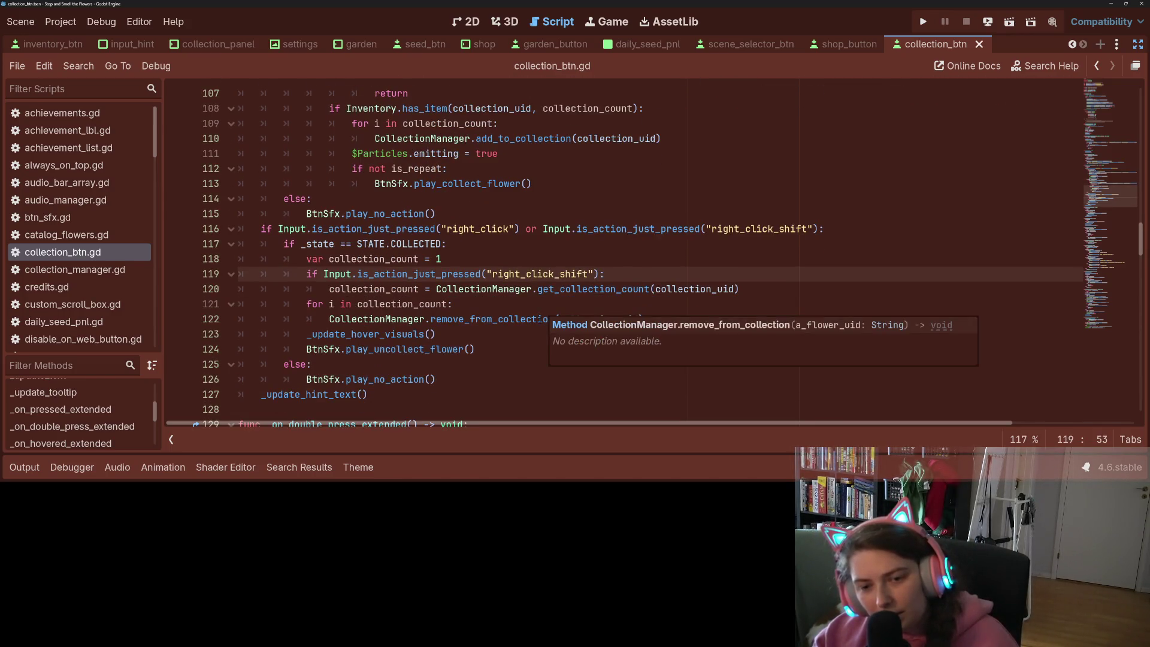
pyautogui.scroll(2, 527, 330)
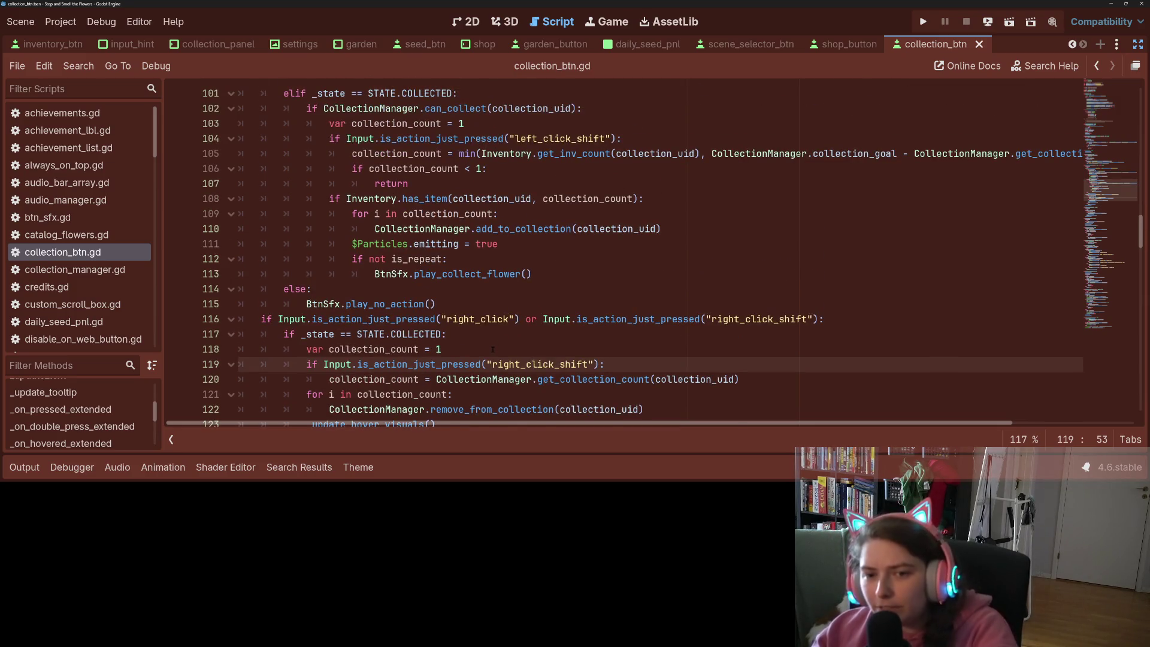
pyautogui.scroll(1, 492, 349)
pyautogui.scroll(1, 483, 353)
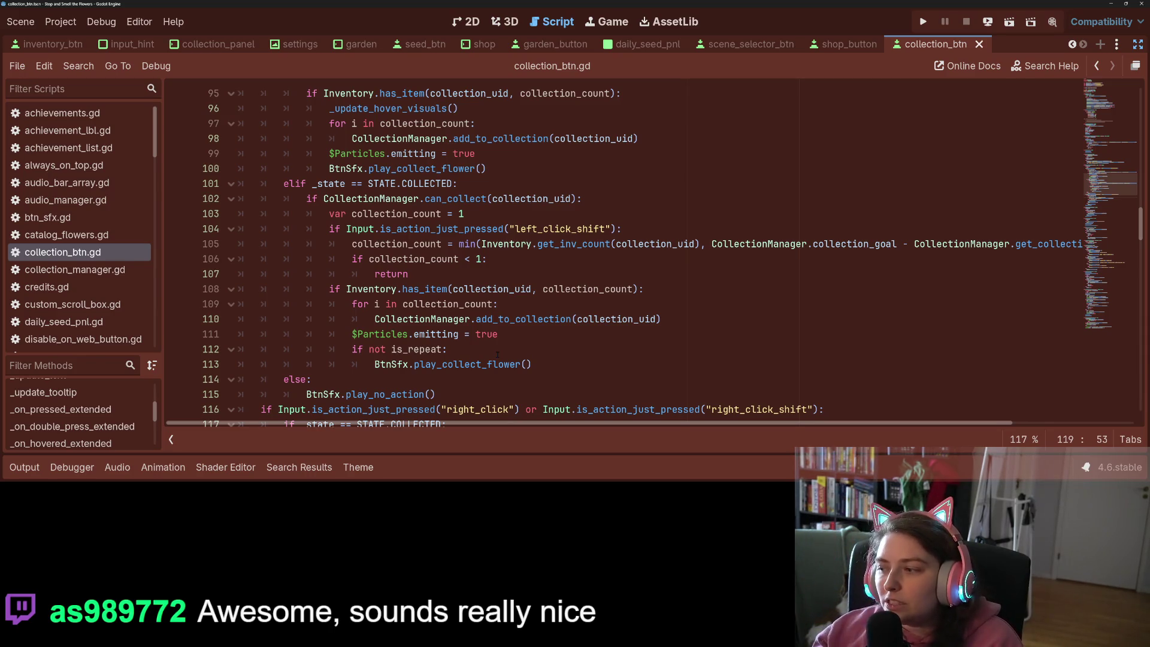
pyautogui.scroll(4, 495, 360)
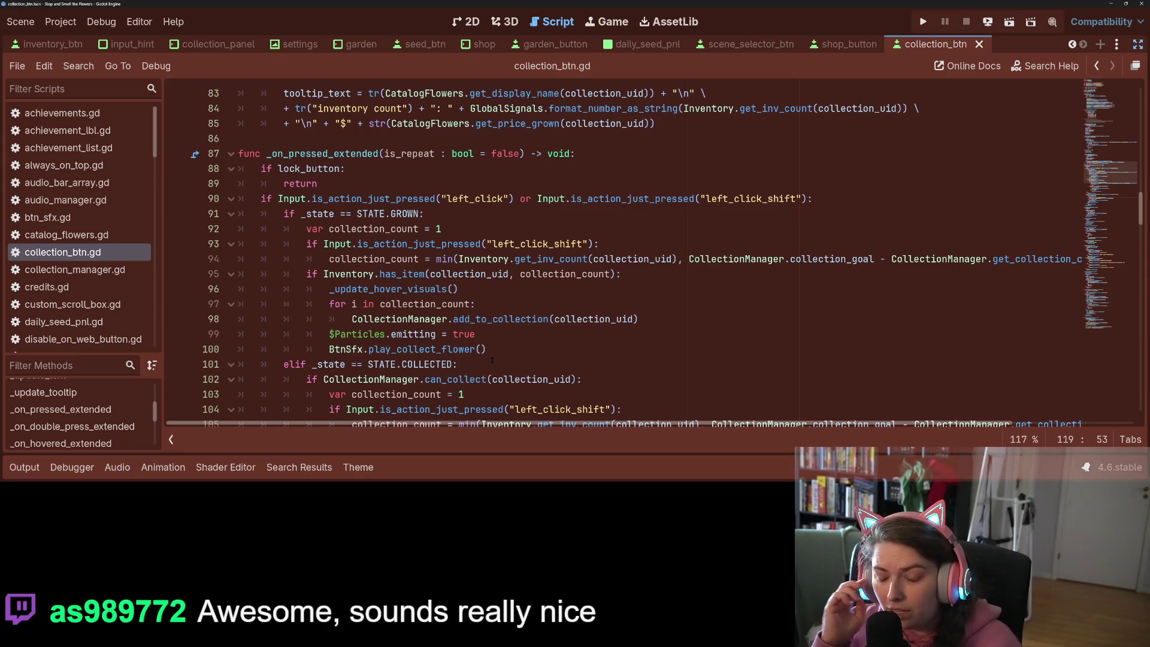
pyautogui.scroll(-8, 492, 359)
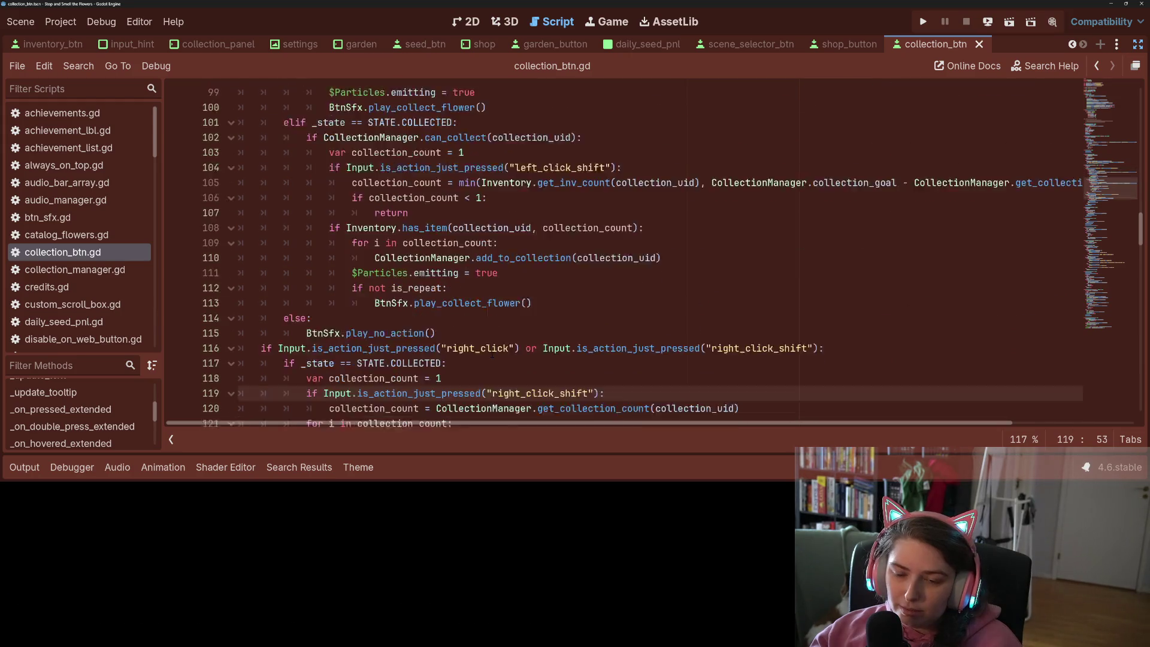
pyautogui.click(533, 319)
pyautogui.scroll(-2, 532, 320)
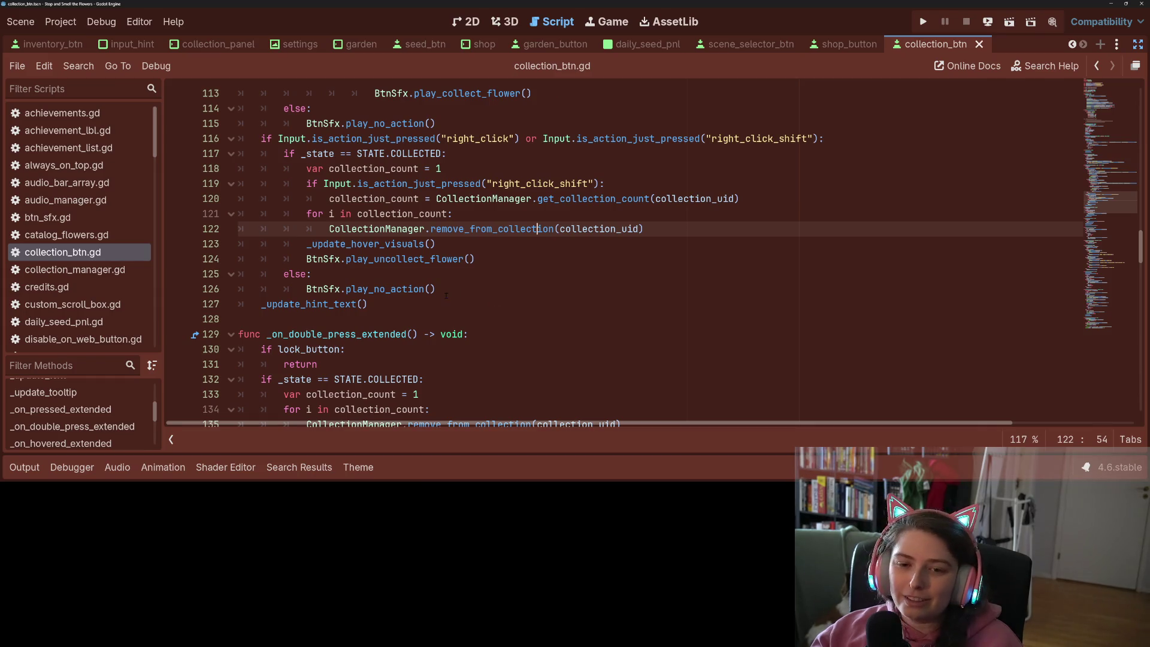
pyautogui.scroll(-1, 392, 285)
pyautogui.scroll(-2, 391, 286)
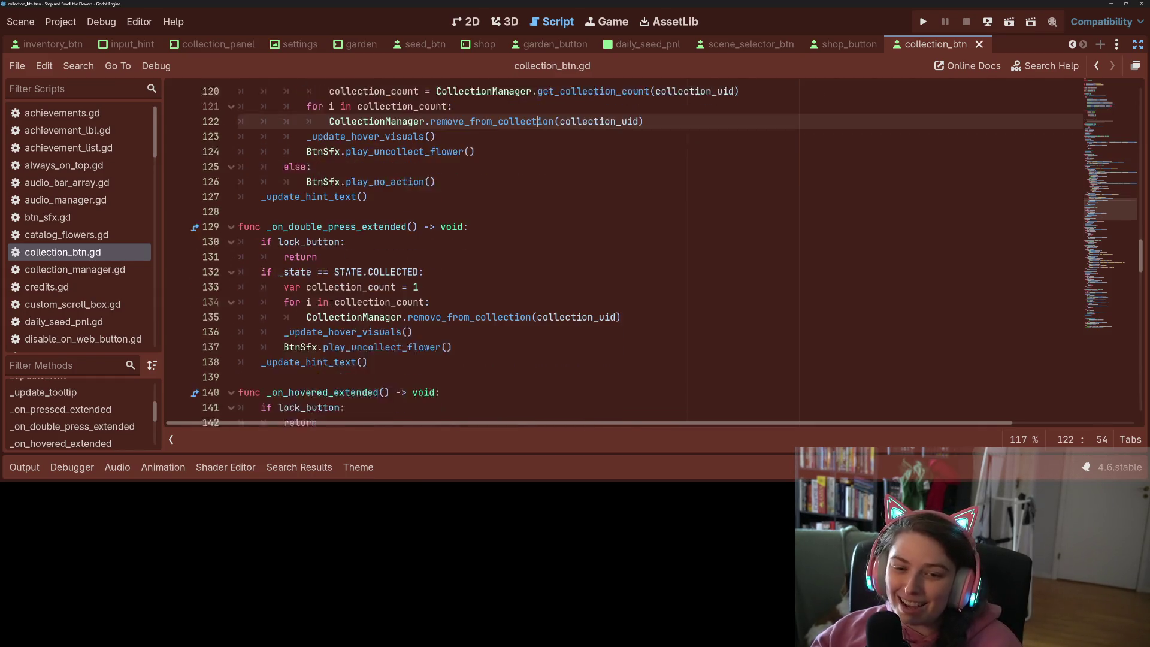
pyautogui.click(495, 218)
pyautogui.click(496, 238)
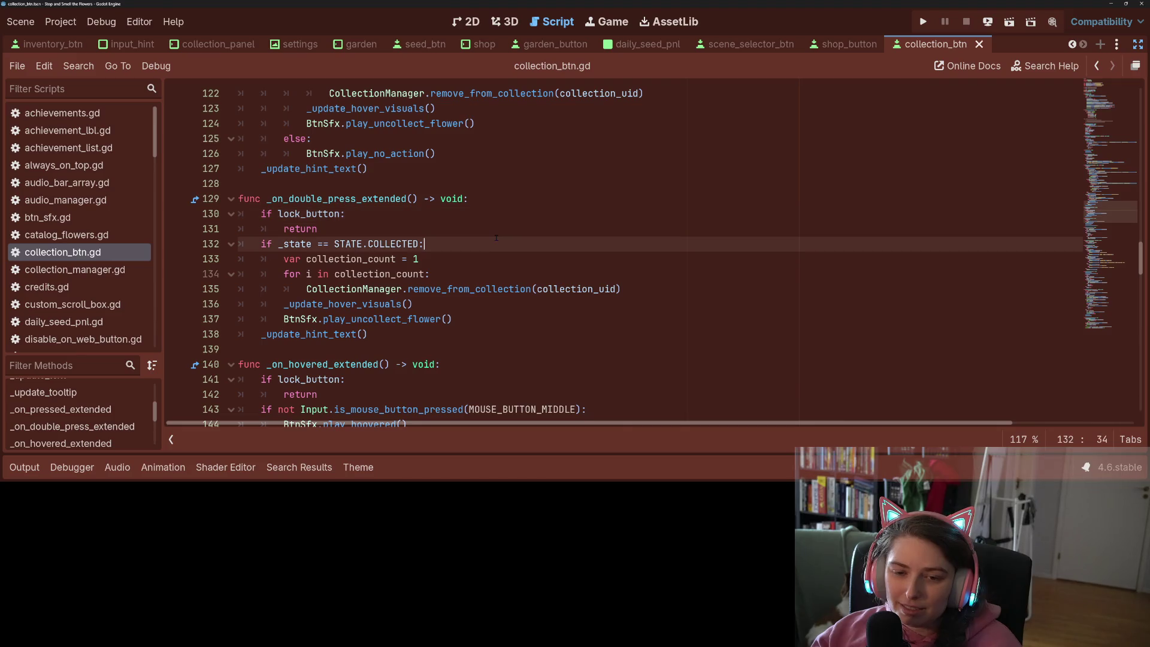
pyautogui.scroll(2, 473, 237)
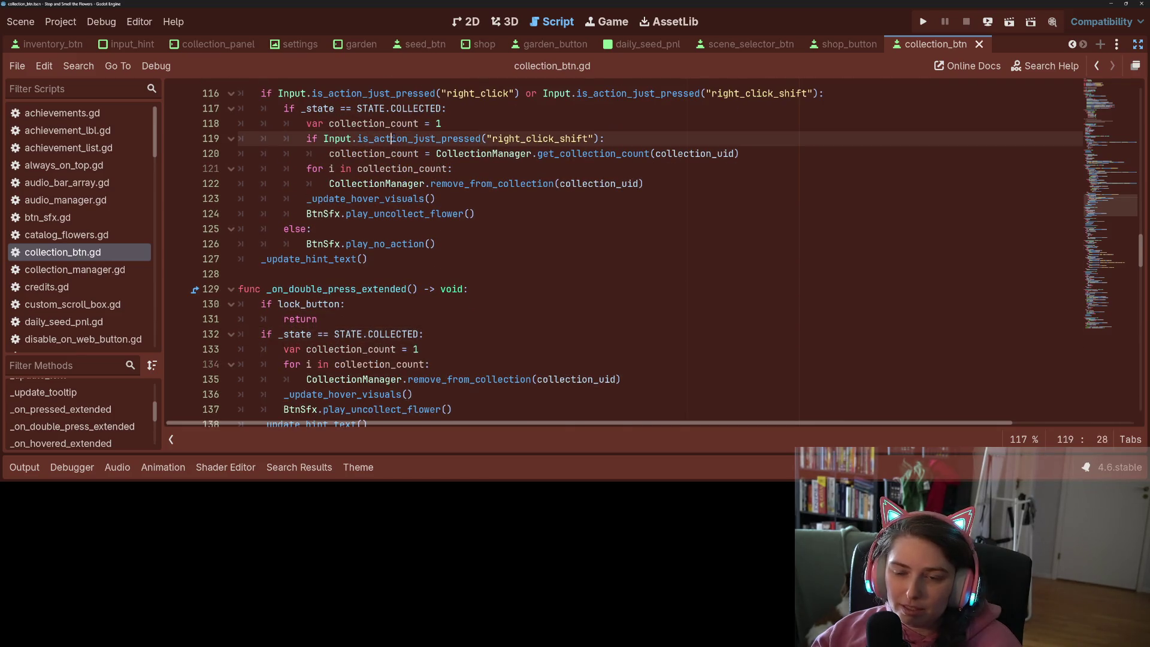
pyautogui.doubleClick(419, 138)
pyautogui.click(335, 138)
pyautogui.doubleClick(335, 138)
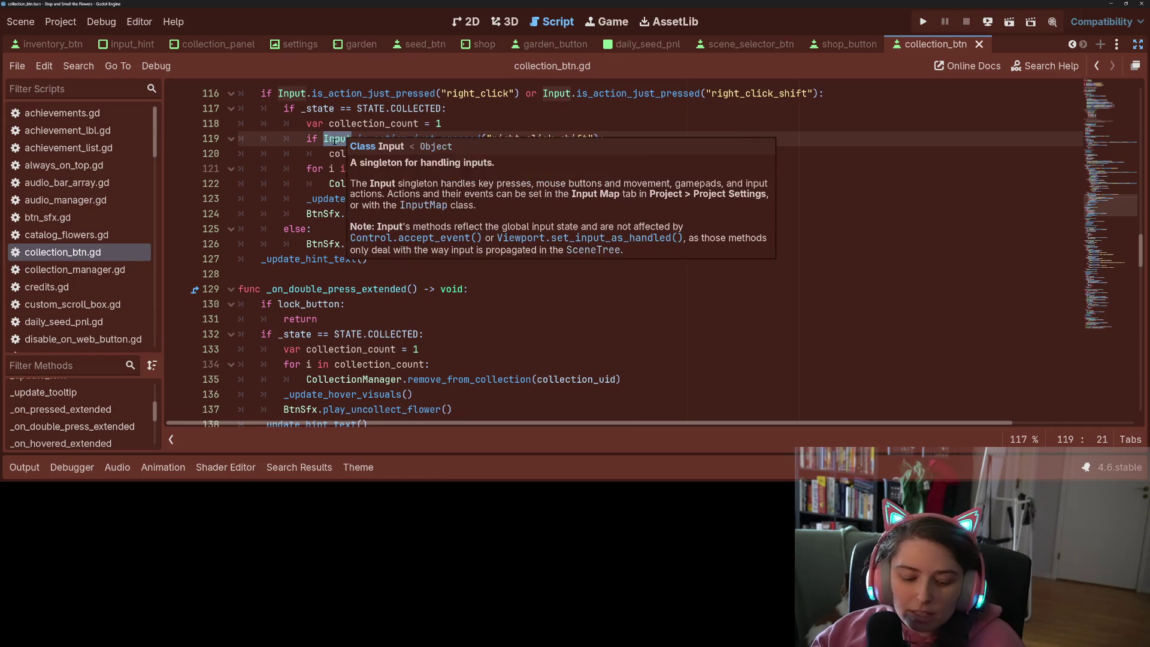
pyautogui.hotkey('ctrl', 'shift', 'f')
# Rerun the project-wide search for 'Input' with whole-word matching enabled
pyautogui.click(574, 309)
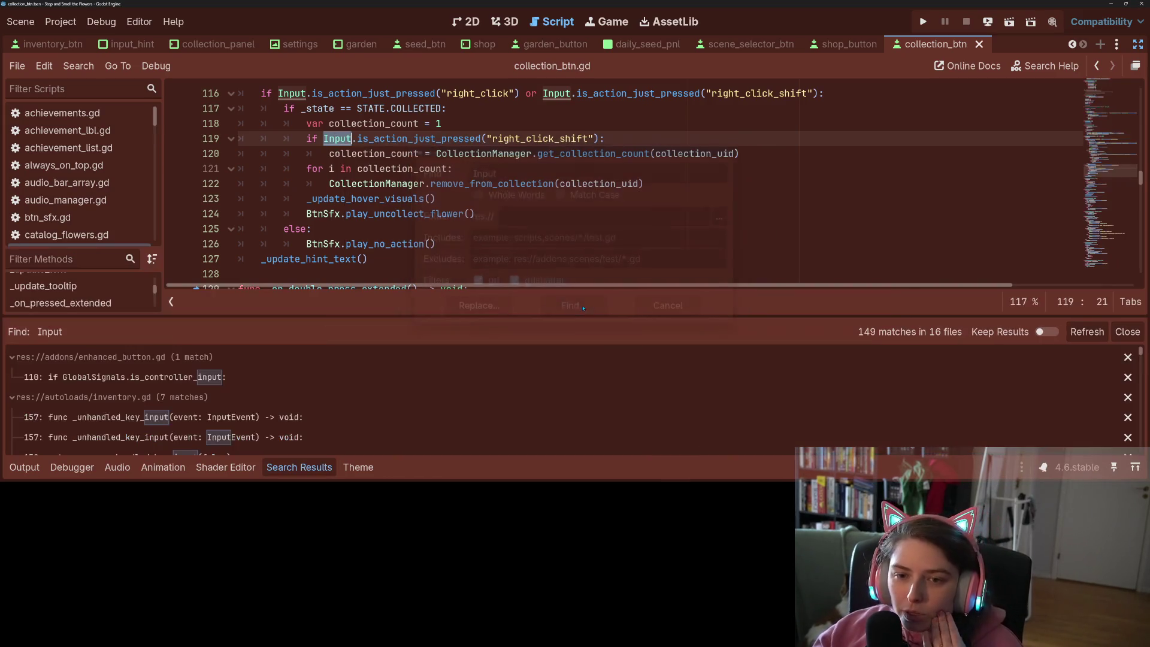
pyautogui.scroll(-2, 278, 386)
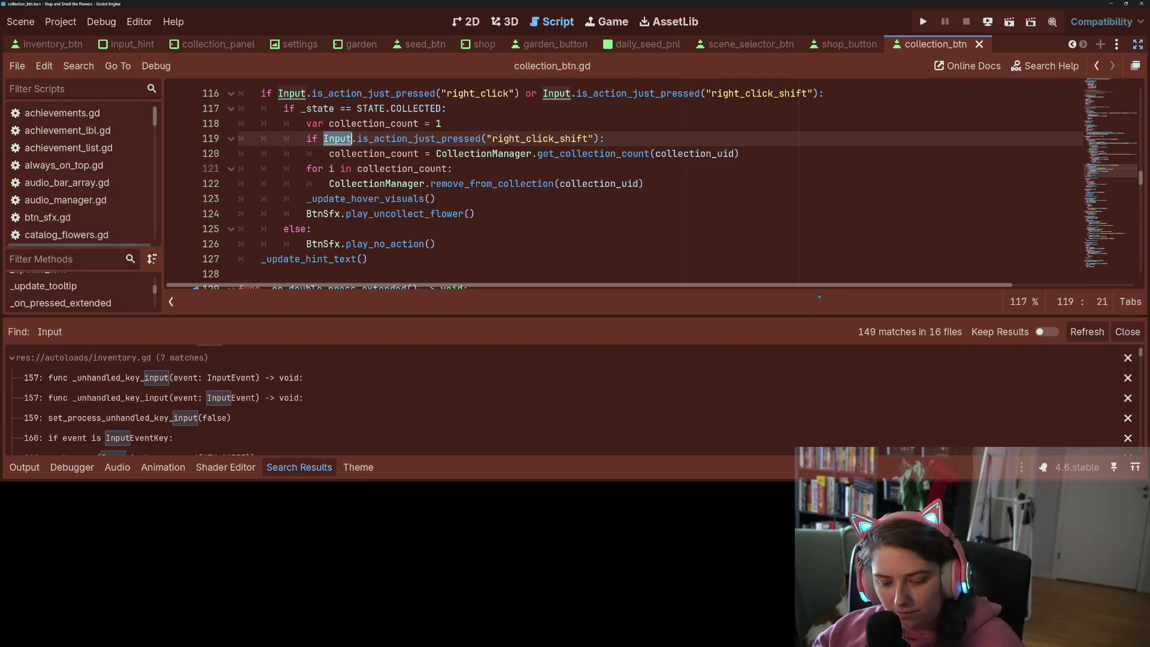
pyautogui.hotkey('ctrl', 'shift', 'f')
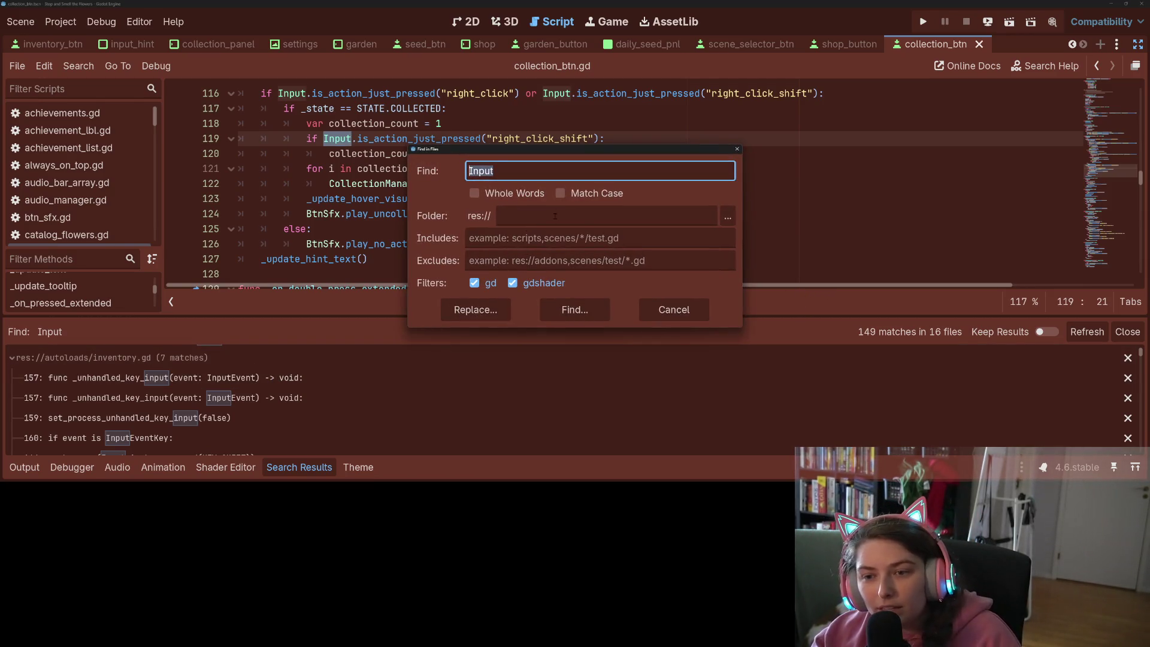
pyautogui.click(474, 193)
pyautogui.click(568, 309)
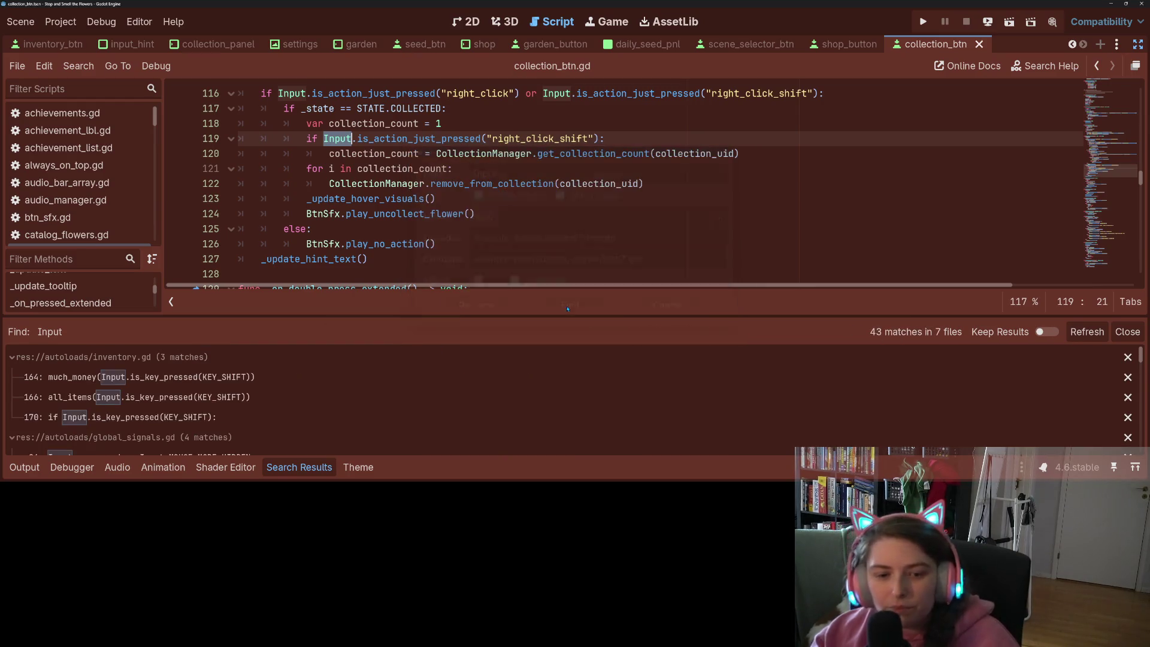
pyautogui.scroll(-1, 267, 395)
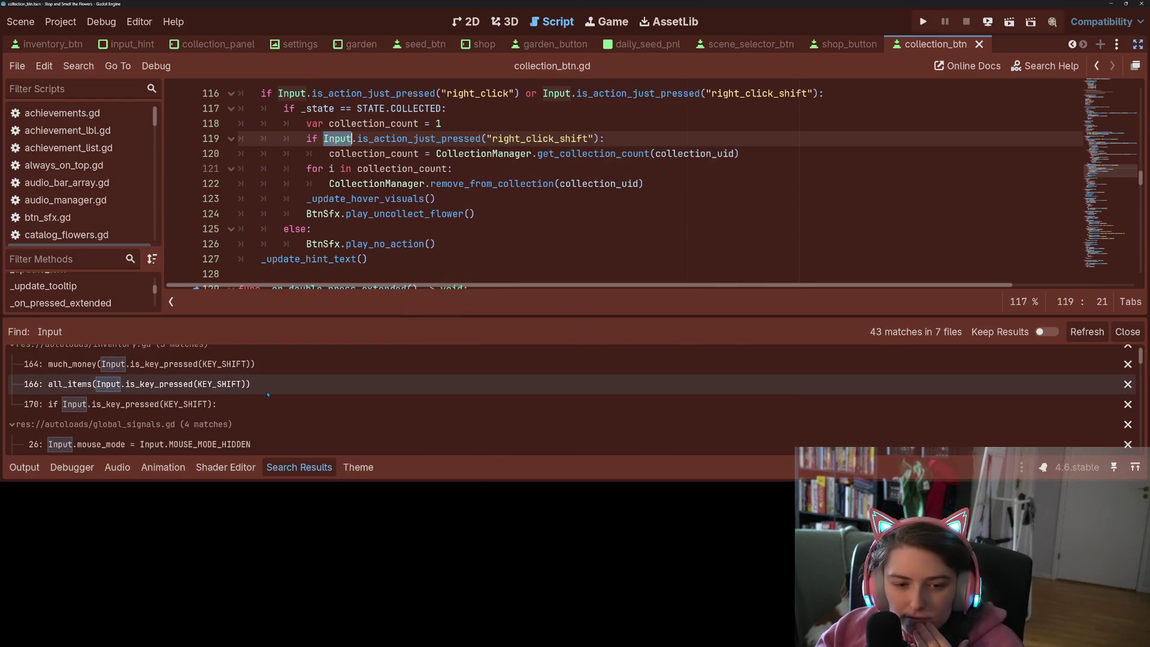
pyautogui.scroll(1, 267, 392)
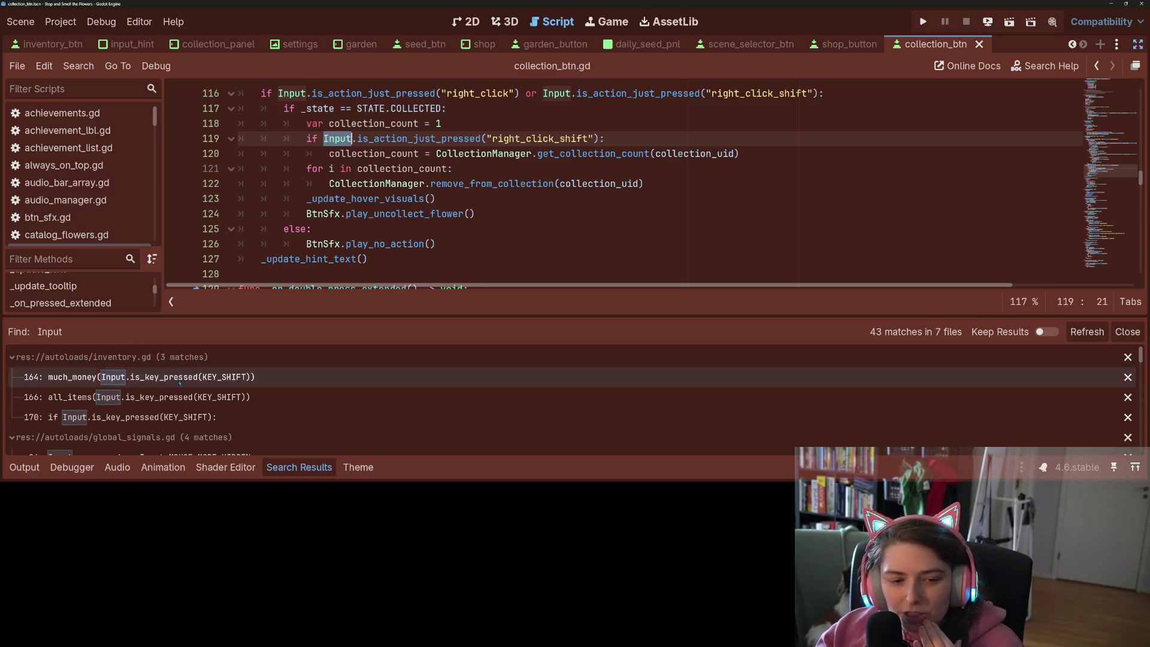
# Check the inventory.gd line 170 and custom_scroll_box.gd line 35 matches
pyautogui.click(198, 417)
pyautogui.scroll(-2, 198, 422)
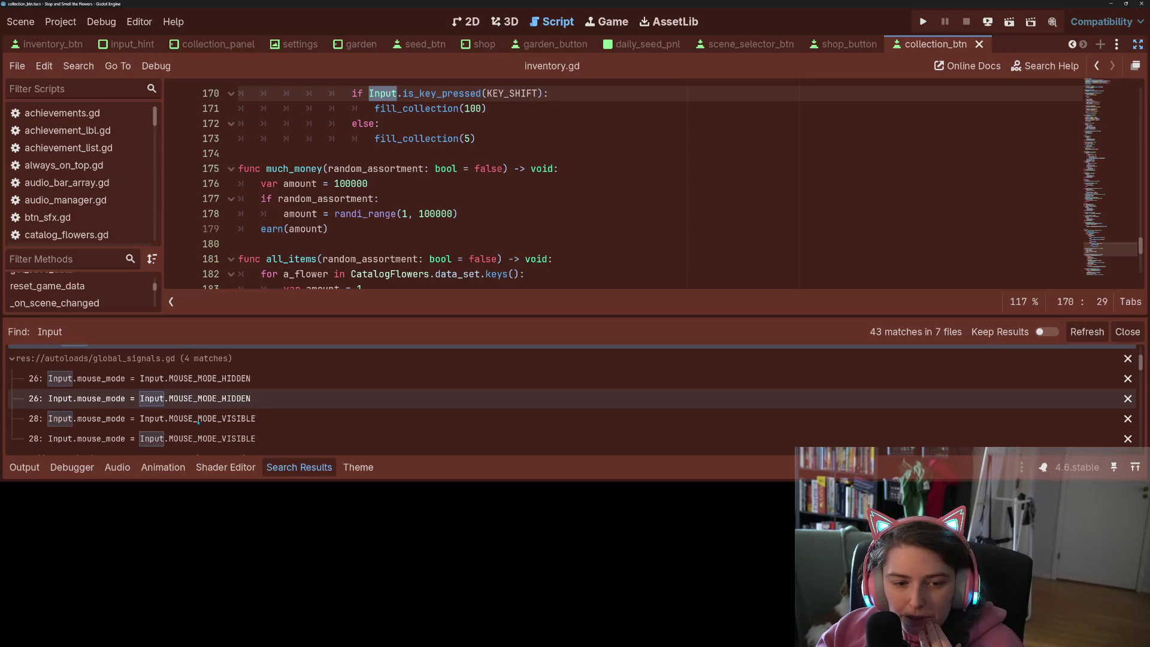
pyautogui.scroll(1, 198, 421)
pyautogui.scroll(-3, 198, 424)
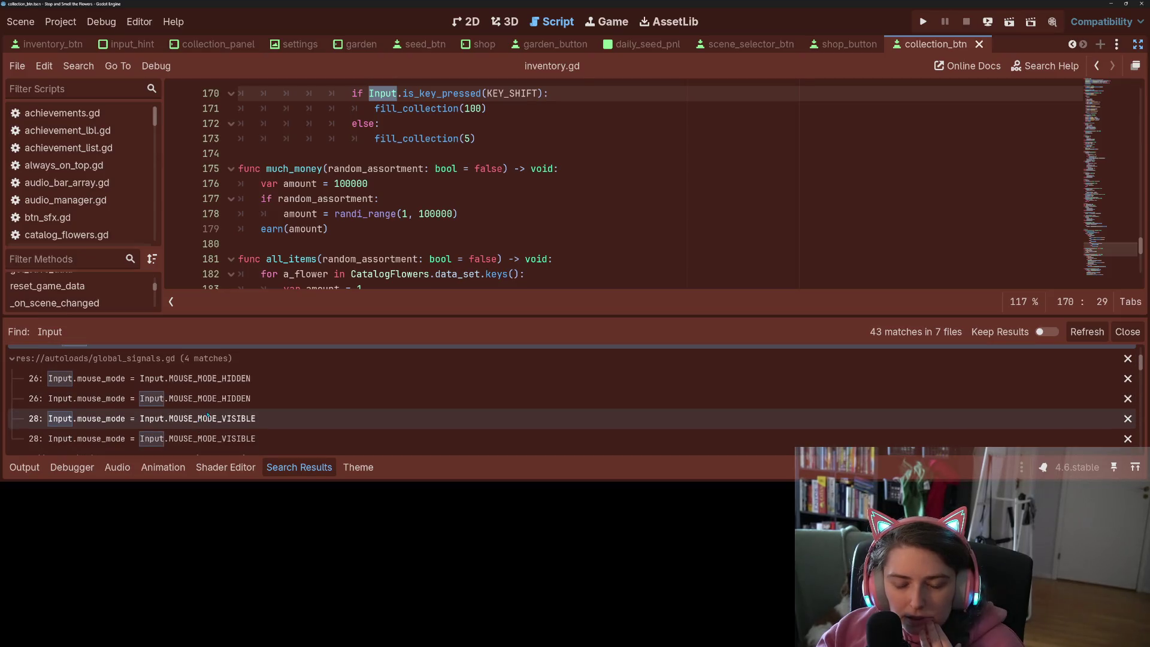
pyautogui.scroll(-4, 200, 412)
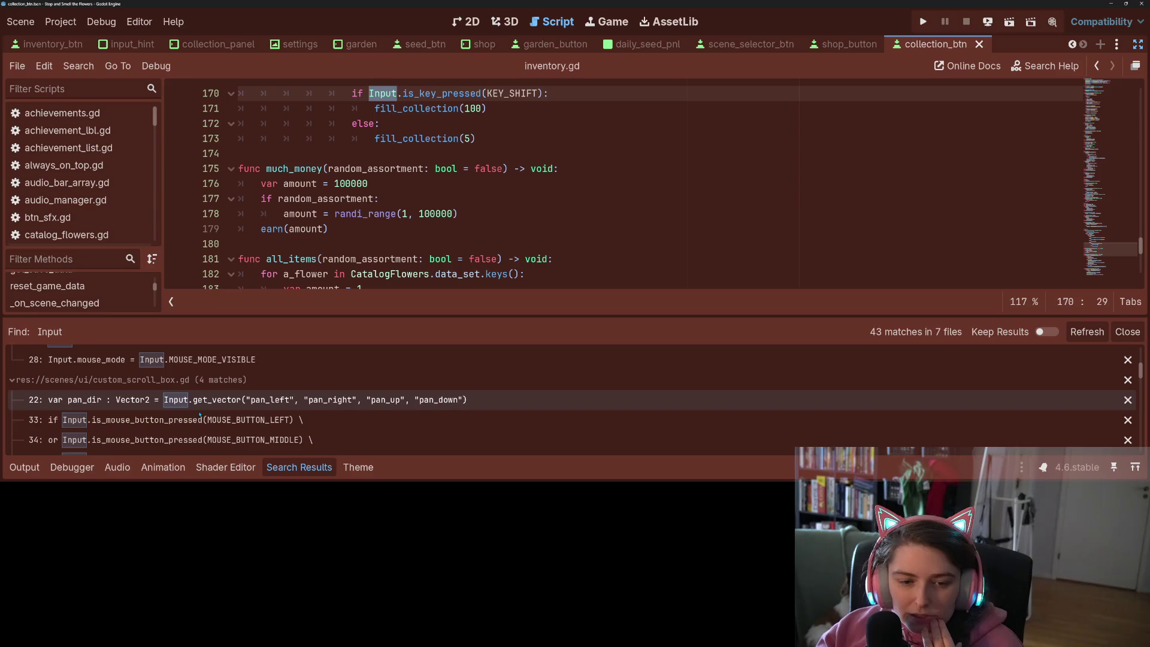
pyautogui.scroll(-1, 199, 413)
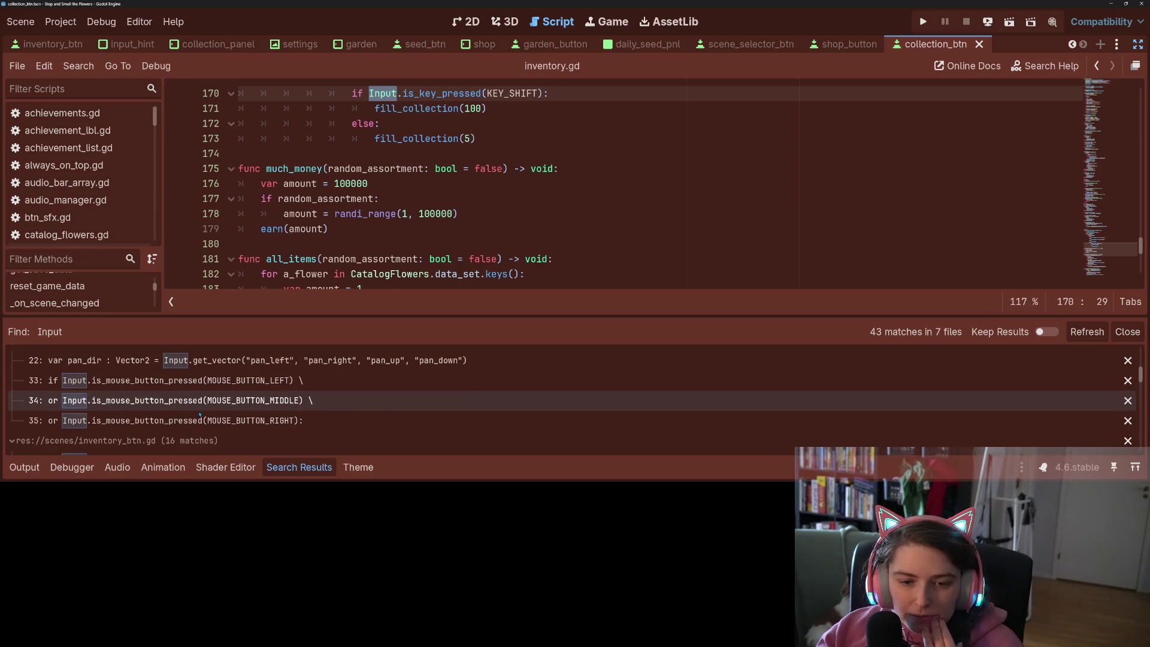
pyautogui.click(230, 421)
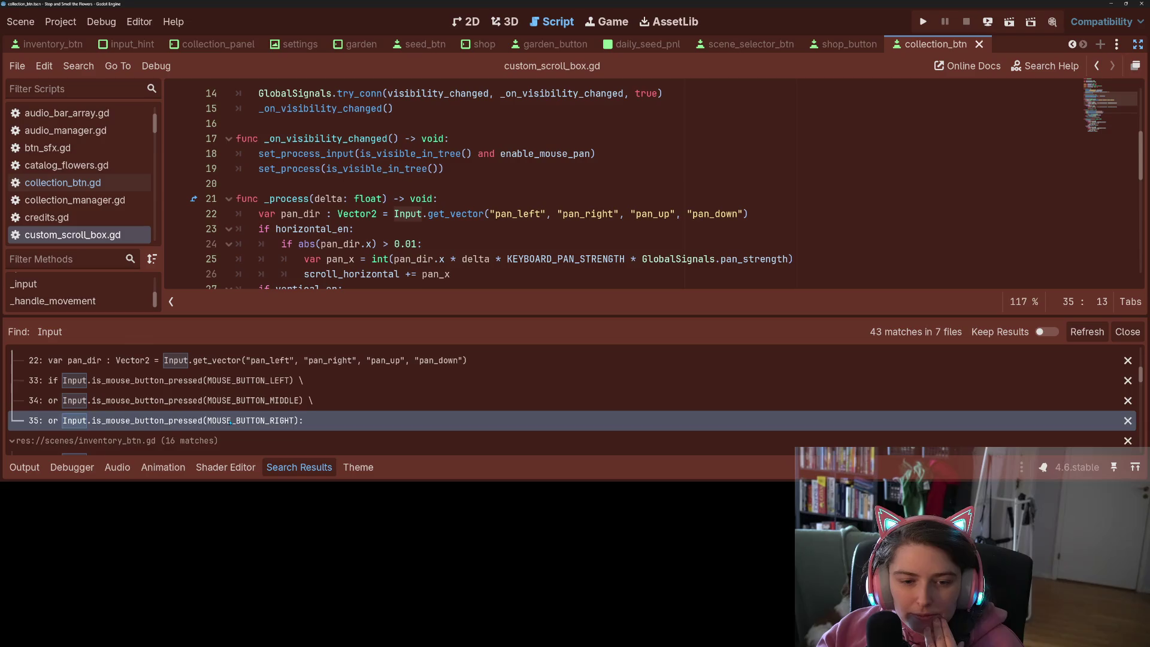
pyautogui.scroll(2, 231, 421)
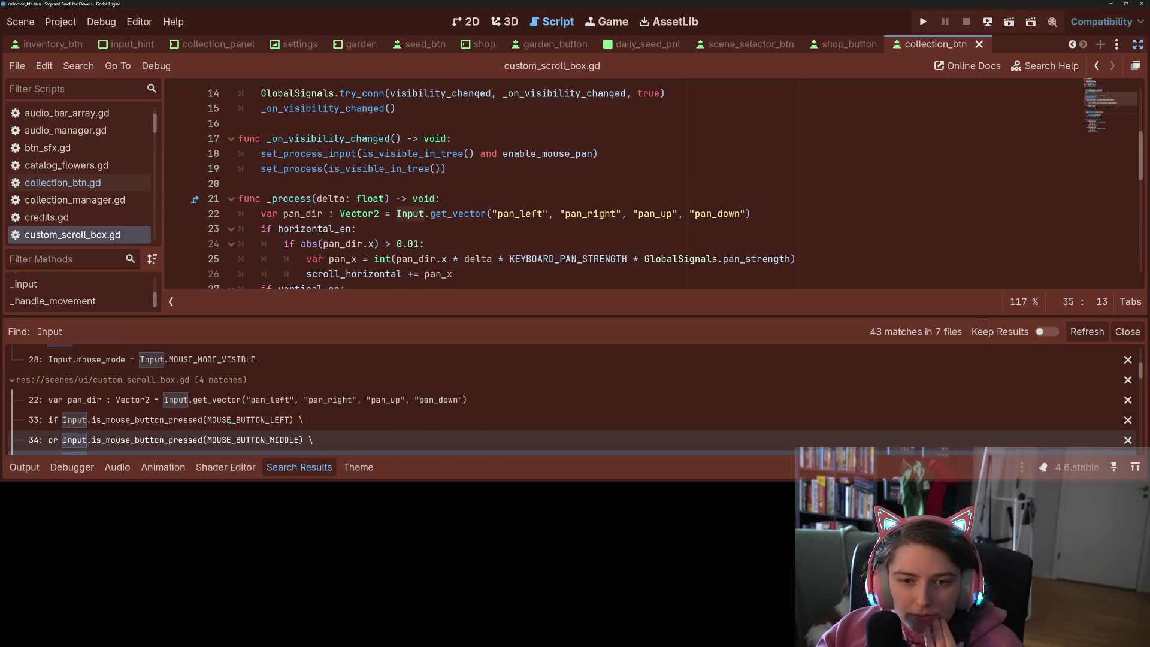
pyautogui.scroll(-3, 230, 420)
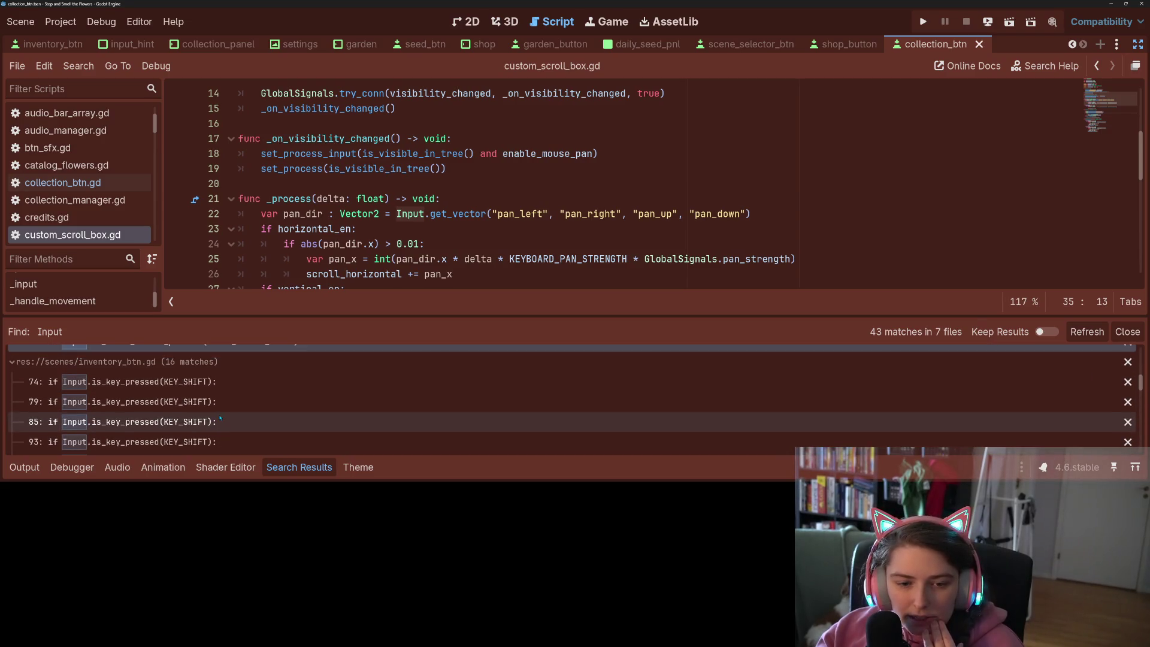
# Review inventory_btn.gd's Input matches, ending at the left_click_shift check on line 126
pyautogui.click(168, 384)
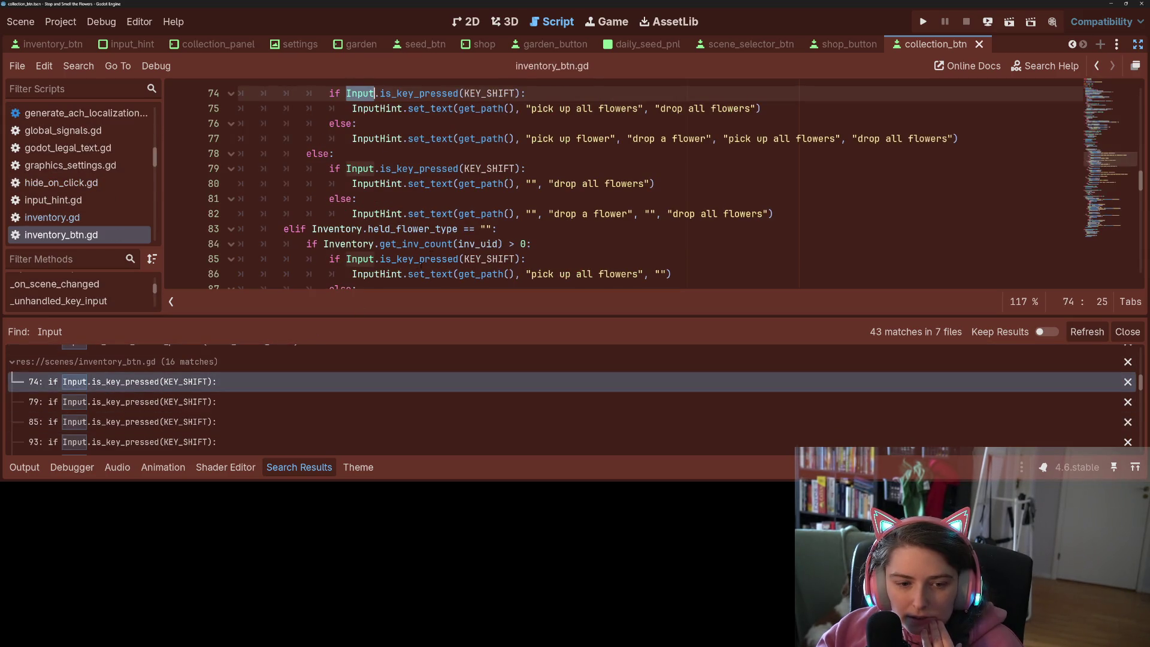
pyautogui.scroll(2, 480, 240)
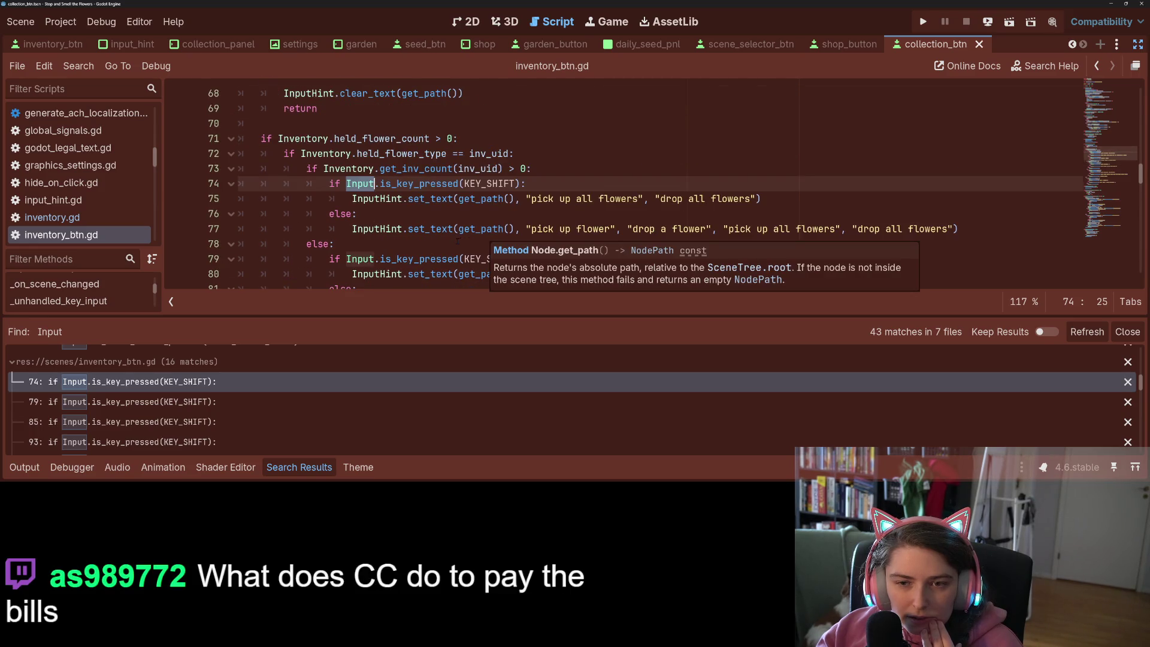
pyautogui.scroll(3, 458, 240)
pyautogui.scroll(-2, 452, 242)
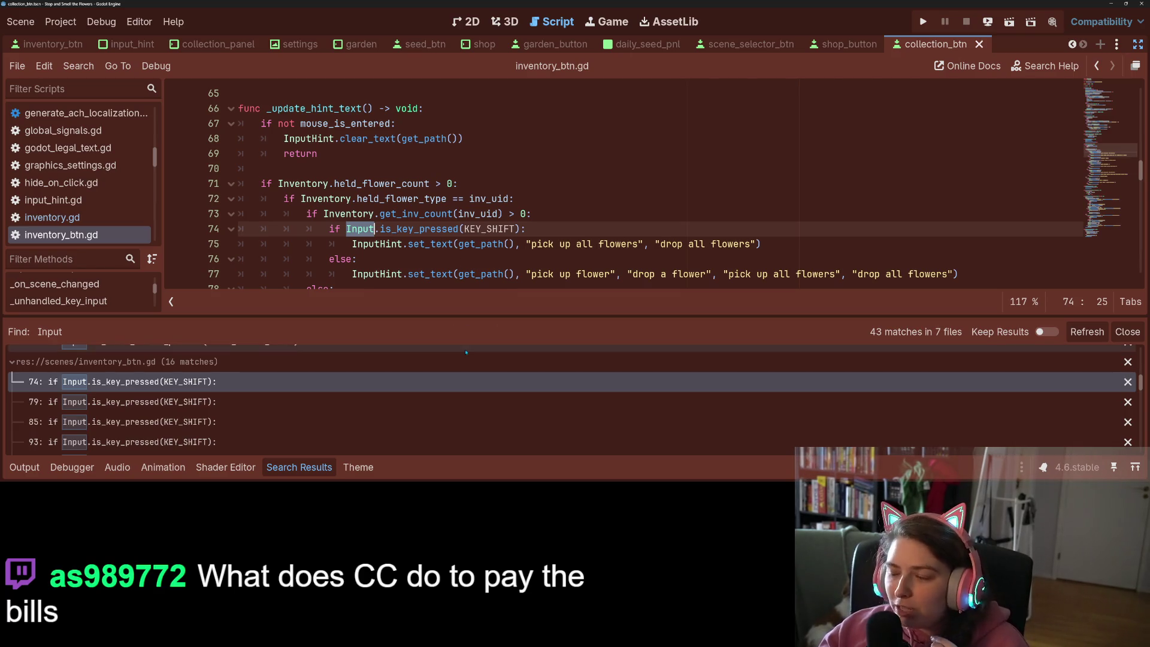
pyautogui.scroll(-2, 372, 429)
pyautogui.scroll(-1, 372, 429)
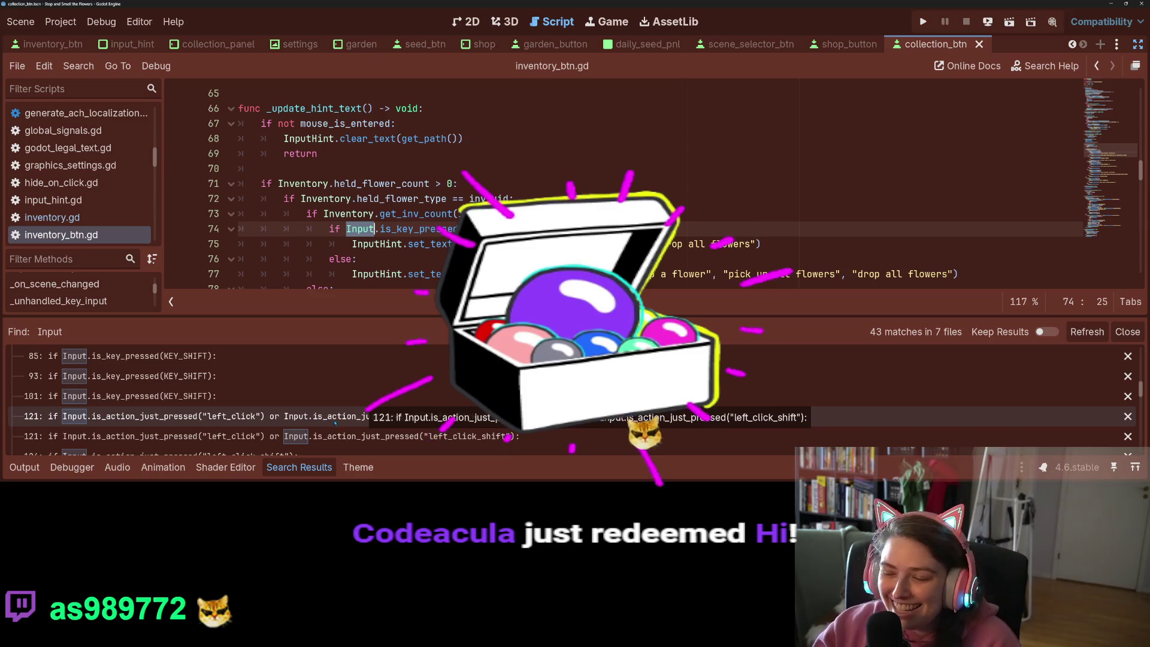
pyautogui.scroll(-2, 331, 420)
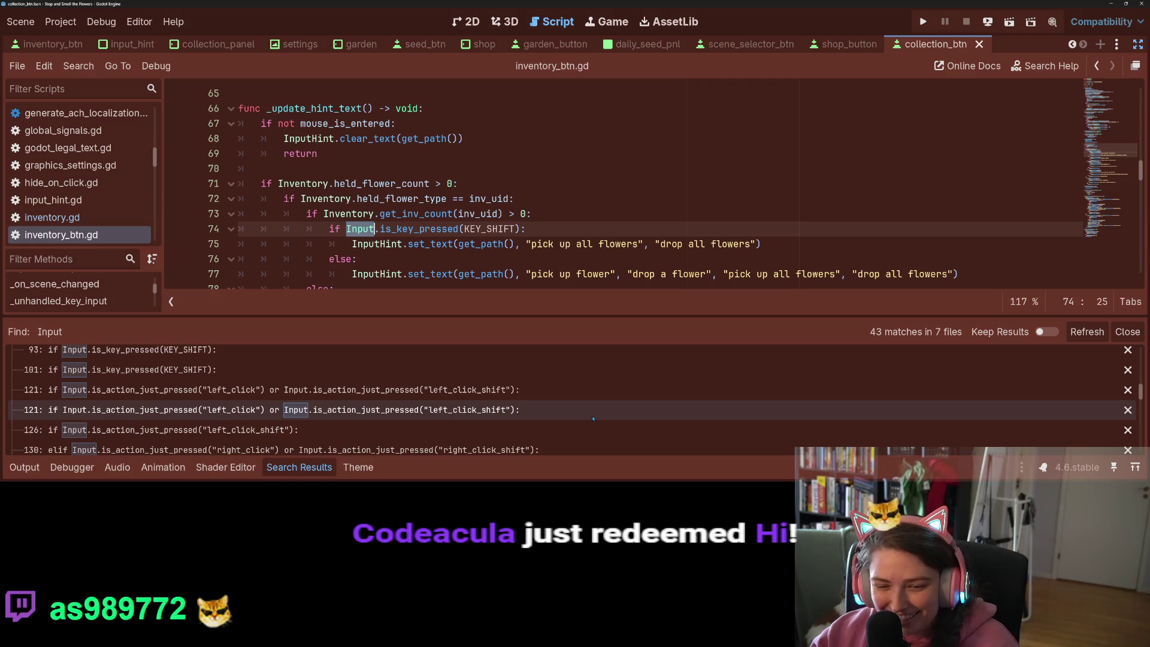
pyautogui.scroll(-1, 479, 419)
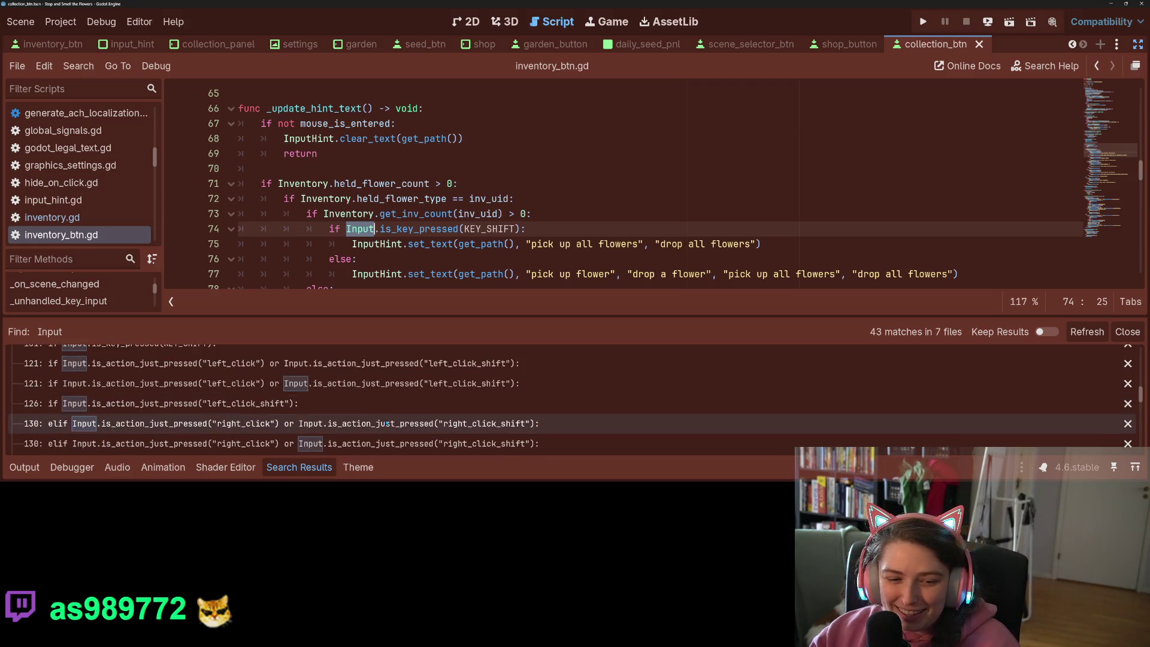
pyautogui.click(359, 417)
# Open the raw left-mouse-button check in garden_button.gd from the search results
pyautogui.scroll(-2, 336, 407)
pyautogui.scroll(-3, 335, 406)
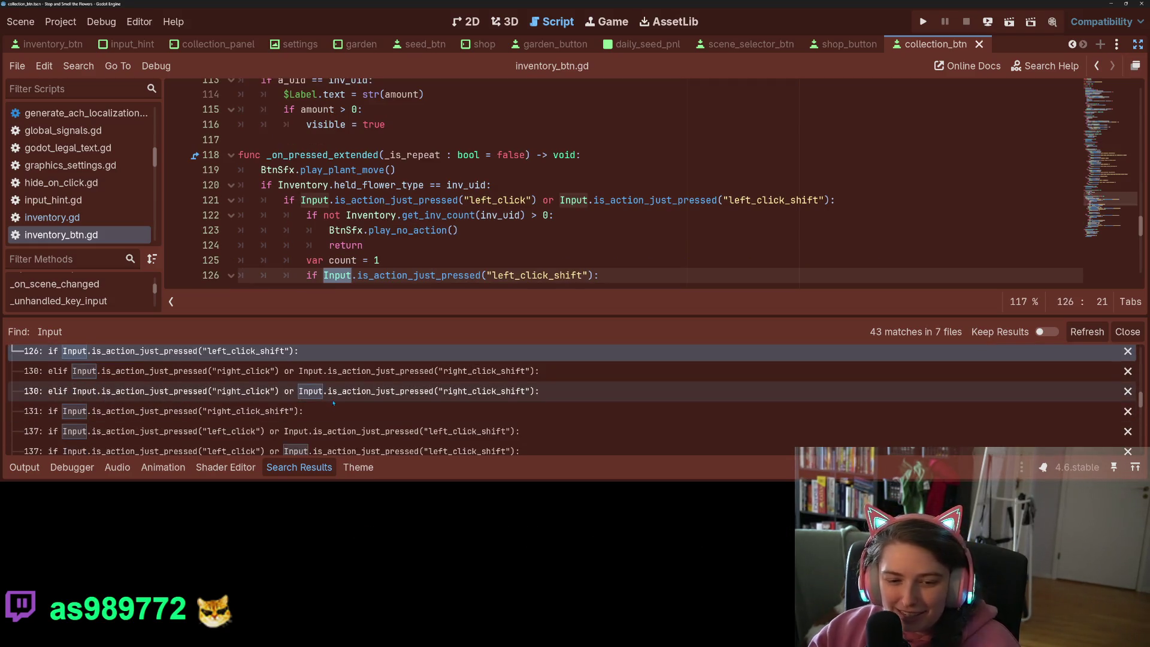
pyautogui.scroll(-1, 334, 402)
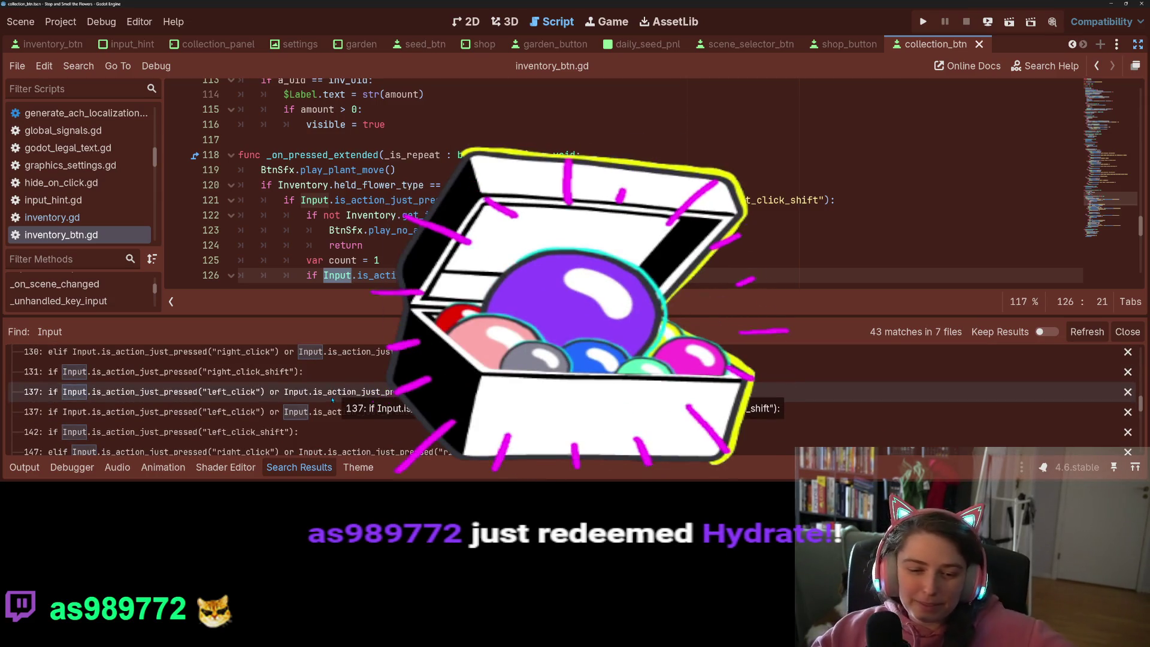
pyautogui.scroll(-3, 332, 402)
pyautogui.scroll(-3, 331, 403)
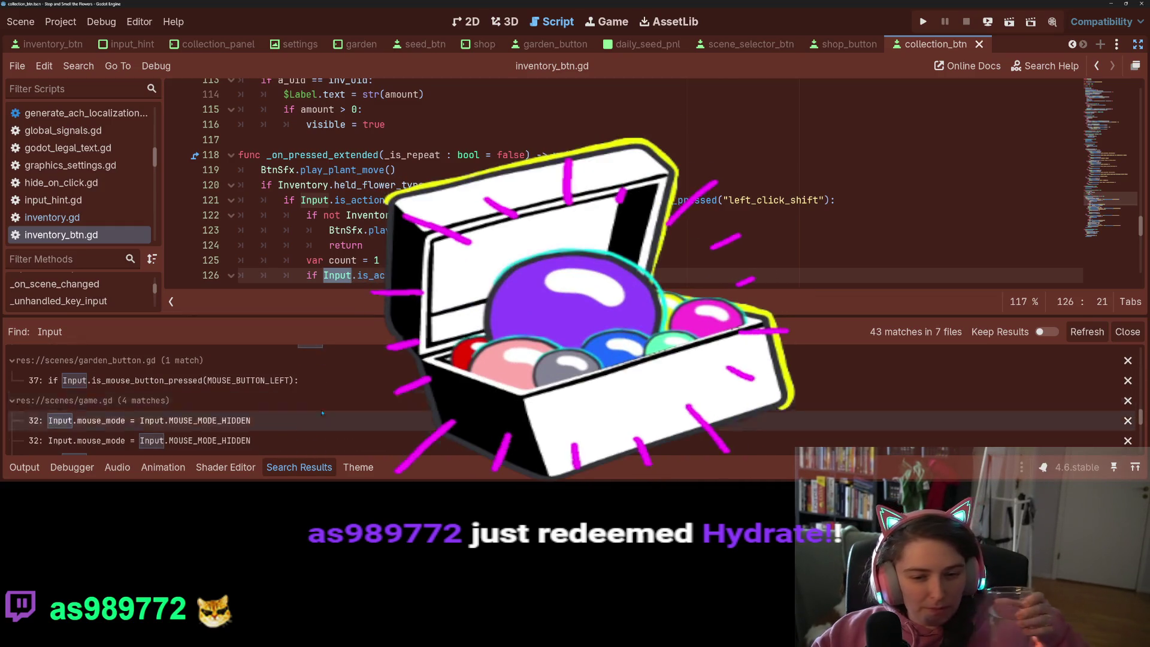
pyautogui.click(260, 384)
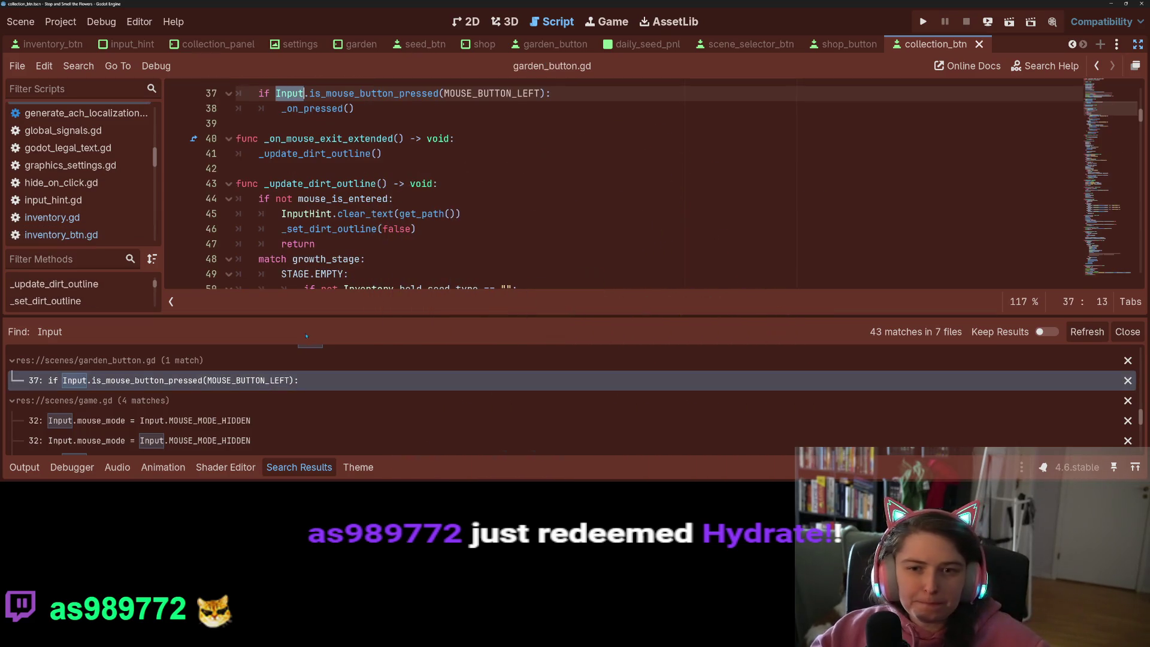
# Replace line 37's is_mouse_button_pressed call with Input.is_action_just_pressed("left_click") and save
pyautogui.scroll(2, 345, 263)
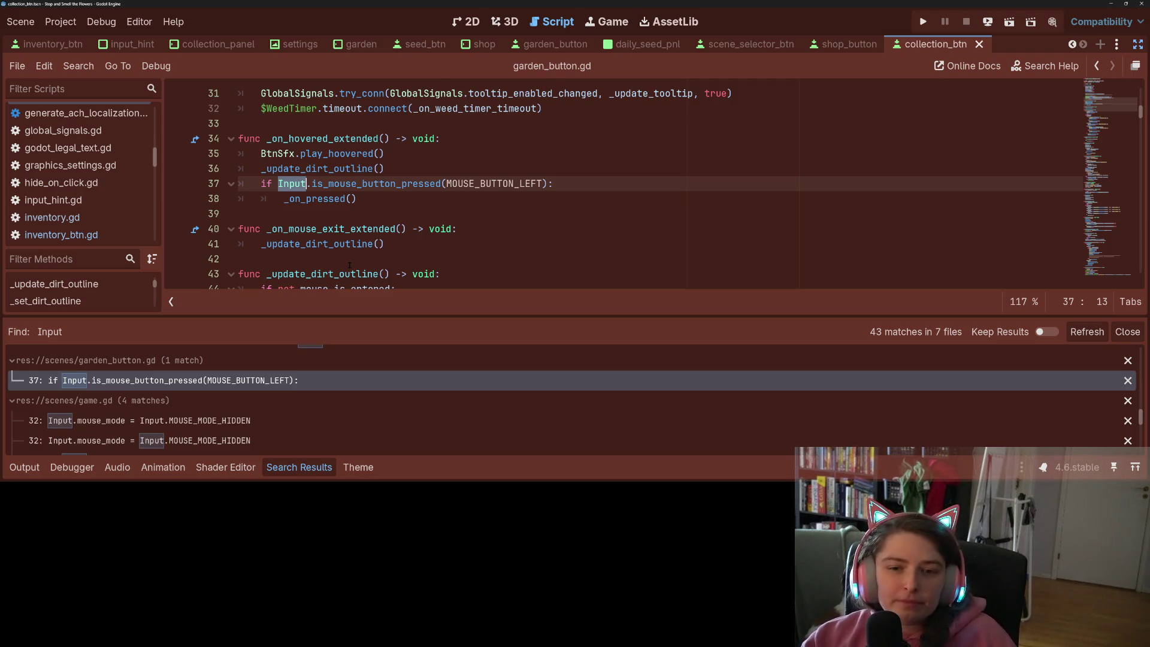
pyautogui.scroll(1, 346, 262)
pyautogui.doubleClick(377, 229)
pyautogui.click(413, 216)
pyautogui.click(403, 229)
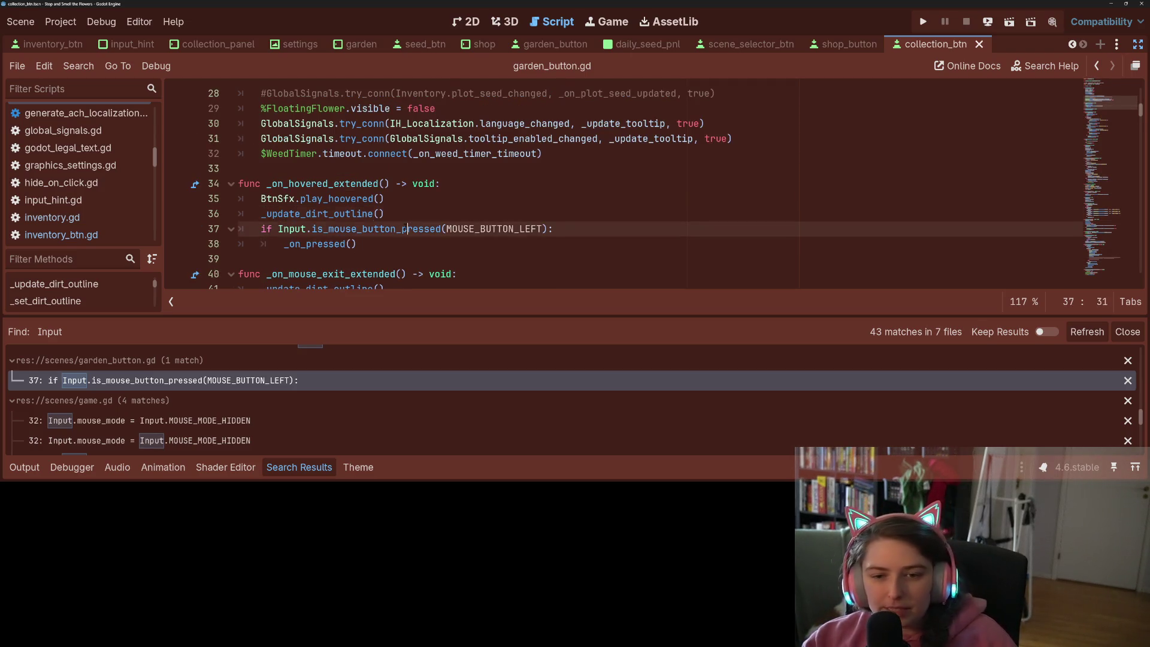
pyautogui.moveTo(547, 229); pyautogui.dragTo(278, 229)
pyautogui.write('Input.is_action_just_pressed("right_click_shift")')
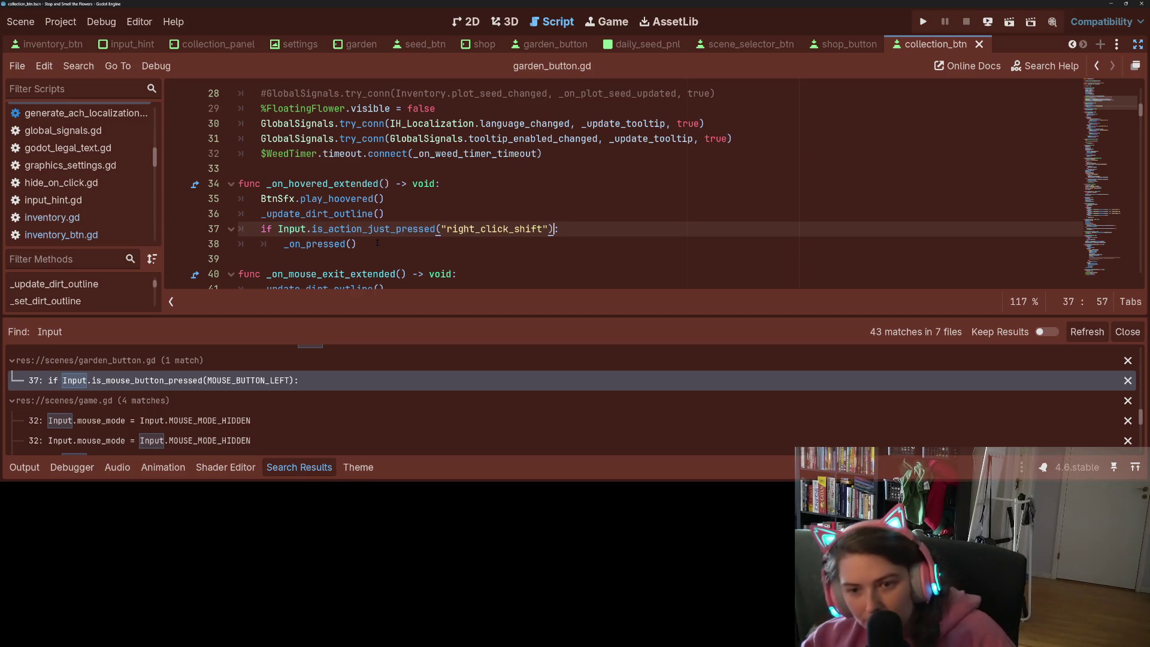
pyautogui.moveTo(542, 229); pyautogui.dragTo(447, 229)
pyautogui.write('le')
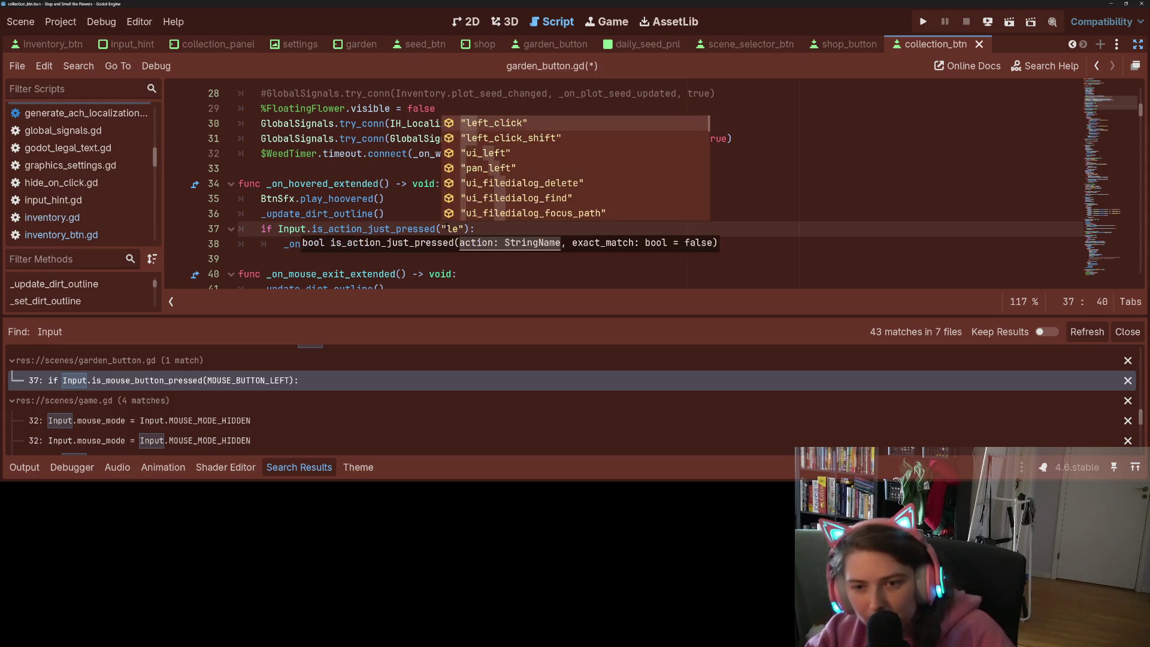
pyautogui.press('Return')
pyautogui.hotkey('ctrl', 's')
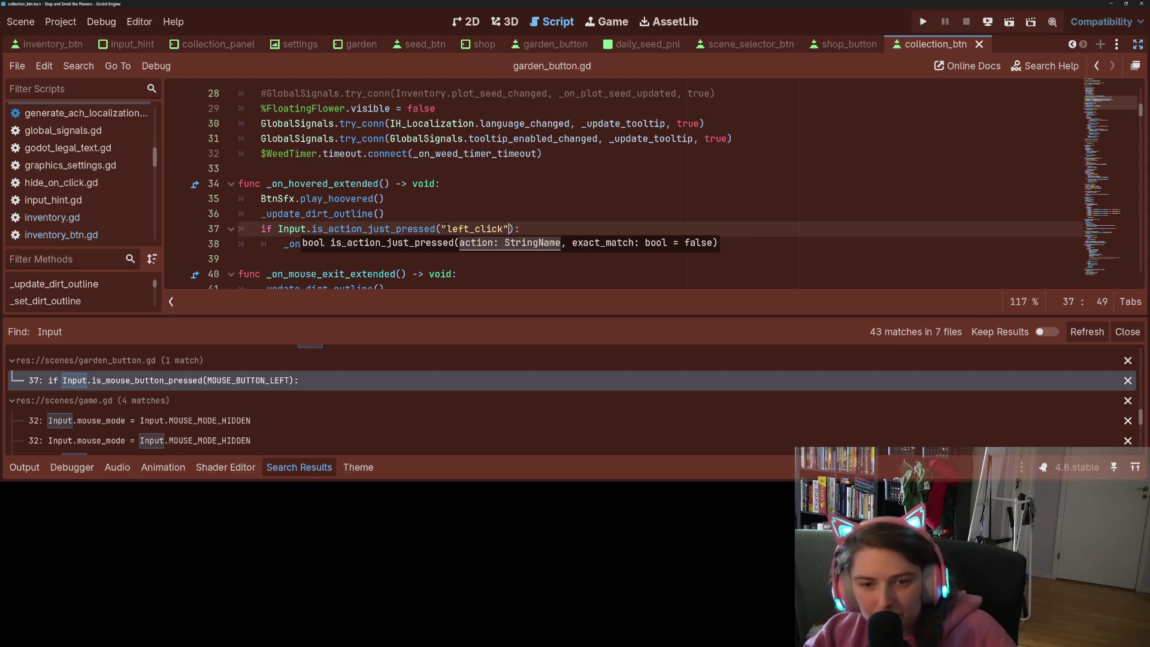
pyautogui.scroll(-2, 320, 398)
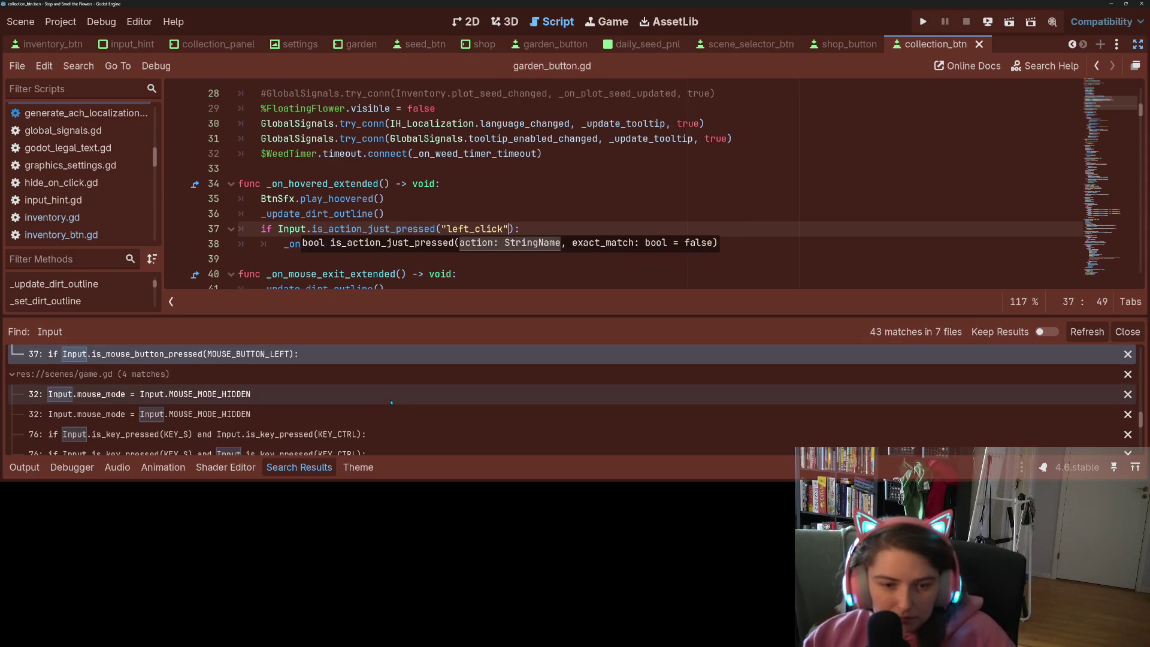
pyautogui.scroll(-1, 328, 395)
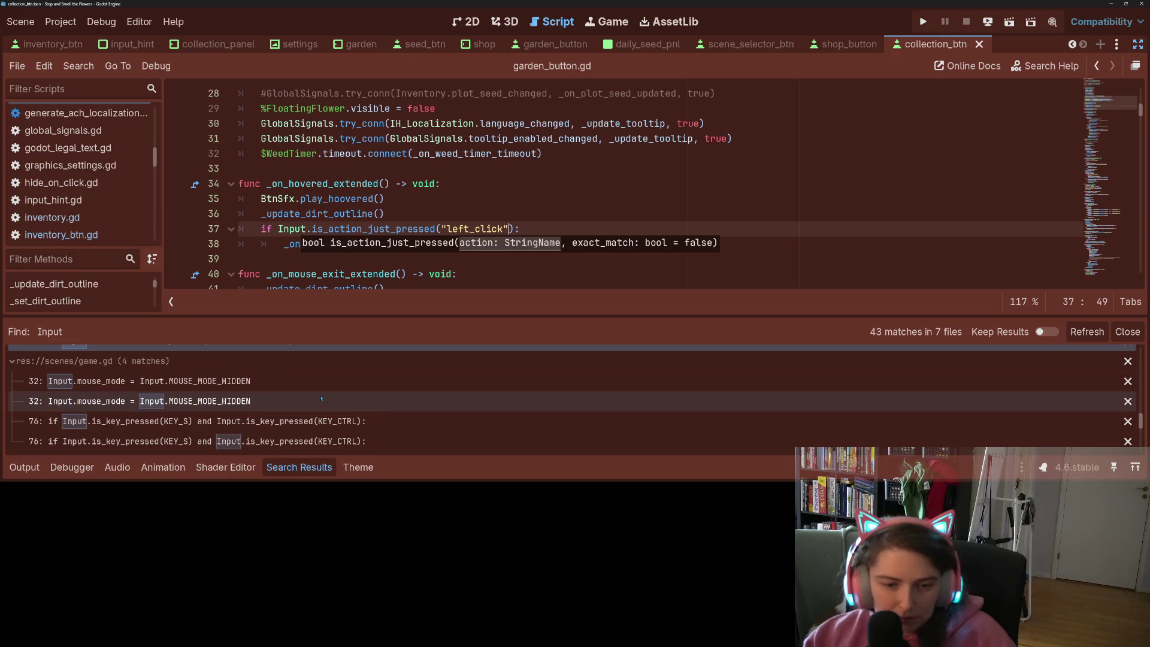
pyautogui.scroll(-1, 337, 391)
pyautogui.scroll(1, 342, 402)
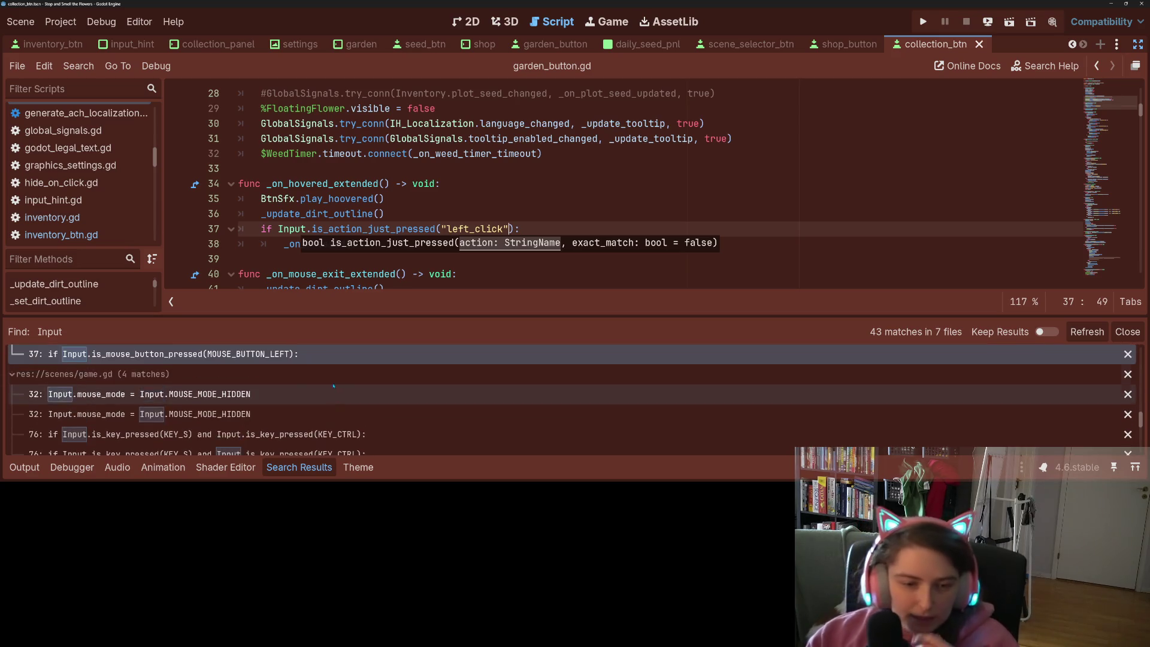
pyautogui.scroll(-1, 356, 425)
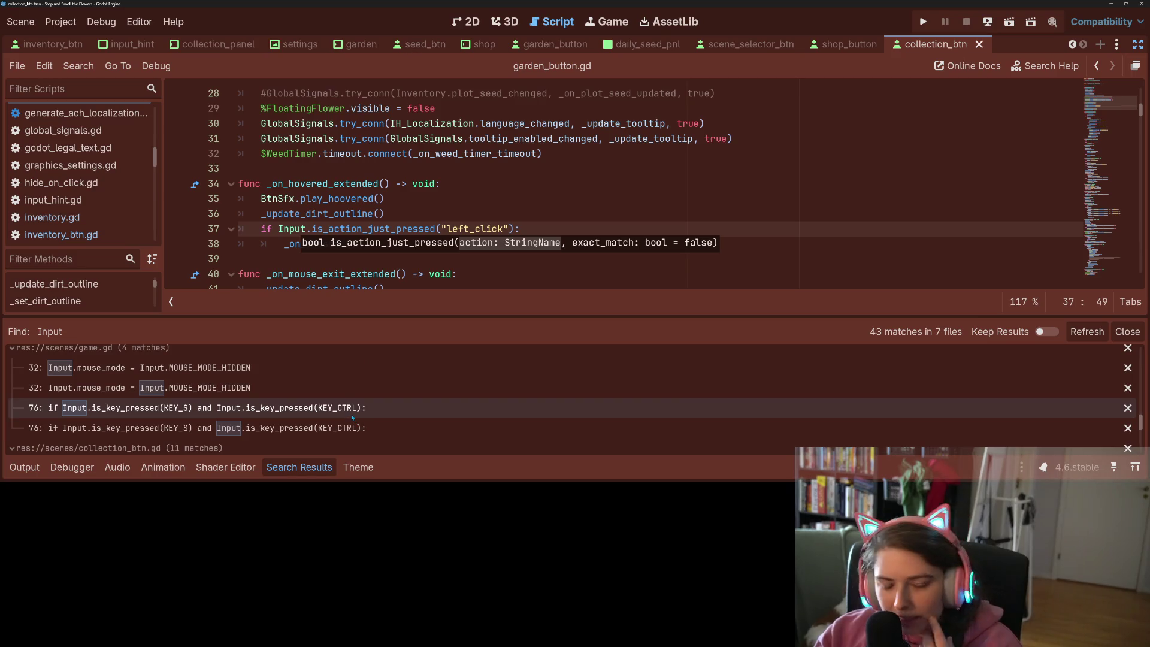
pyautogui.scroll(1, 357, 416)
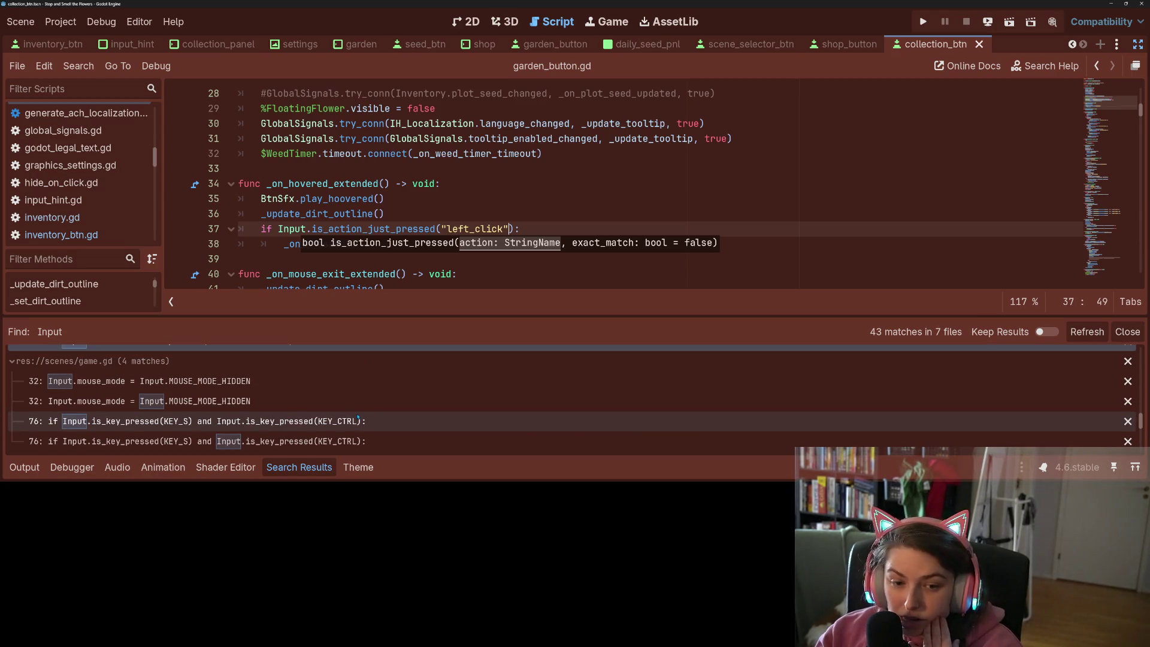
pyautogui.scroll(-1, 359, 416)
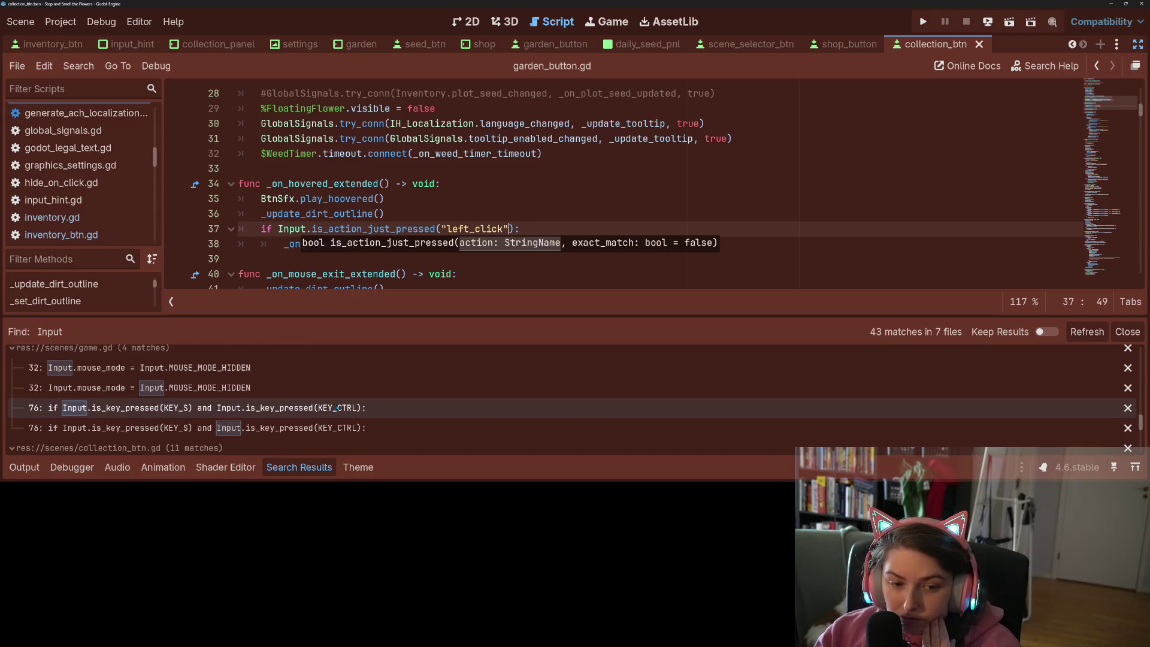
pyautogui.scroll(-2, 338, 408)
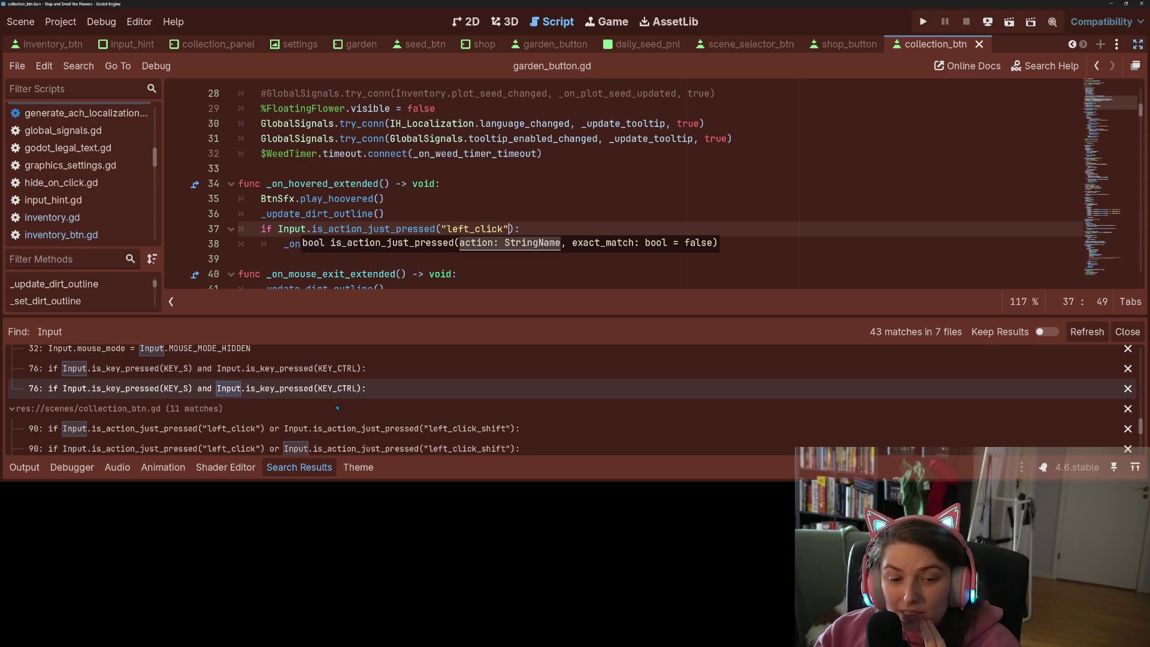
pyautogui.scroll(-1, 337, 408)
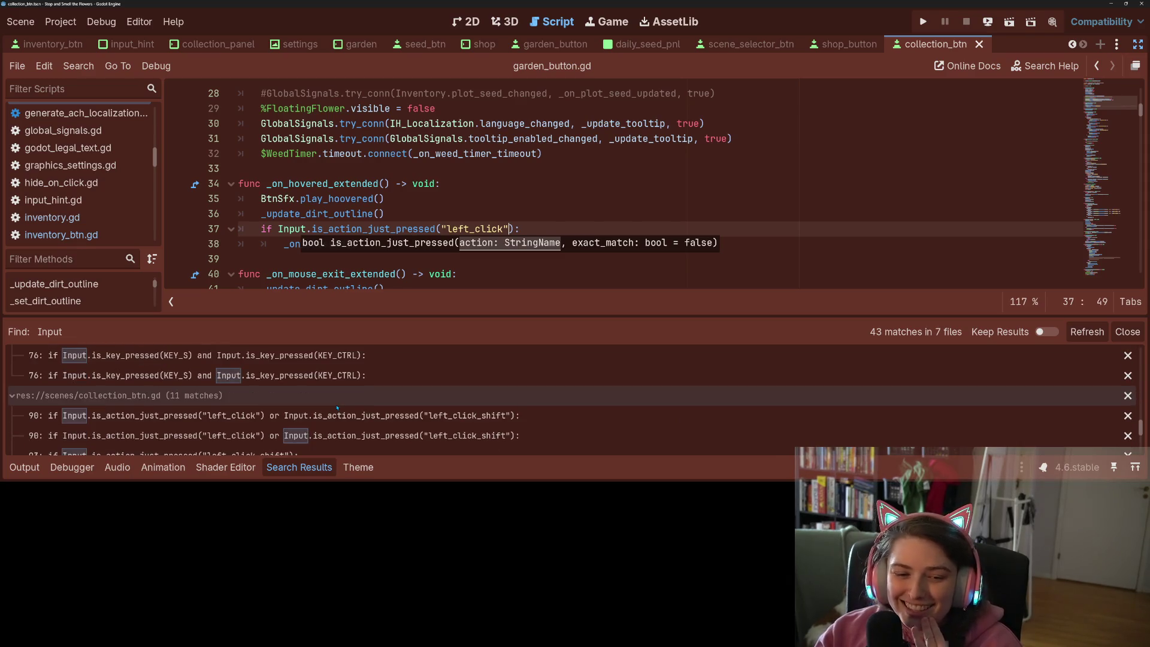
pyautogui.scroll(-2, 337, 408)
pyautogui.scroll(-2, 338, 408)
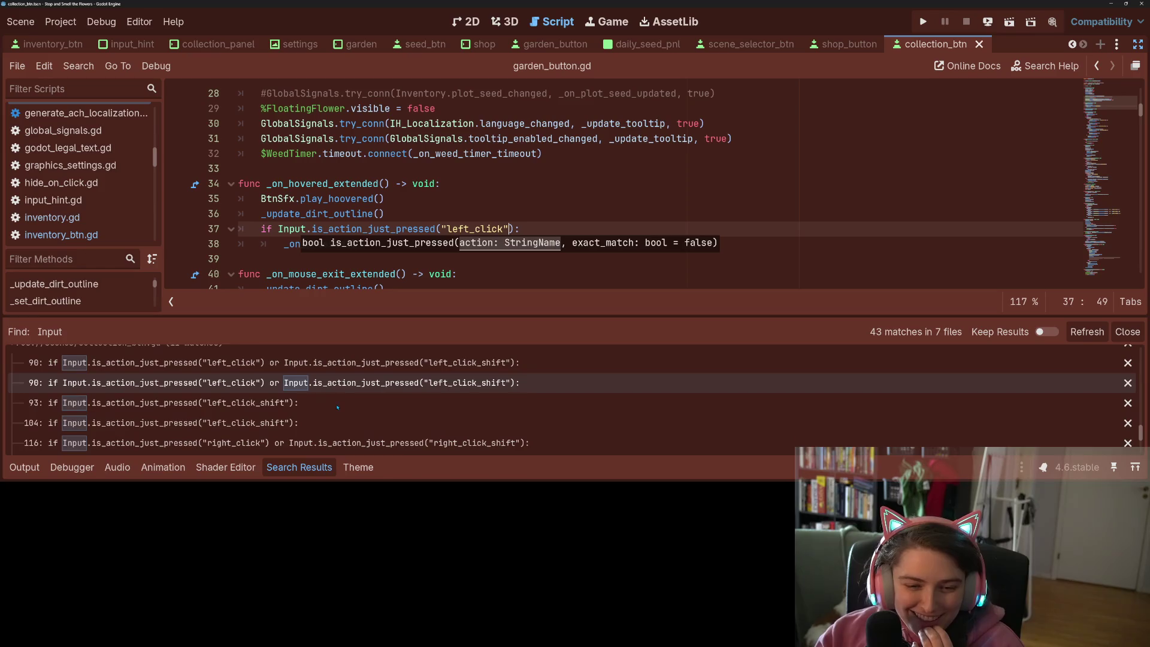
pyautogui.scroll(-5, 354, 396)
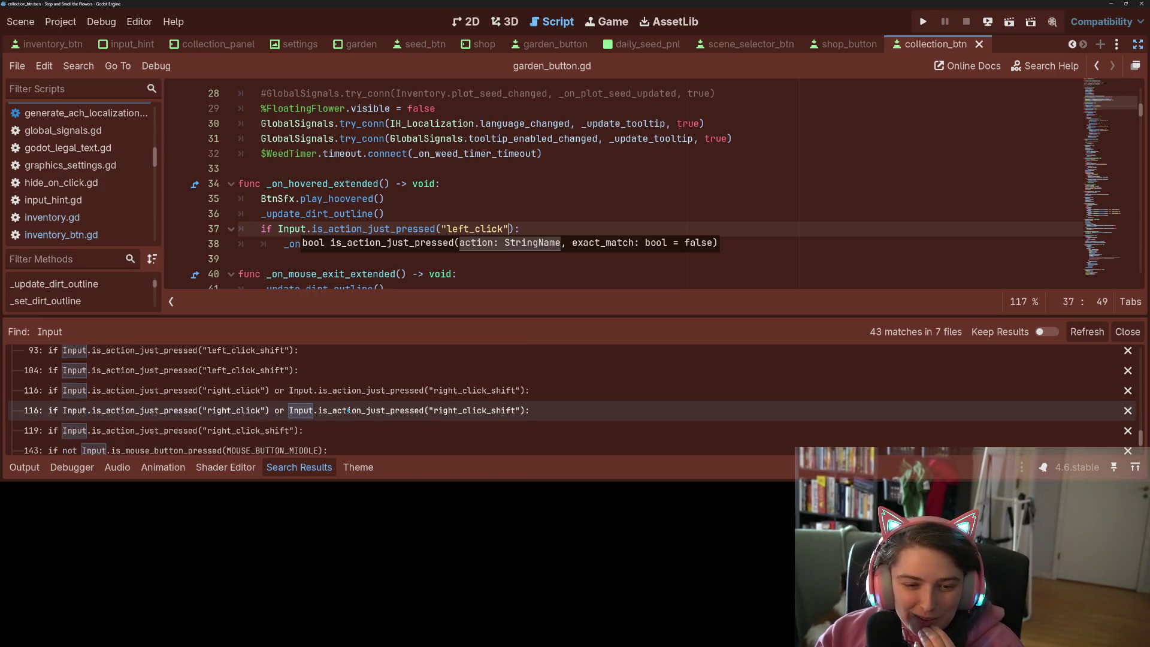
pyautogui.scroll(-4, 348, 410)
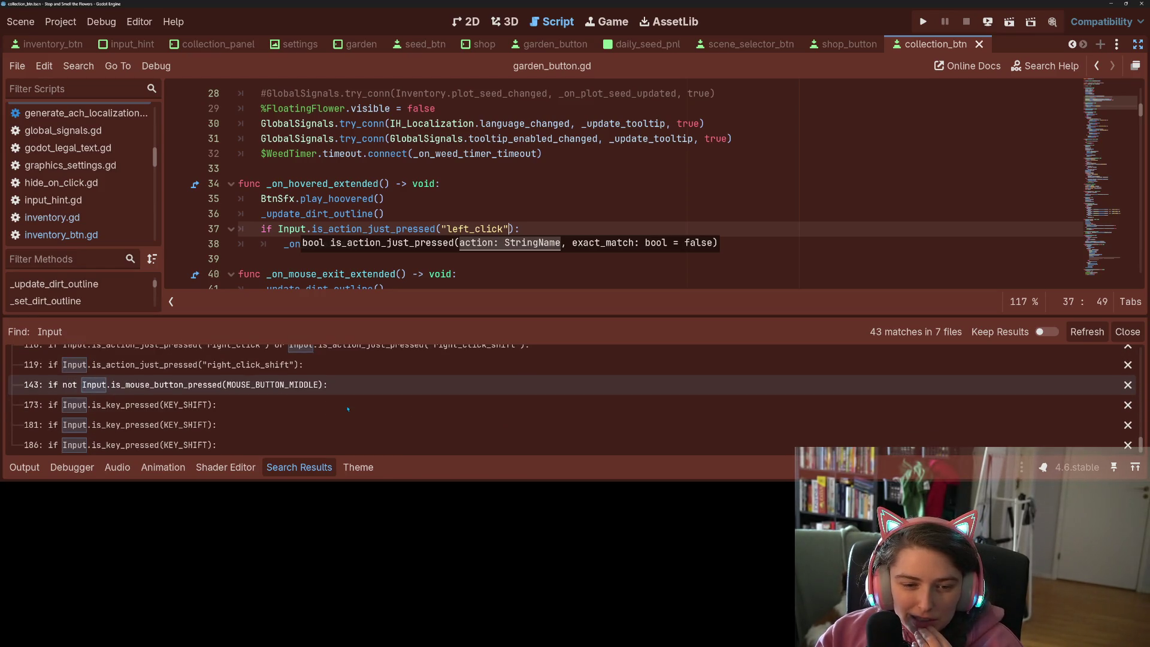
pyautogui.scroll(-1, 348, 410)
pyautogui.scroll(3, 348, 409)
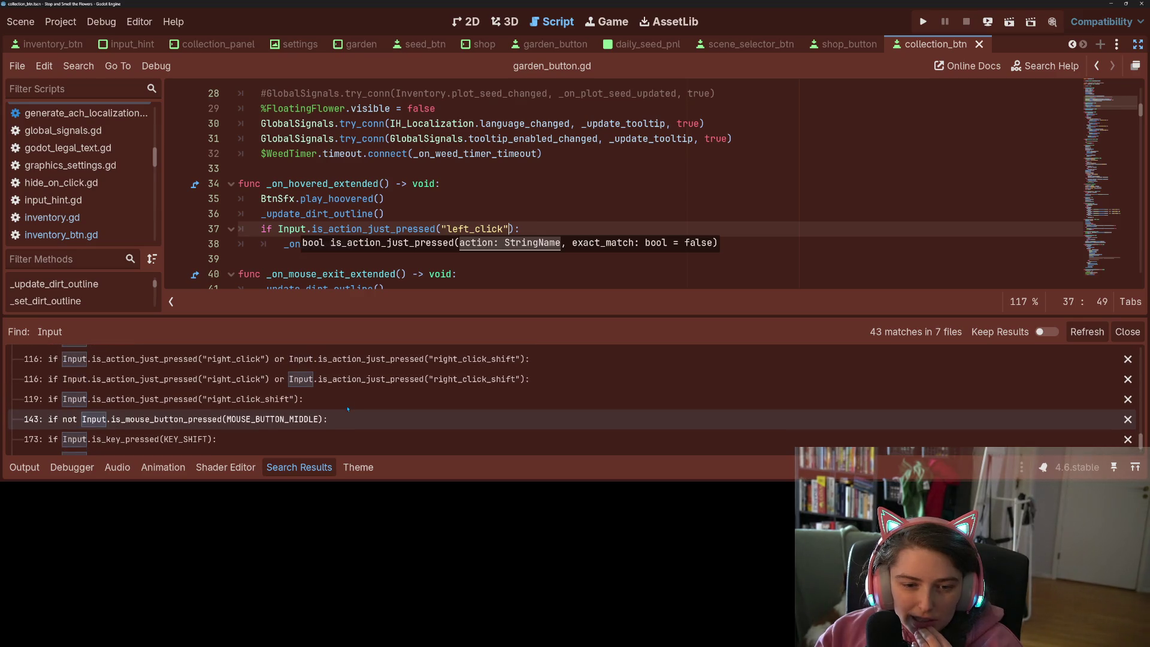
pyautogui.scroll(-3, 348, 409)
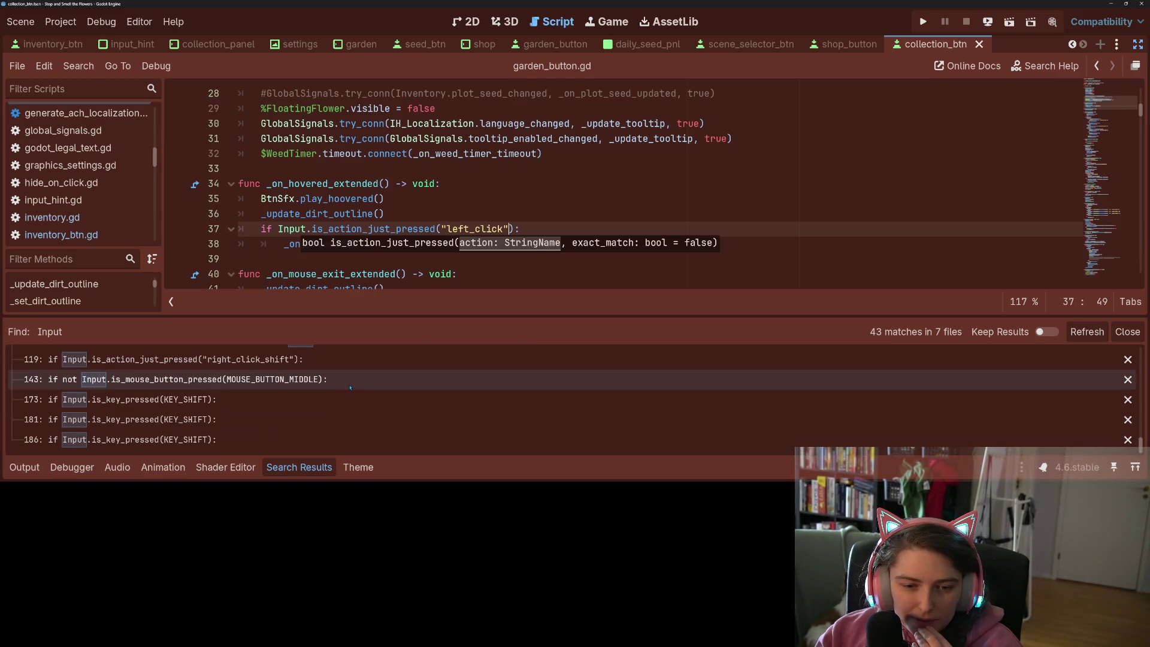
# Open the line 143 match in collection_btn.gd and select the negated middle-button check
pyautogui.click(350, 385)
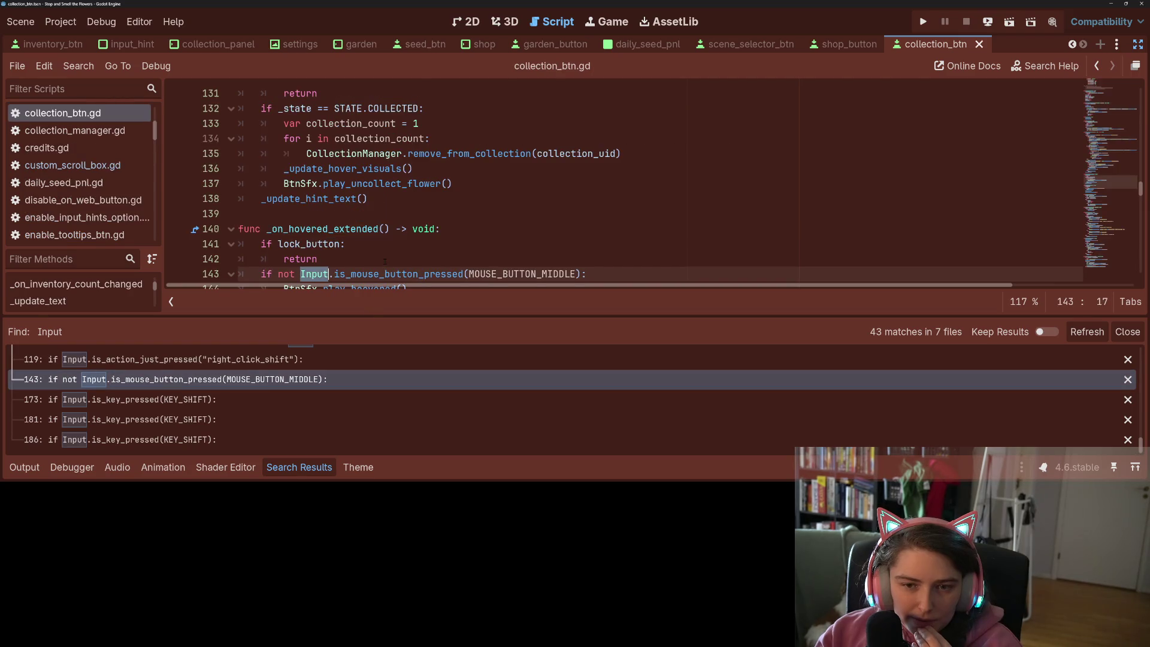
pyautogui.scroll(-2, 385, 261)
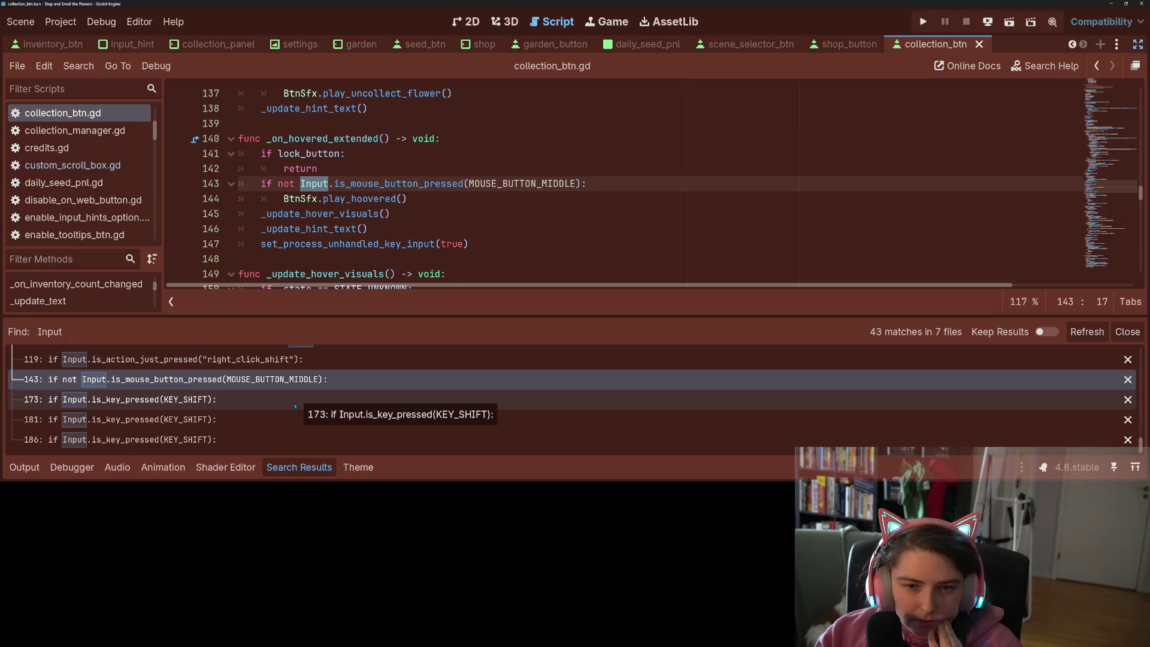
pyautogui.scroll(1, 268, 438)
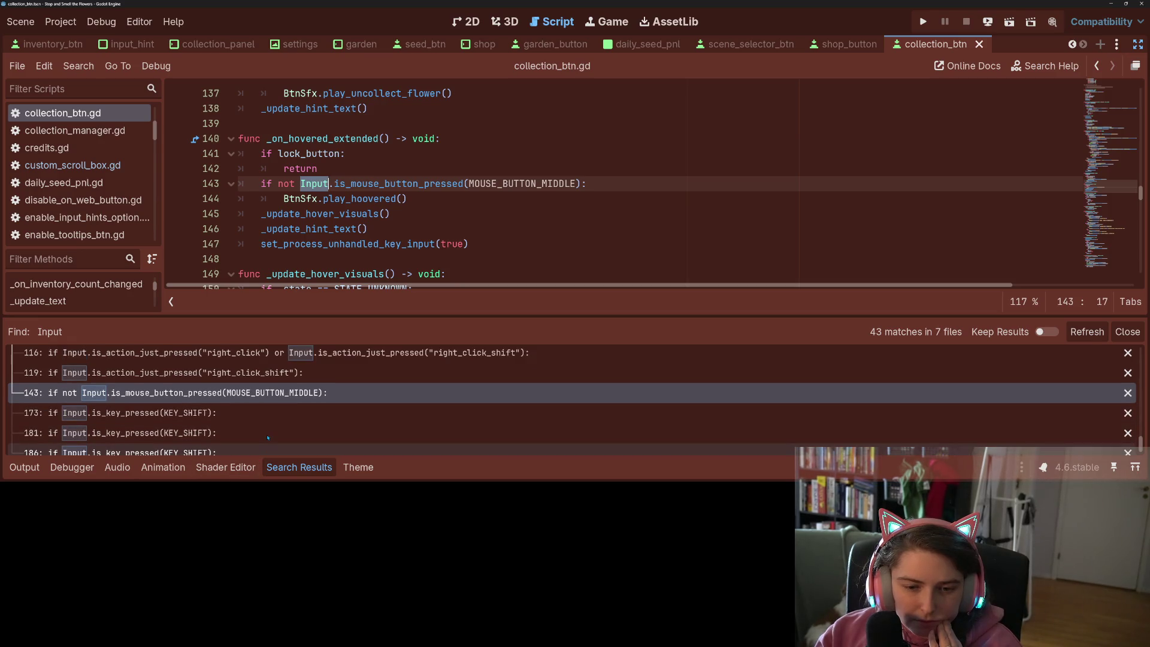
pyautogui.scroll(-1, 268, 438)
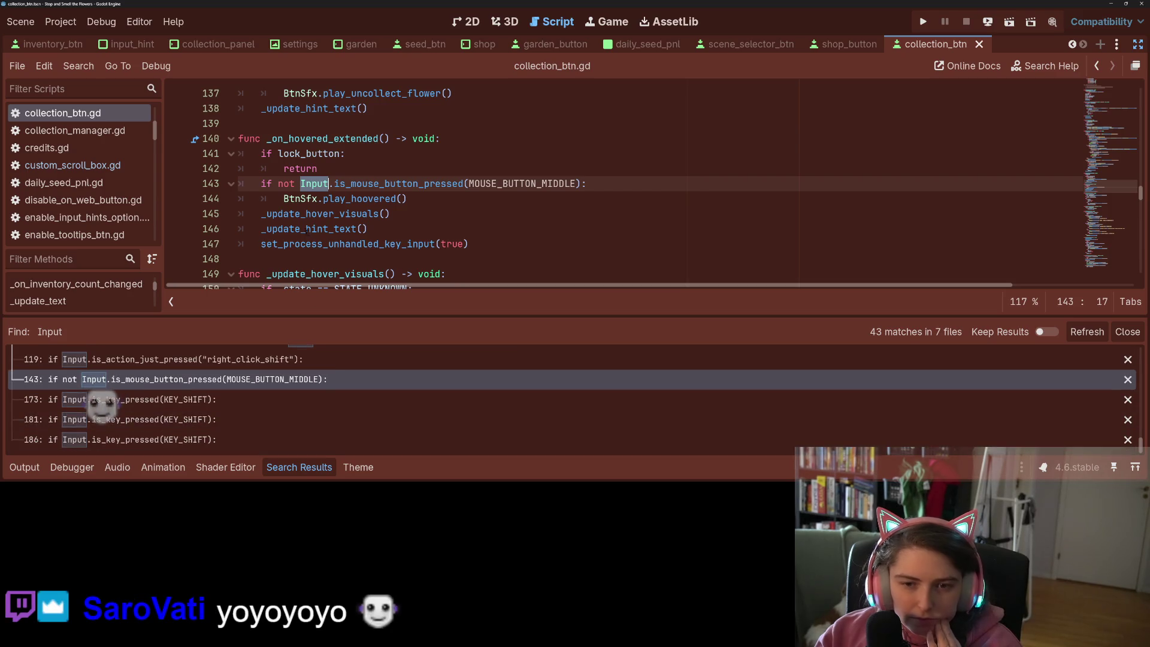
pyautogui.click(285, 200)
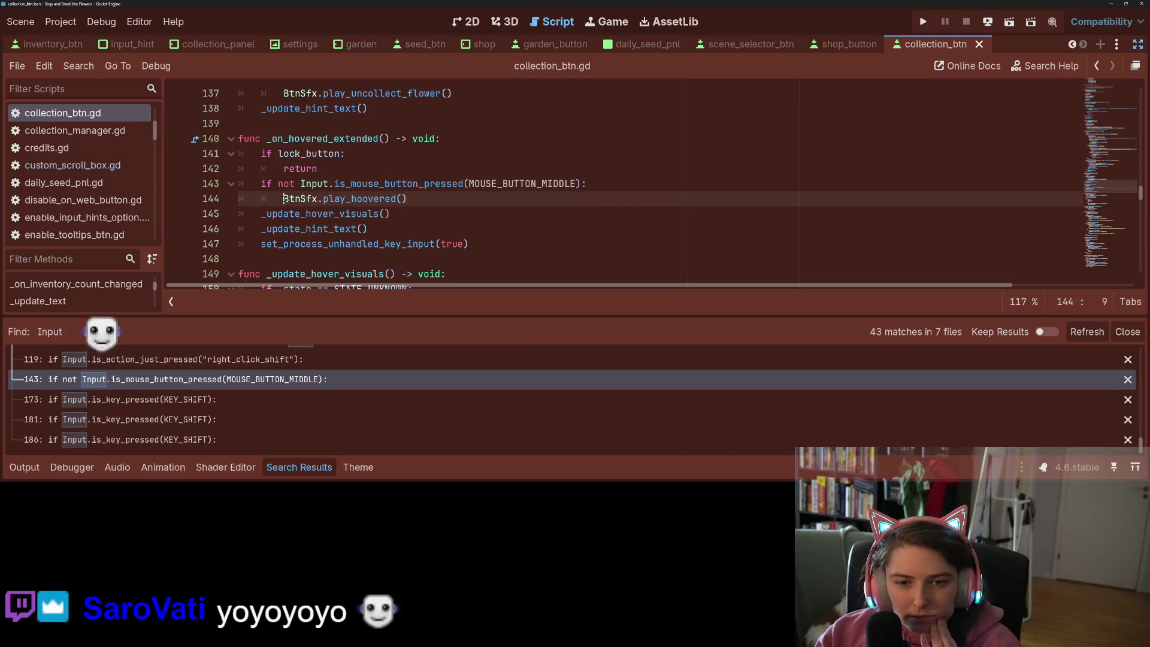
pyautogui.click(493, 183)
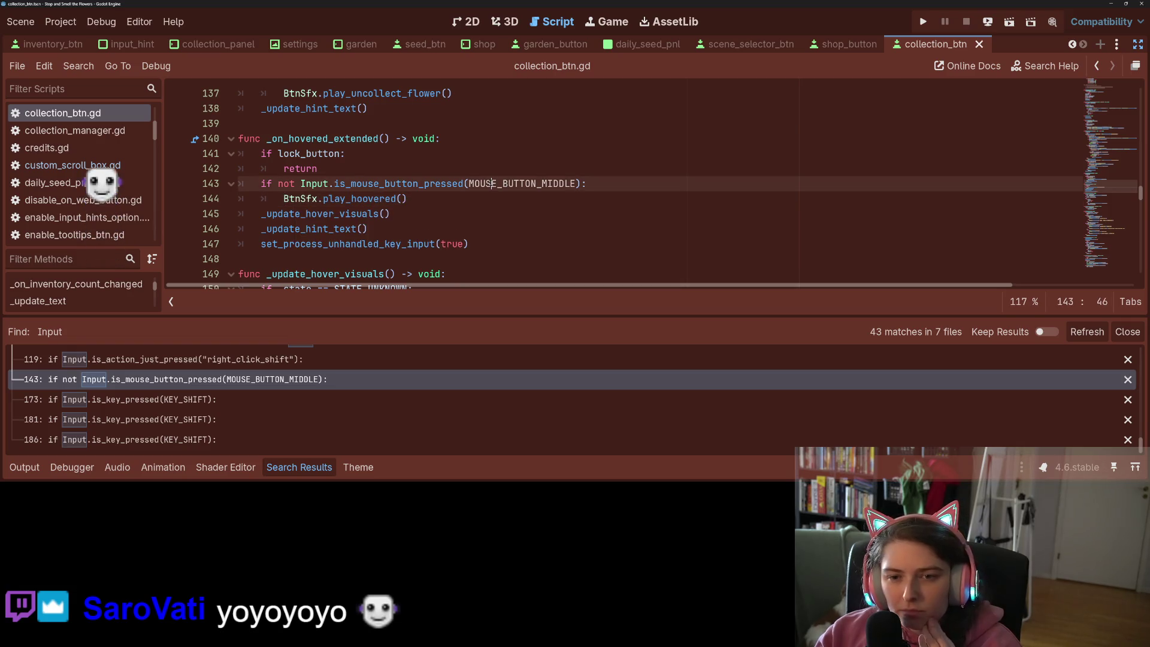
pyautogui.click(579, 183)
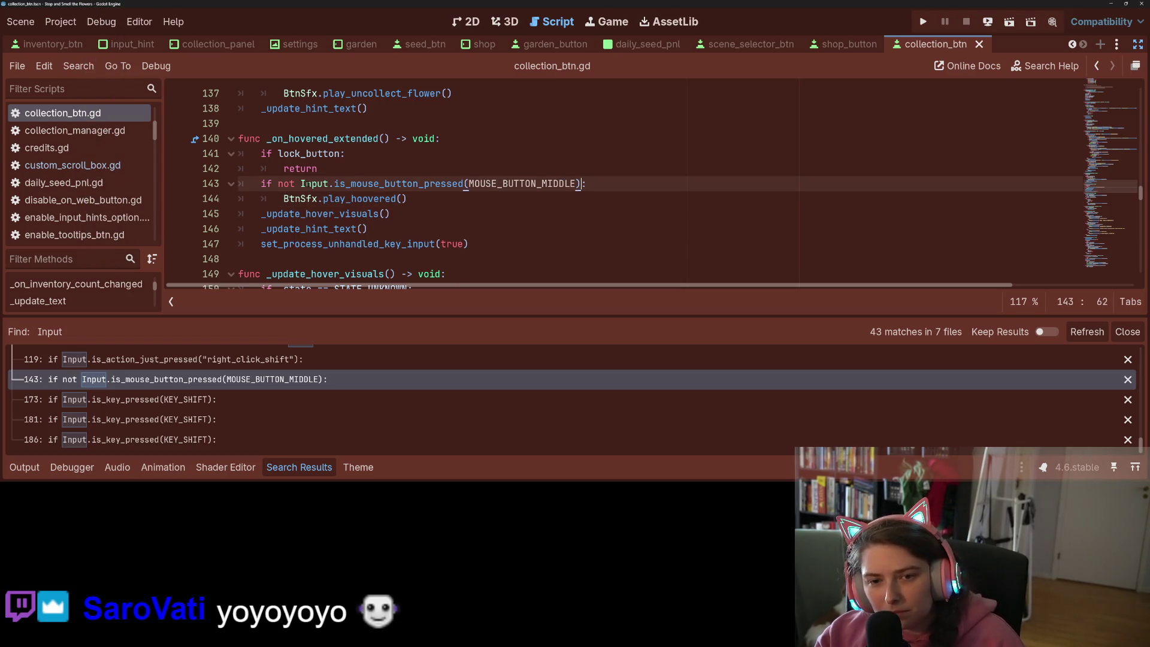
pyautogui.moveTo(302, 184); pyautogui.dragTo(581, 184)
pyautogui.click(580, 183)
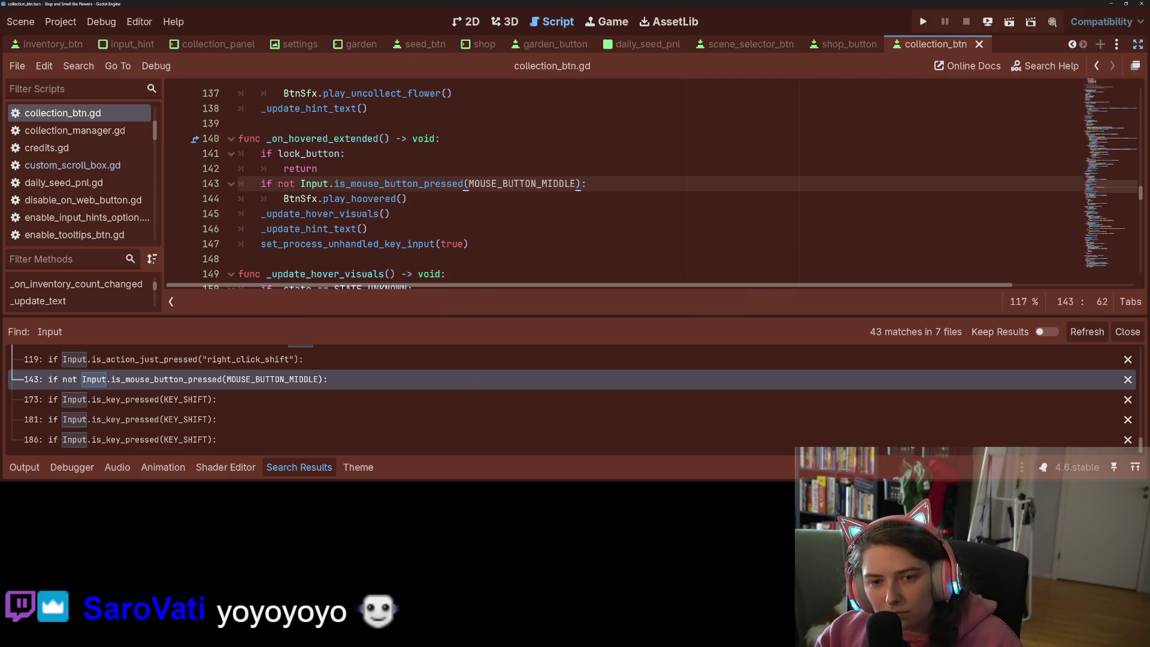
pyautogui.moveTo(279, 184); pyautogui.dragTo(581, 184)
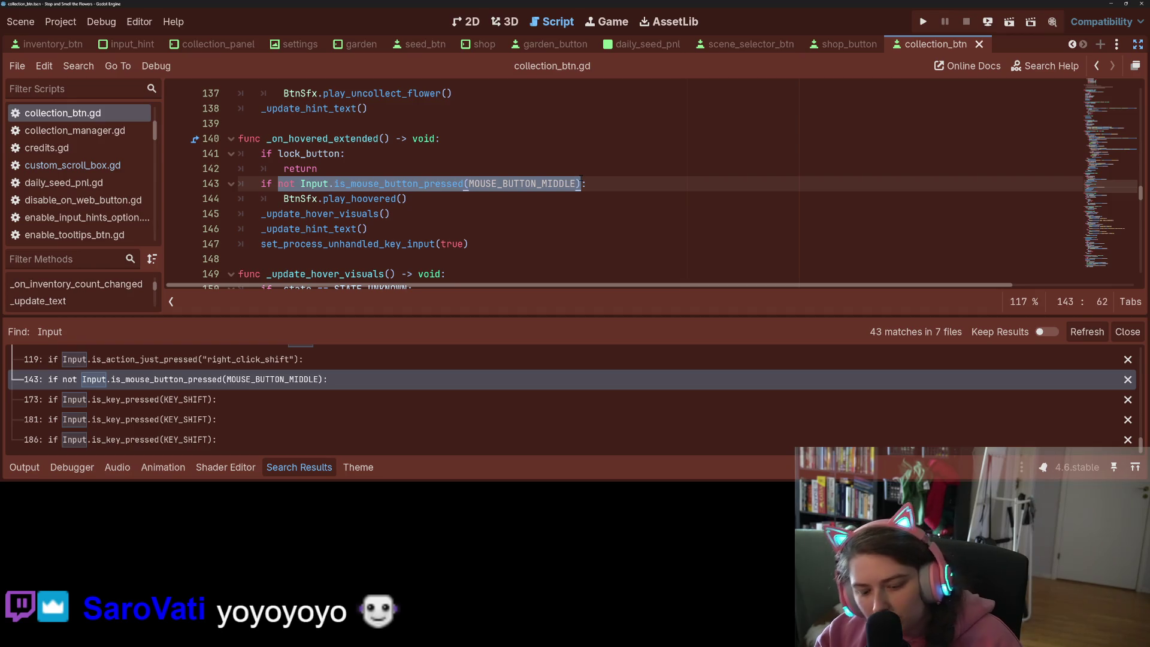
pyautogui.click(580, 183)
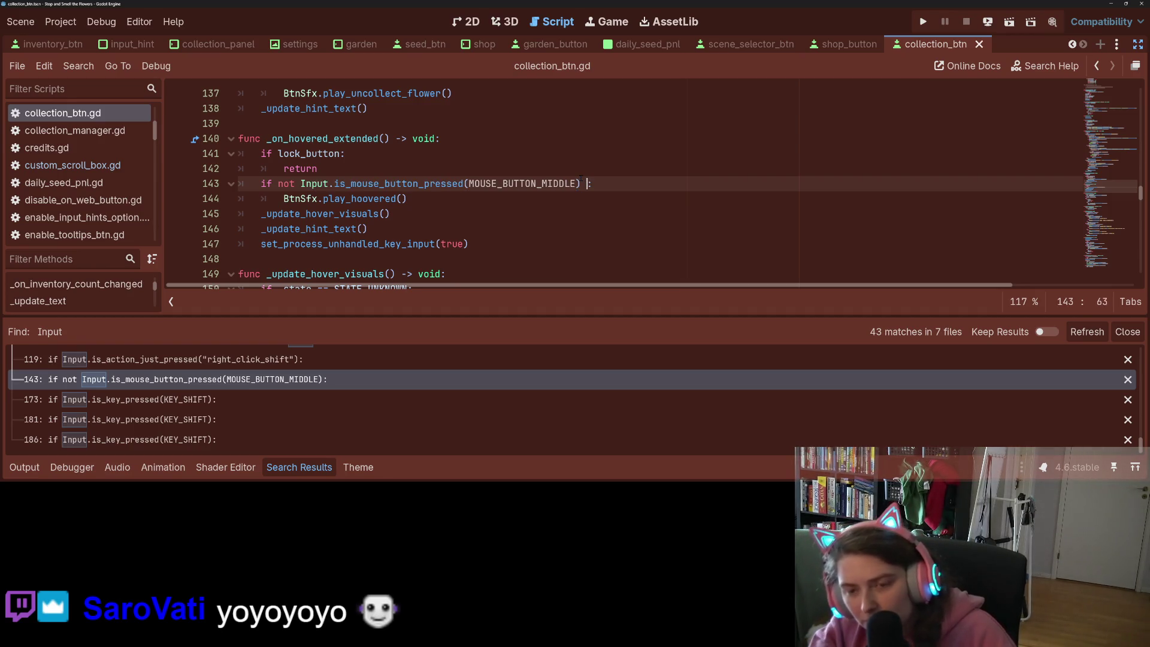
# Append two more copies of the button check, joined by 'and \' on indented continuation lines
pyautogui.write('and no')
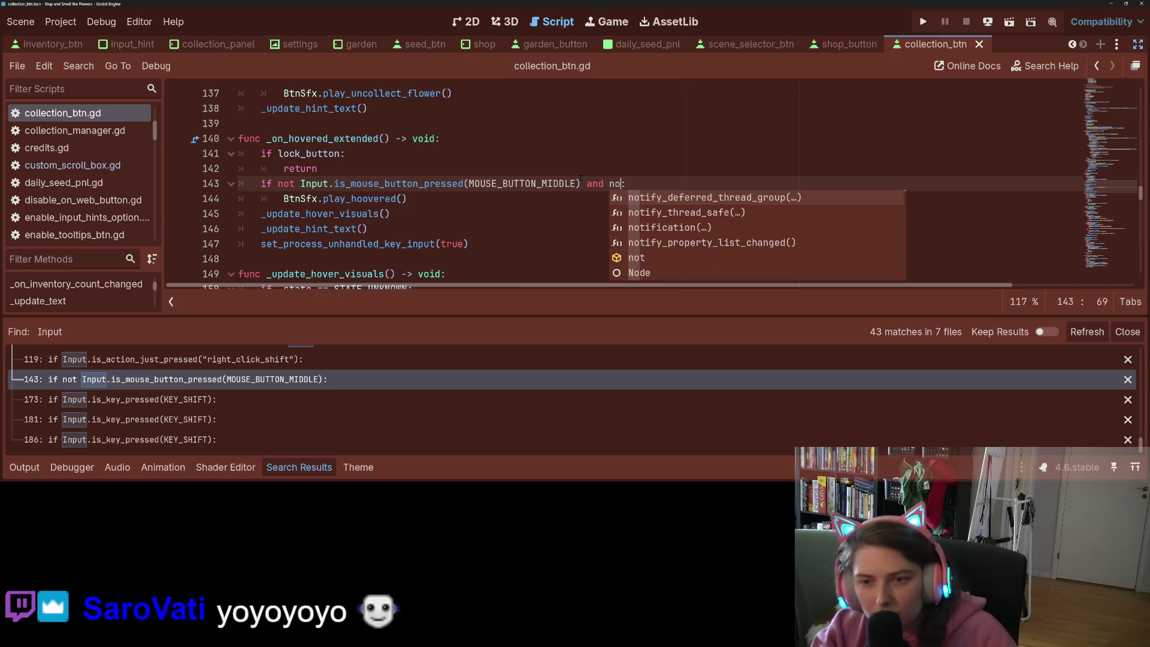
pyautogui.press('BackSpace')
pyautogui.press('BackSpace')
pyautogui.write('not Input.is_mouse_button_pressed(MOUSE_BUTTON_MIDDLE)')
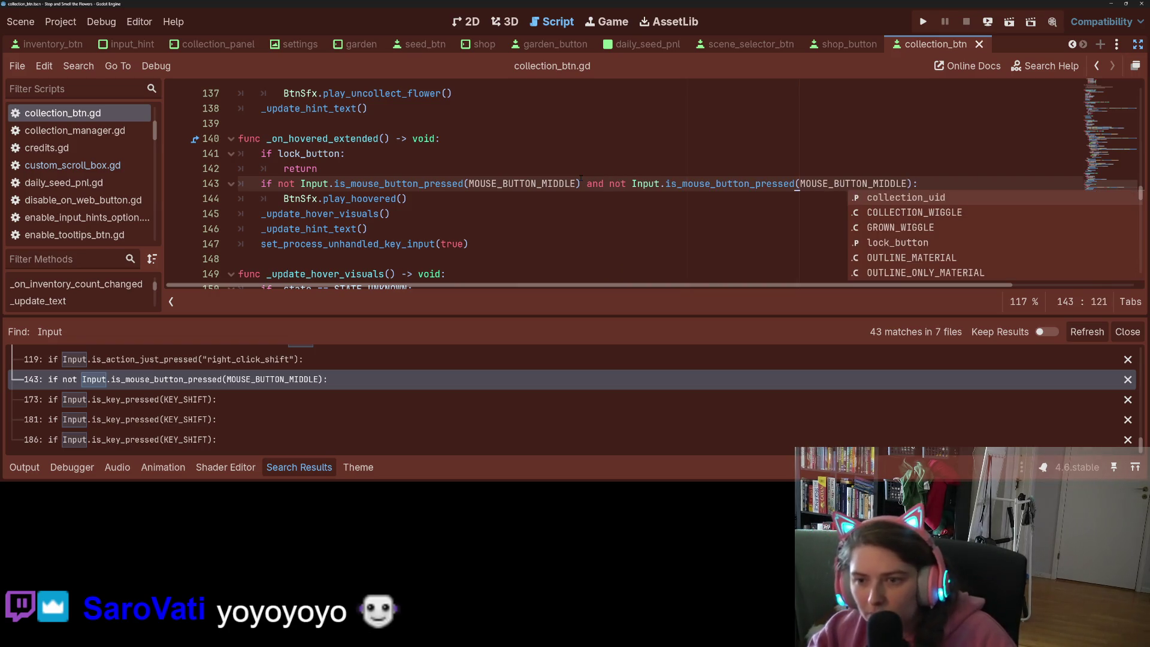
pyautogui.press('Return')
pyautogui.hotkey('ctrl', 'z')
pyautogui.write('and')
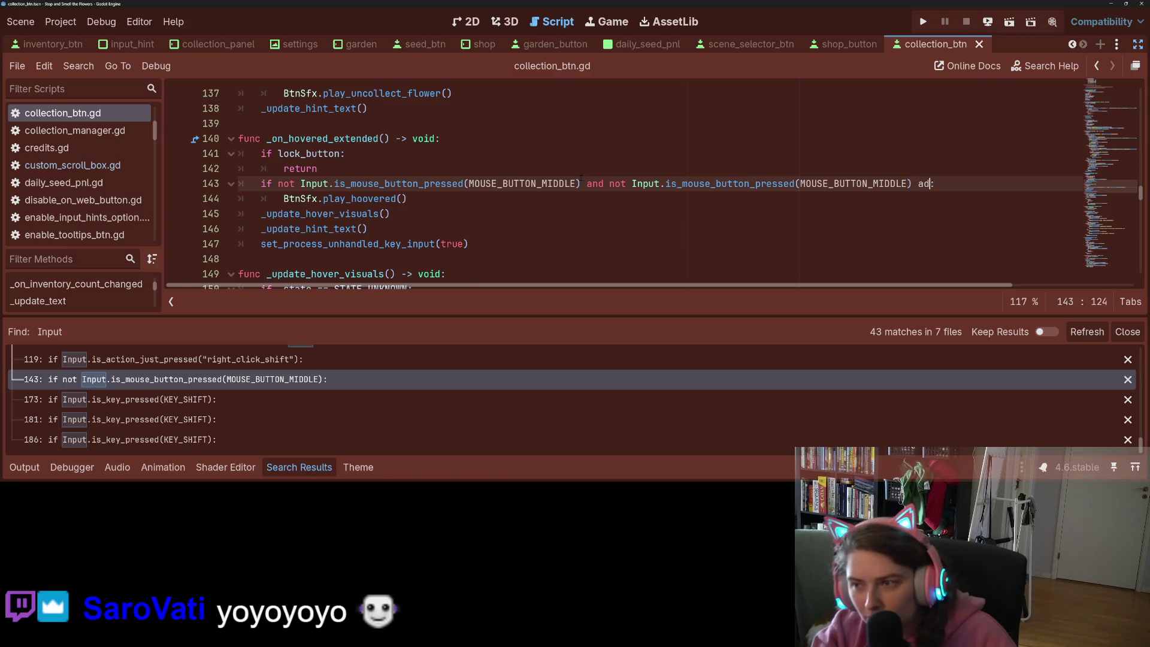
pyautogui.write('not Input.is_mouse_button_pressed(MOUSE_BUTTON_MIDDLE)')
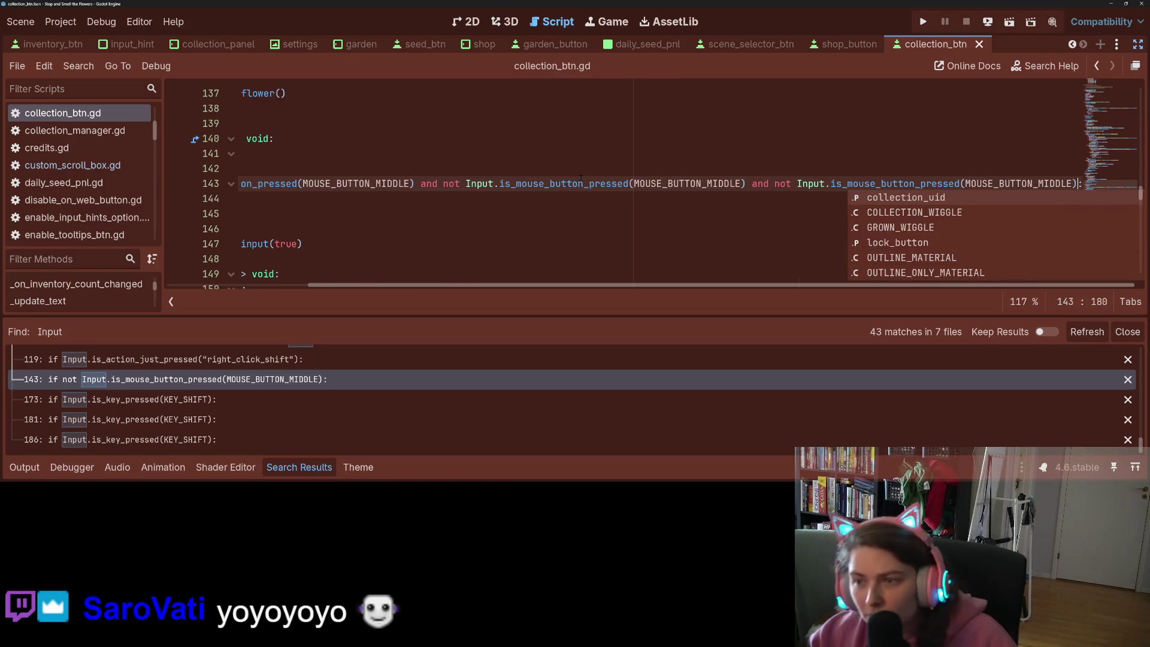
pyautogui.click(446, 183)
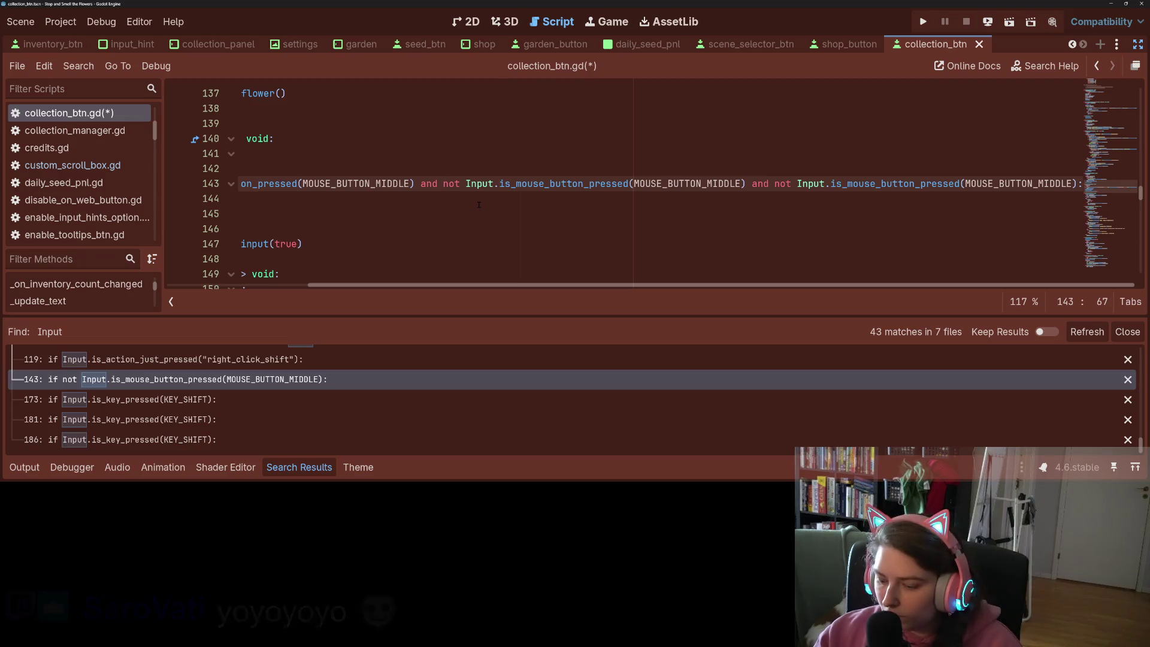
pyautogui.write('\\')
pyautogui.press('Return')
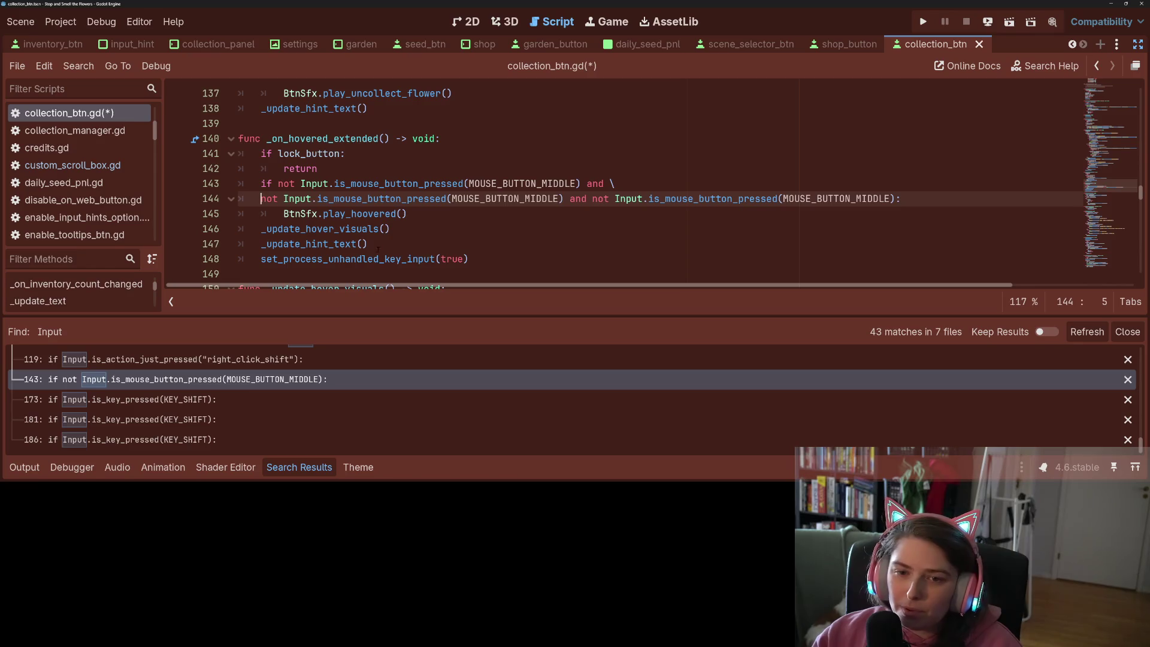
pyautogui.press('Tab')
pyautogui.click(615, 199)
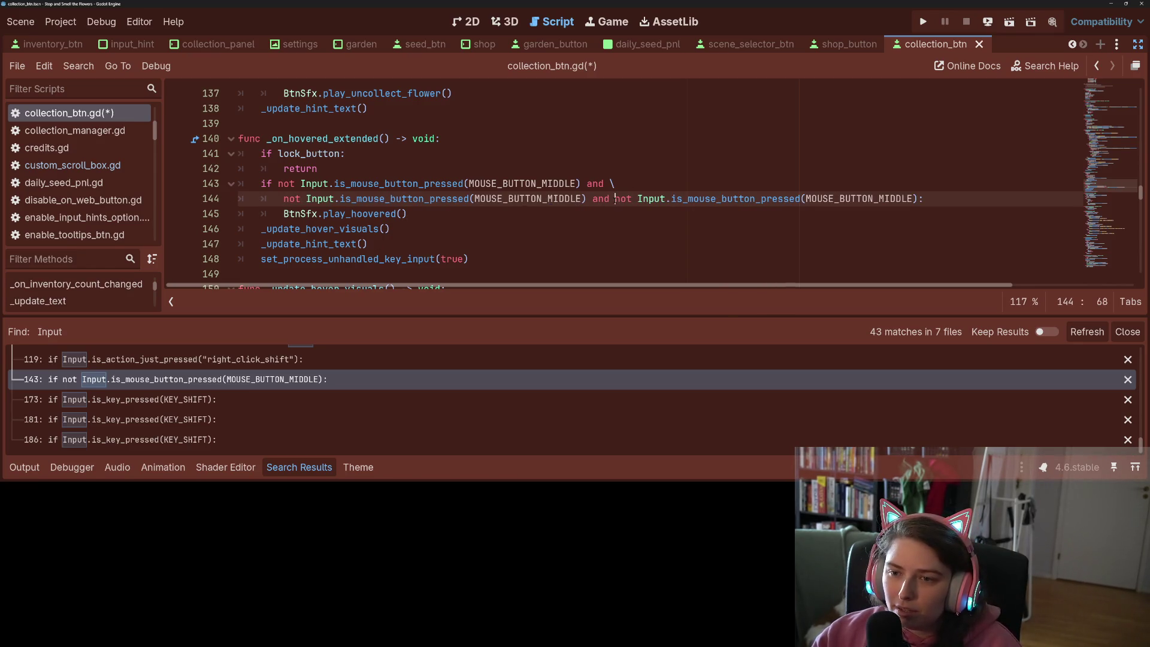
pyautogui.write('\\')
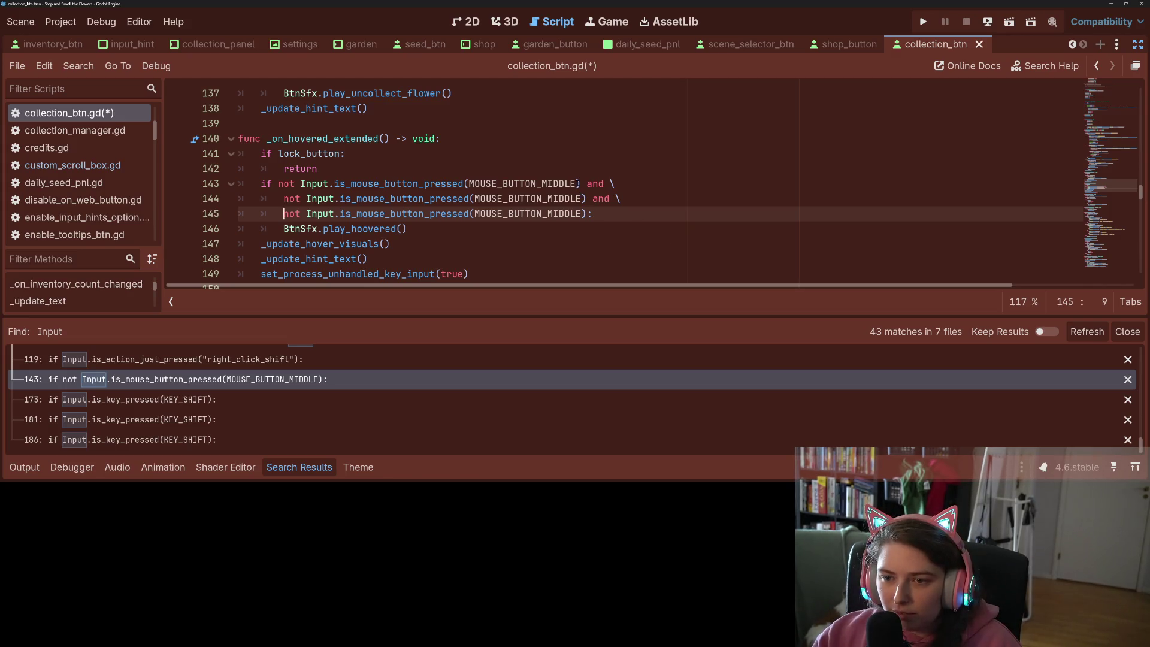
# Change MIDDLE to LEFT in the first check and RIGHT in the third, then save
pyautogui.moveTo(577, 184); pyautogui.dragTo(542, 183)
pyautogui.write('LEFT')
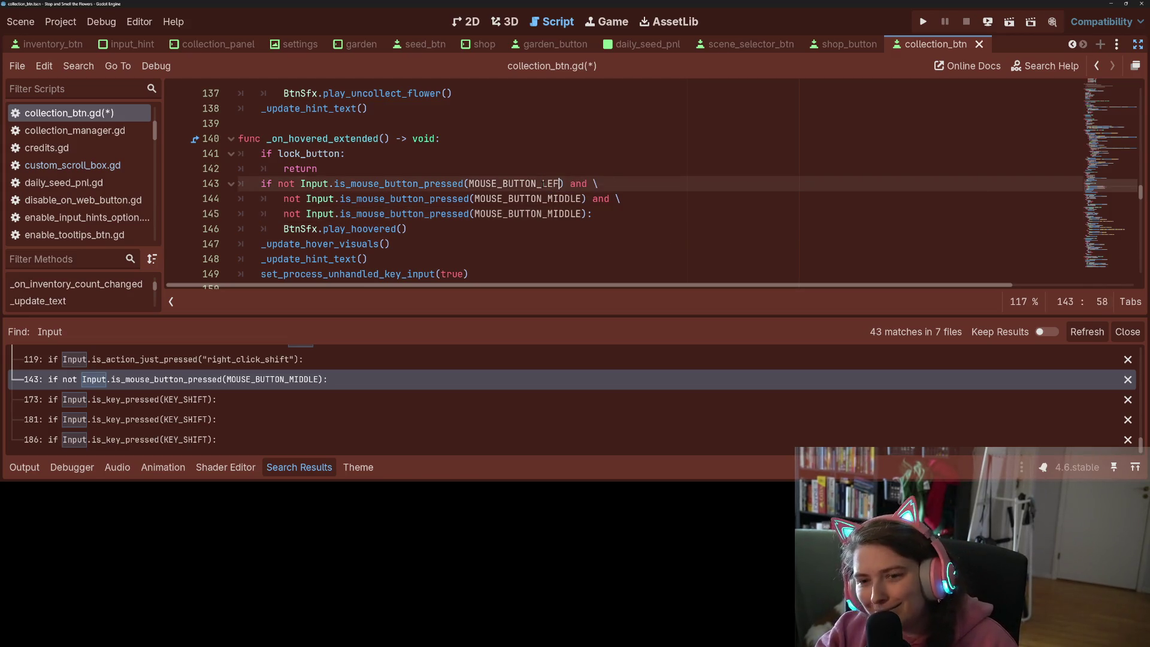
pyautogui.click(559, 172)
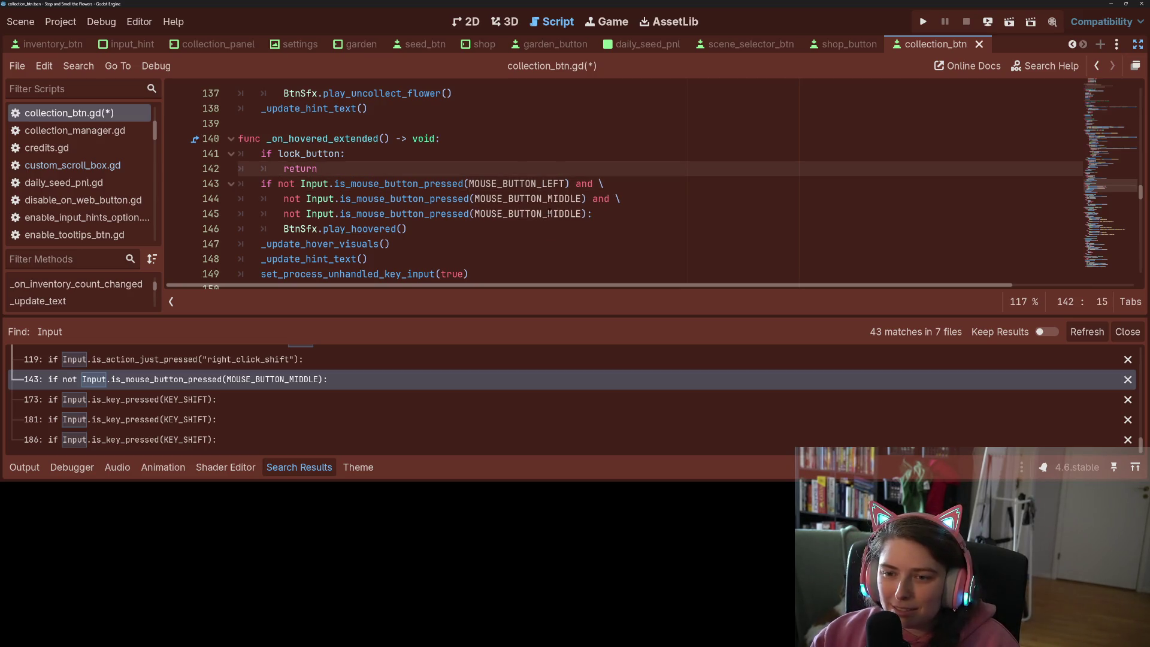
pyautogui.moveTo(549, 214); pyautogui.dragTo(583, 213)
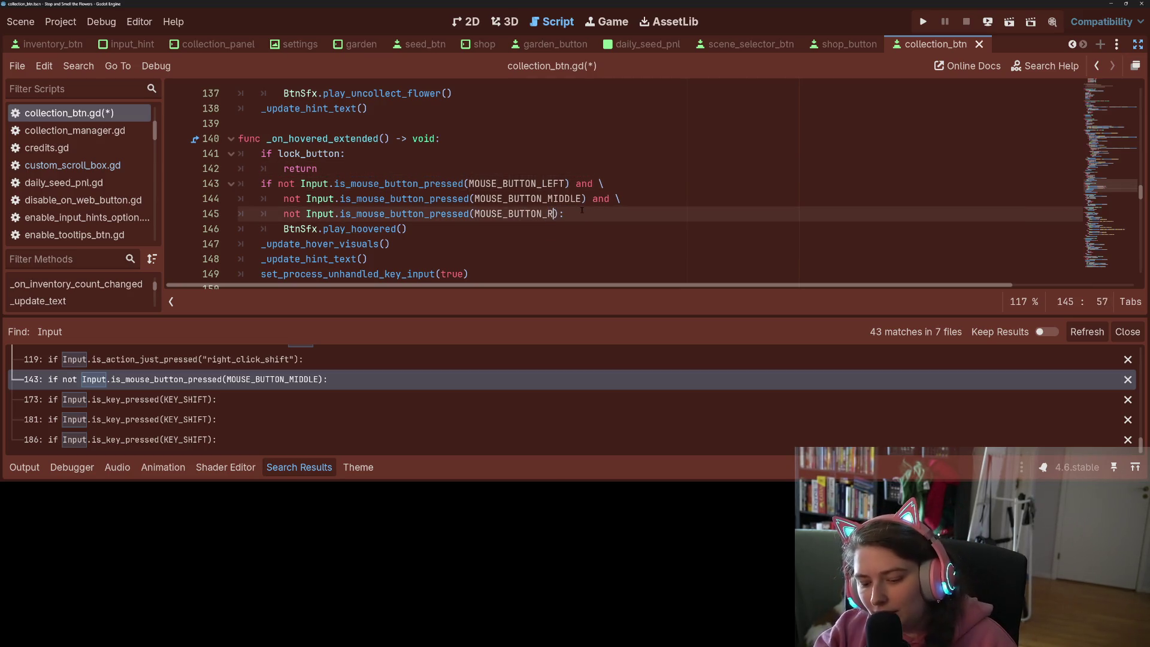
pyautogui.write('RIGHT')
pyautogui.hotkey('ctrl', 's')
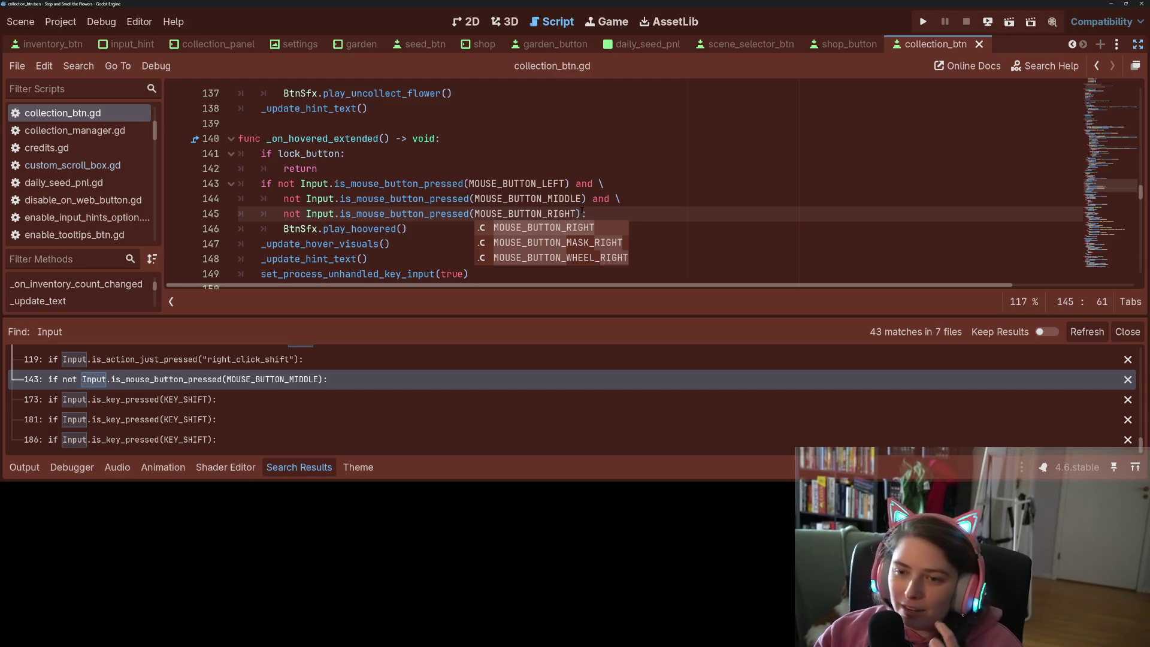
pyautogui.click(585, 198)
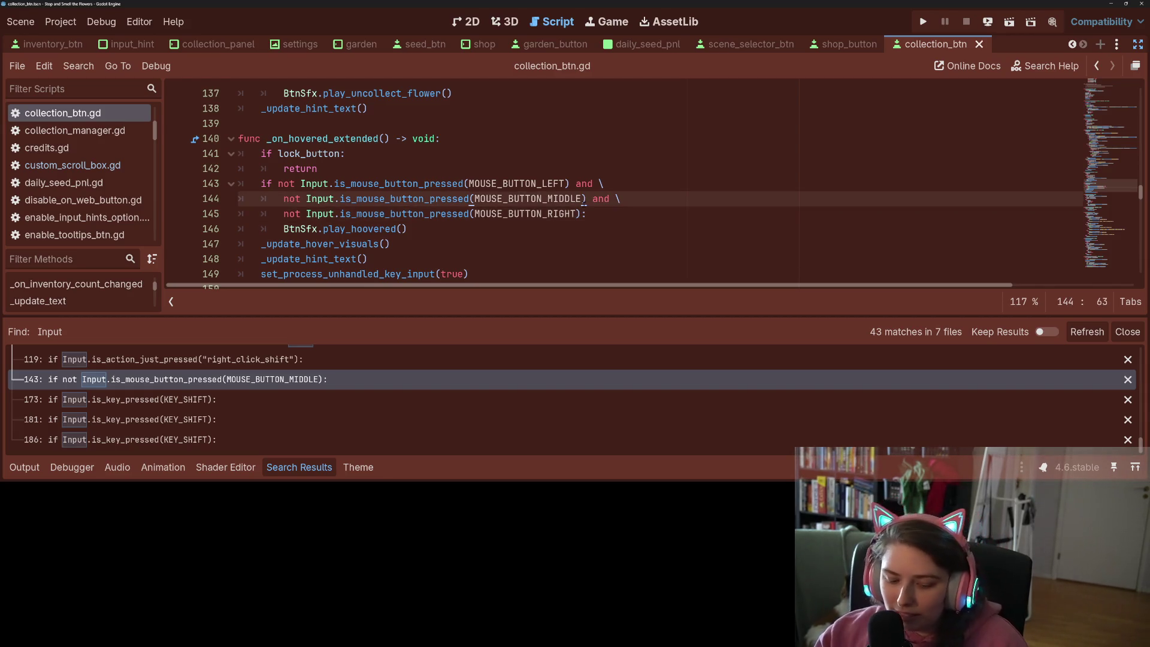
pyautogui.hotkey('ctrl', 's')
pyautogui.click(558, 172)
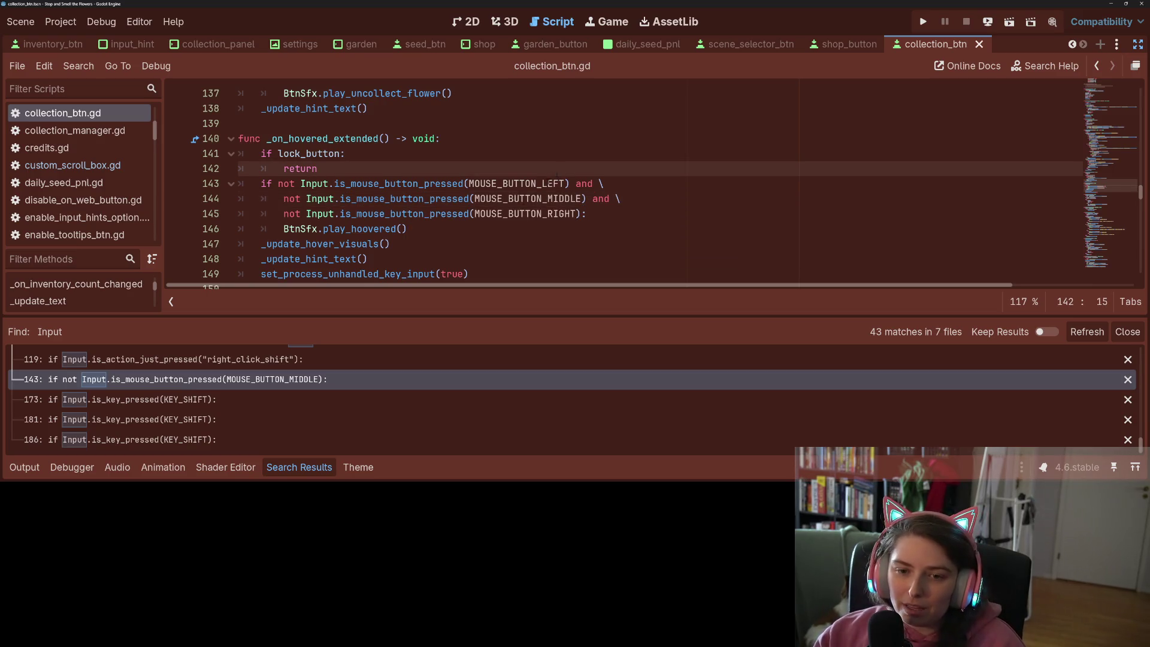
pyautogui.click(309, 214)
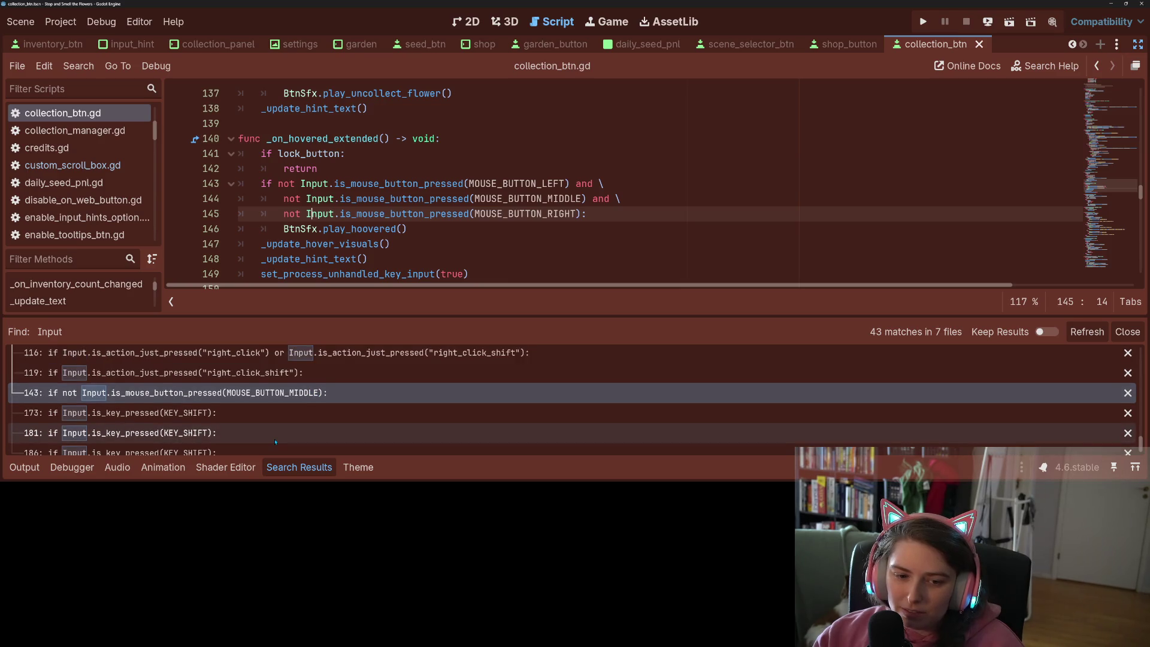
# Scroll the Search Results, collapse that panel, and return to editing collection_btn.gd
pyautogui.scroll(1, 276, 442)
pyautogui.scroll(-1, 276, 443)
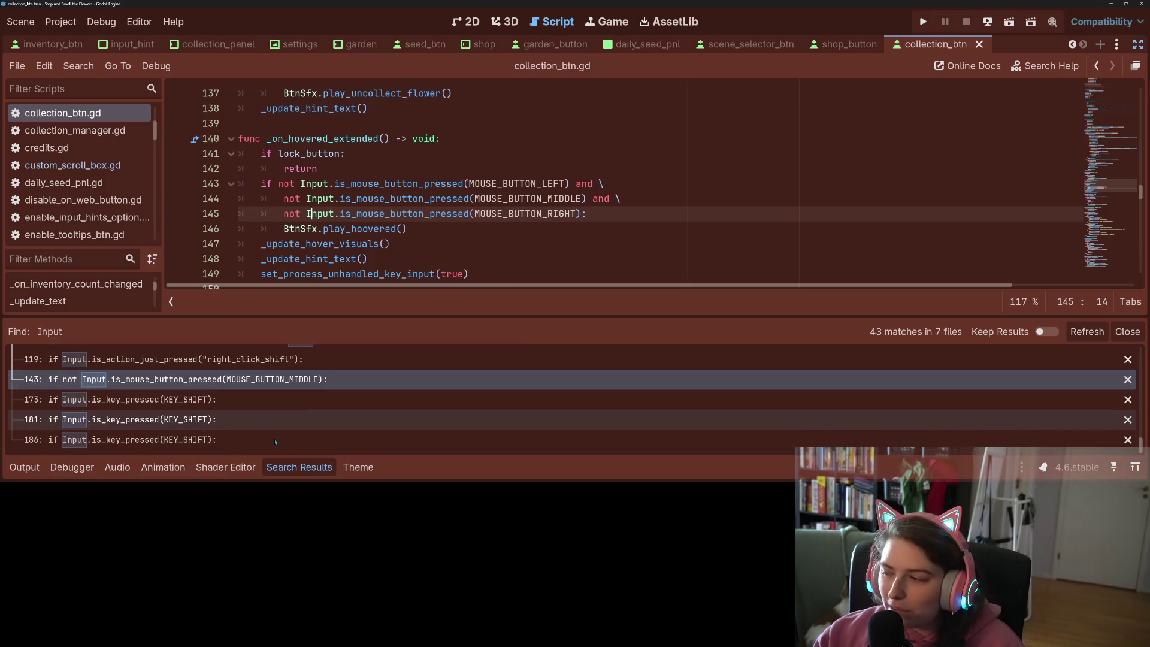
pyautogui.scroll(3, 281, 443)
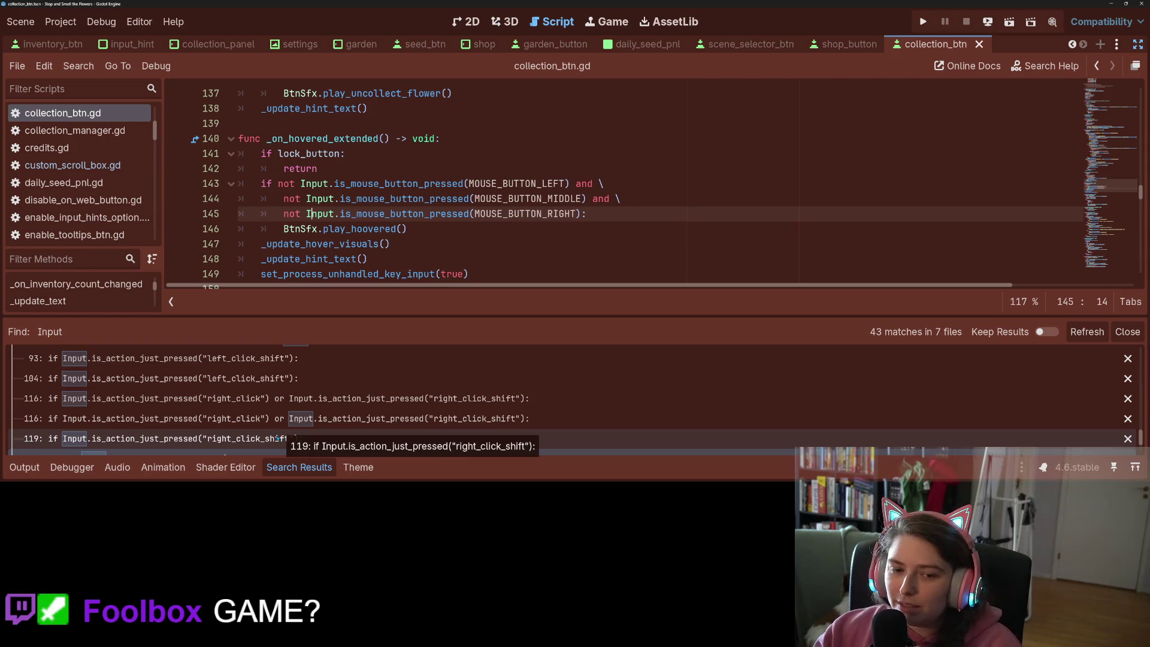
pyautogui.scroll(-3, 281, 431)
pyautogui.scroll(-5, 281, 423)
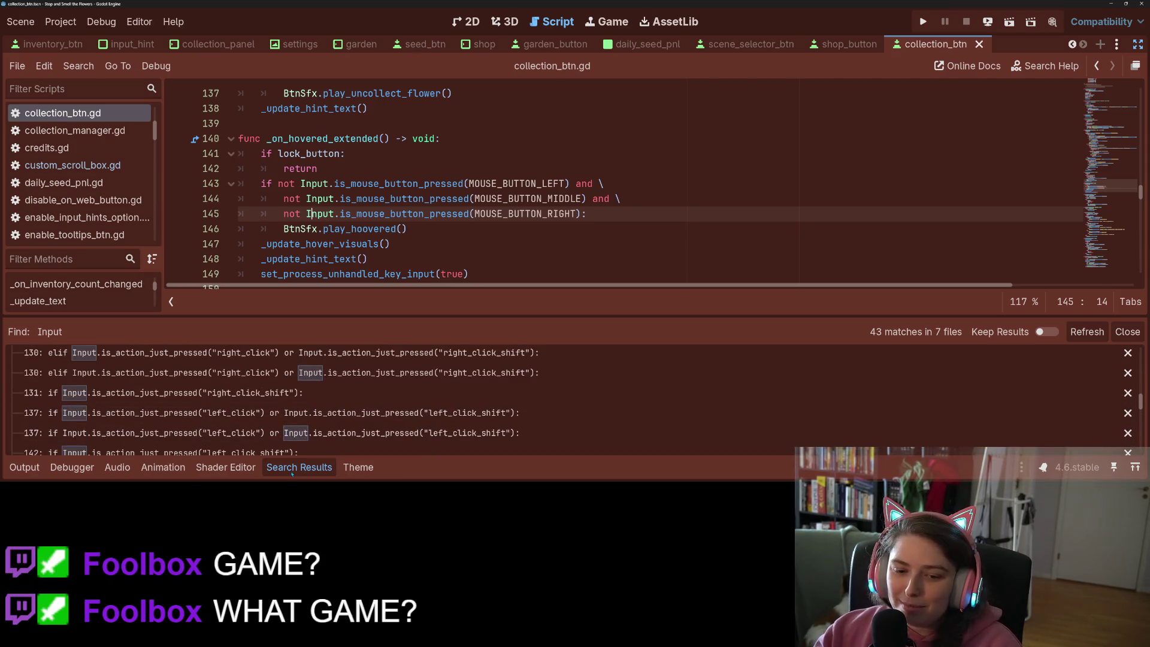
pyautogui.click(299, 467)
pyautogui.click(433, 304)
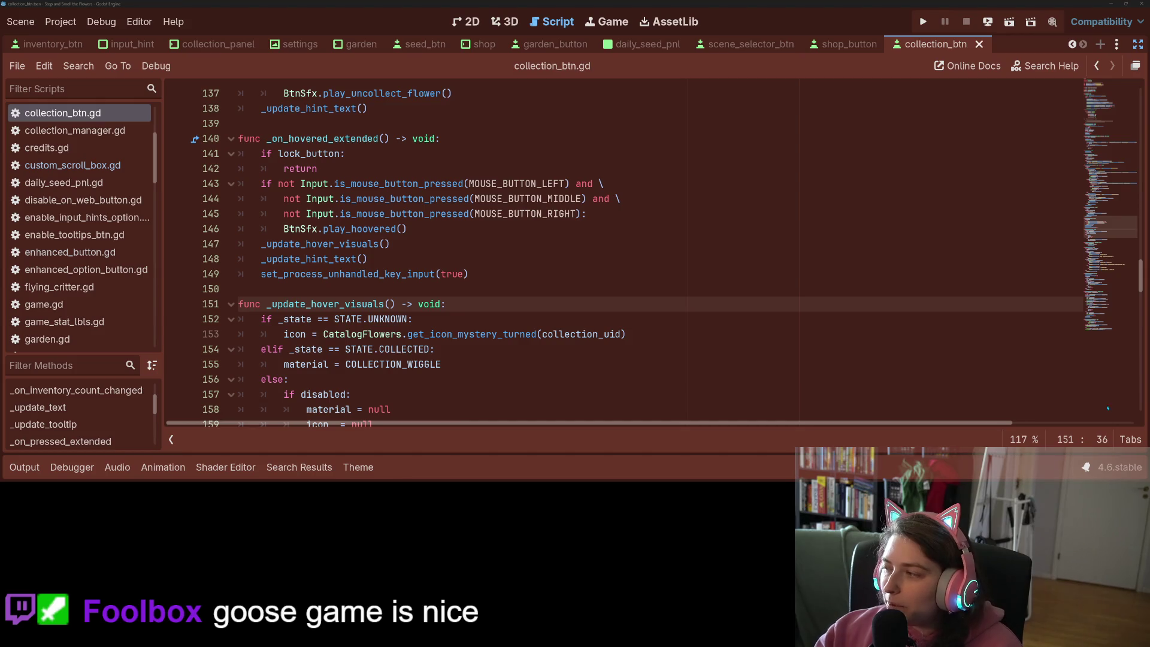
# Run the project from the script editor to test the hover-sound change
pyautogui.click(983, 364)
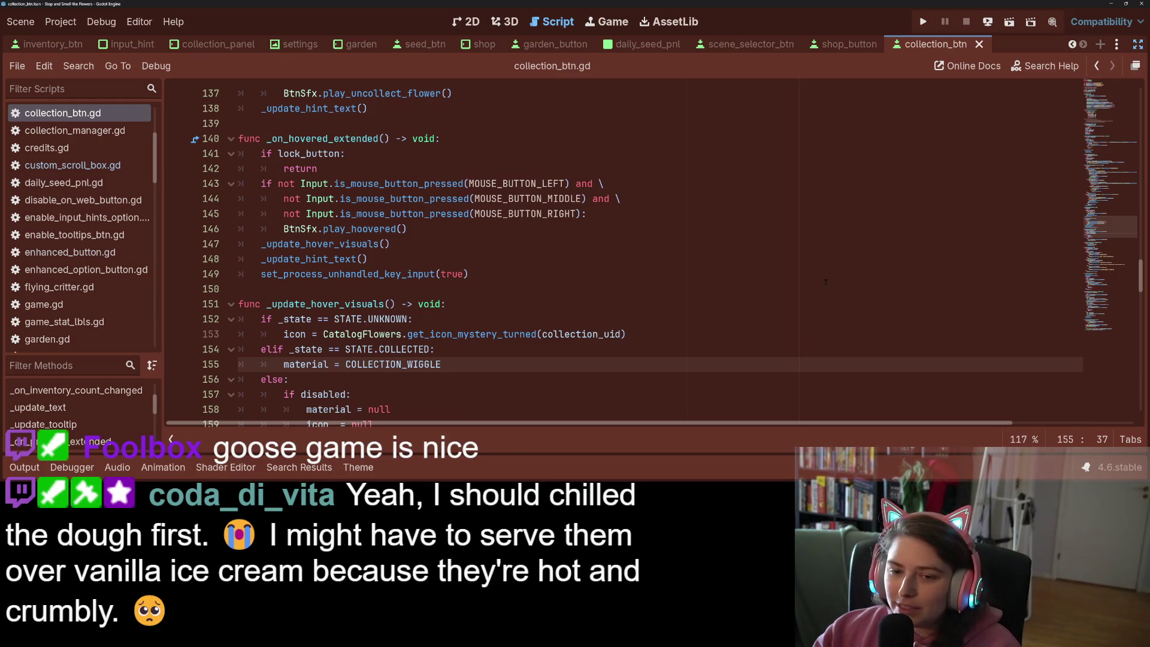
pyautogui.click(670, 304)
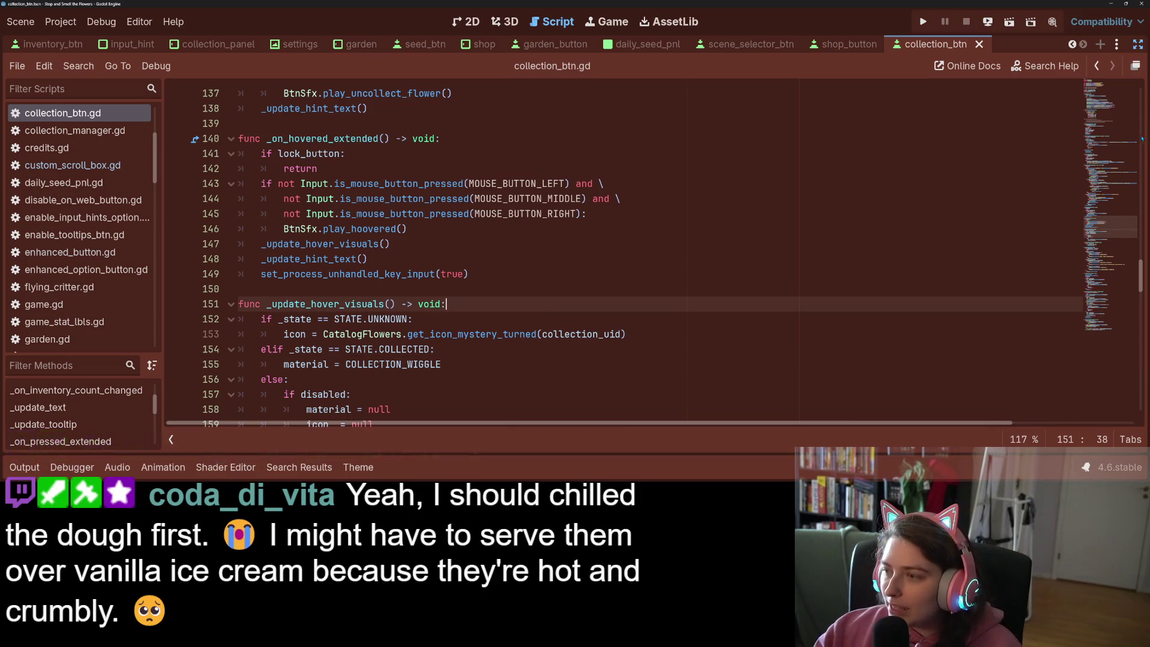
pyautogui.click(925, 24)
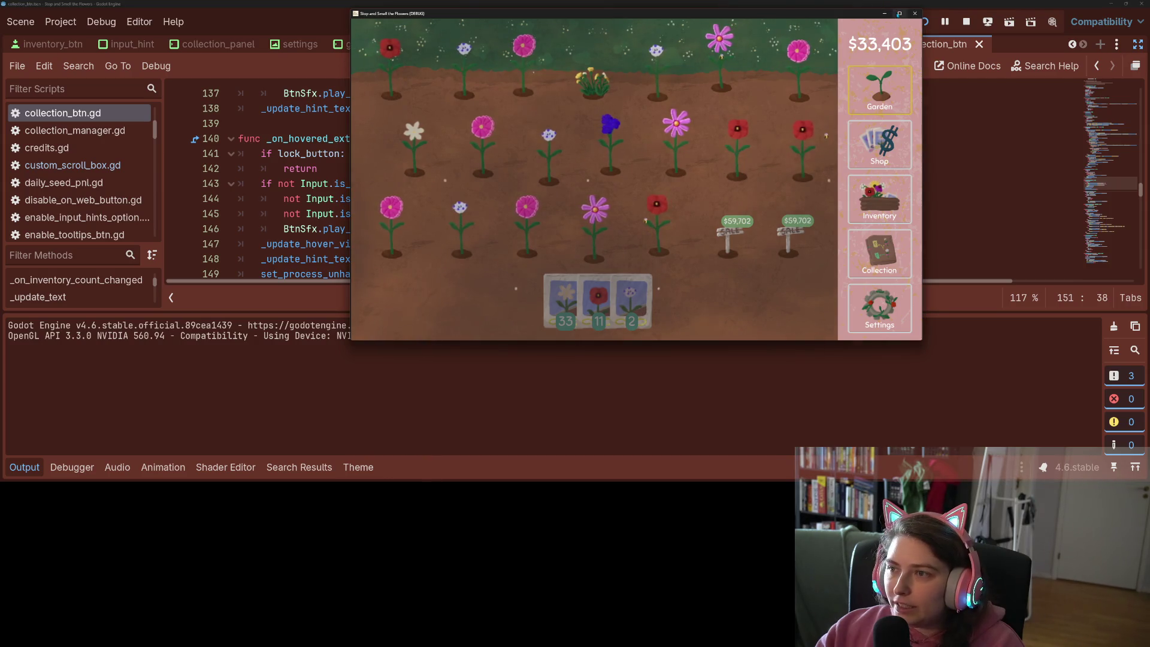
# Maximize the game window and harvest four middle-row flowers
pyautogui.click(900, 13)
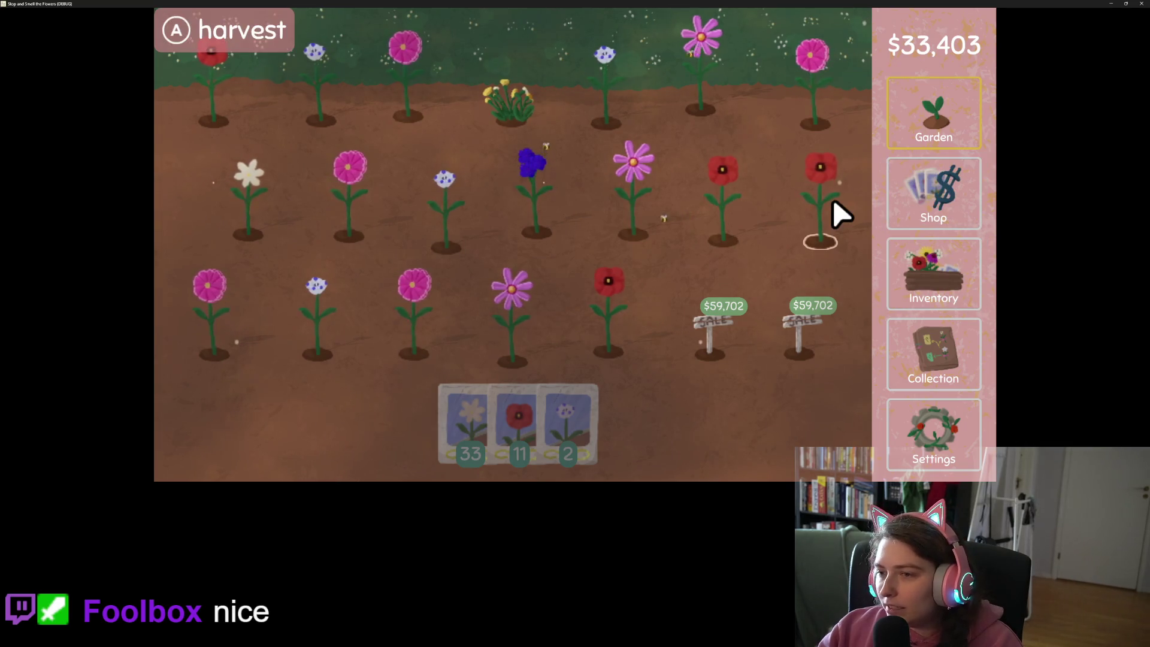
pyautogui.click(838, 214)
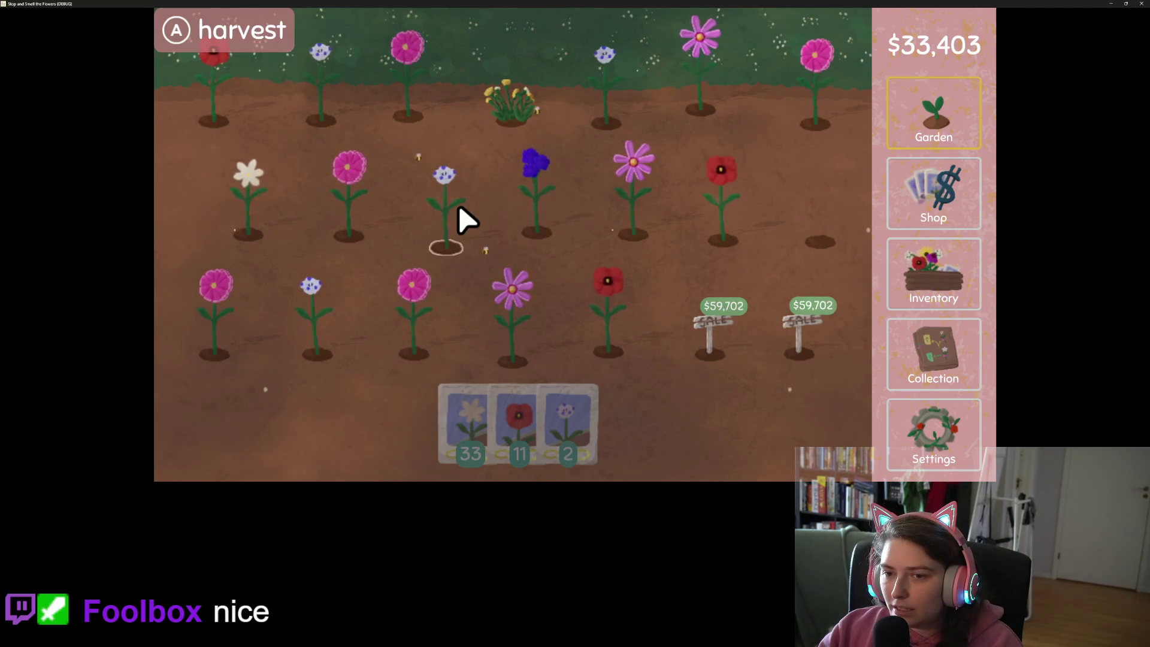
pyautogui.click(465, 217)
pyautogui.click(737, 210)
pyautogui.click(650, 205)
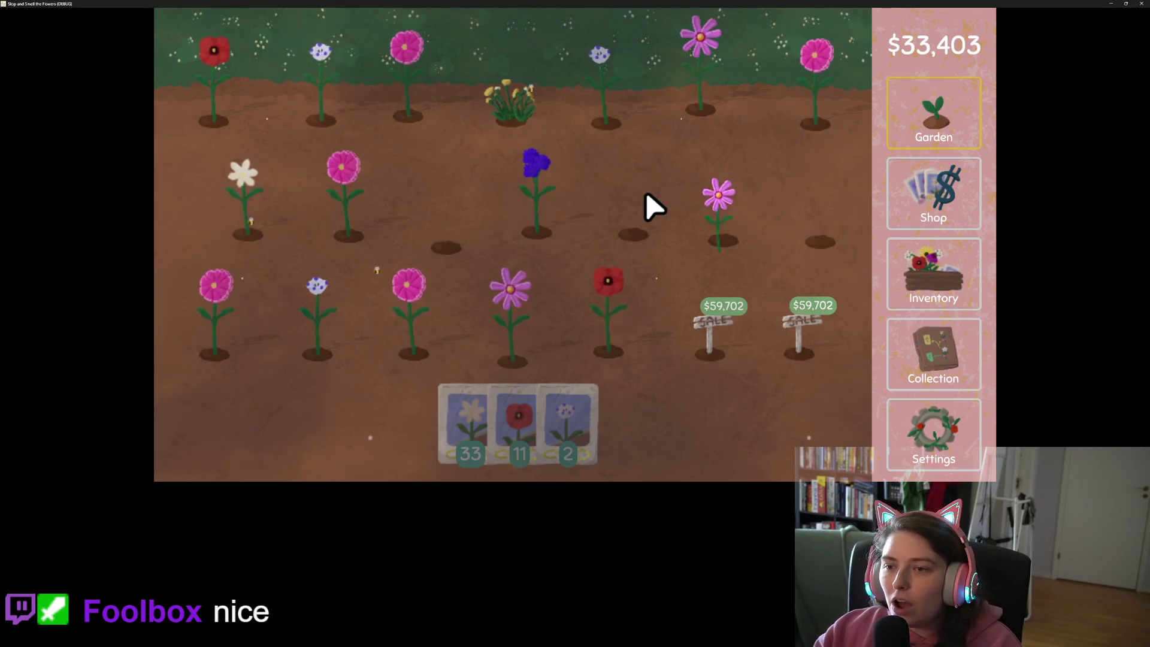
# Quit the debug run with Just Quit and hide the Output panel
pyautogui.press('Escape')
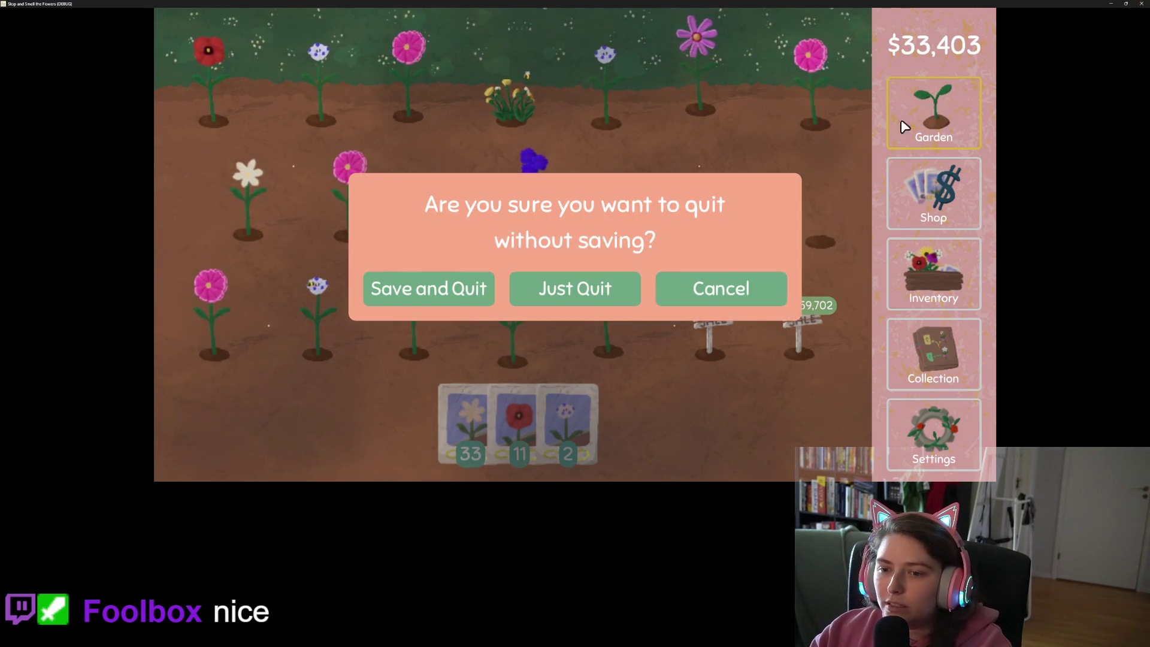
pyautogui.click(624, 304)
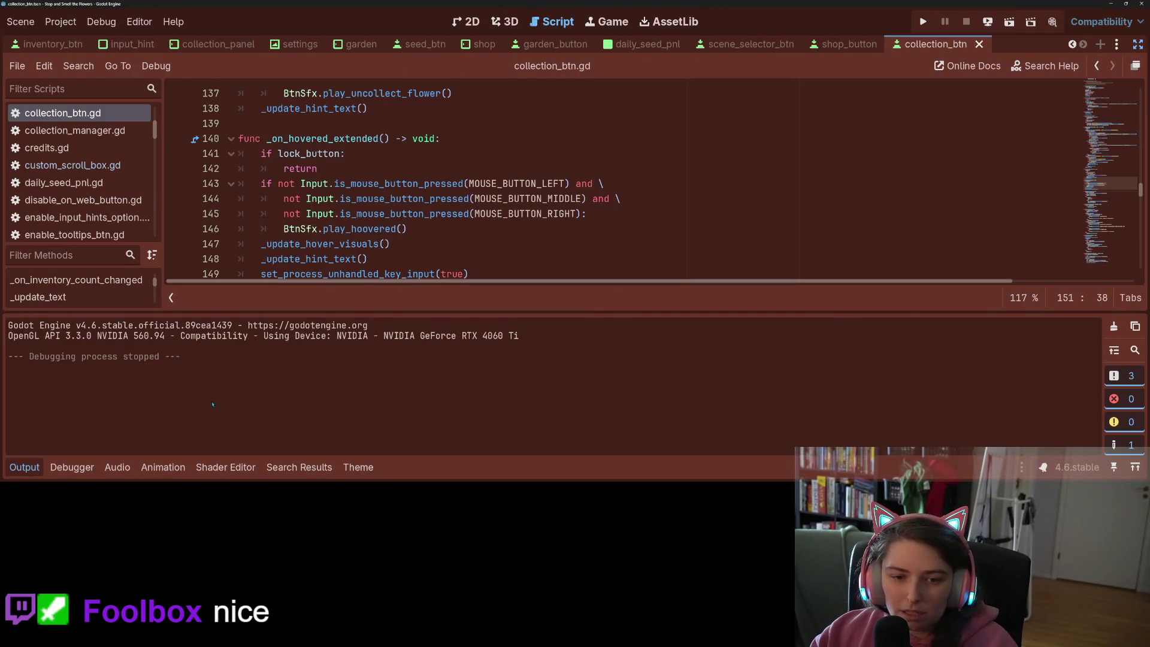
pyautogui.click(23, 467)
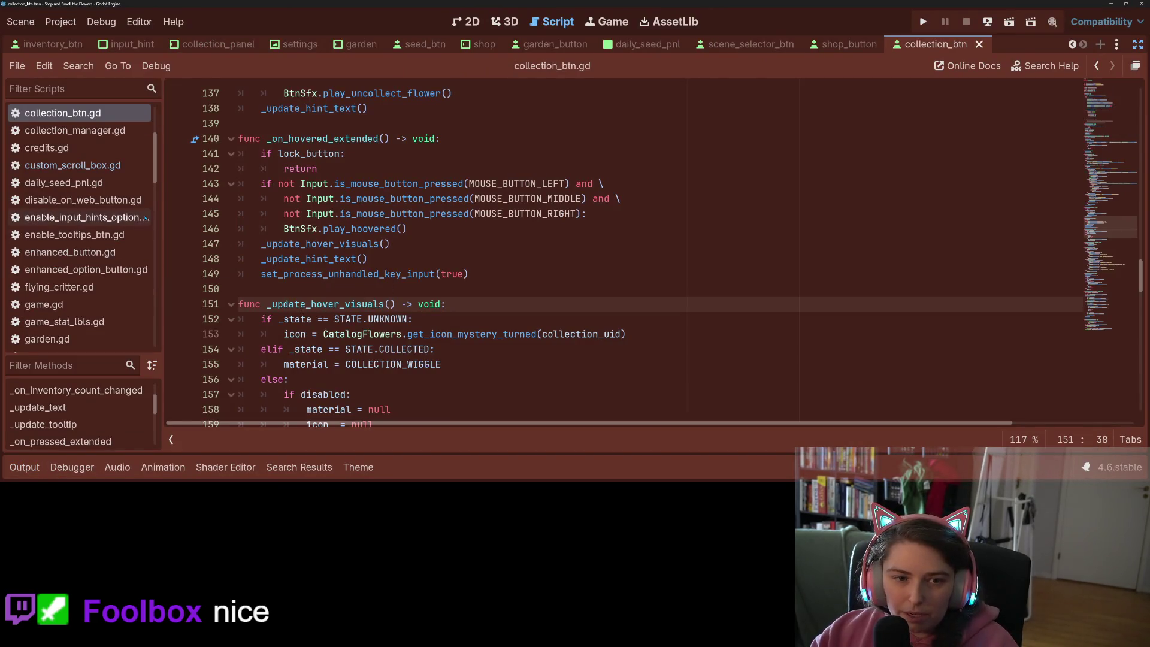
# Delete '_just' on line 37 of garden_button.gd, save, and run with F5
pyautogui.scroll(-1, 120, 228)
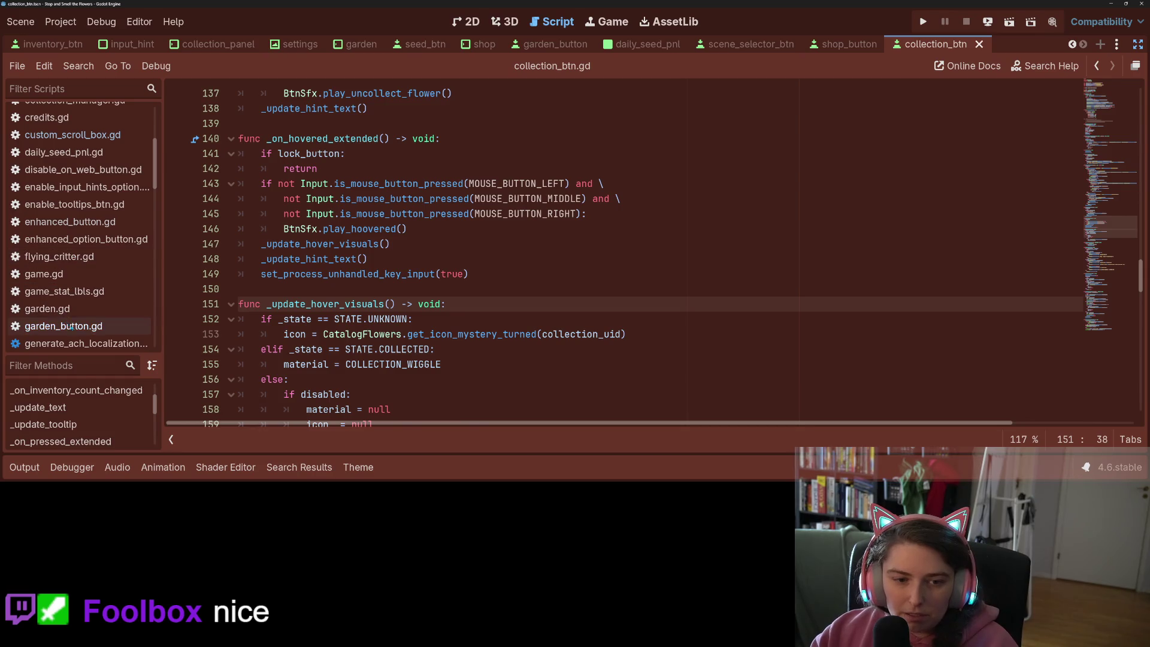
pyautogui.click(71, 327)
pyautogui.click(367, 229)
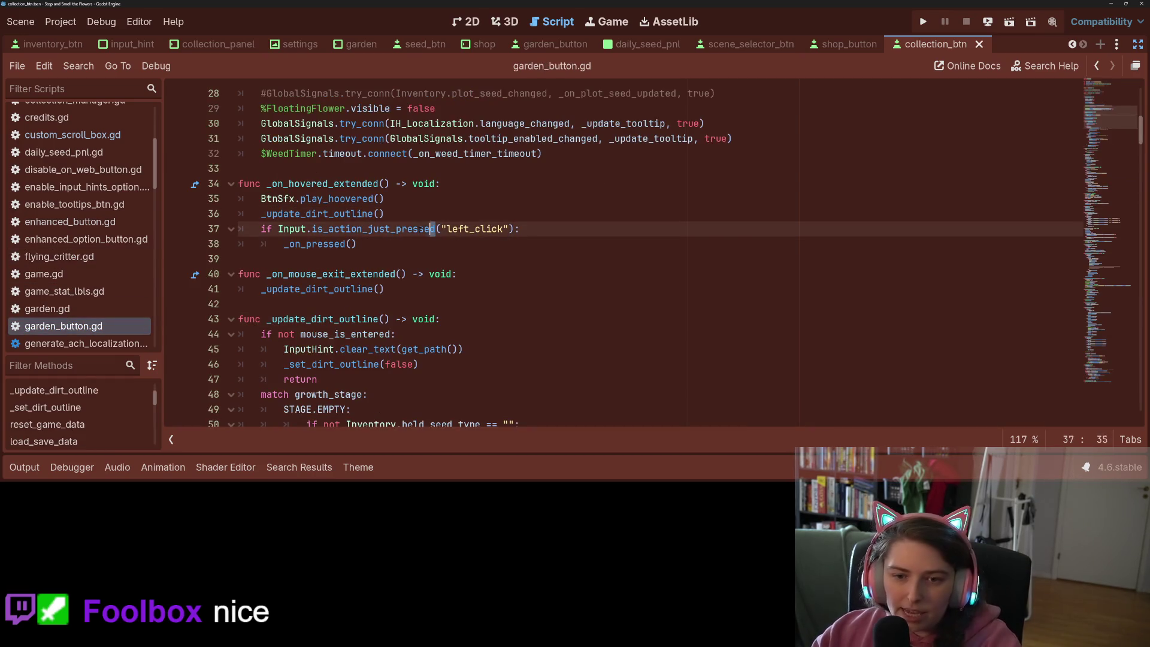
pyautogui.moveTo(390, 228); pyautogui.dragTo(362, 228)
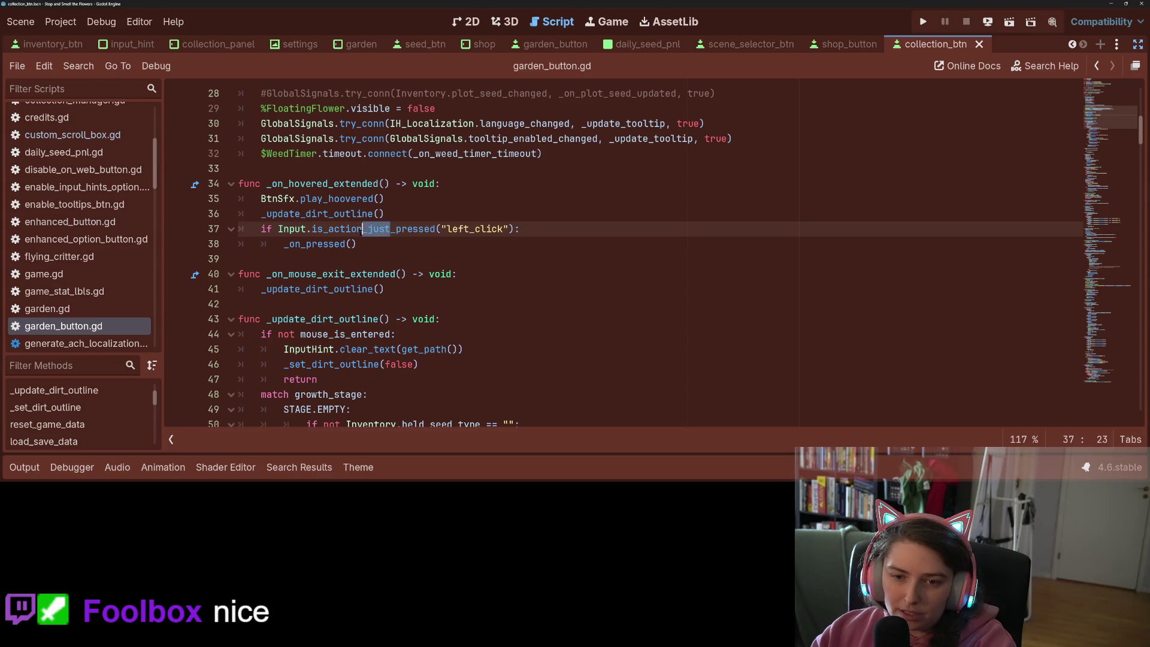
pyautogui.press('BackSpace')
pyautogui.hotkey('ctrl', 's')
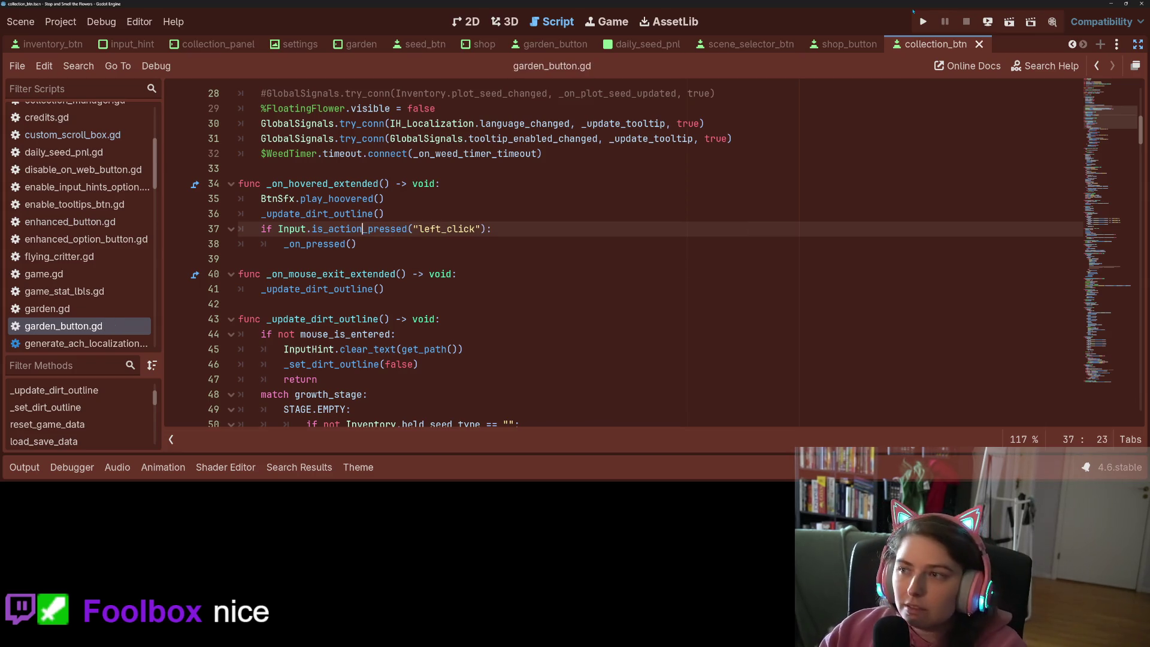
pyautogui.press('F5')
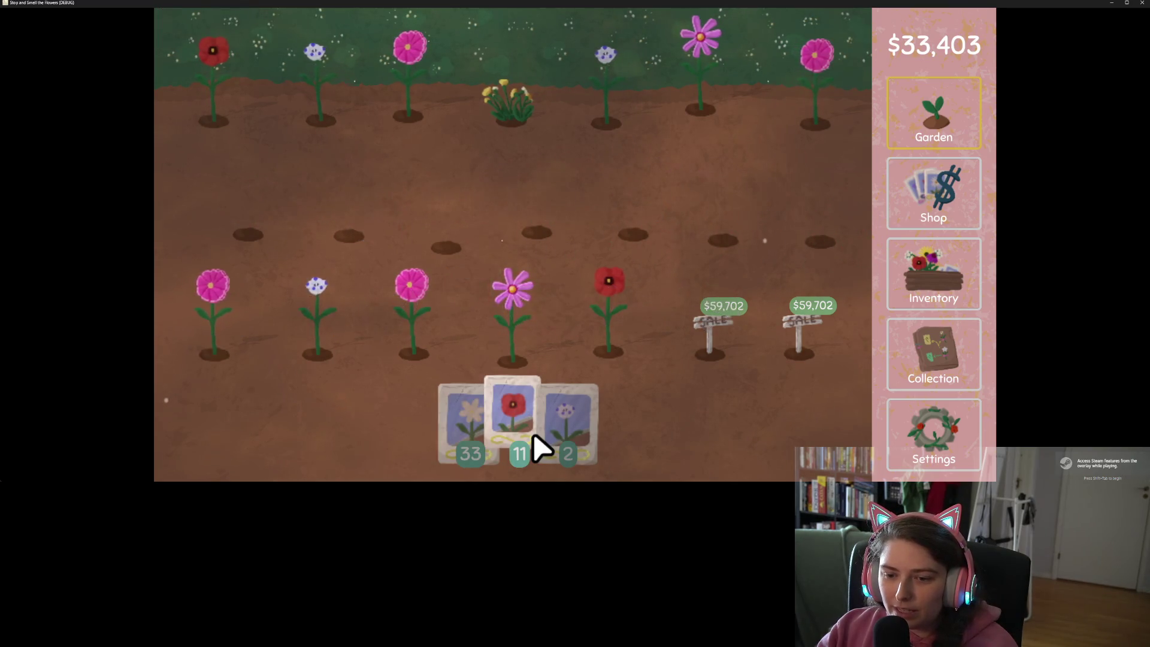
# Sow poppy and yellow seeds across the empty garden plots by dragging
pyautogui.click(540, 446)
pyautogui.moveTo(841, 215)
pyautogui.mouseDown()
pyautogui.moveTo(264, 205)
pyautogui.moveTo(233, 93)
pyautogui.moveTo(836, 96)
pyautogui.mouseUp()
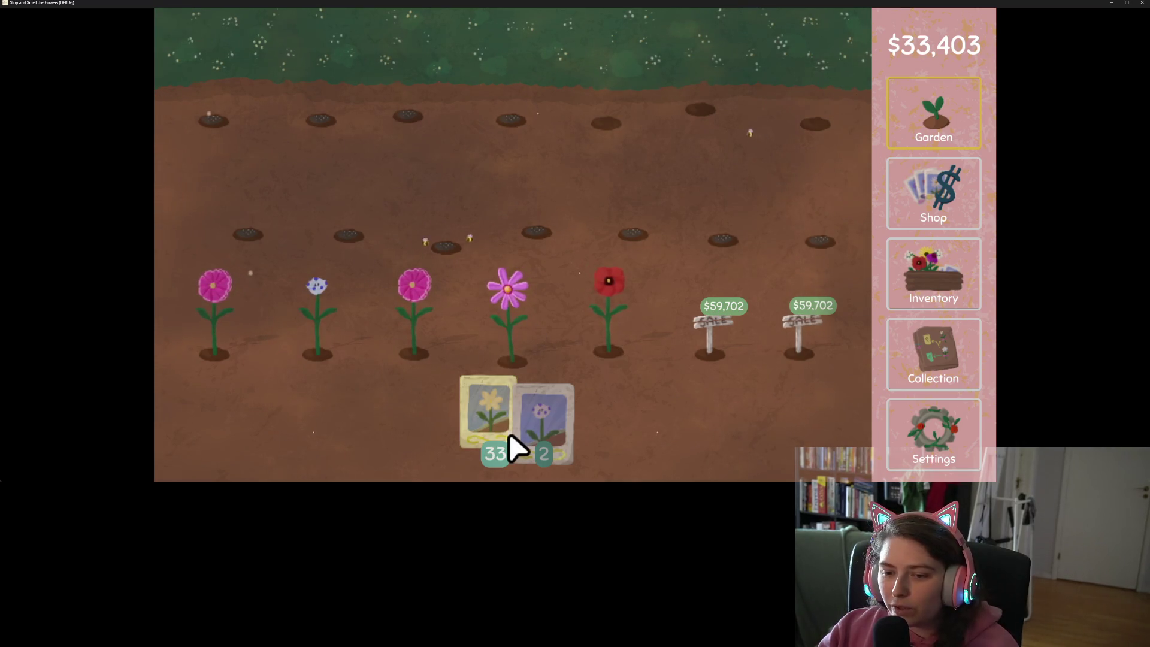
pyautogui.moveTo(513, 444)
pyautogui.mouseDown()
pyautogui.moveTo(623, 325)
pyautogui.moveTo(228, 326)
pyautogui.moveTo(264, 206)
pyautogui.moveTo(423, 87)
pyautogui.moveTo(827, 93)
pyautogui.moveTo(948, 291)
pyautogui.mouseUp()
# Visit the seed shop, then pick up and return the purple and magenta inventory stacks
pyautogui.click(955, 217)
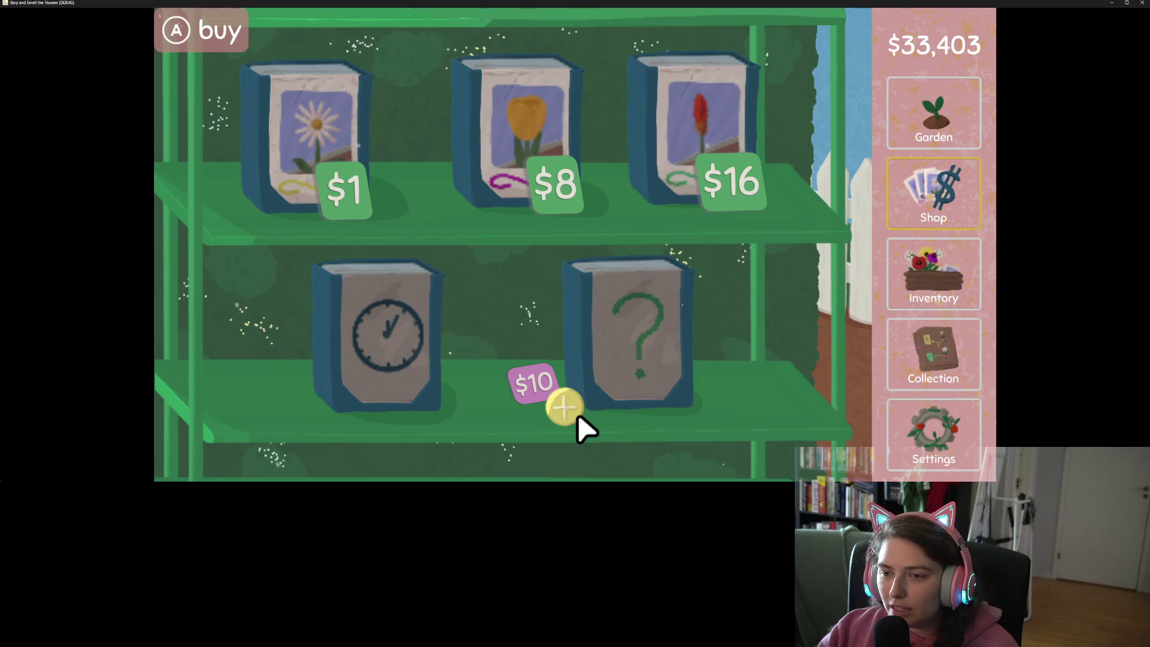
pyautogui.click(957, 296)
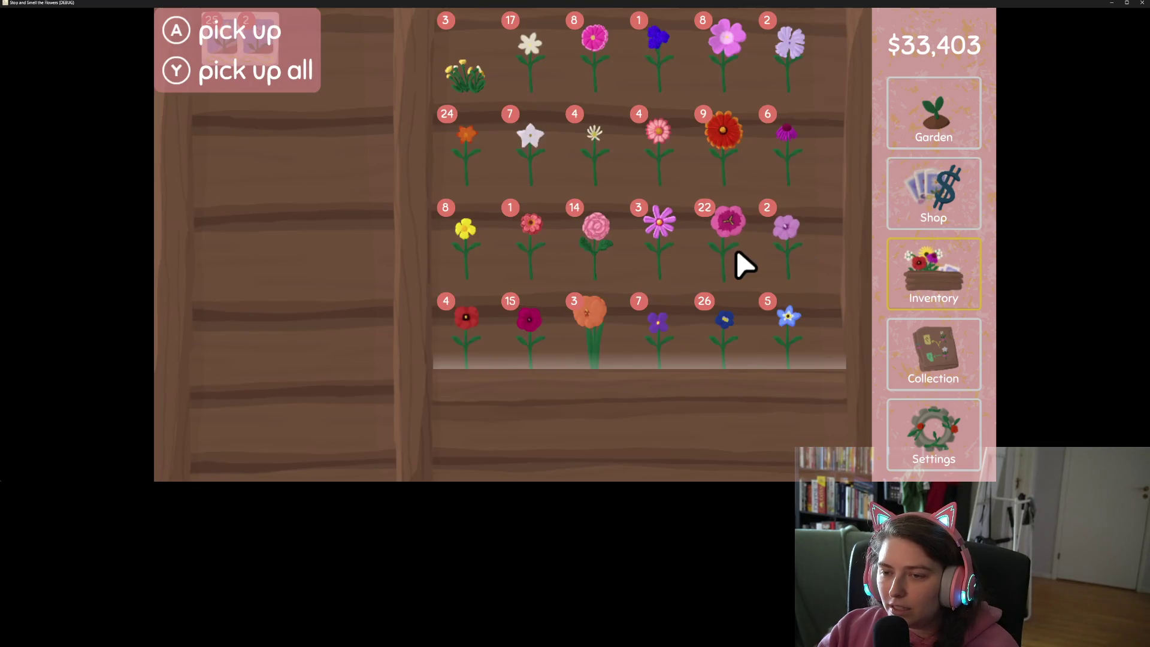
pyautogui.click(673, 254)
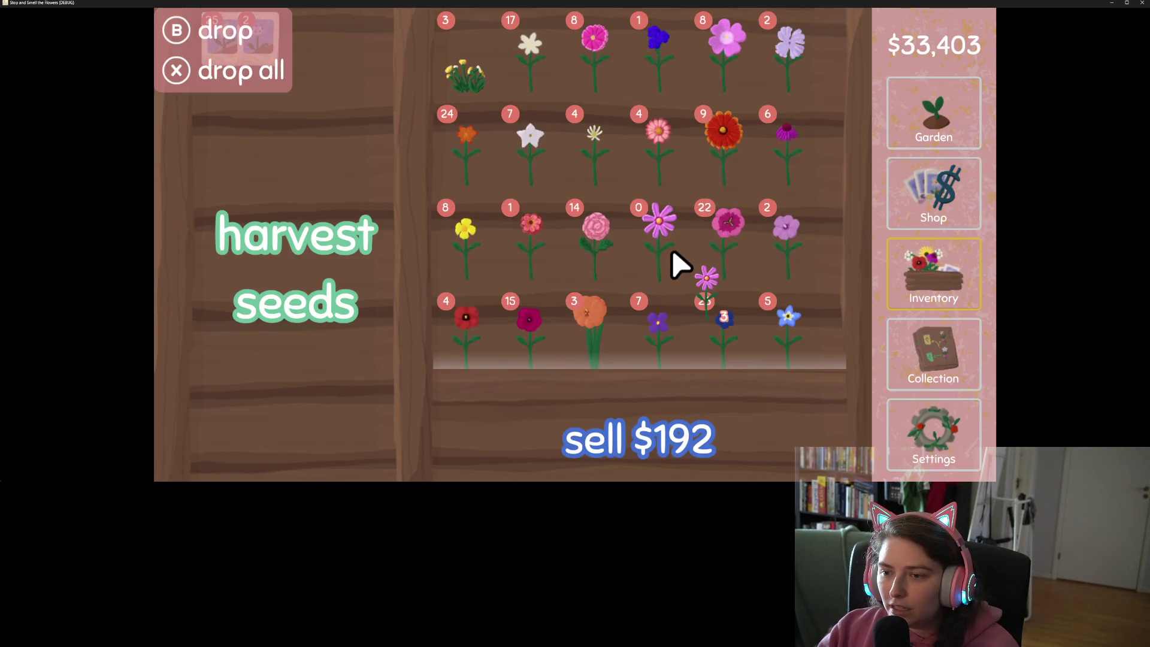
pyautogui.click(673, 254)
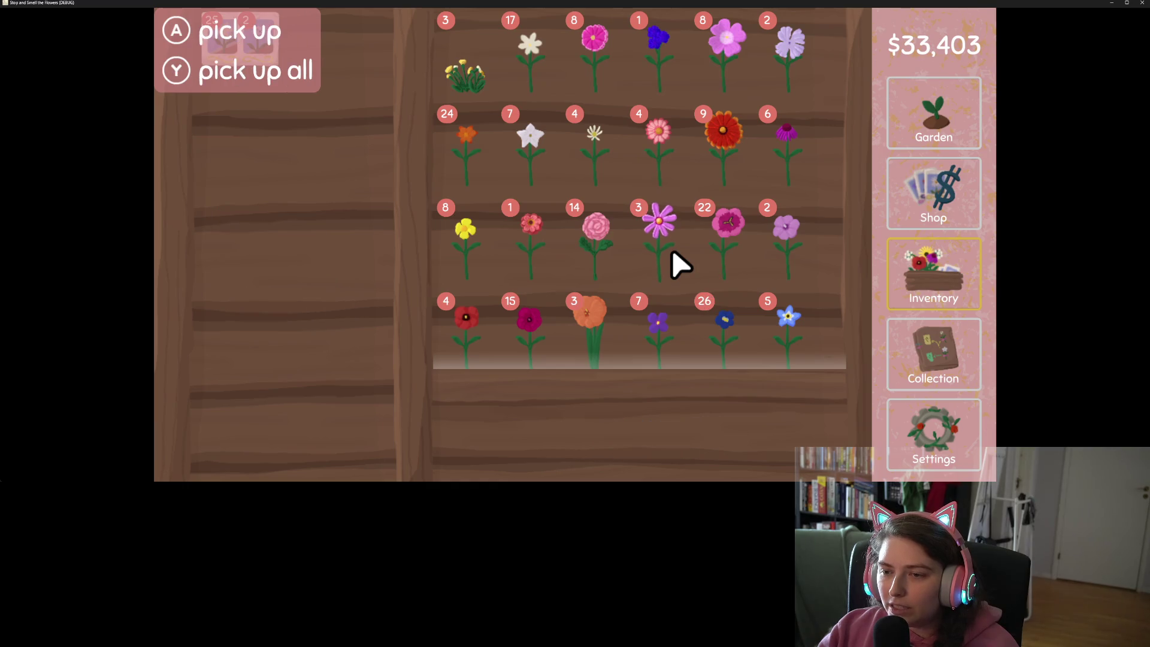
pyautogui.click(673, 254)
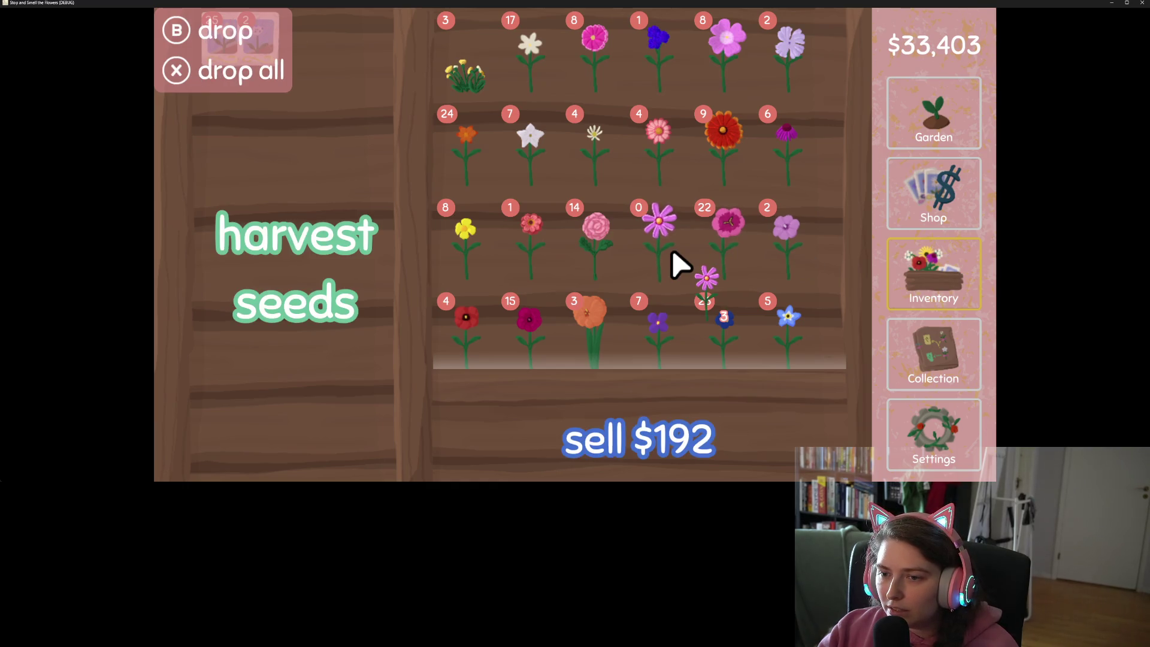
pyautogui.click(673, 254)
pyautogui.click(739, 264)
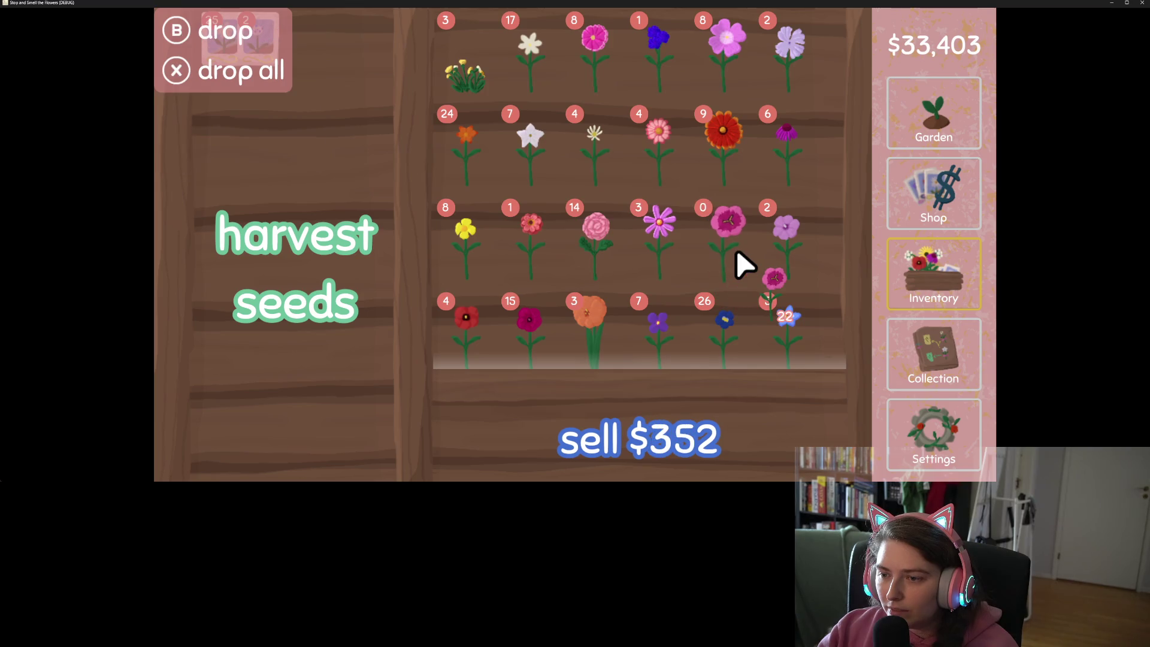
pyautogui.click(740, 262)
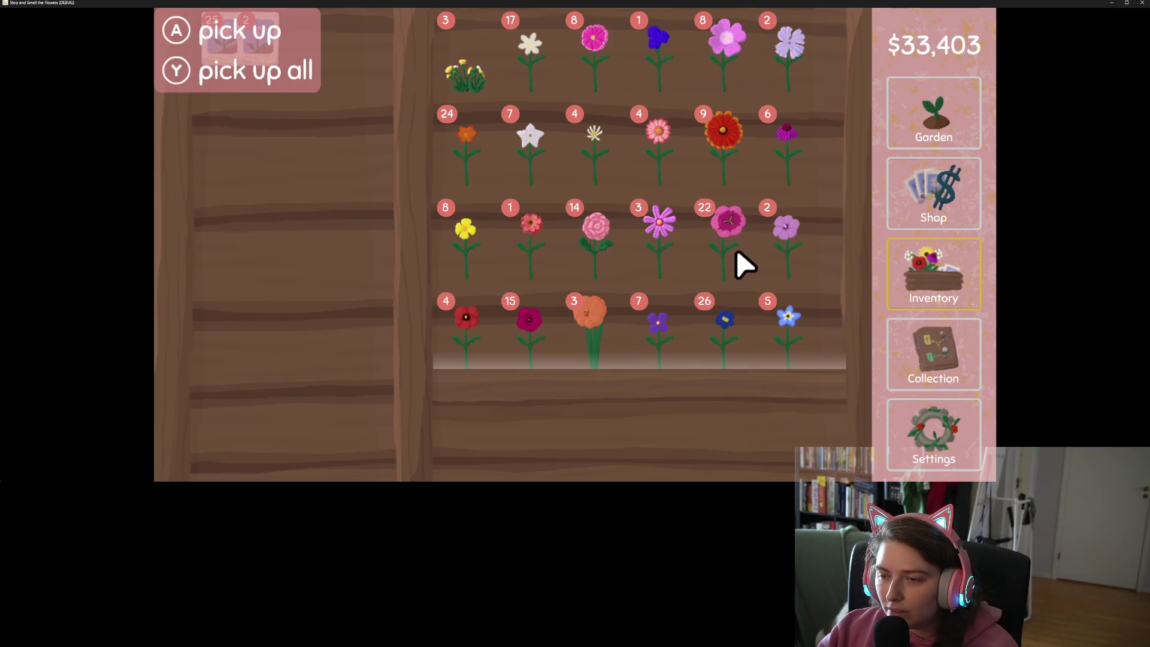
# Take and return the white flower on the collection map, then quit without saving
pyautogui.click(955, 378)
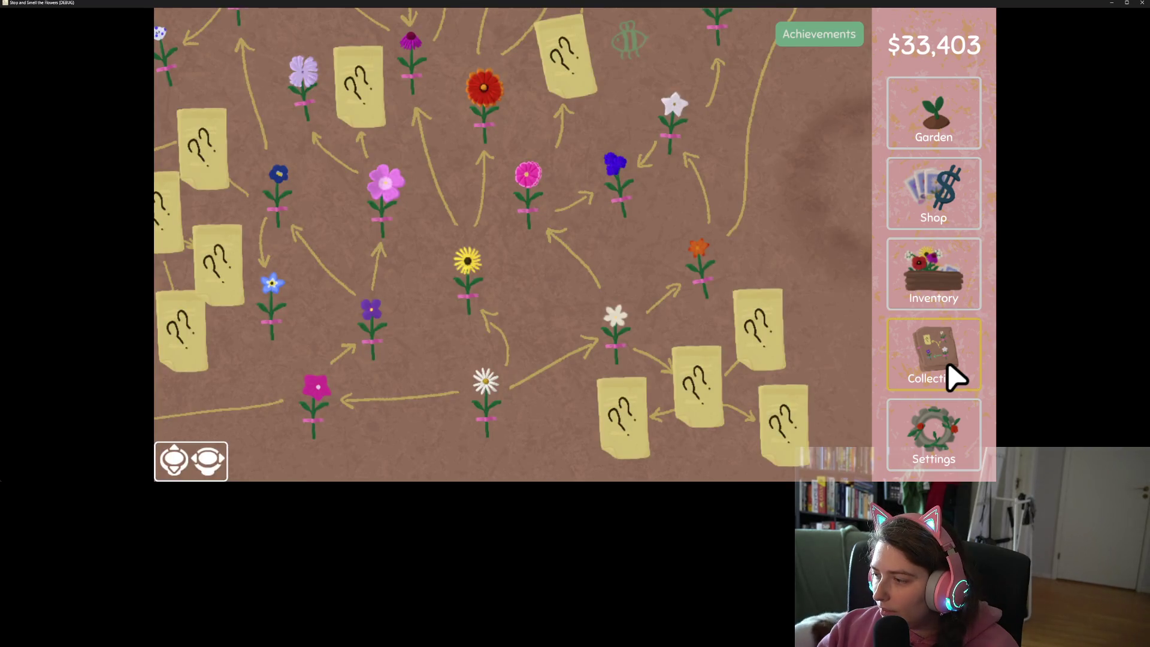
pyautogui.moveTo(628, 339)
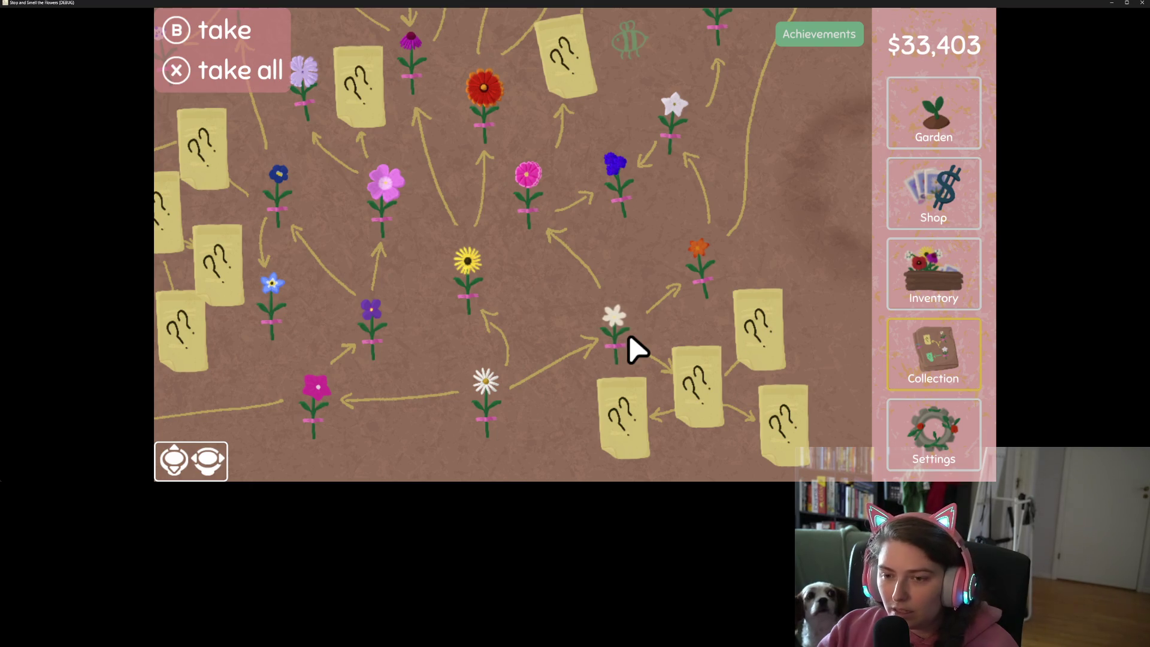
pyautogui.click(637, 349)
pyautogui.click(636, 349)
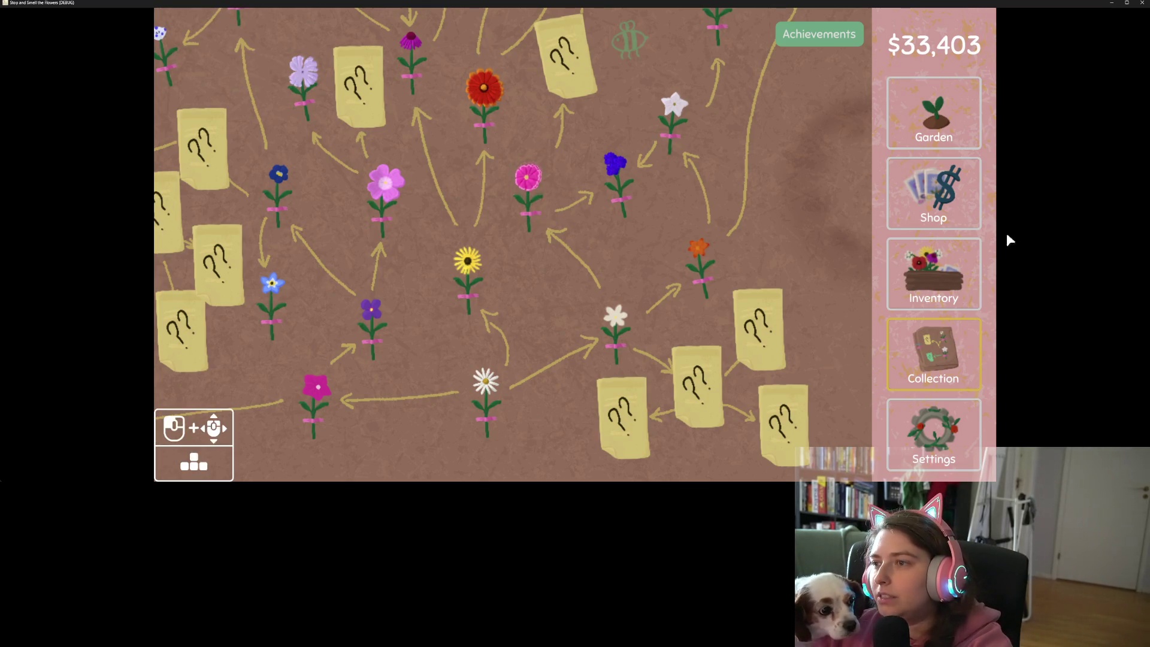
pyautogui.click(1142, 3)
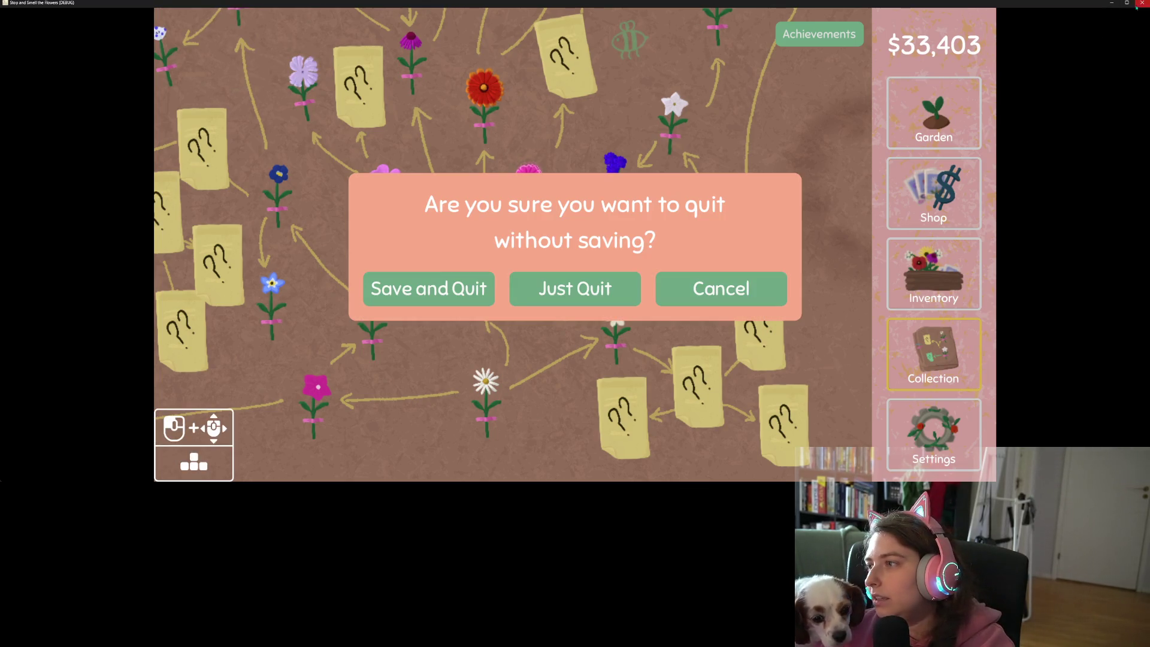
pyautogui.click(558, 294)
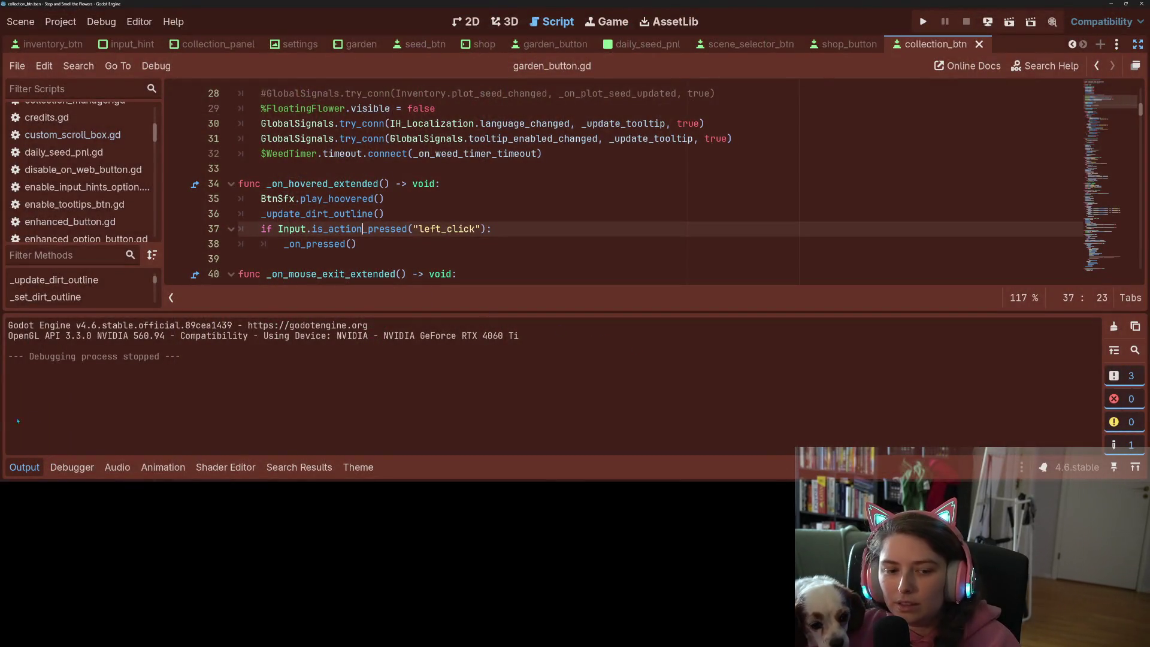
# Hide the bottom panel with Ctrl+J and run the project with F5
pyautogui.hotkey('ctrl', 'j')
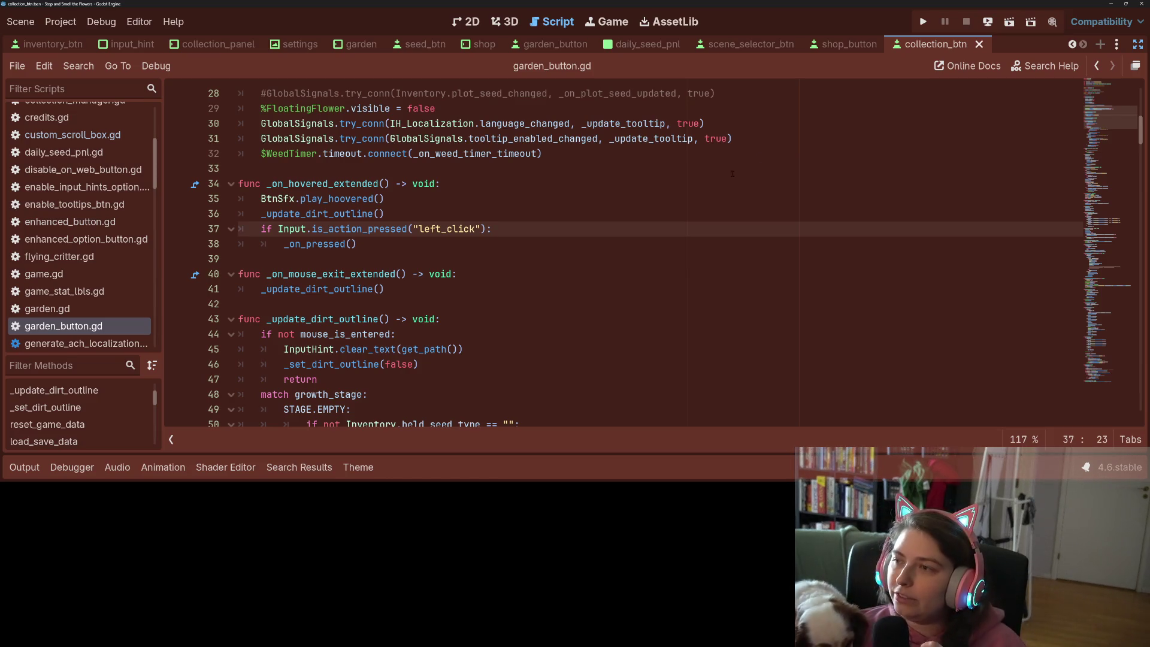
pyautogui.press('F5')
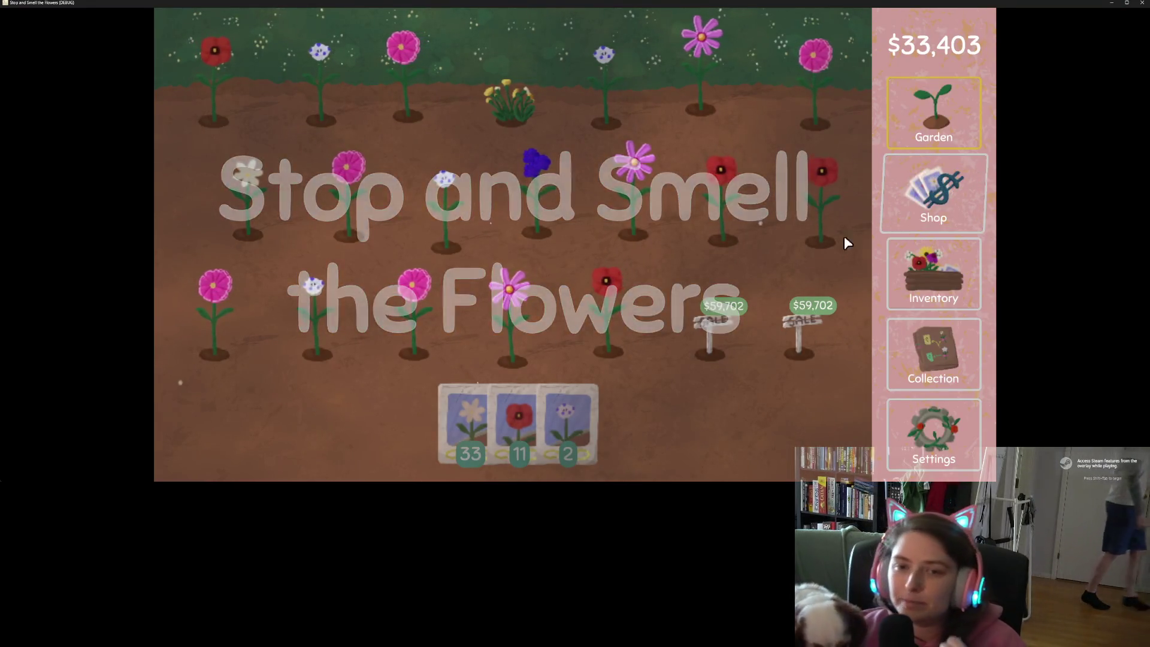
# Take the seed packet and harvest eight flowers, sowing poppies in their plots
pyautogui.moveTo(565, 408)
pyautogui.mouseDown()
pyautogui.moveTo(415, 182)
pyautogui.moveTo(560, 201)
pyautogui.mouseUp()
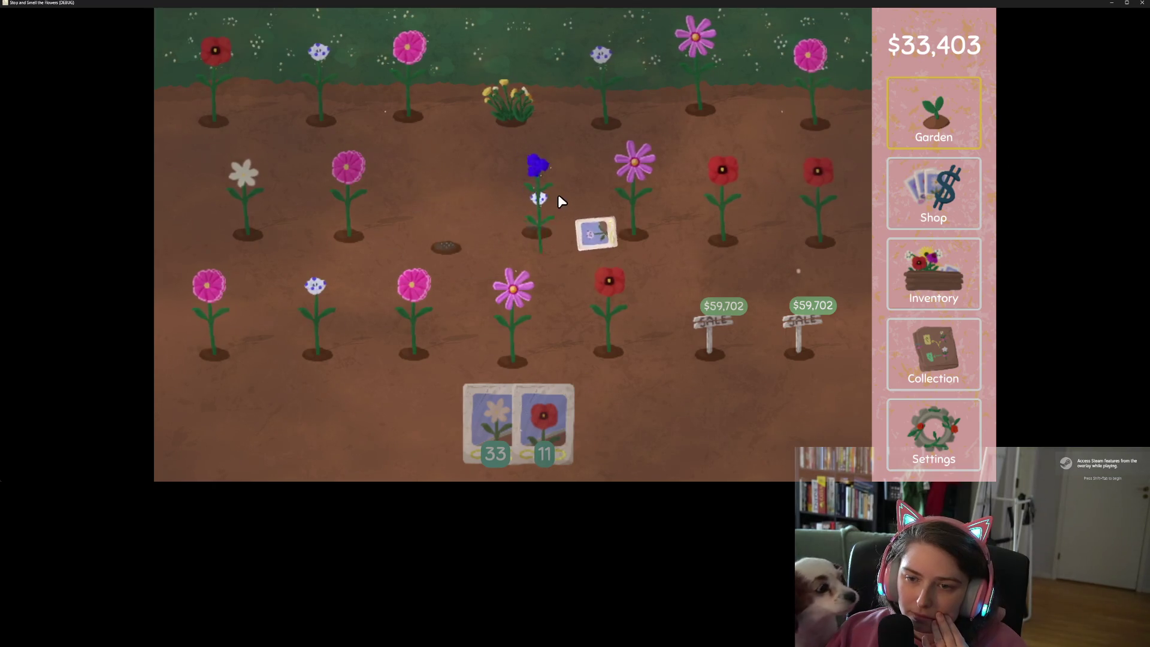
pyautogui.click(557, 195)
pyautogui.click(657, 179)
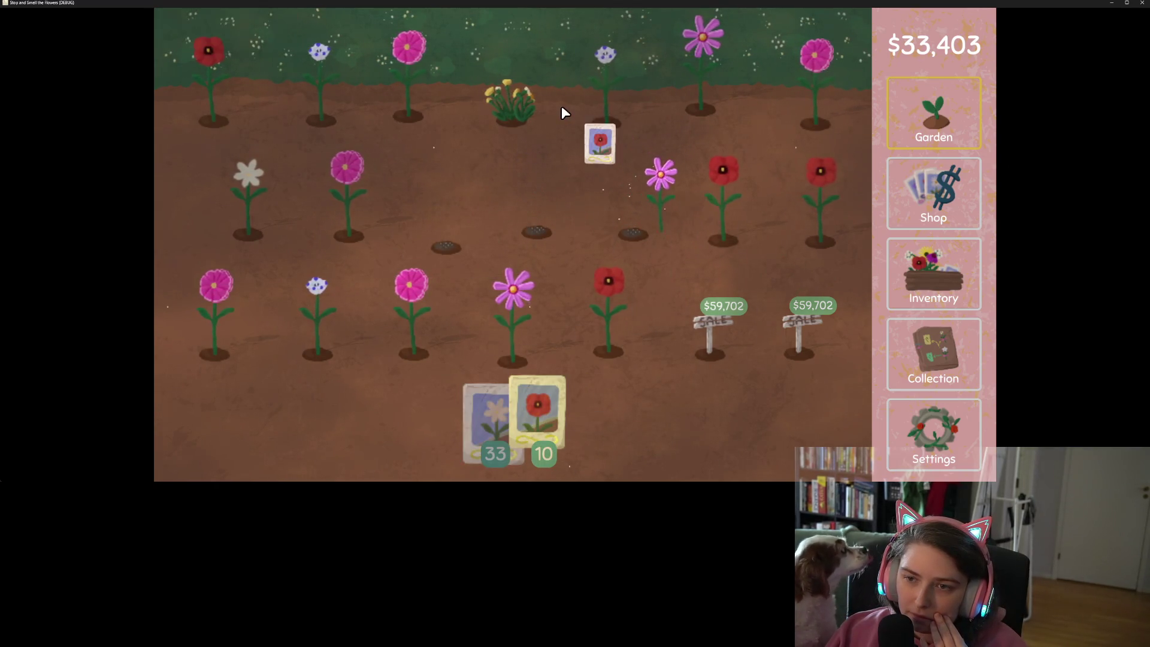
pyautogui.click(506, 111)
pyautogui.click(318, 102)
pyautogui.click(317, 318)
pyautogui.click(413, 321)
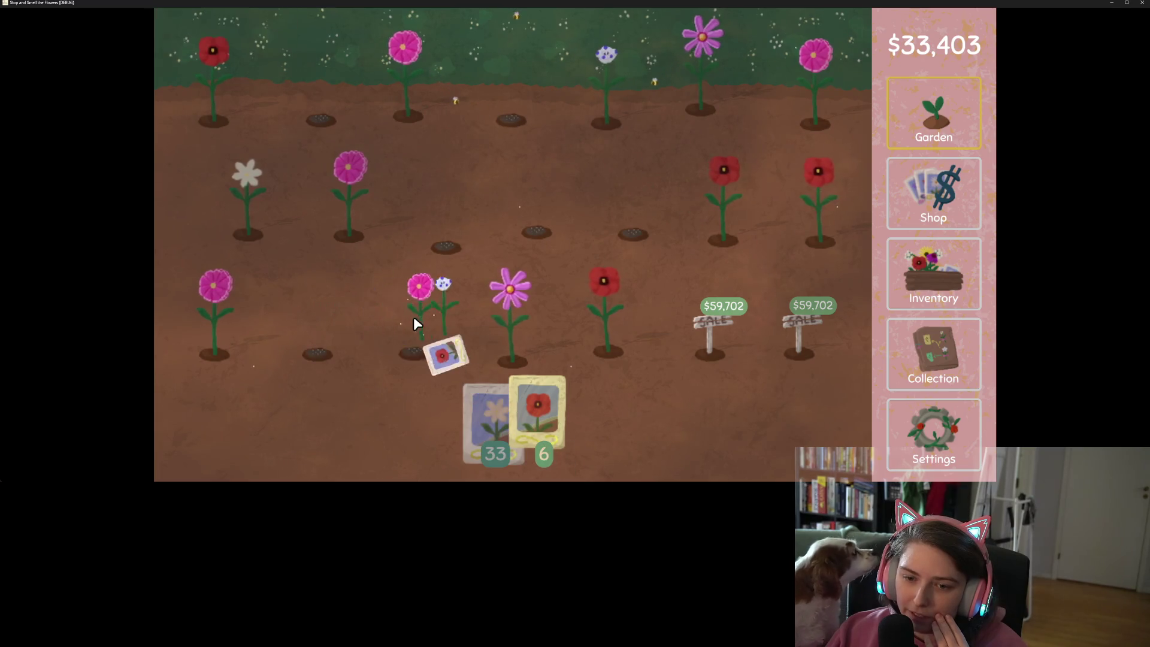
pyautogui.click(510, 312)
pyautogui.click(604, 317)
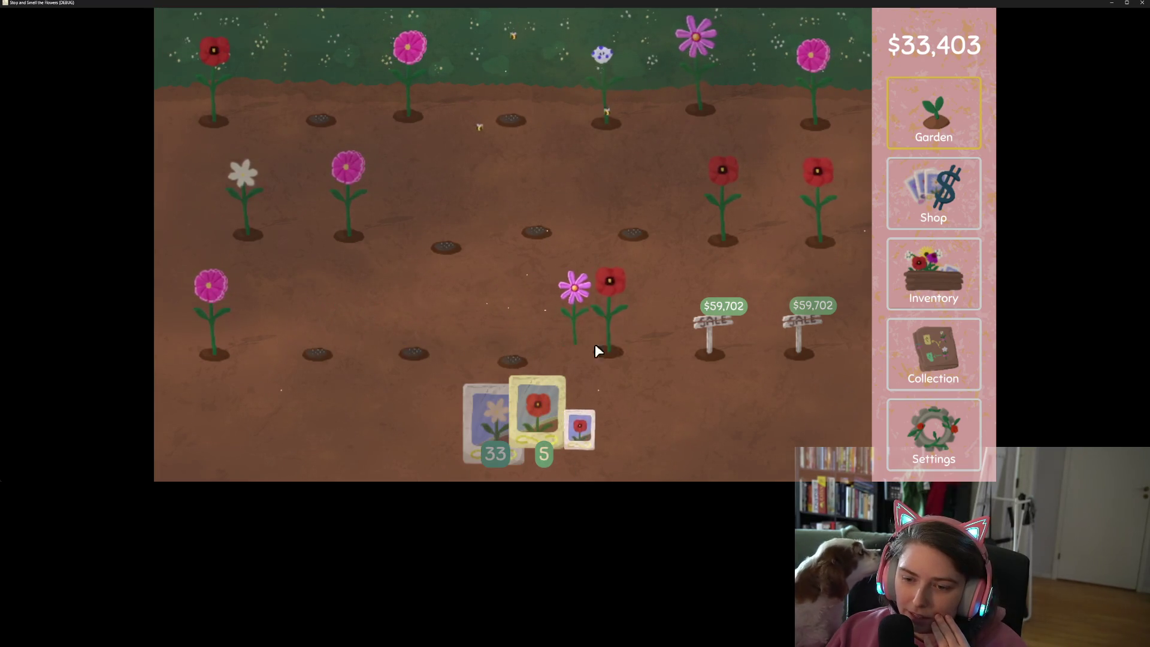
# Harvest the remaining ten flowers, sowing daisy seeds, then put the daisy packet down
pyautogui.click(508, 423)
pyautogui.click(713, 198)
pyautogui.click(408, 84)
pyautogui.click(215, 89)
pyautogui.click(248, 198)
pyautogui.click(353, 210)
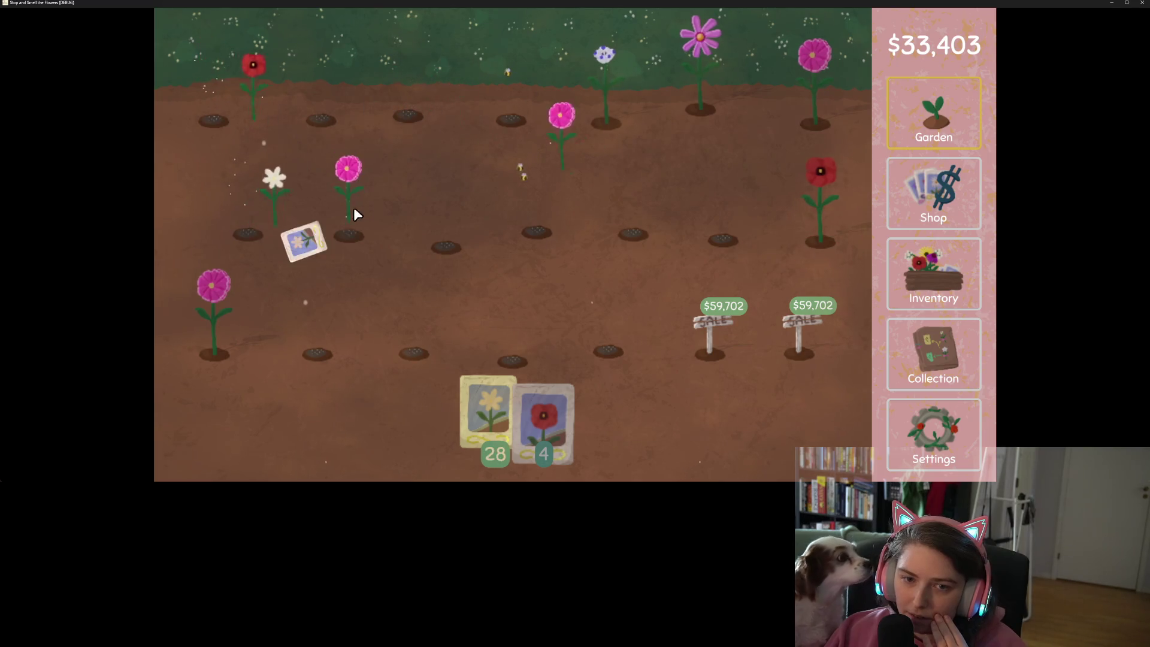
pyautogui.click(214, 312)
pyautogui.click(606, 78)
pyautogui.click(700, 60)
pyautogui.click(820, 192)
pyautogui.click(815, 84)
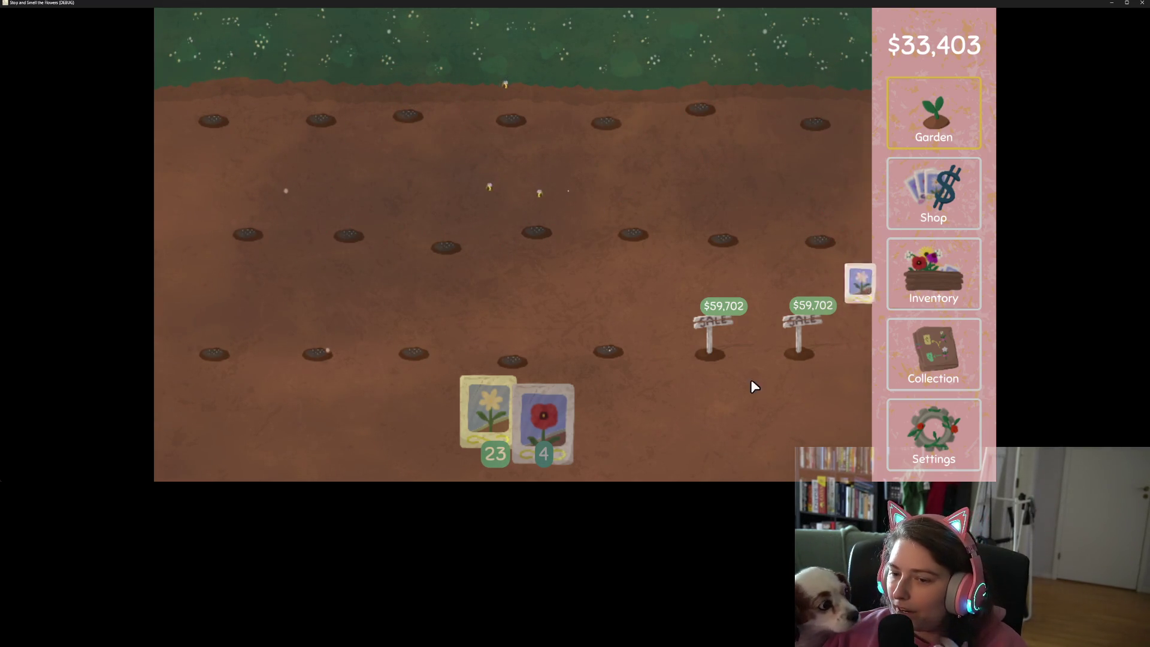
pyautogui.click(489, 413)
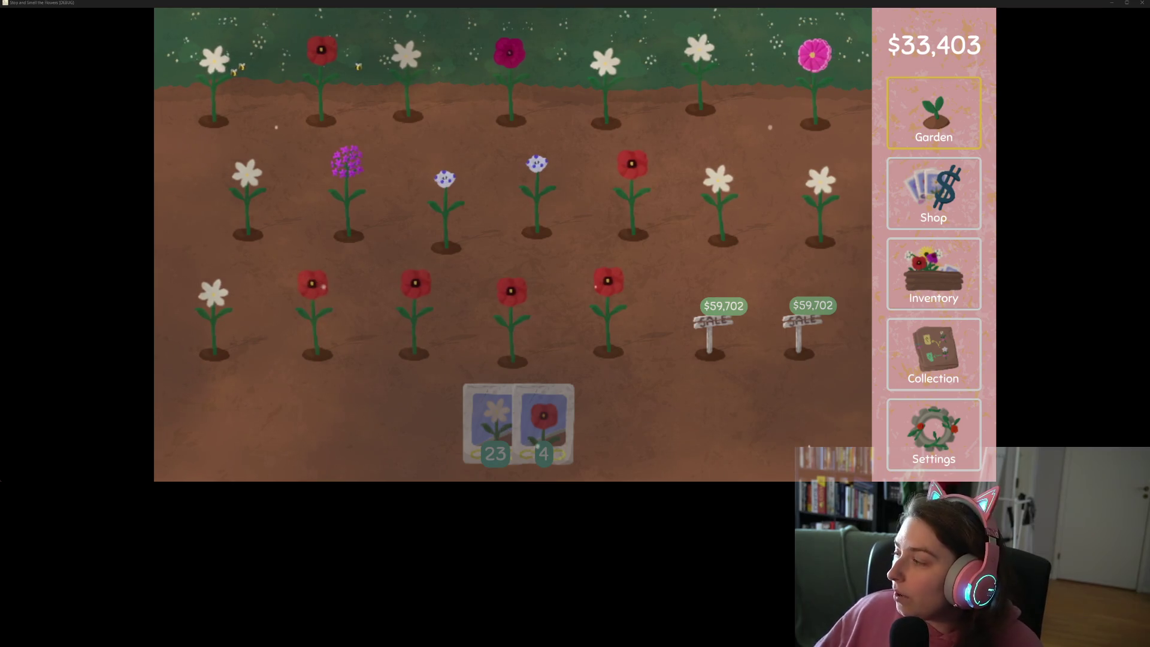
# Wait for the garden to bloom, then close the game window to get the quit prompt
pyautogui.click(1142, 2)
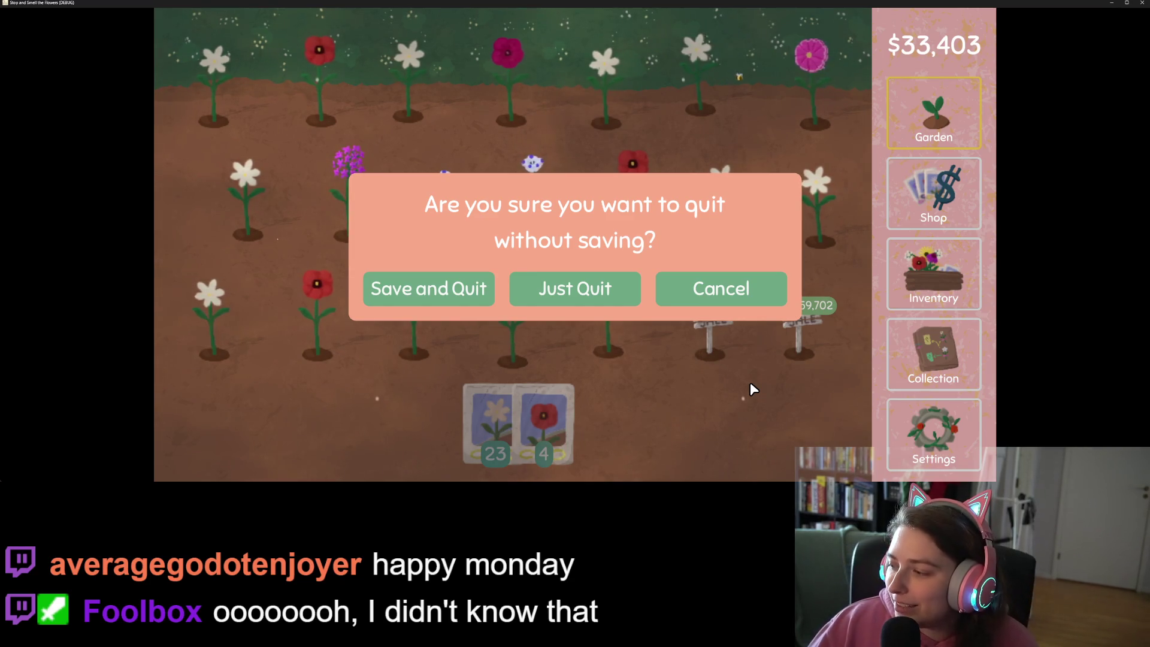
# Cancel the quit prompt, press Save in Settings, then go to Garden and Inventory
pyautogui.click(749, 290)
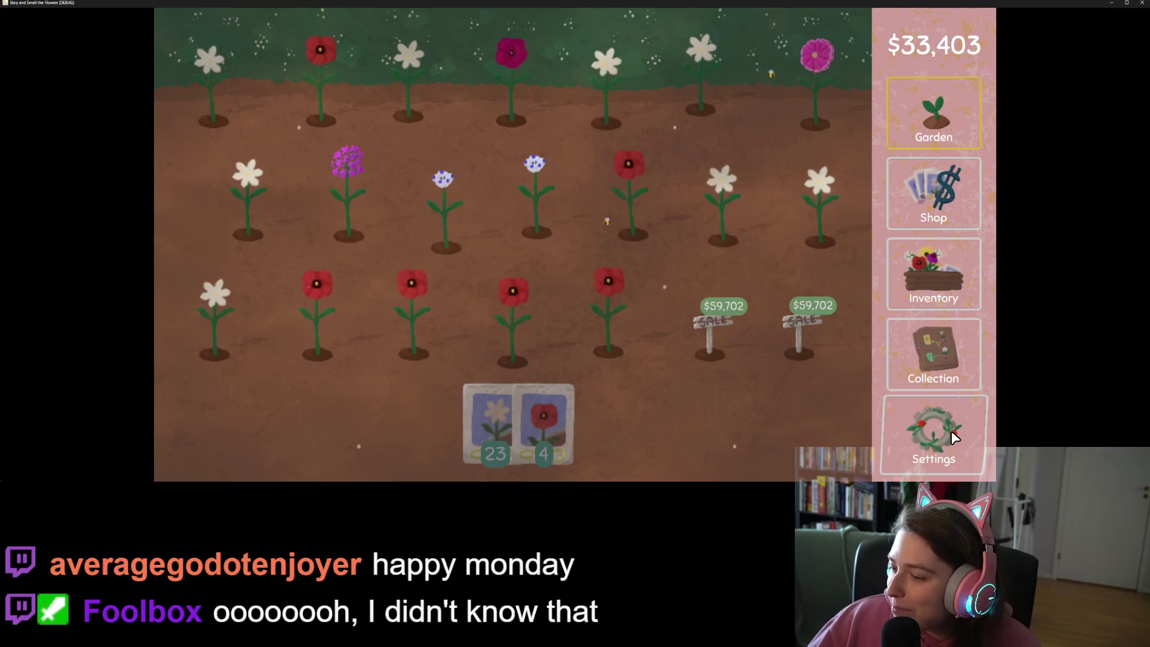
pyautogui.click(929, 430)
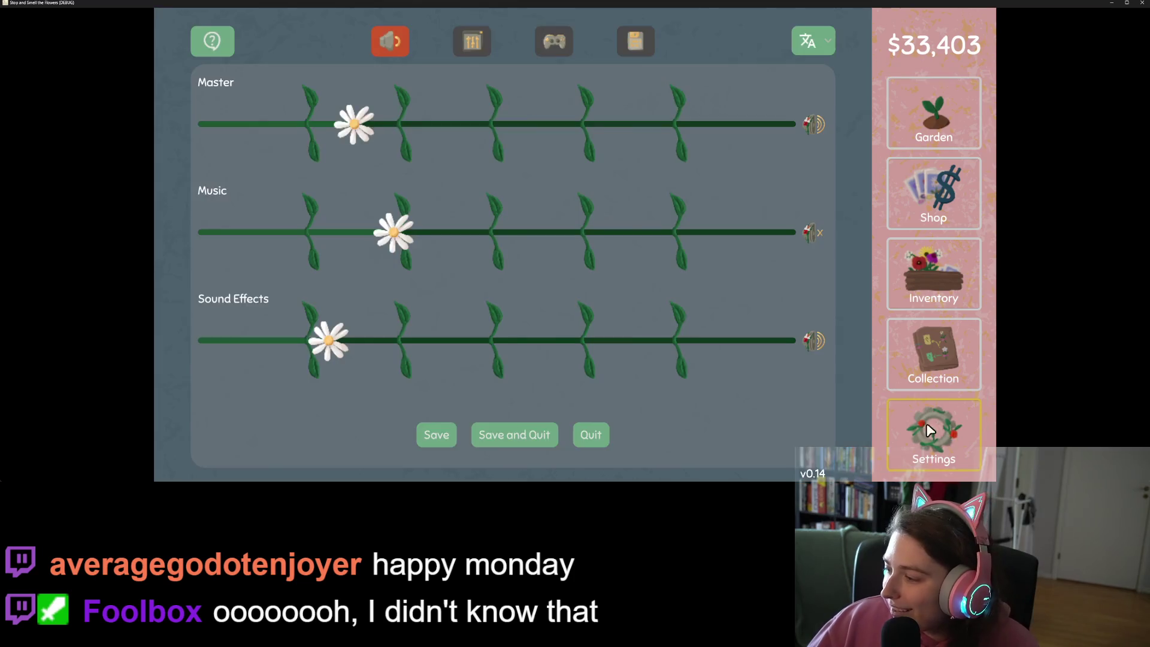
pyautogui.click(450, 439)
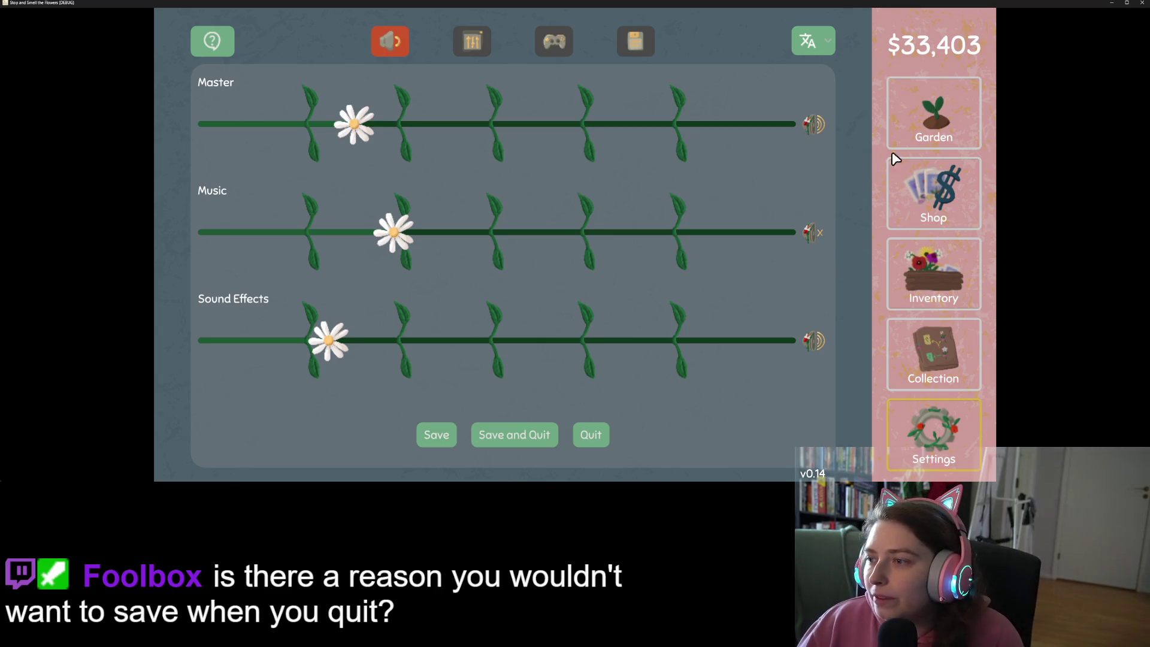
pyautogui.click(922, 142)
pyautogui.click(930, 272)
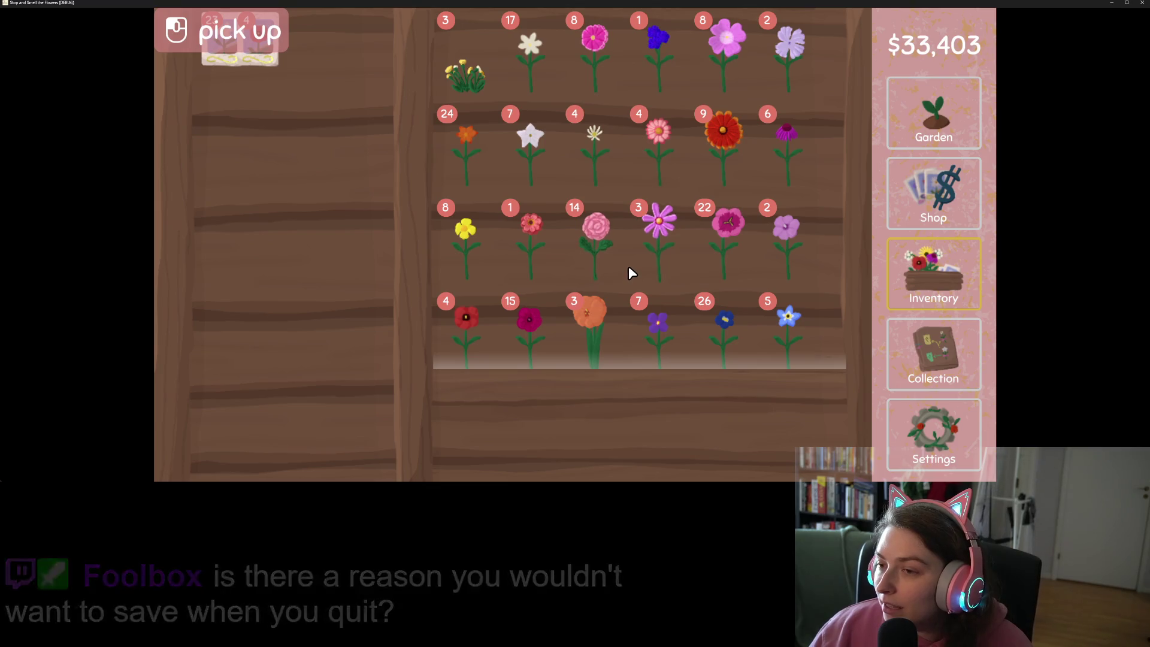
# Open the flower collection map and pan around it to find the pink flower notes
pyautogui.click(924, 342)
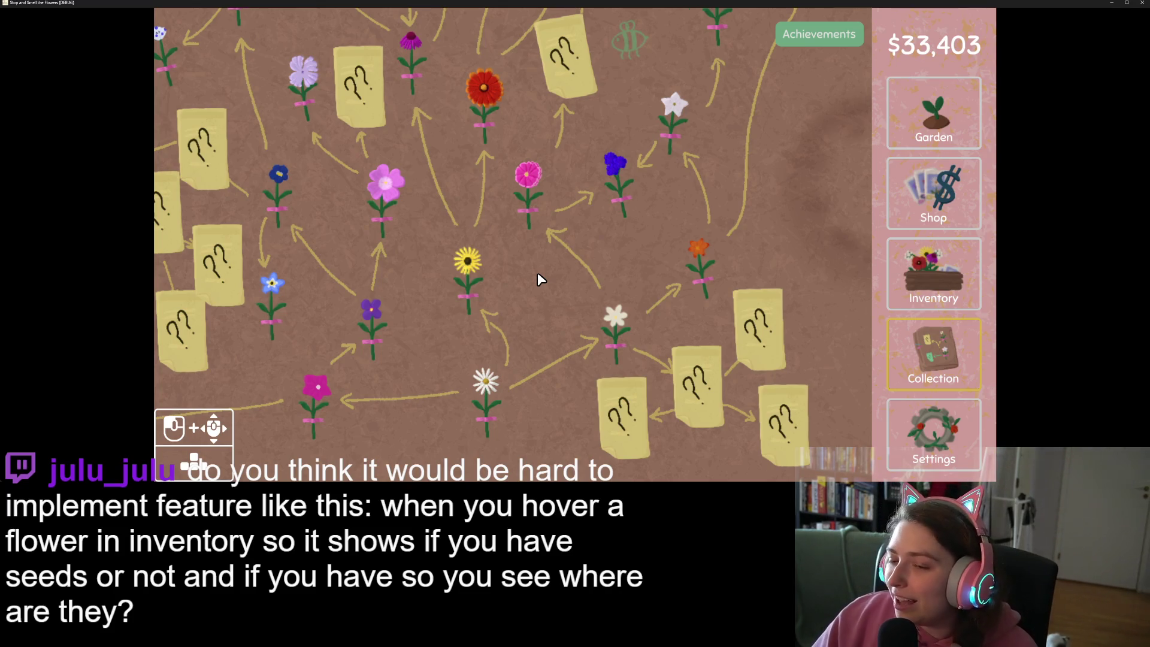
pyautogui.press('Left')
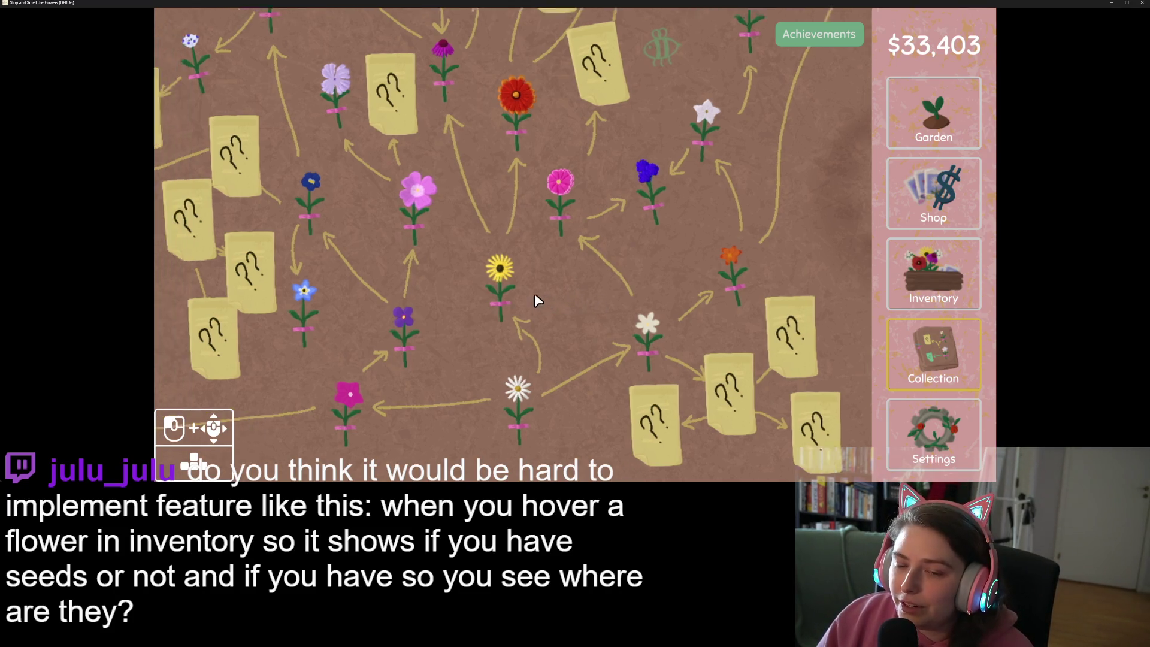
pyautogui.press('Up')
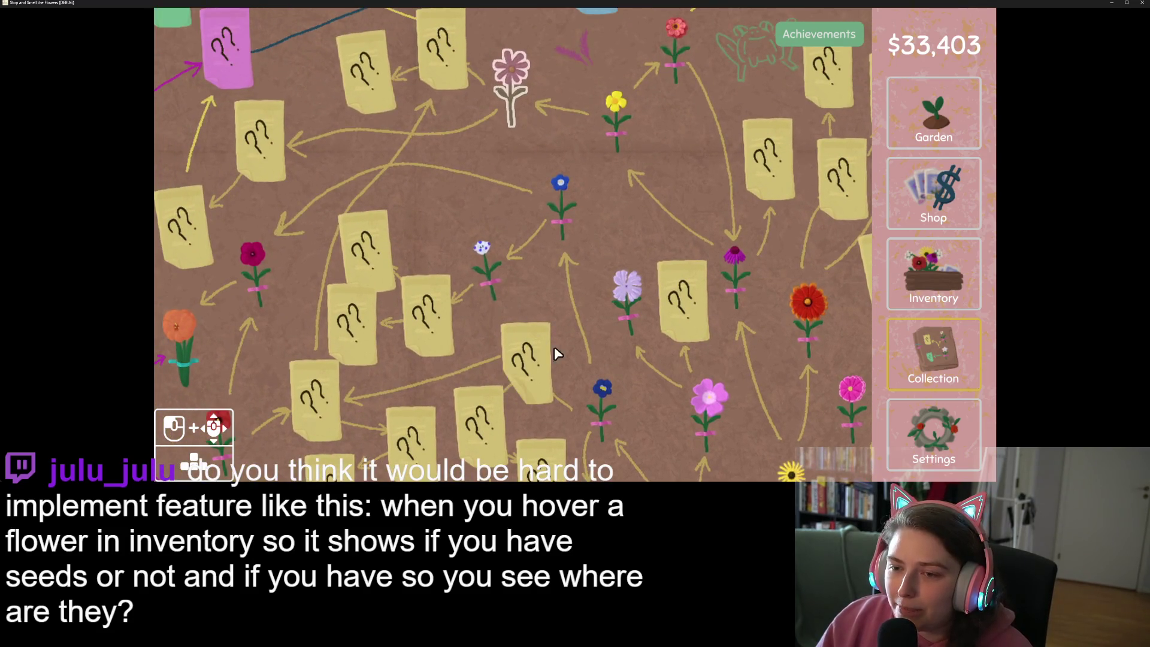
pyautogui.press('Left')
pyautogui.press('Down')
pyautogui.press('Up')
pyautogui.press('Left')
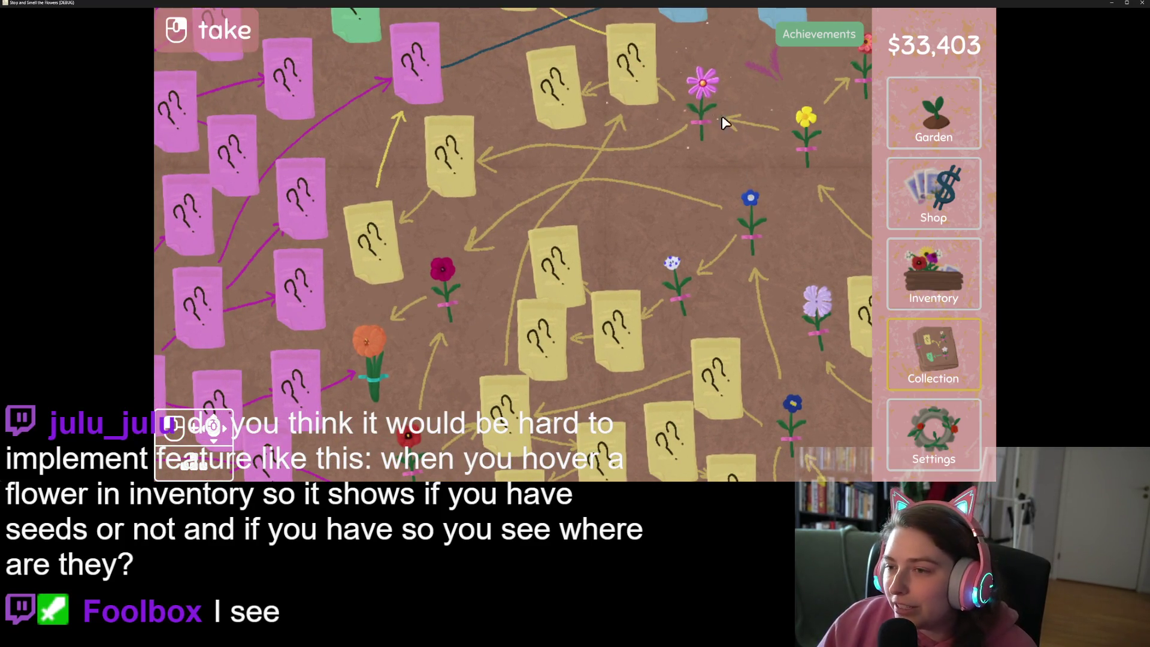
# Sell the whole stack of three pink flowers for $192 and return to the garden
pyautogui.press('i')
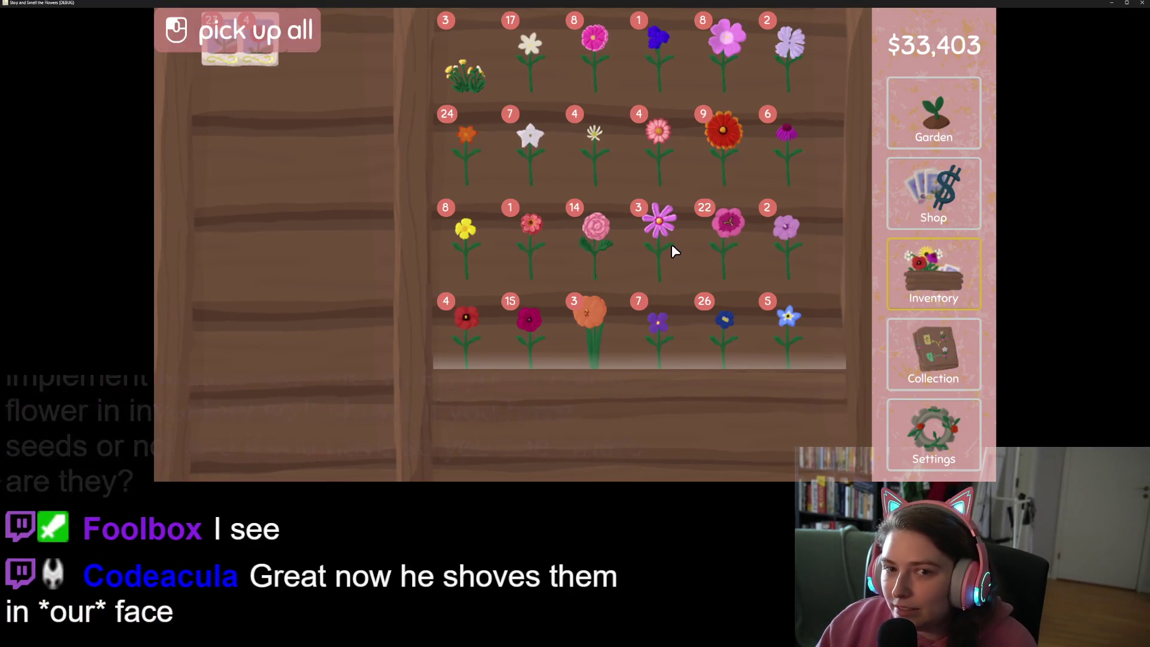
pyautogui.keyDown('shift'); pyautogui.click(671, 243); pyautogui.keyUp('shift')
pyautogui.click(749, 443)
pyautogui.click(943, 116)
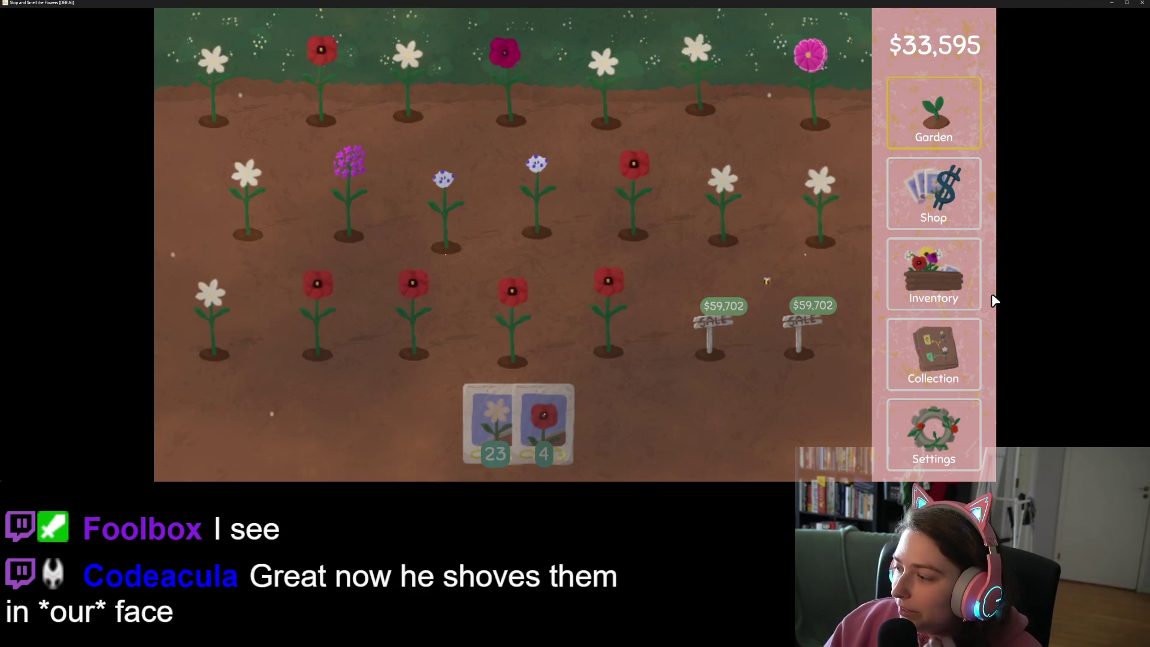
# Close the game window and choose Just Quit to exit without saving
pyautogui.click(1141, 3)
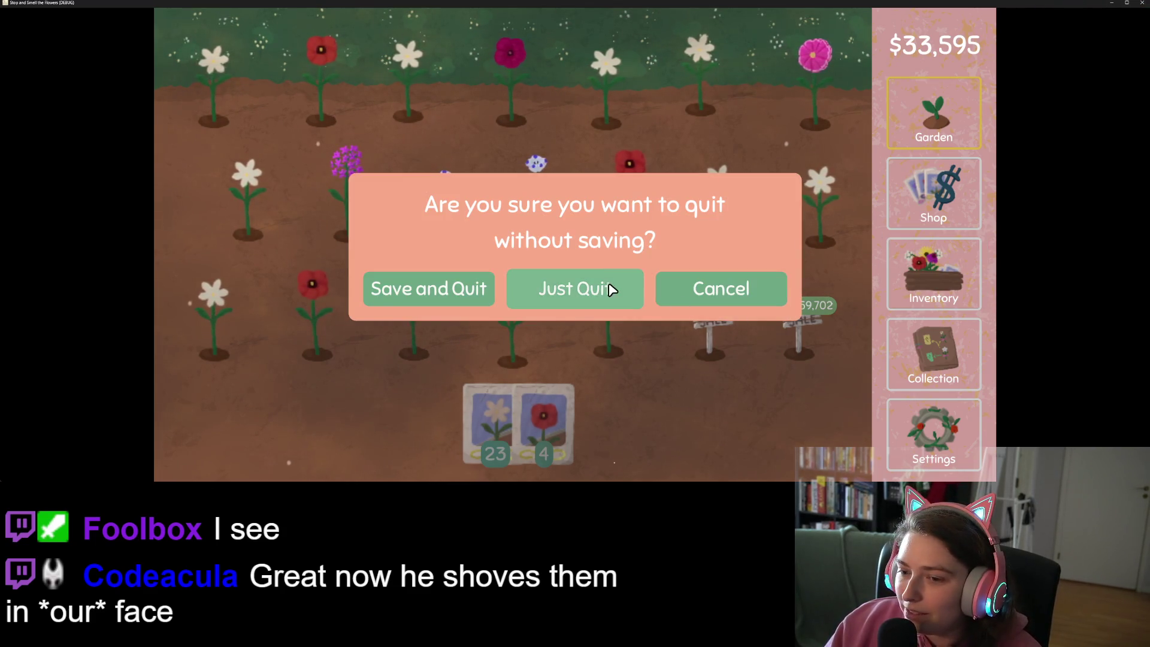
pyautogui.click(608, 287)
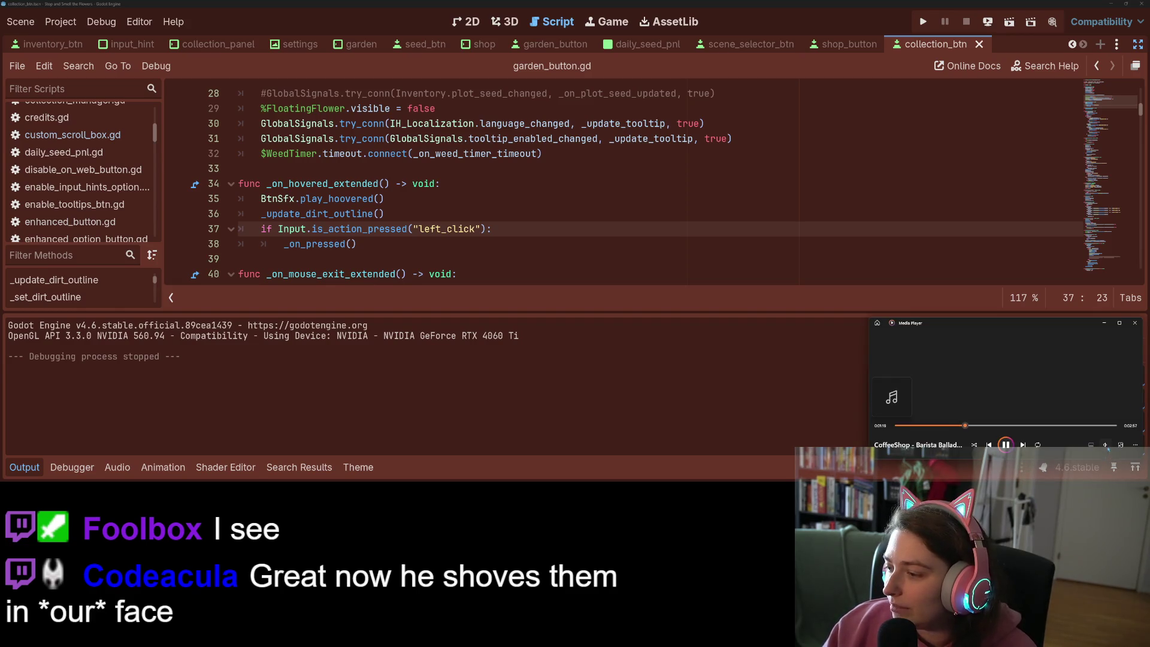
# Adjust the Media Player volume, minimize it, and run the project again with F5
pyautogui.click(1106, 445)
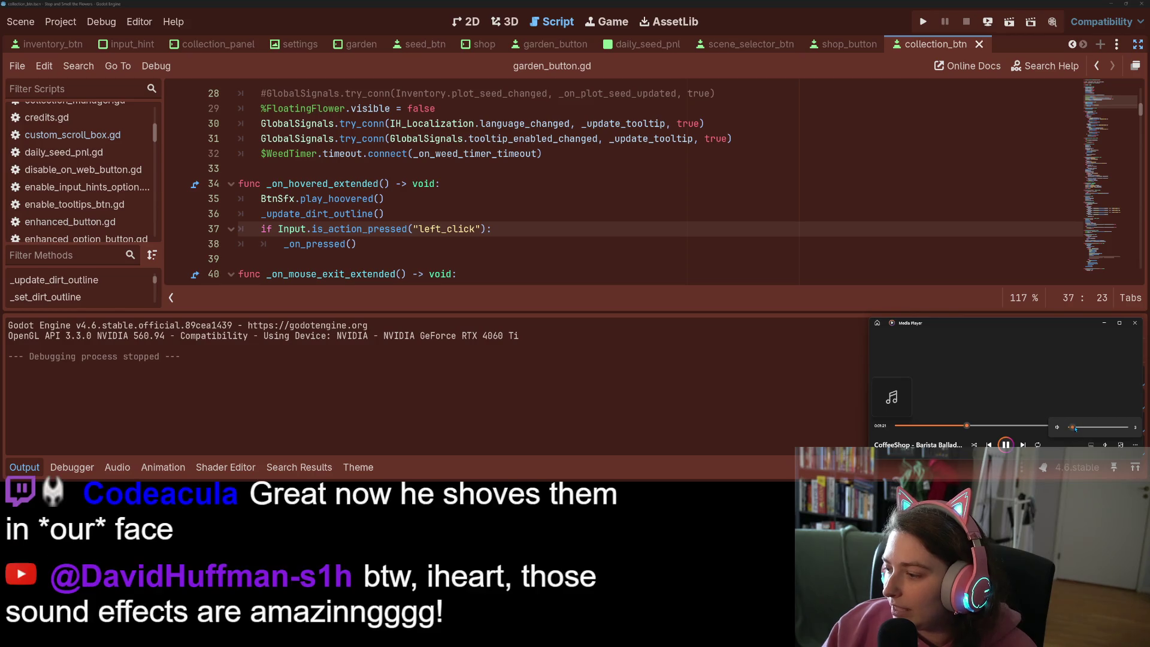
pyautogui.click(1104, 322)
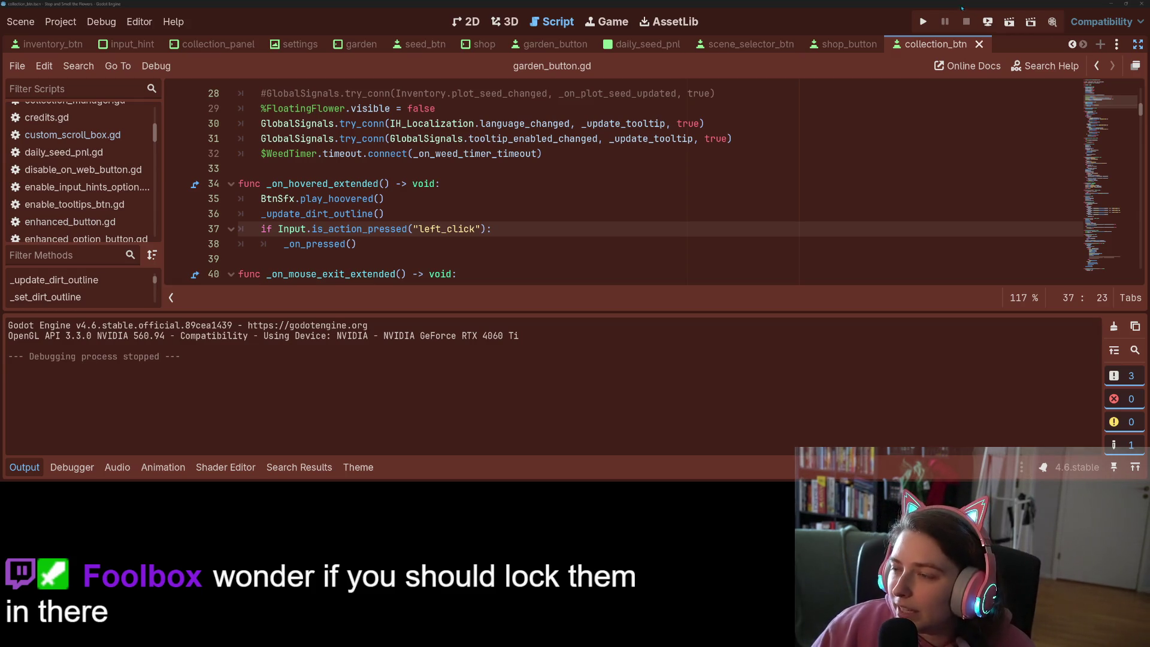
pyautogui.press('F5')
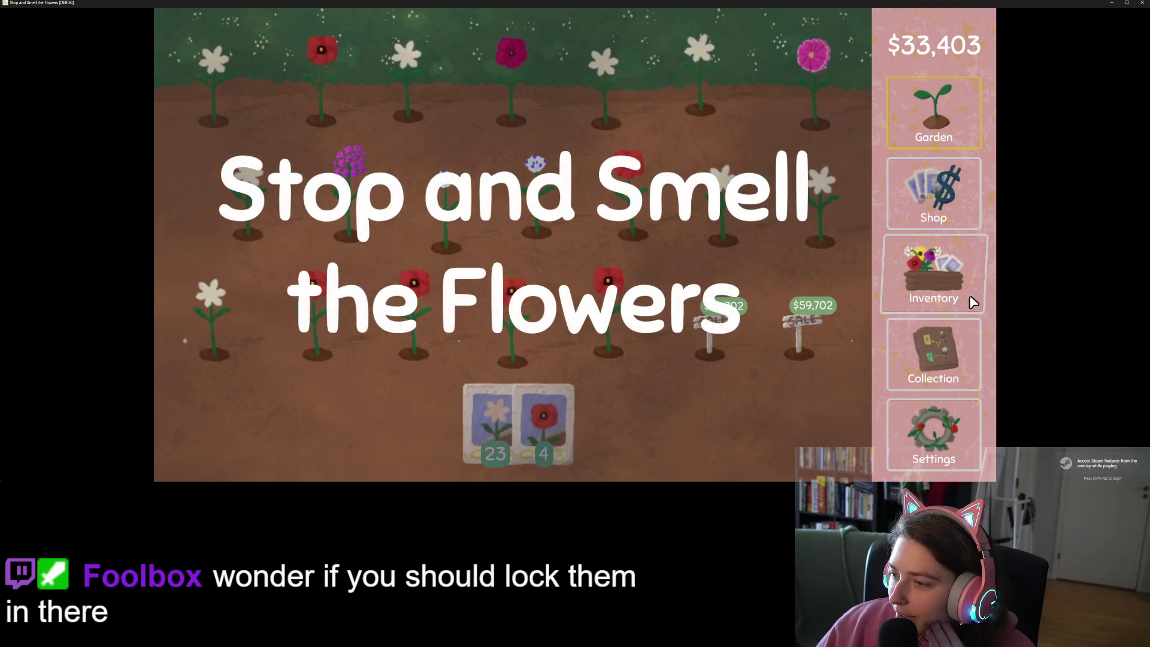
# Switch repeatedly between the Inventory shelf and the Collection map, ending on the Collection map
pyautogui.click(973, 301)
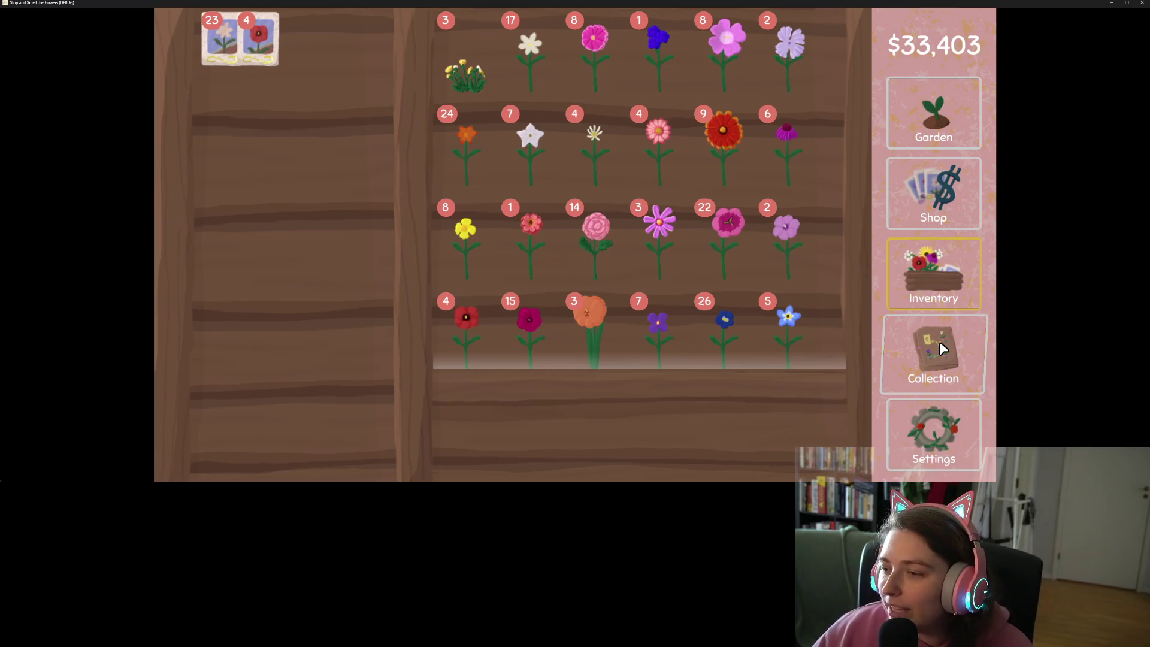
pyautogui.click(939, 343)
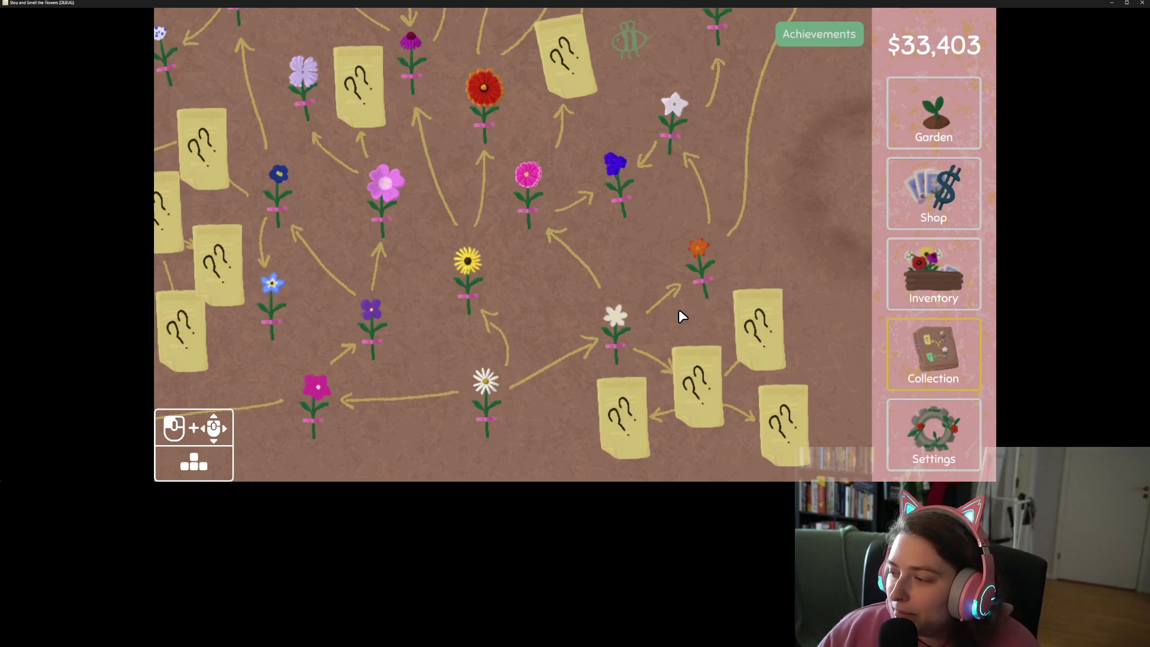
pyautogui.click(889, 284)
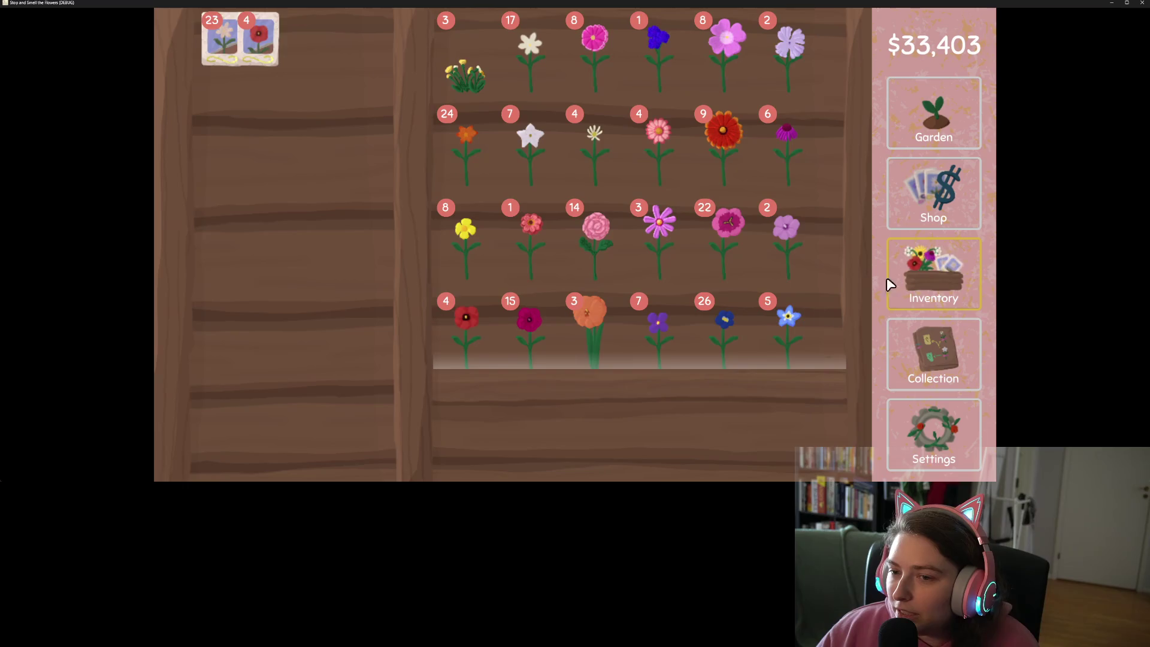
pyautogui.click(939, 335)
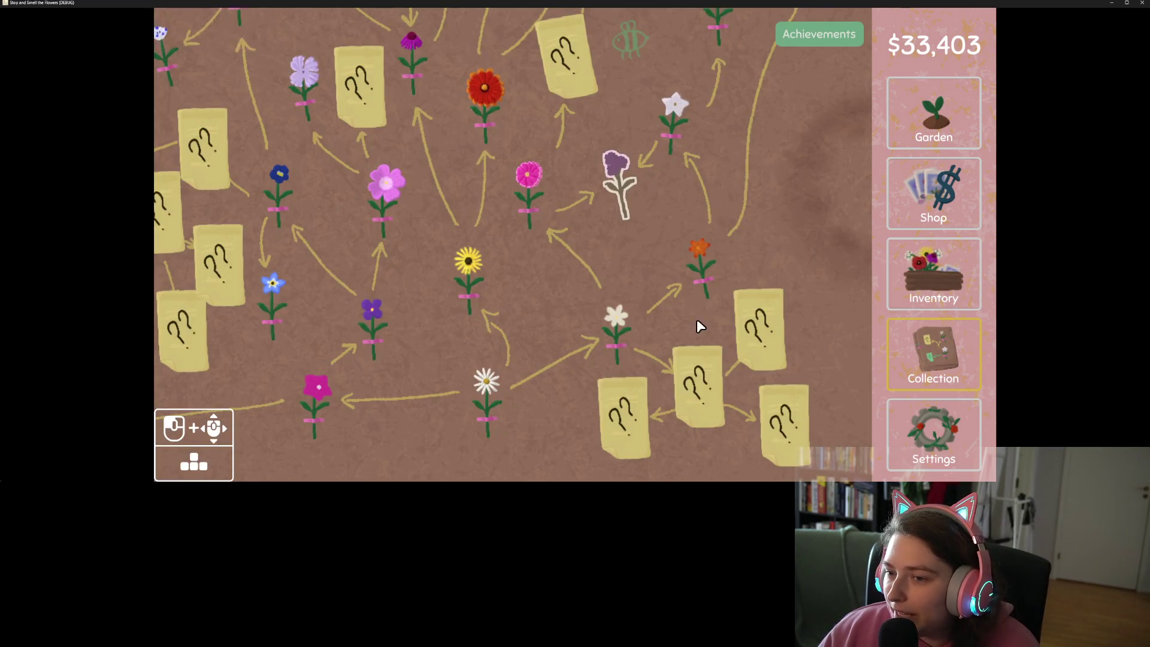
pyautogui.click(608, 187)
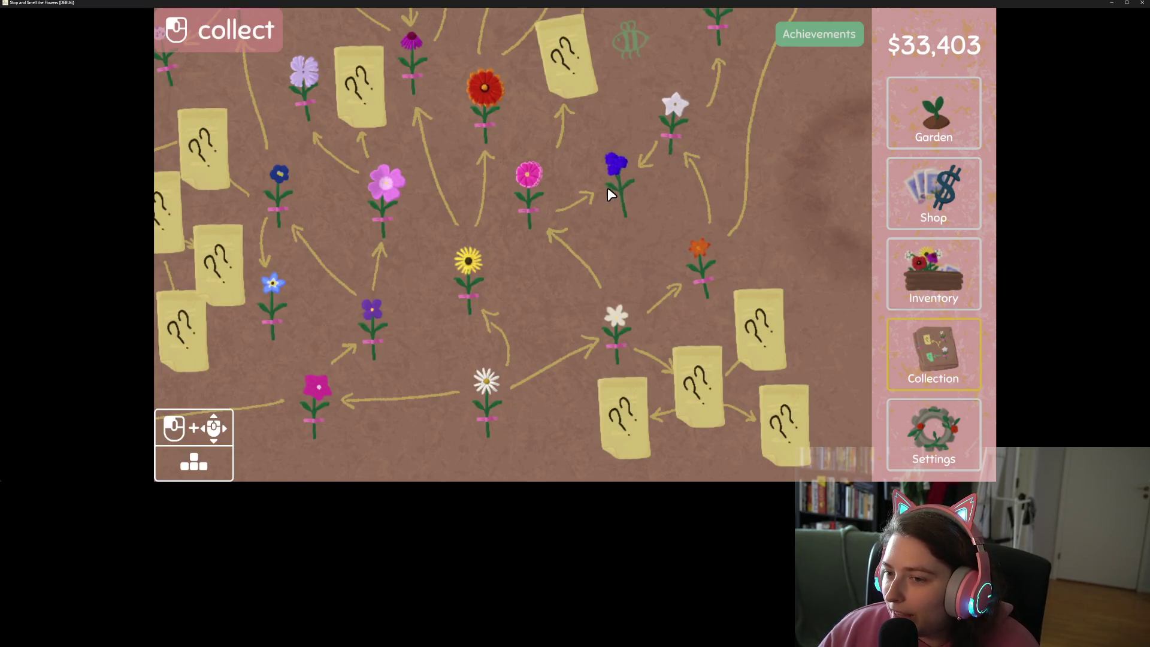
pyautogui.click(952, 309)
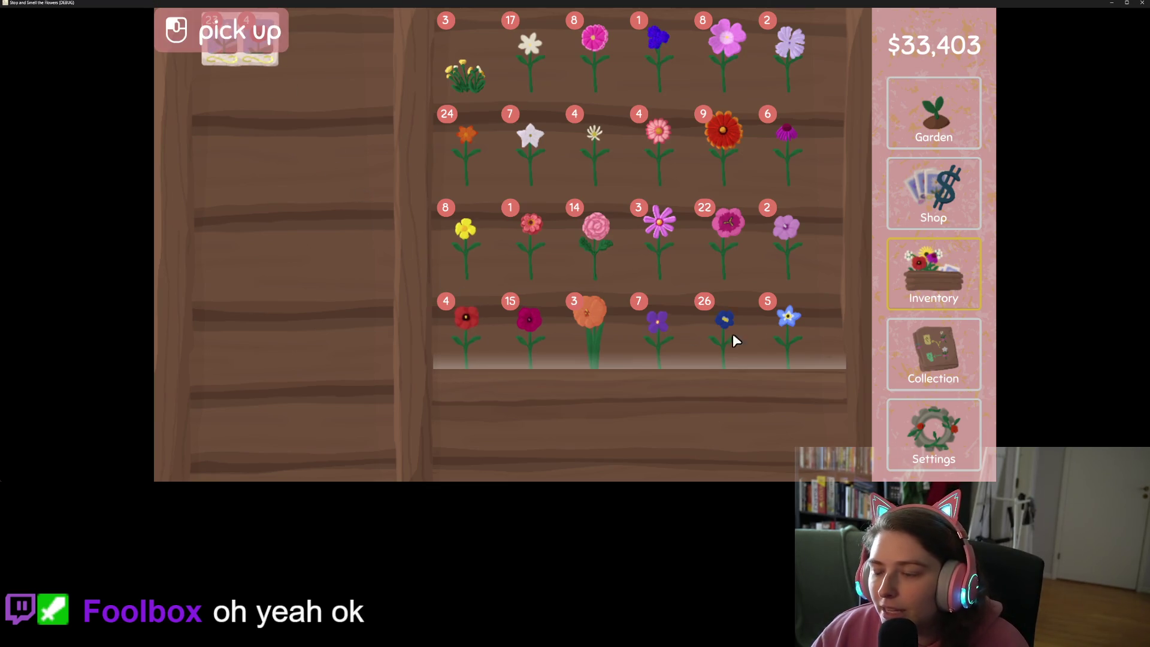
pyautogui.click(899, 343)
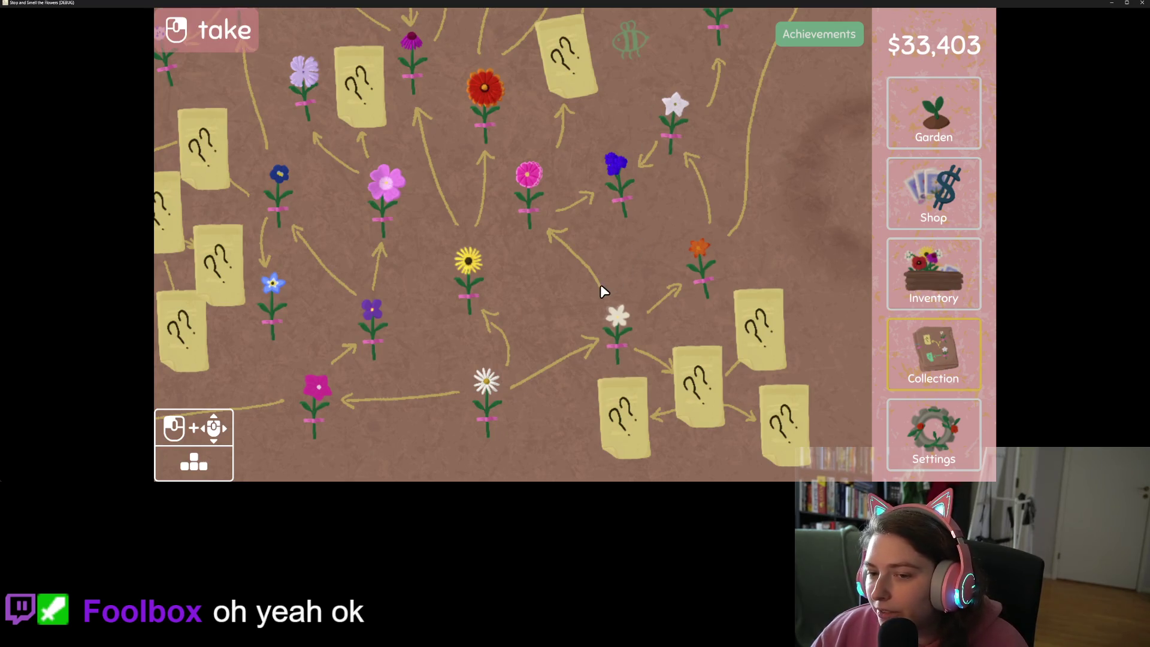
# Pan the collection map, go back to the inventory shelf, then close the game window
pyautogui.moveTo(601, 284)
pyautogui.mouseDown()
pyautogui.moveTo(675, 278)
pyautogui.moveTo(626, 308)
pyautogui.moveTo(619, 288)
pyautogui.moveTo(571, 341)
pyautogui.moveTo(680, 380)
pyautogui.moveTo(621, 292)
pyautogui.mouseUp()
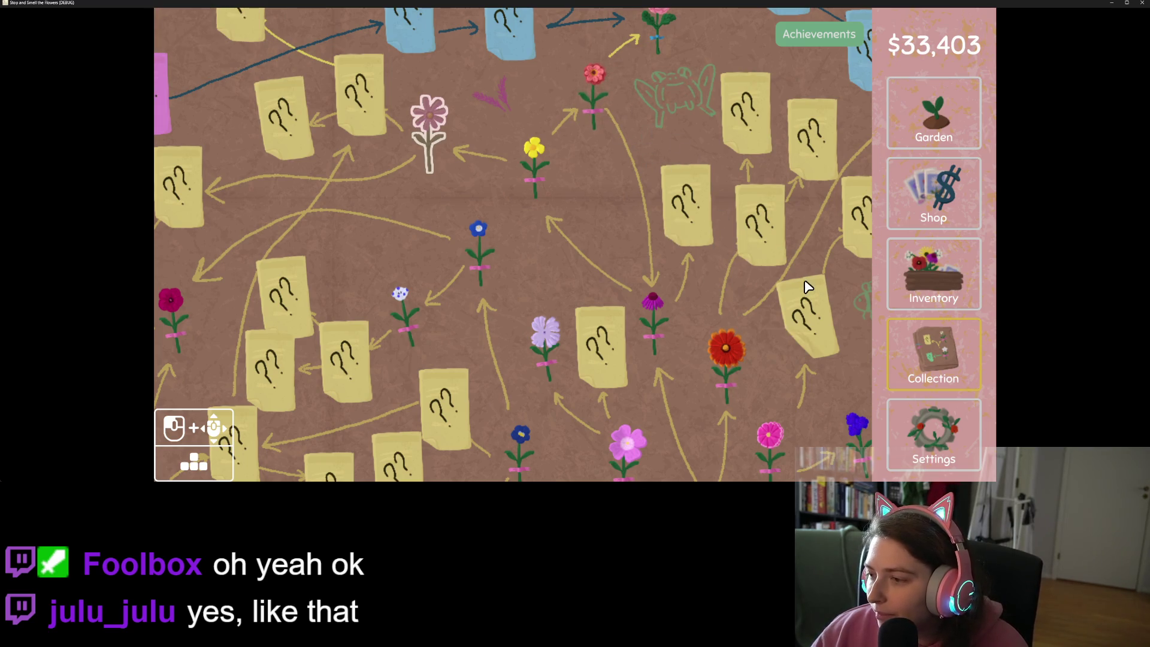
pyautogui.click(933, 272)
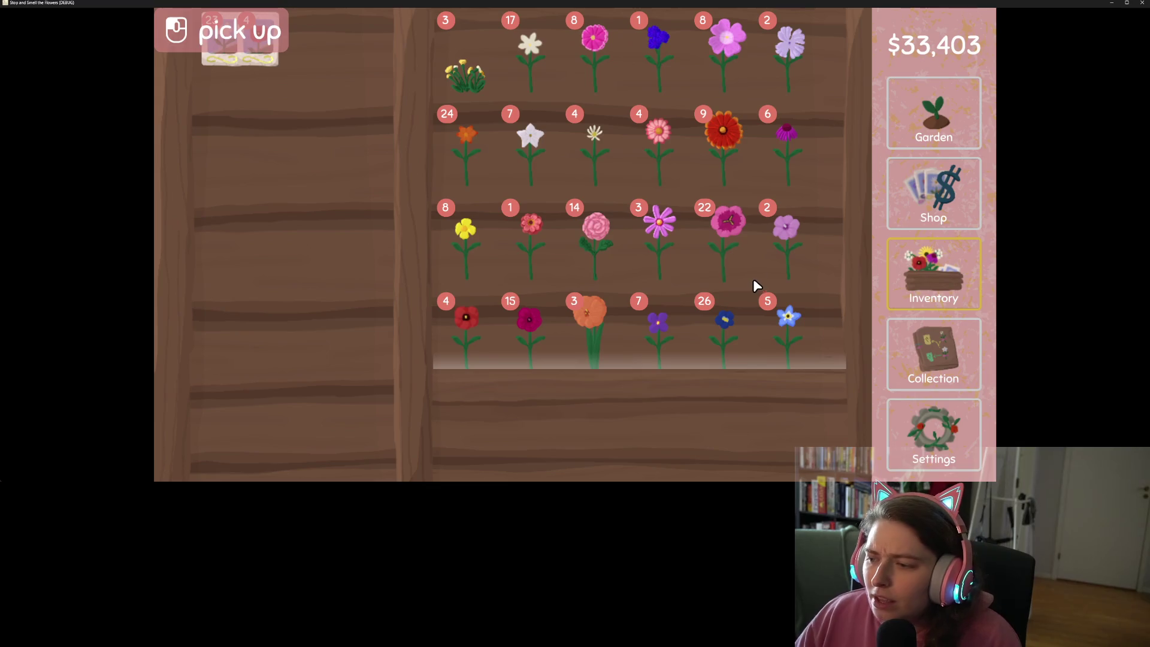
pyautogui.click(1141, 2)
# Choose Just Quit and collapse the Output panel to enlarge the code view
pyautogui.click(557, 290)
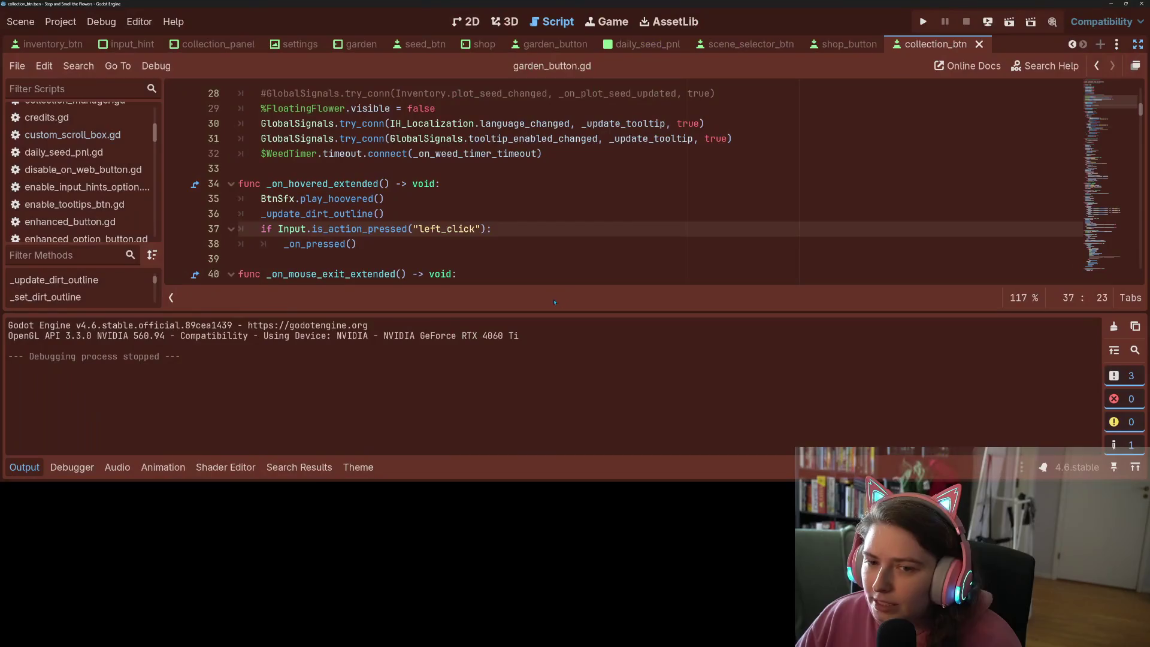
pyautogui.click(24, 467)
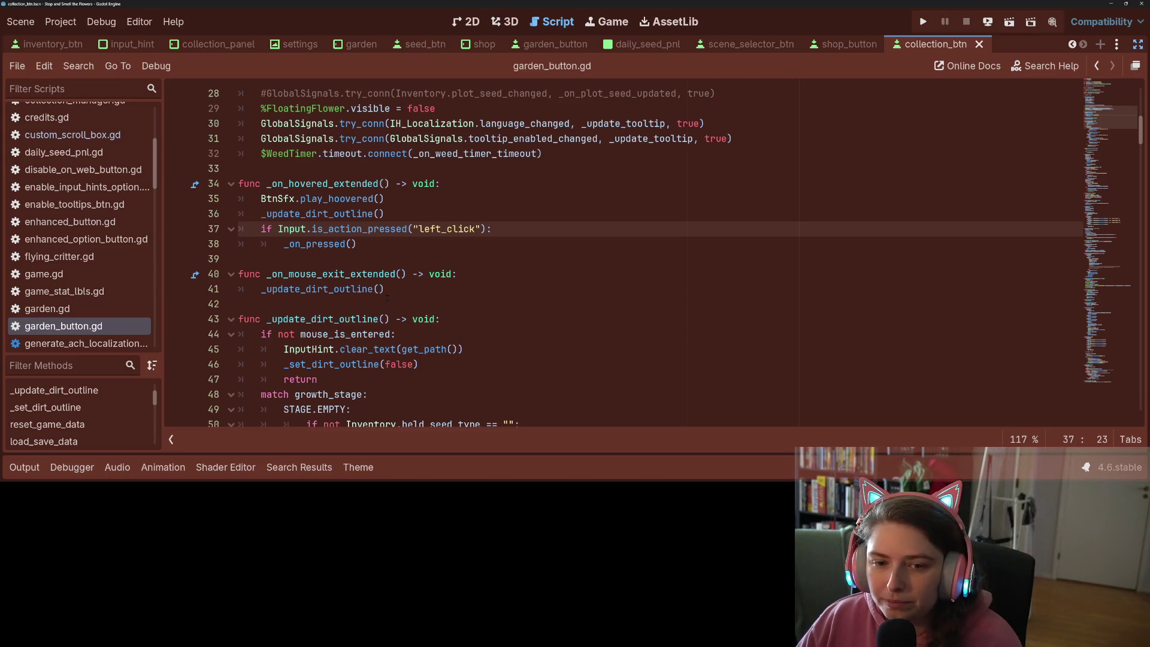
pyautogui.scroll(-2, 112, 283)
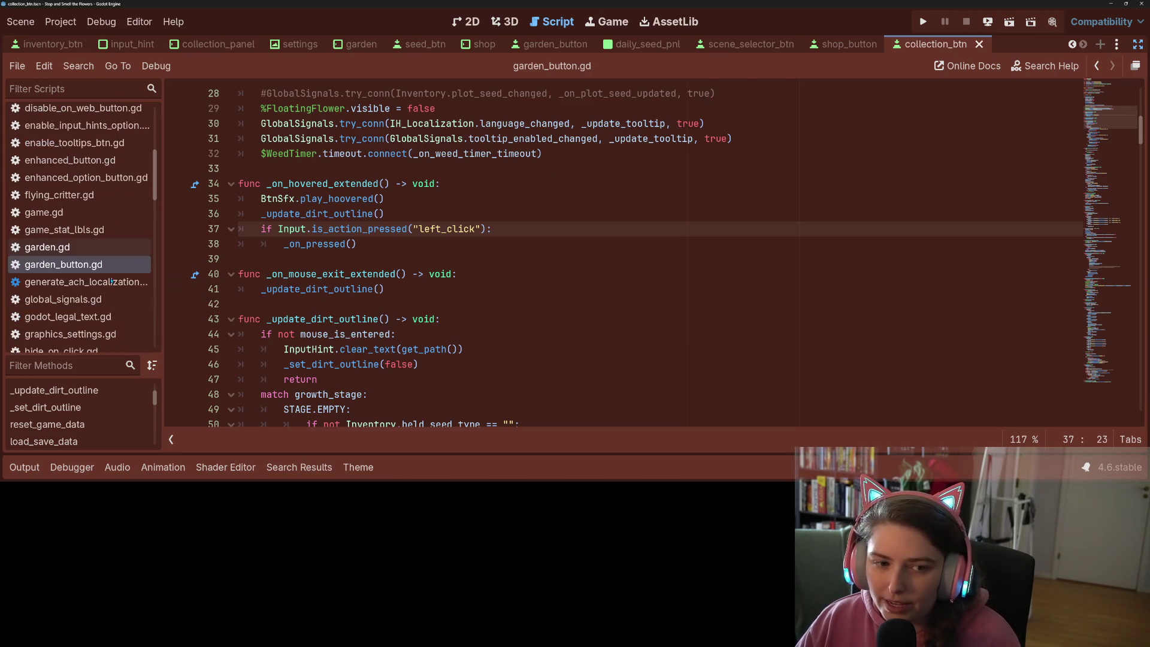
pyautogui.scroll(3, 112, 284)
# Scroll through garden_button.gd to review its is_action_pressed("left_click") hover handler
pyautogui.scroll(-20, 96, 235)
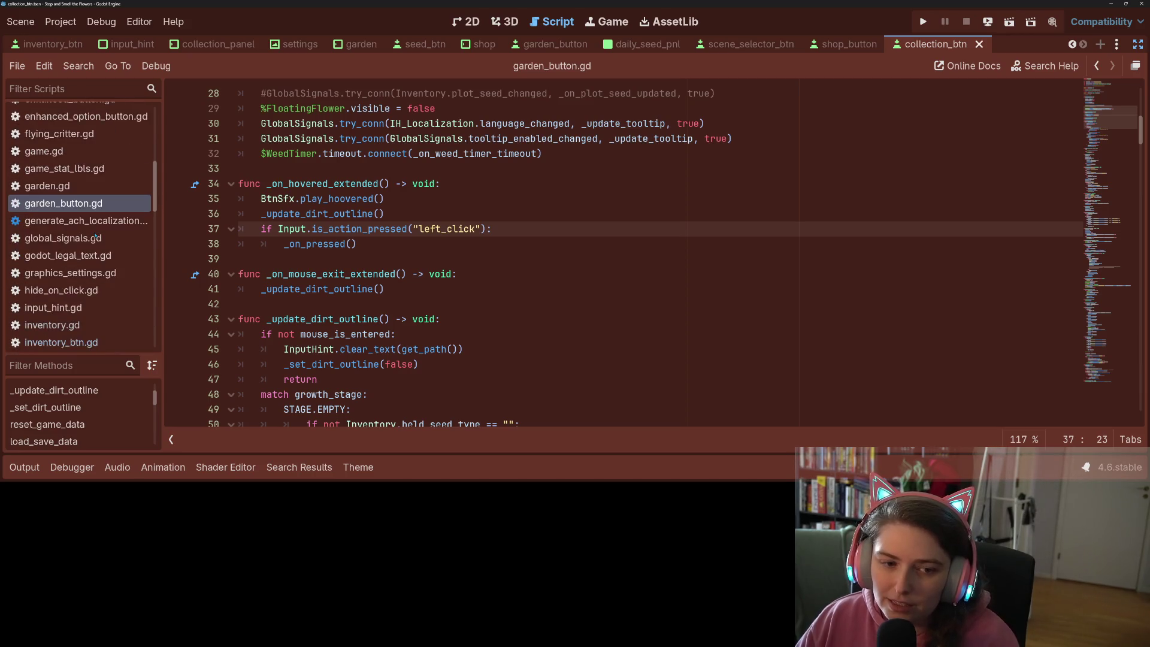
pyautogui.scroll(-5, 94, 264)
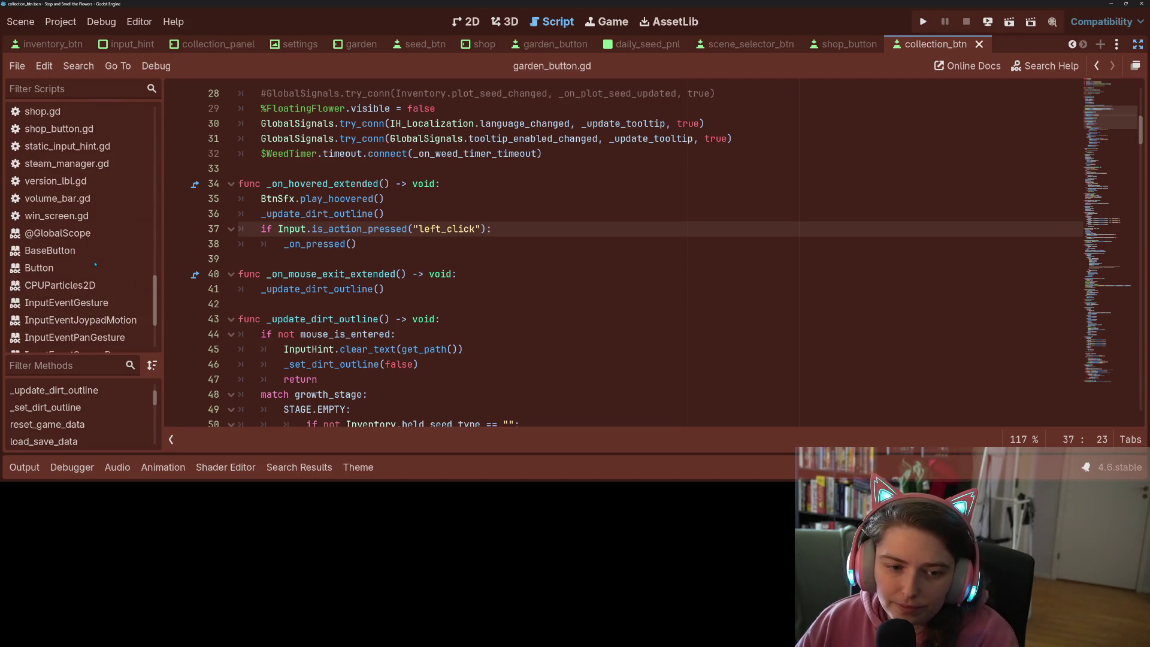
pyautogui.scroll(6, 95, 265)
pyautogui.scroll(15, 95, 265)
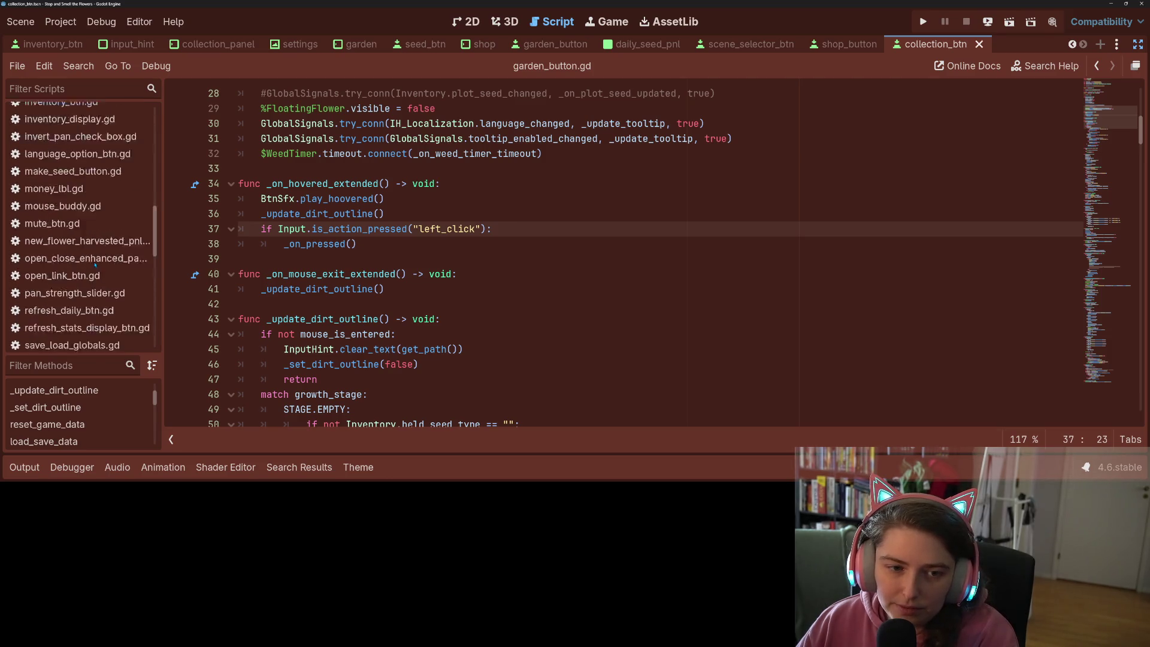
pyautogui.scroll(5, 86, 273)
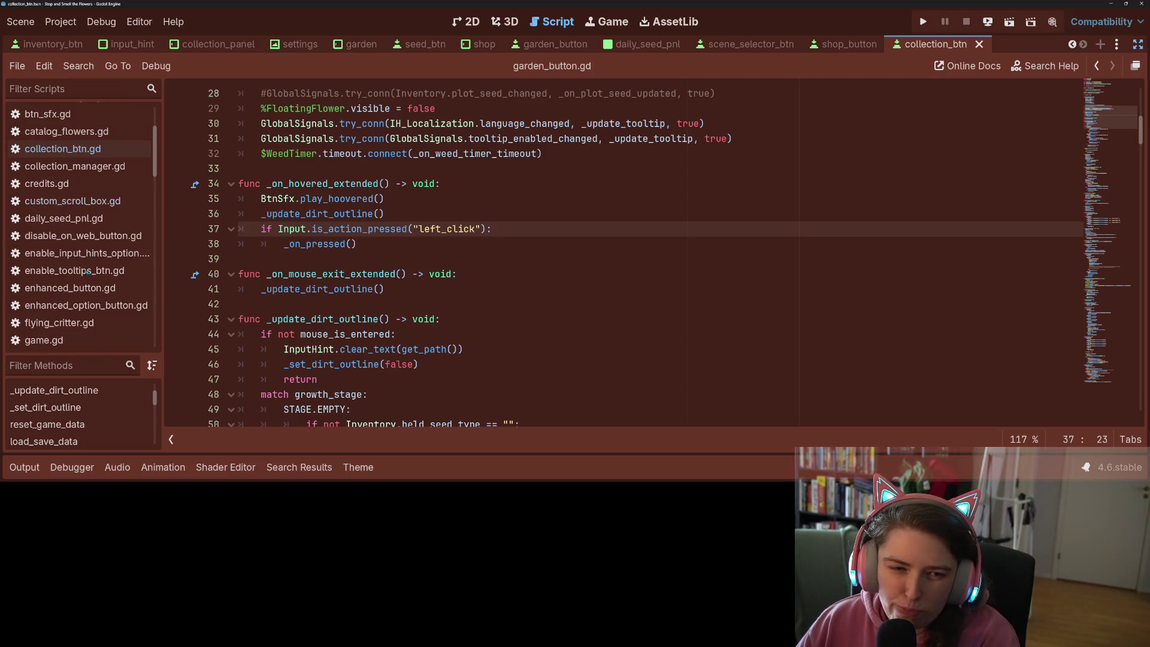
pyautogui.scroll(5, 88, 272)
pyautogui.scroll(-7, 88, 273)
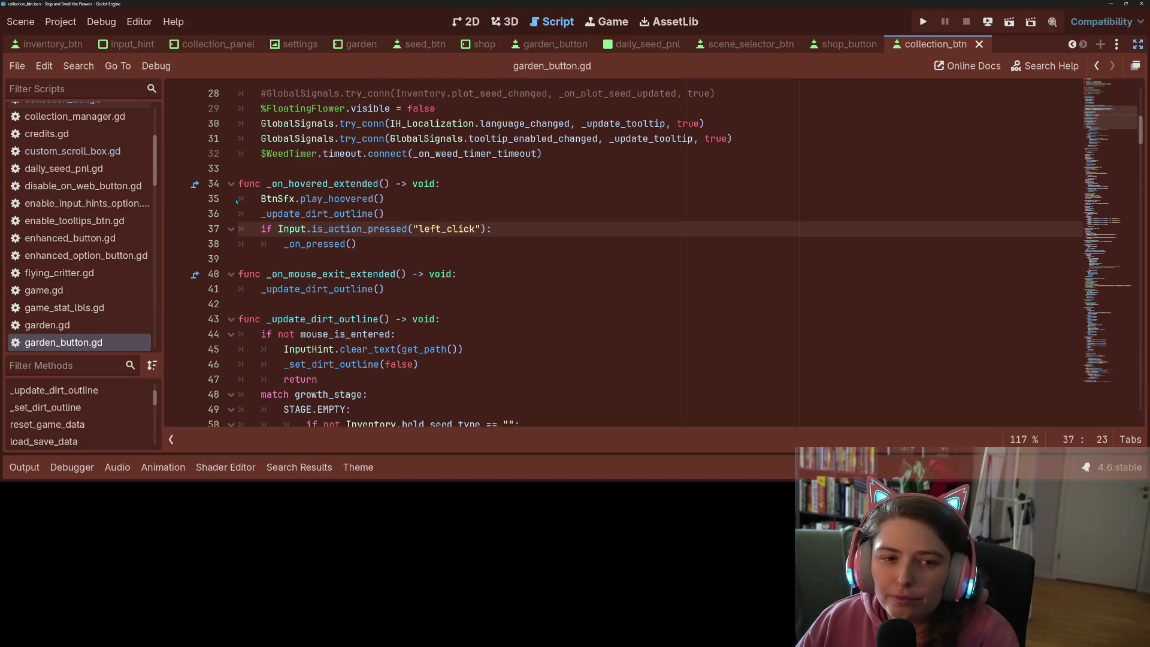
pyautogui.scroll(-2, 88, 247)
pyautogui.scroll(-8, 88, 247)
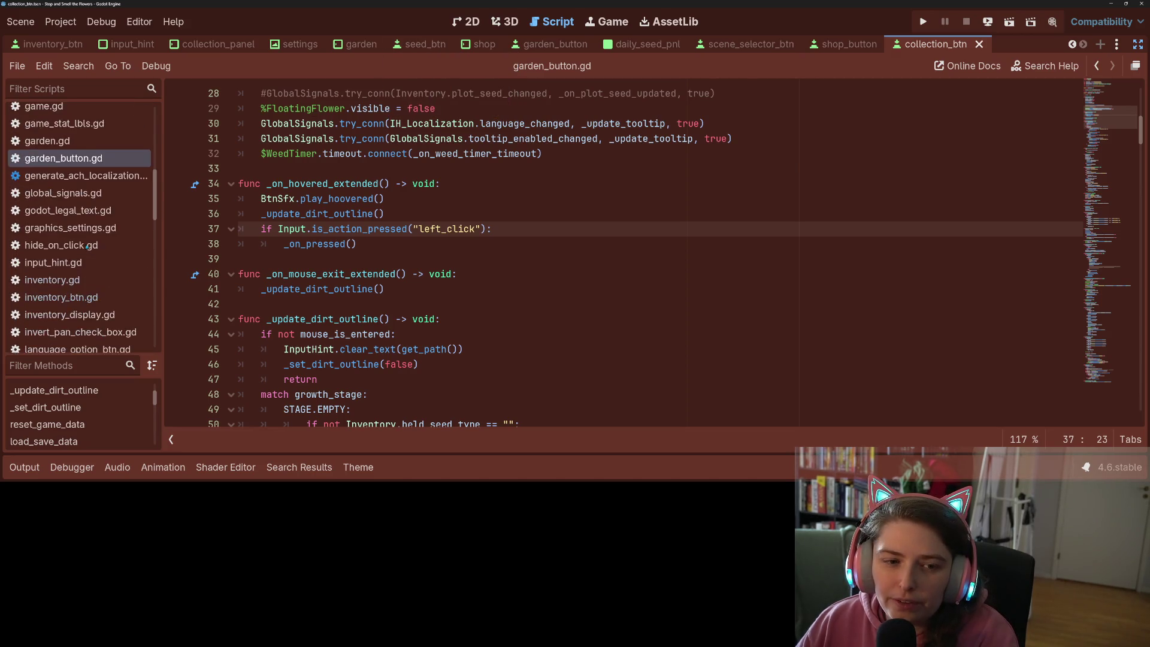
# Open make_seed_button.gd and highlight its next_focus block on lines 24–28
pyautogui.click(88, 245)
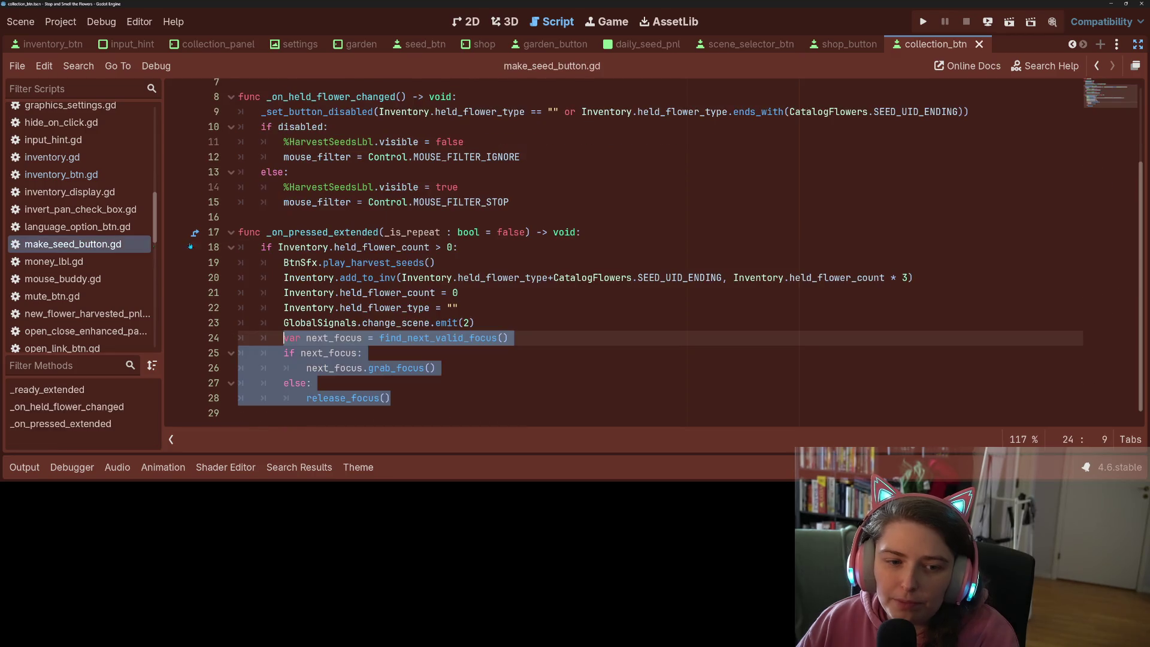
pyautogui.moveTo(283, 338); pyautogui.dragTo(406, 393)
pyautogui.click(395, 353)
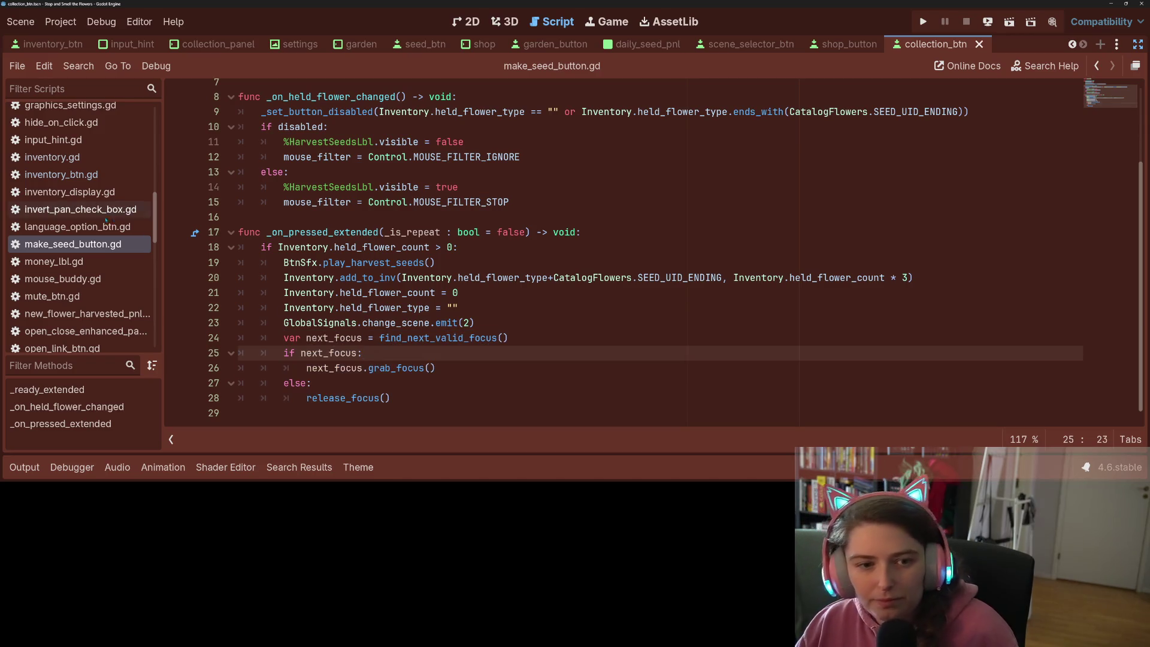
pyautogui.scroll(-3, 99, 303)
pyautogui.scroll(15, 99, 304)
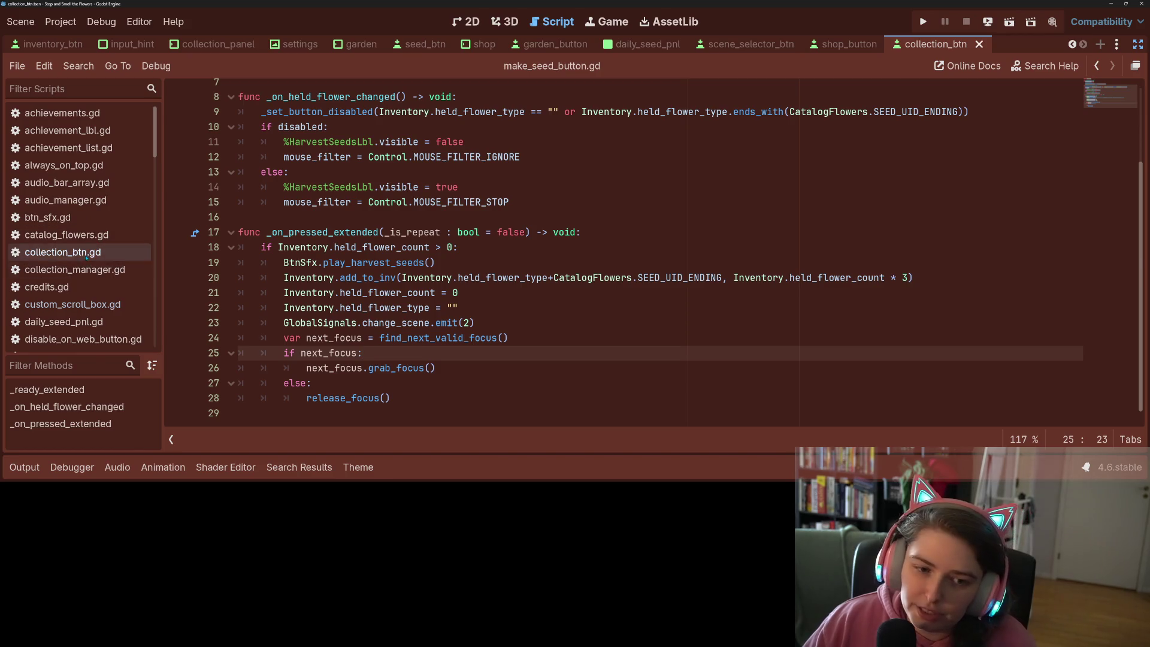
# Open collection_btn.gd and view the _update_hint_text doc popup near line 164
pyautogui.click(84, 256)
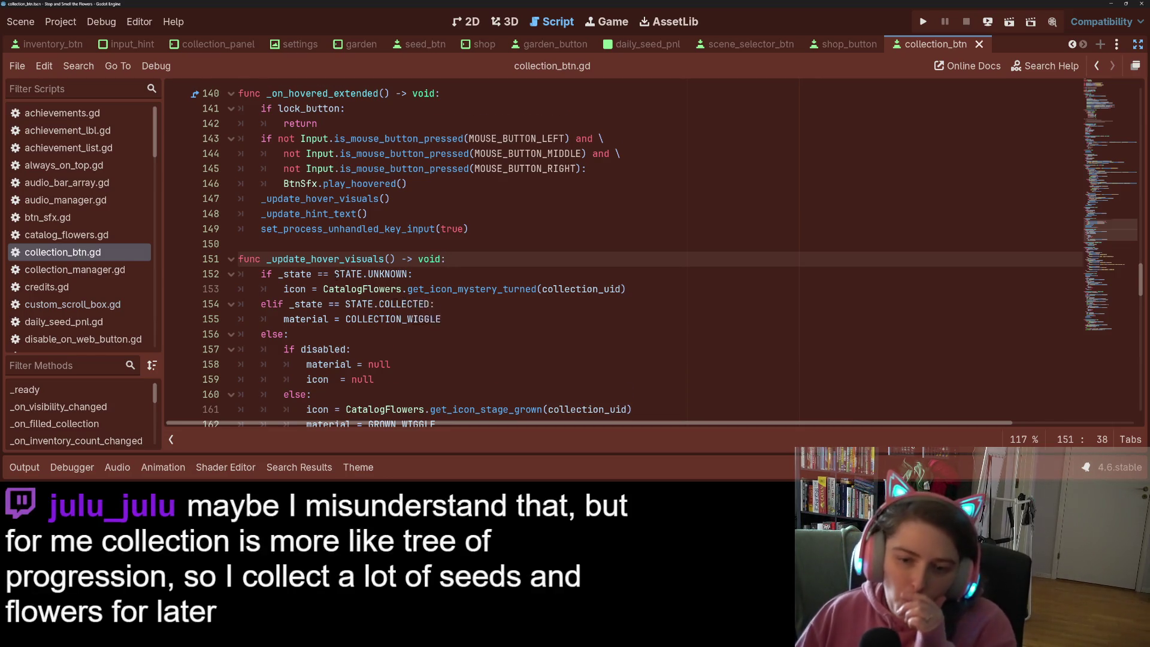
pyautogui.scroll(-5, 333, 278)
pyautogui.moveTo(333, 277)
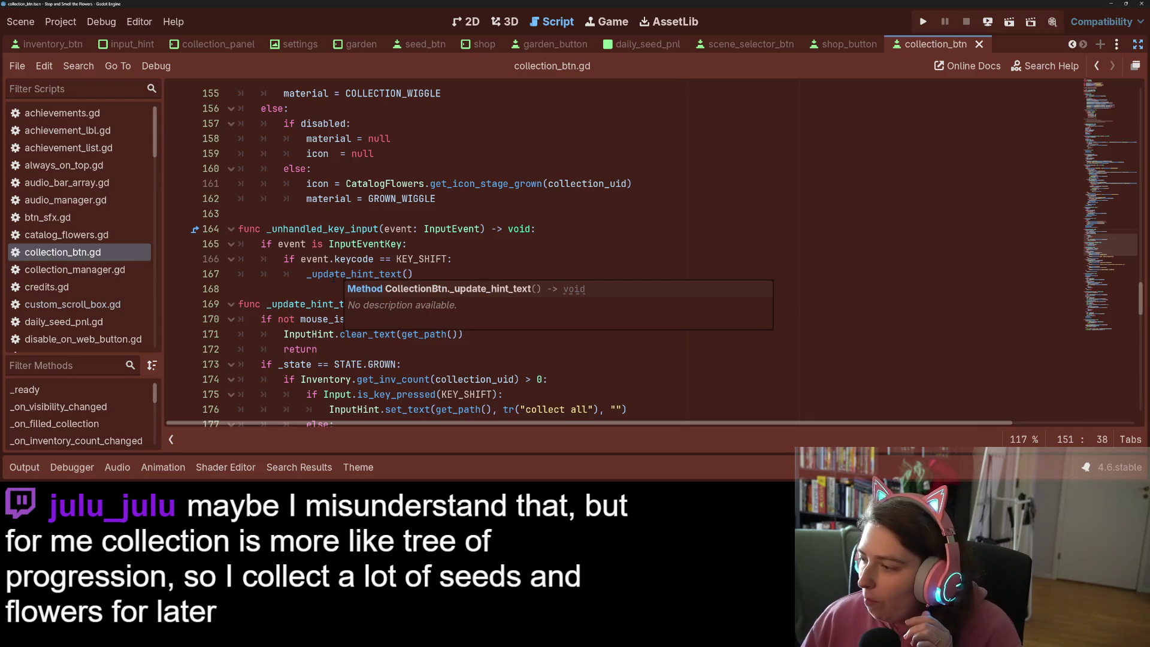